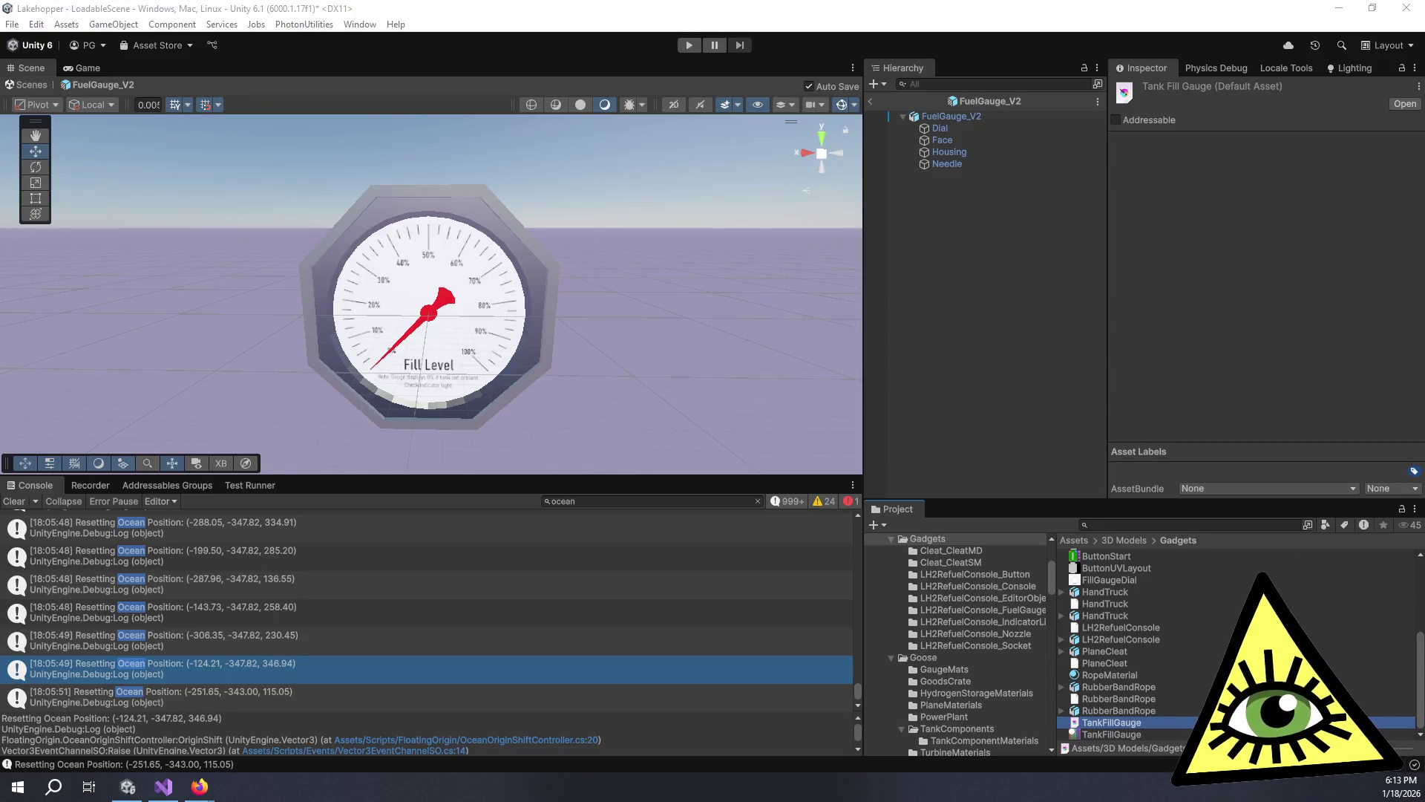
# - Browse into the LH2RefuelConsole_FuelGauge folder and back up to Gadgets, with FuelRate.svg shown in Inkscape
pyautogui.scroll(3, 1170, 603)
pyautogui.scroll(2, 1169, 603)
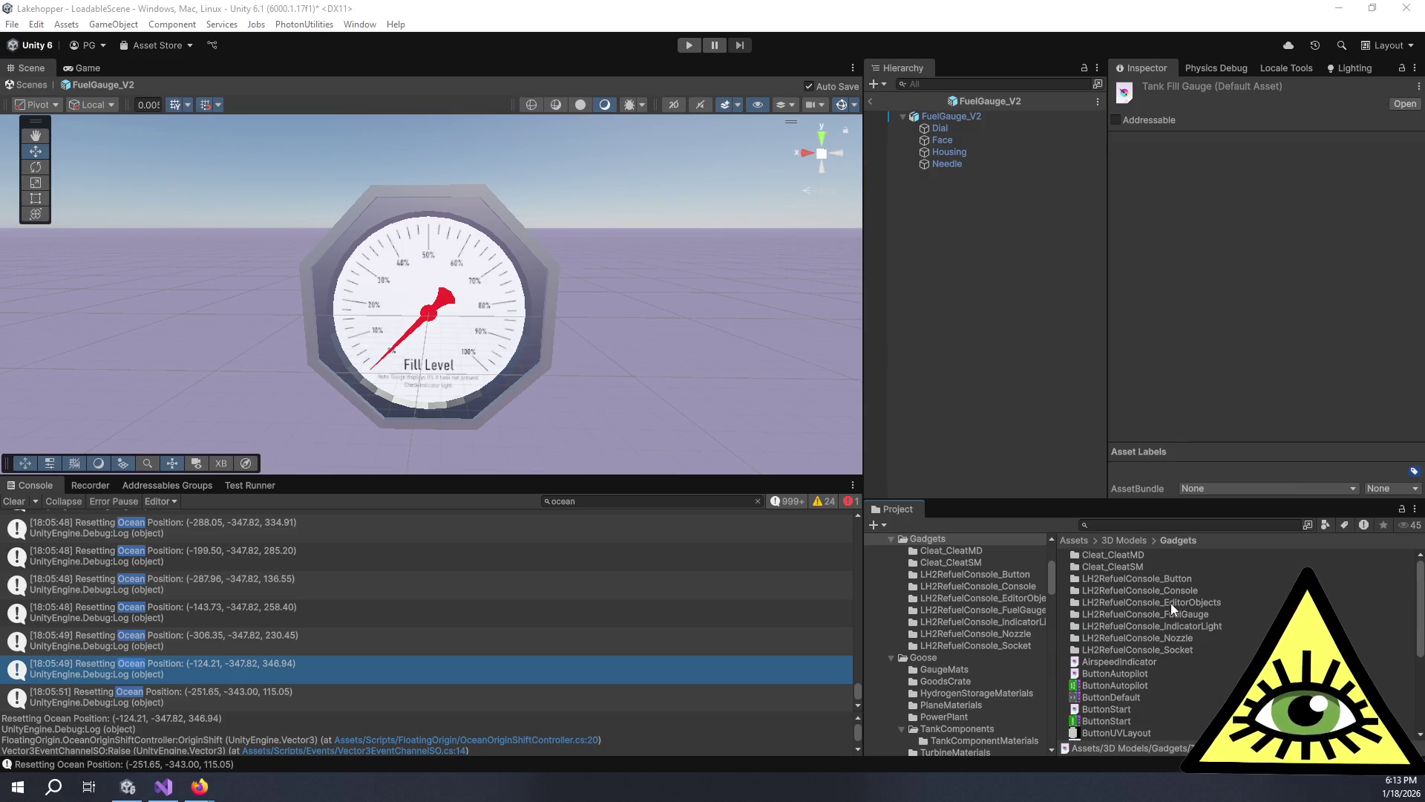
pyautogui.doubleClick(1201, 613)
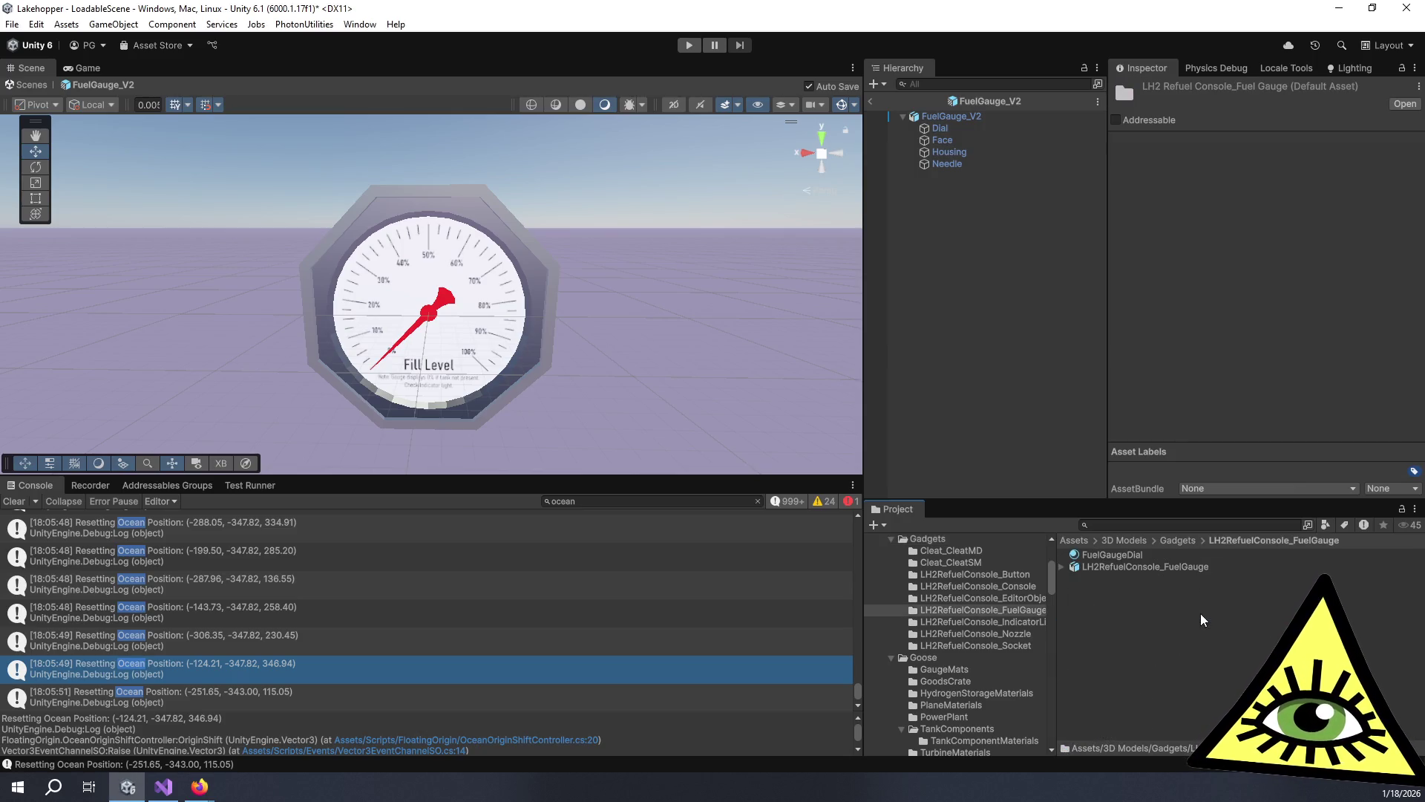
pyautogui.click(1177, 538)
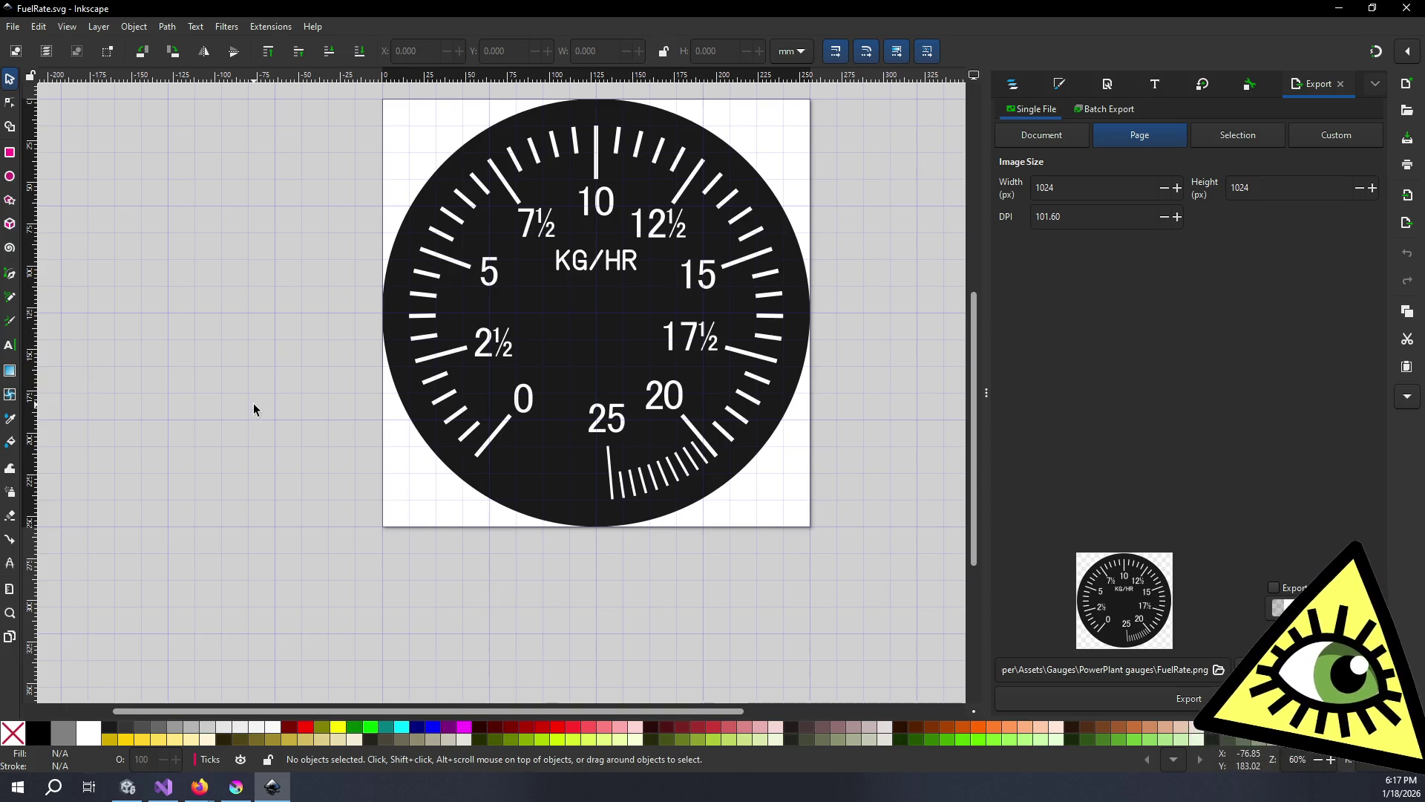
pyautogui.click(16, 30)
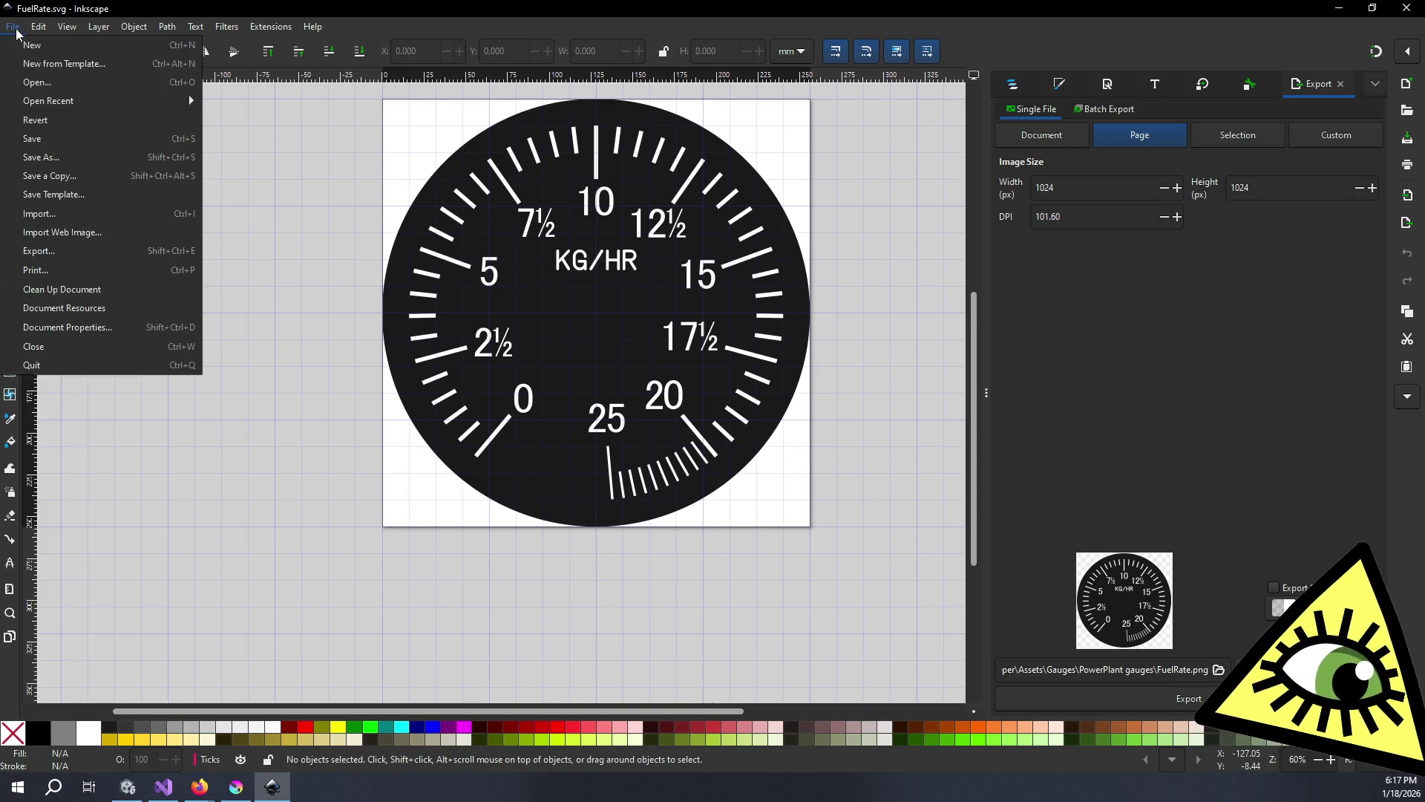
# - Reopen TankLevelRefuel.svg from recent files and select the gauge's background circle
pyautogui.moveTo(56, 100)
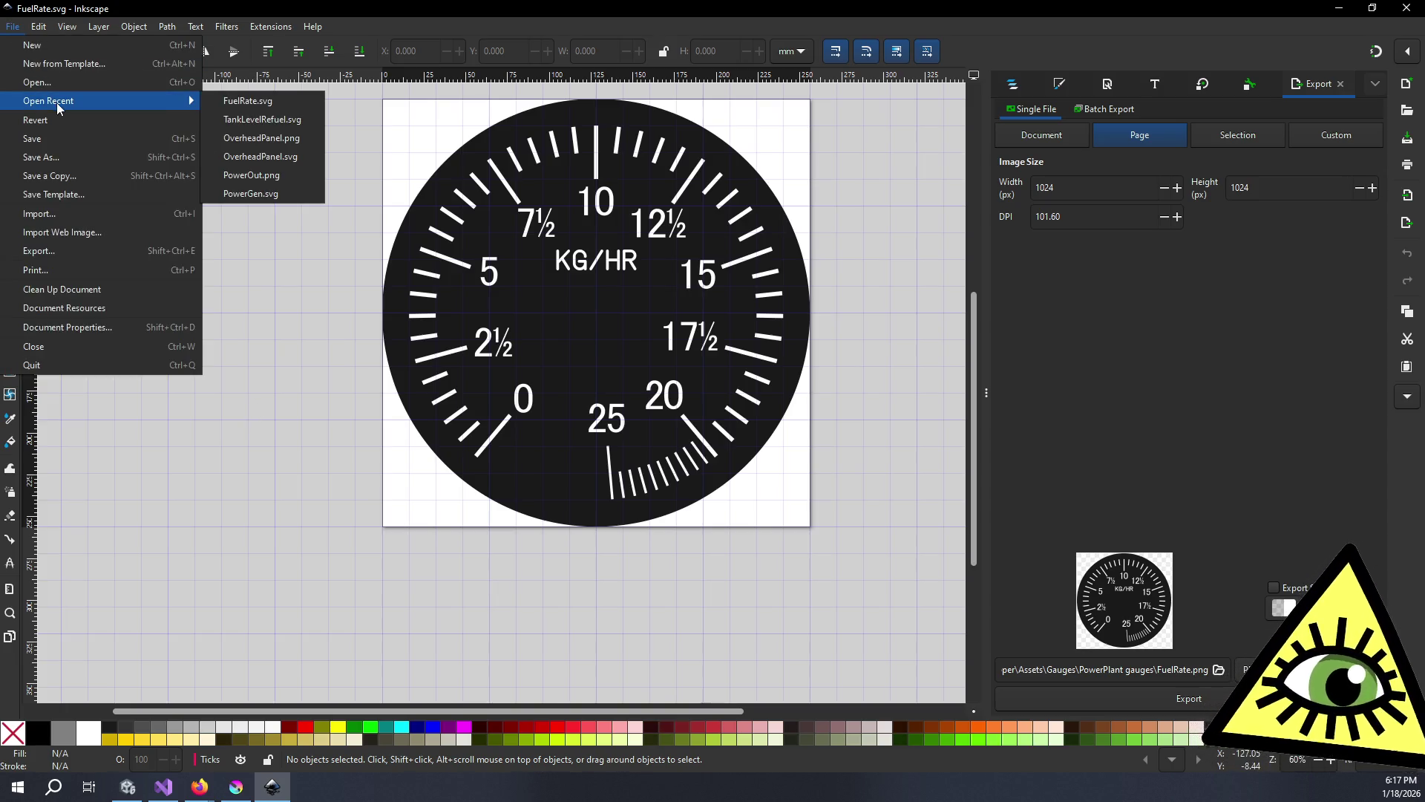
pyautogui.click(247, 121)
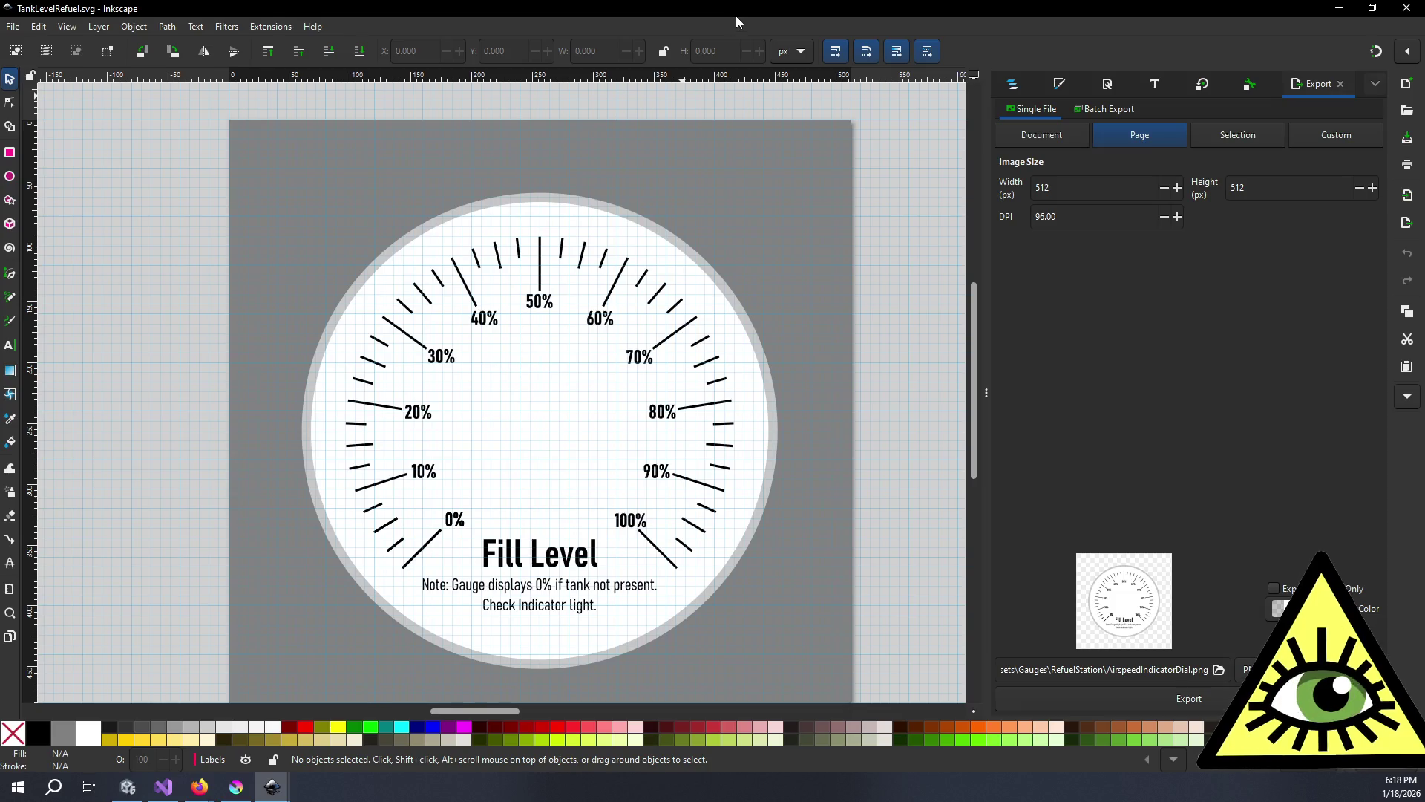
pyautogui.doubleClick(737, 15)
pyautogui.doubleClick(688, 12)
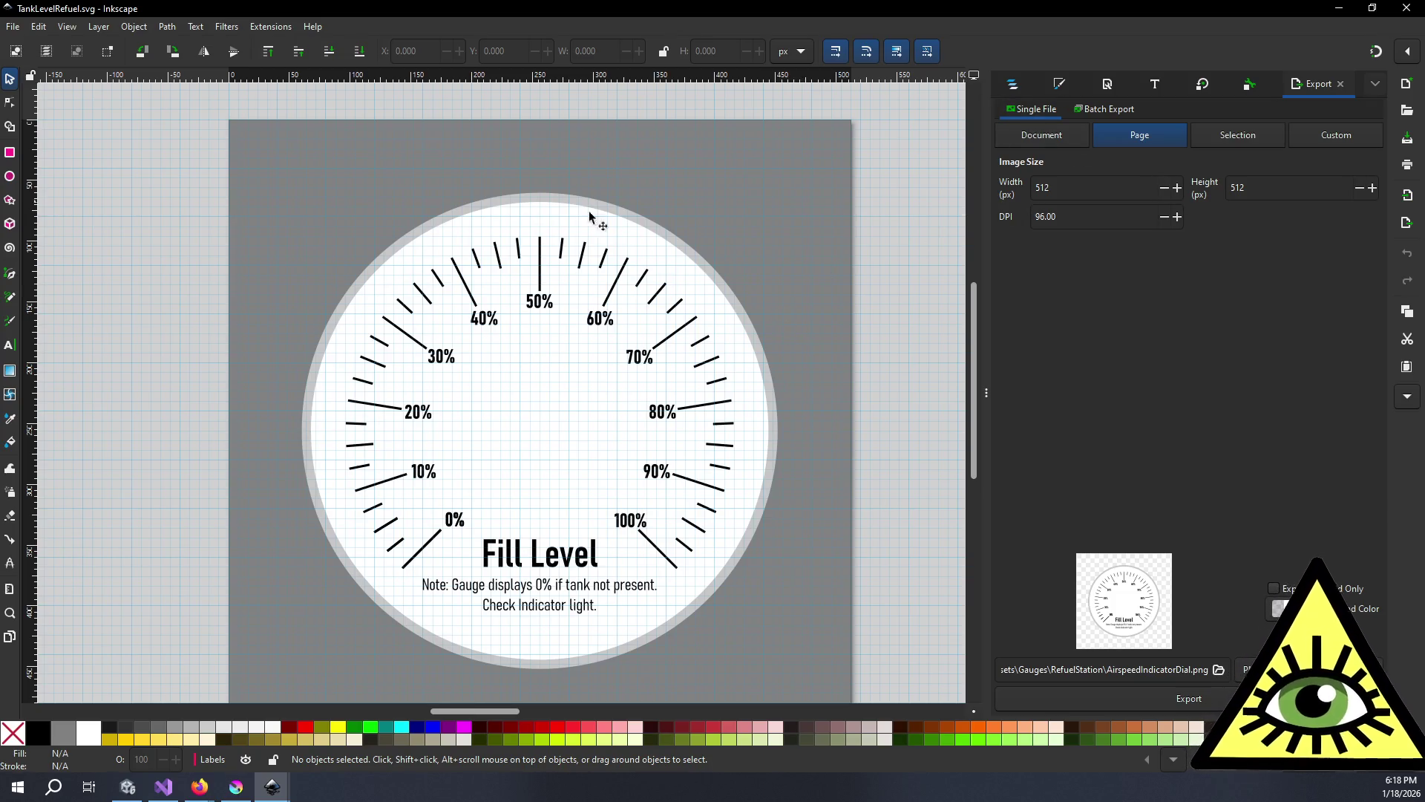
pyautogui.click(692, 278)
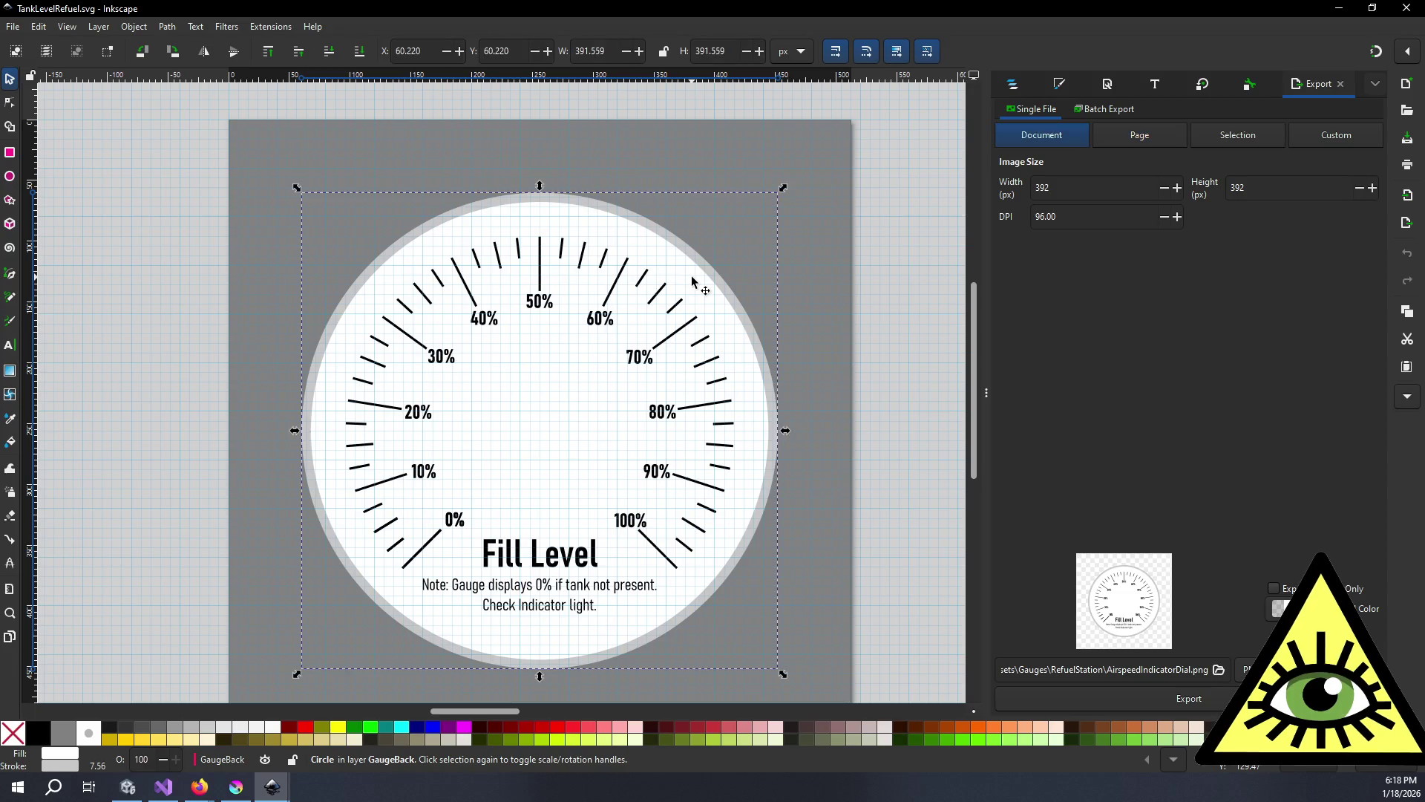
# - Fill the background circle black (V 0) and hide OuterRing in Layers and Objects
pyautogui.click(1112, 86)
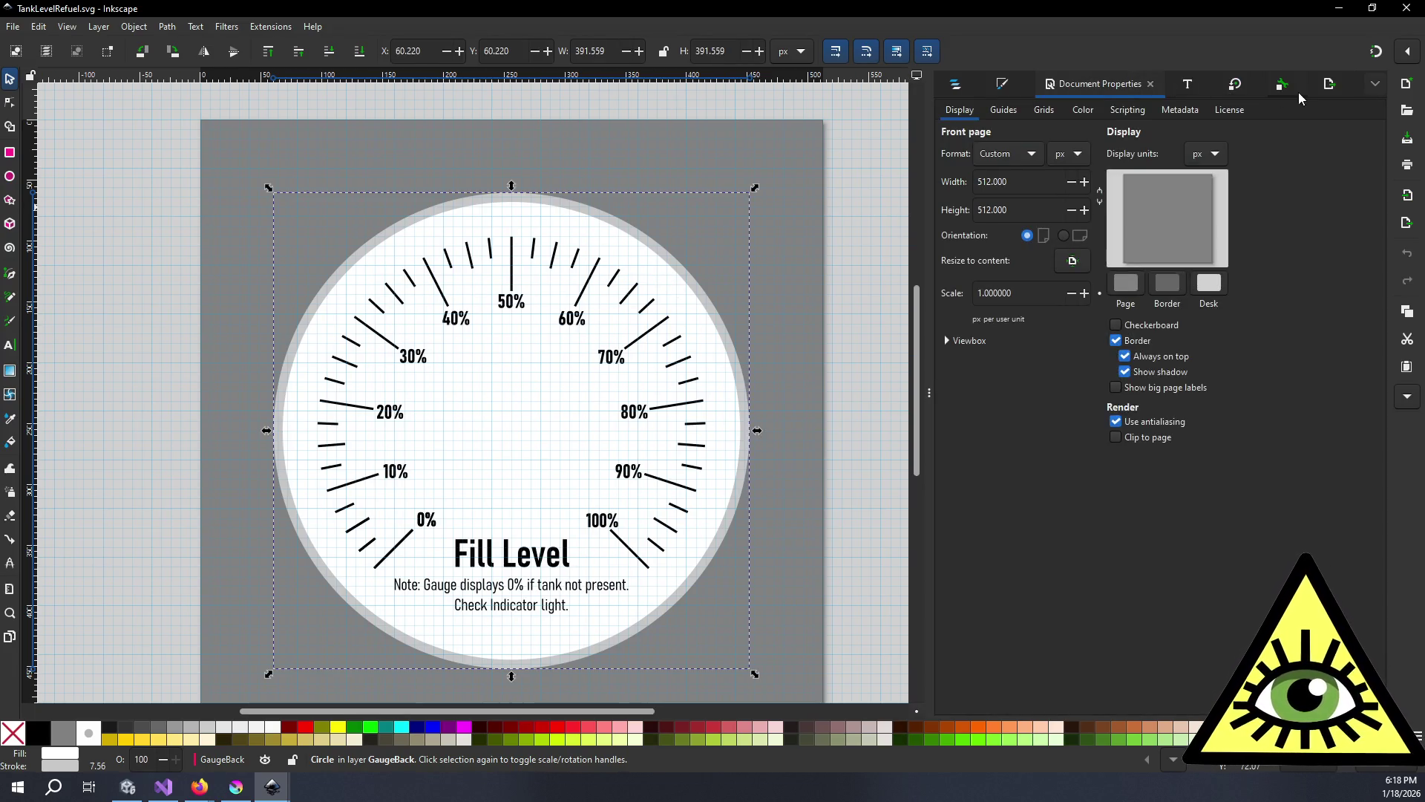
pyautogui.click(1009, 87)
pyautogui.moveTo(995, 270); pyautogui.dragTo(881, 273)
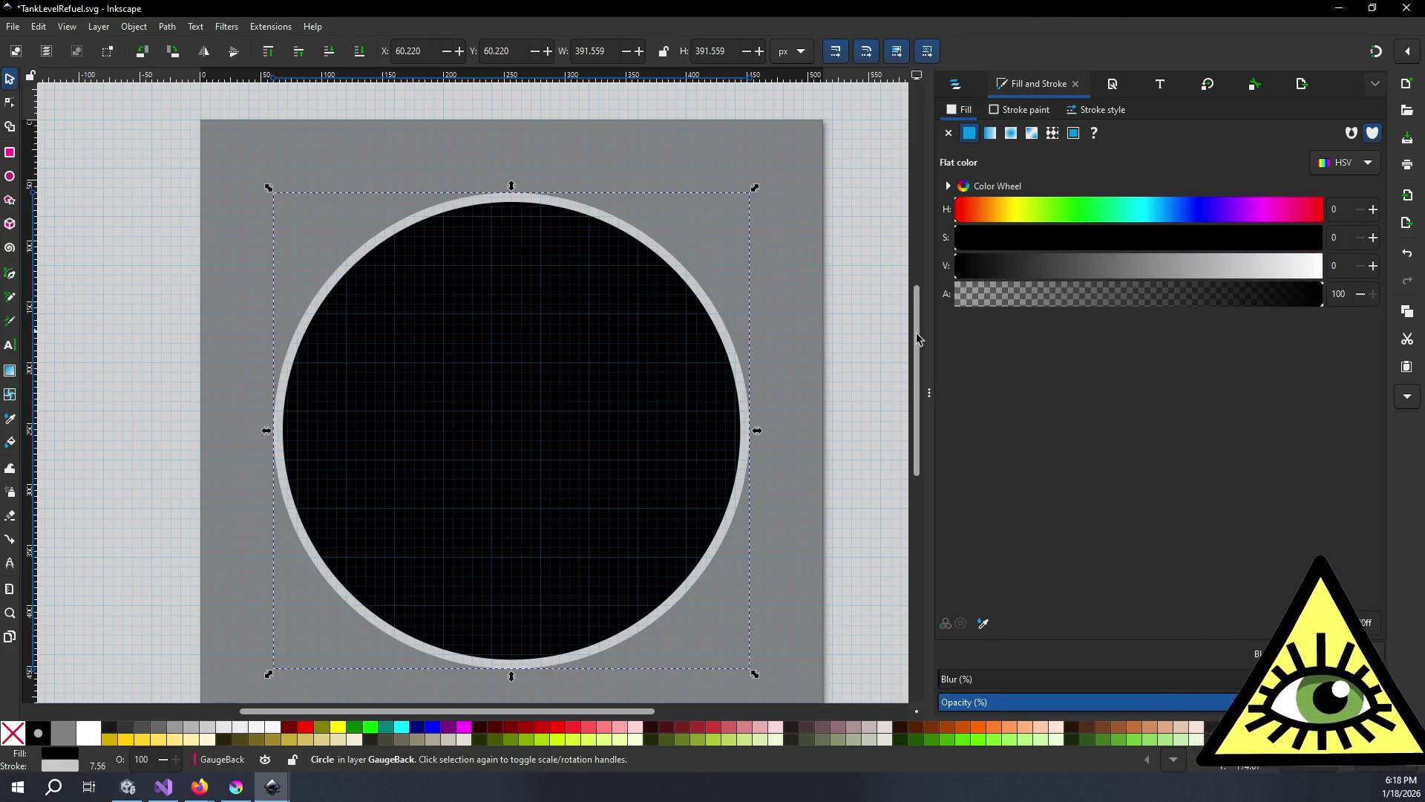
pyautogui.click(956, 85)
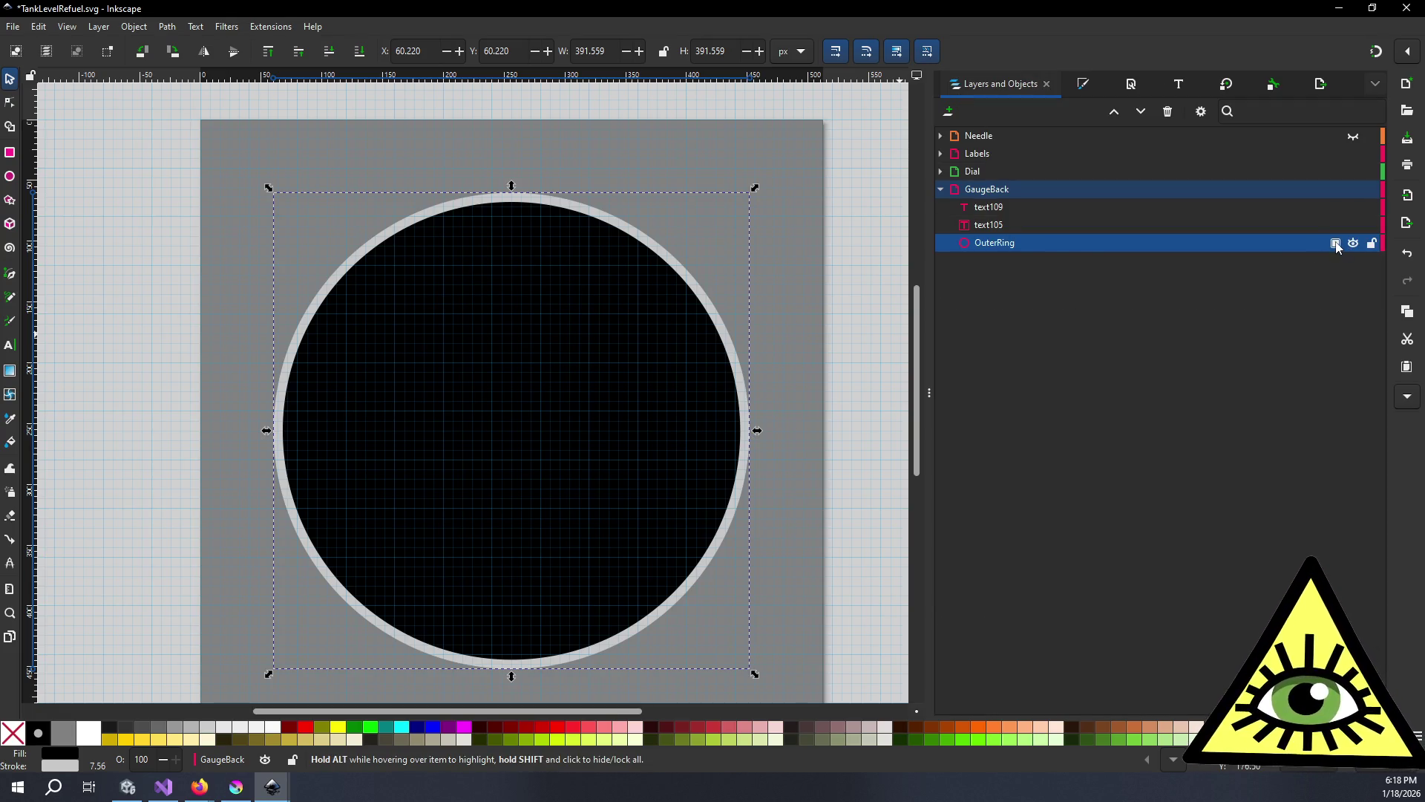
pyautogui.click(1352, 243)
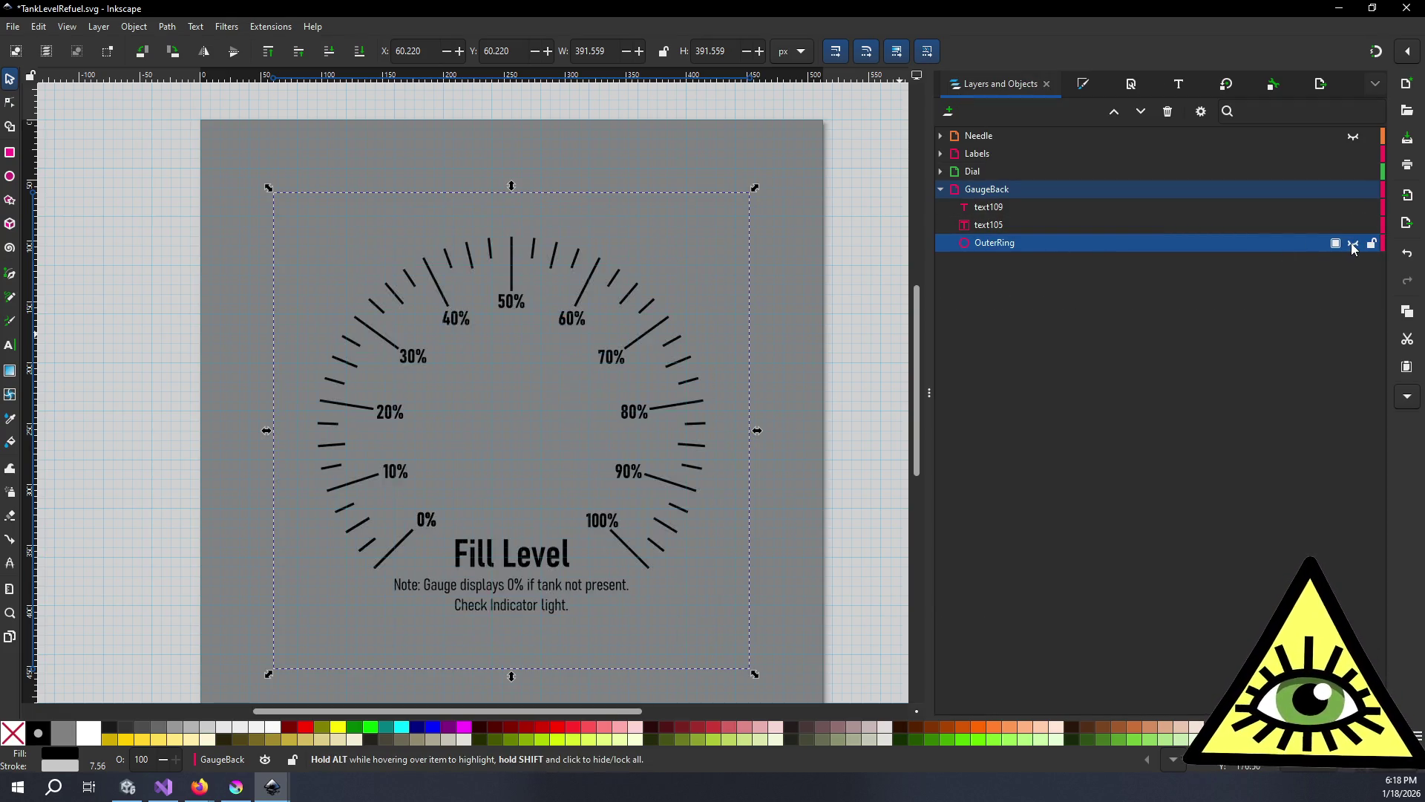
# - Delete the two tank-not-present note texts, text109 and text105
pyautogui.click(1051, 223)
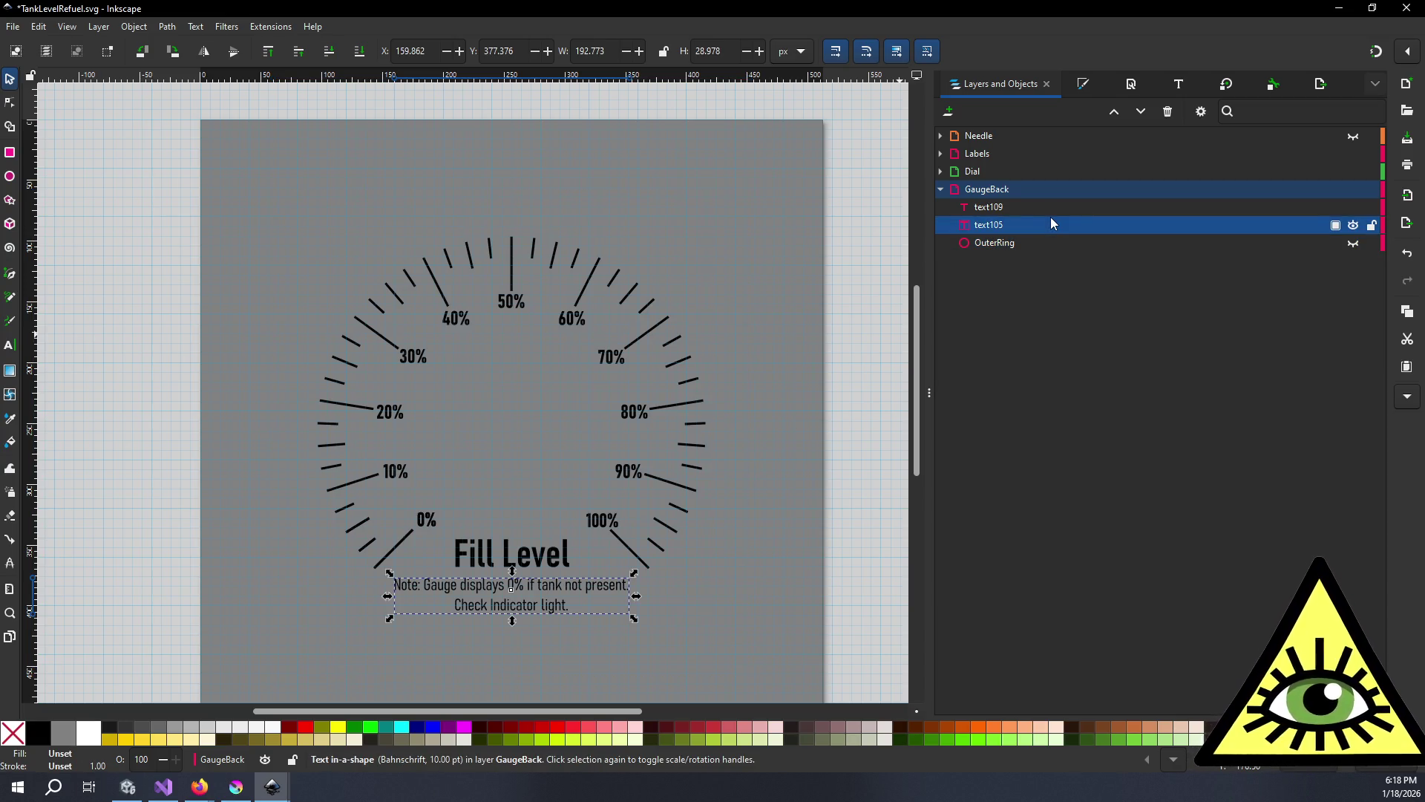
pyautogui.click(1046, 207)
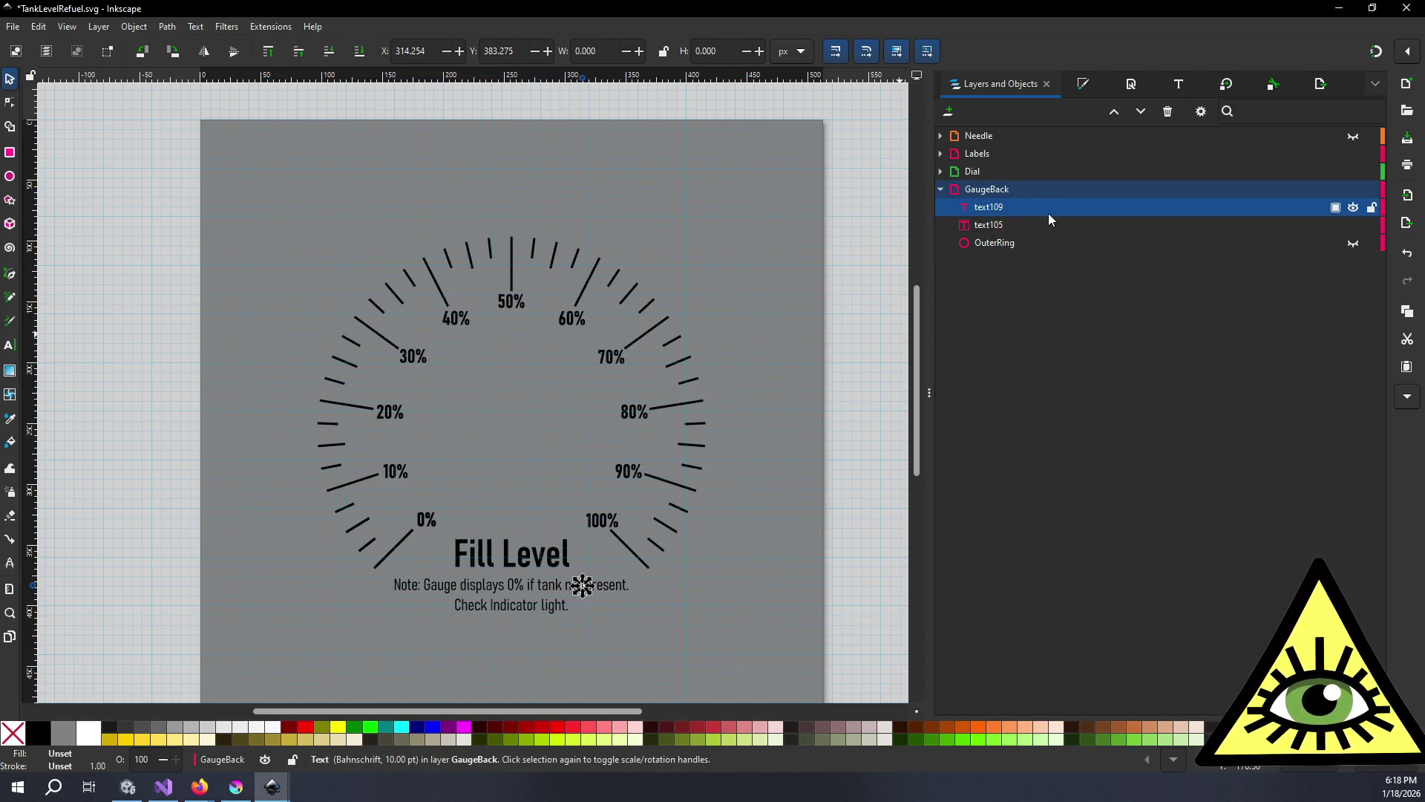
pyautogui.click(1054, 223)
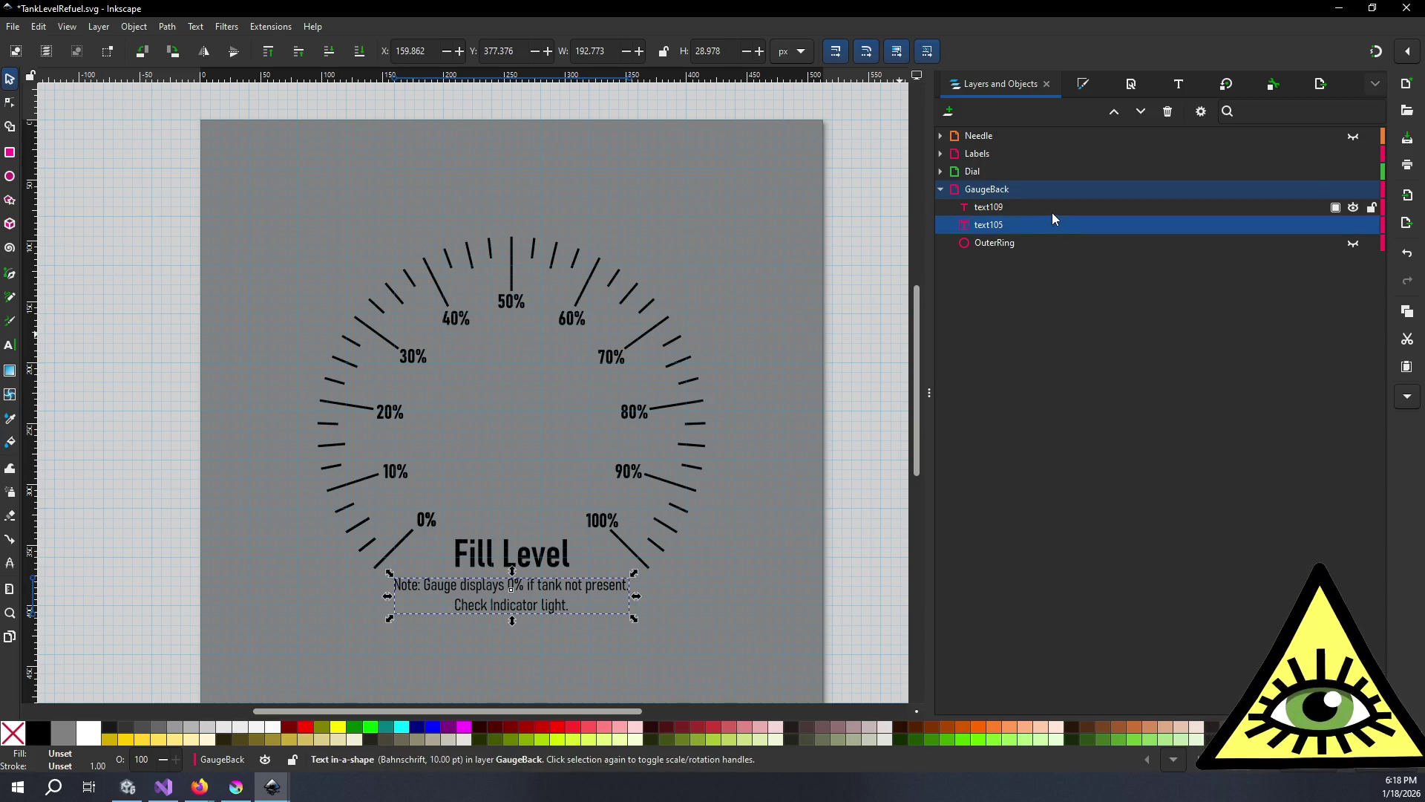
pyautogui.keyDown('shift'); pyautogui.click(1052, 212); pyautogui.keyUp('shift')
pyautogui.press('Delete')
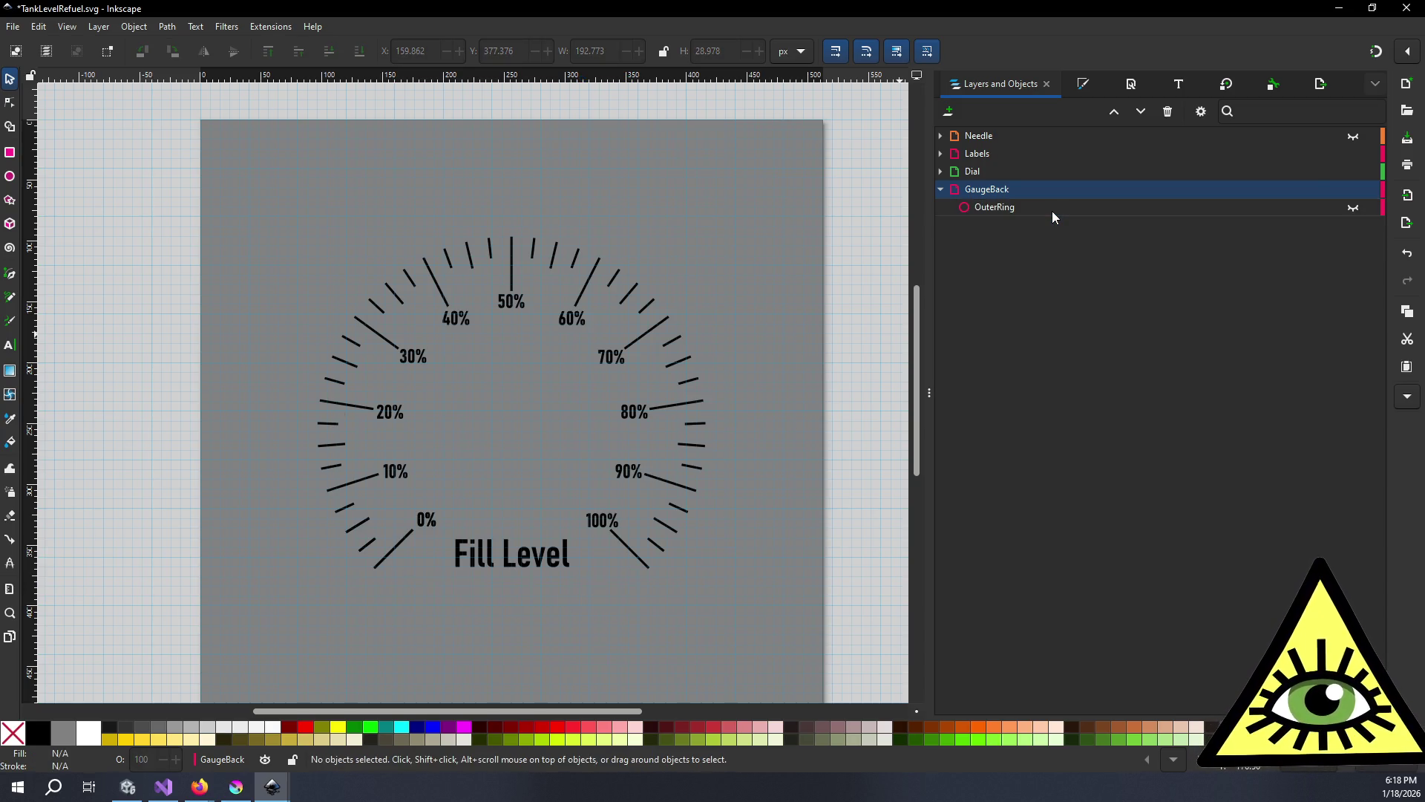
pyautogui.click(942, 171)
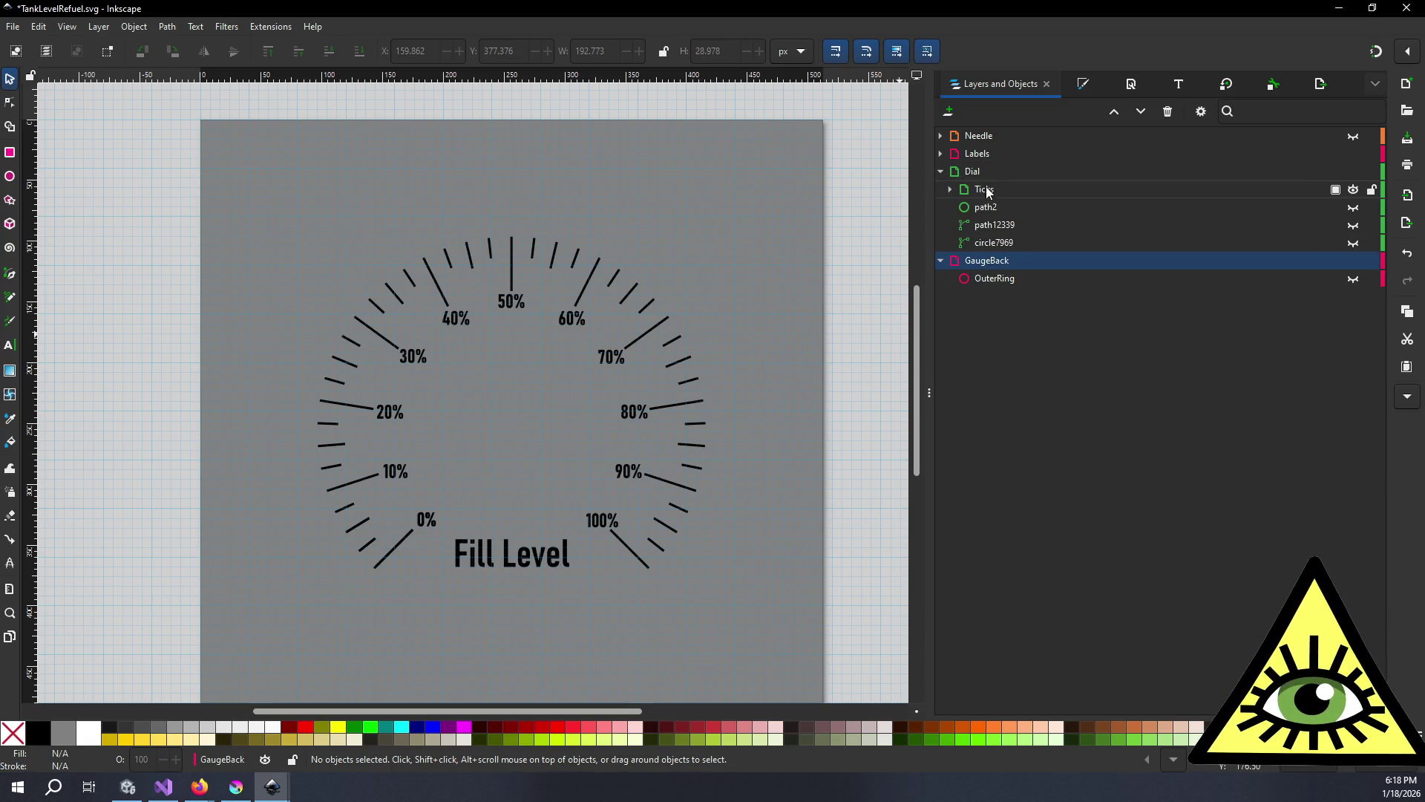
# - Set the Fill Level label's font family to Instruction
pyautogui.click(536, 563)
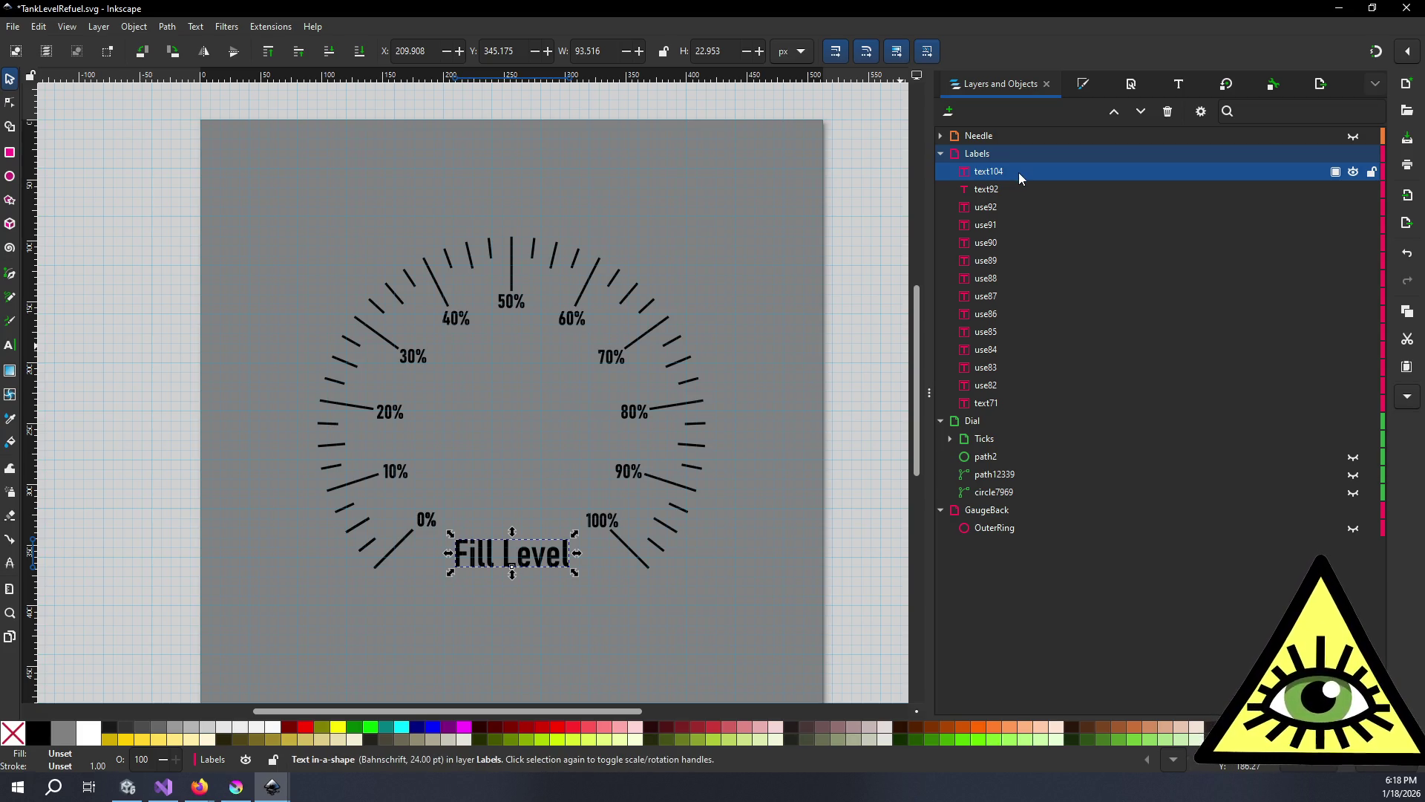
pyautogui.click(1181, 84)
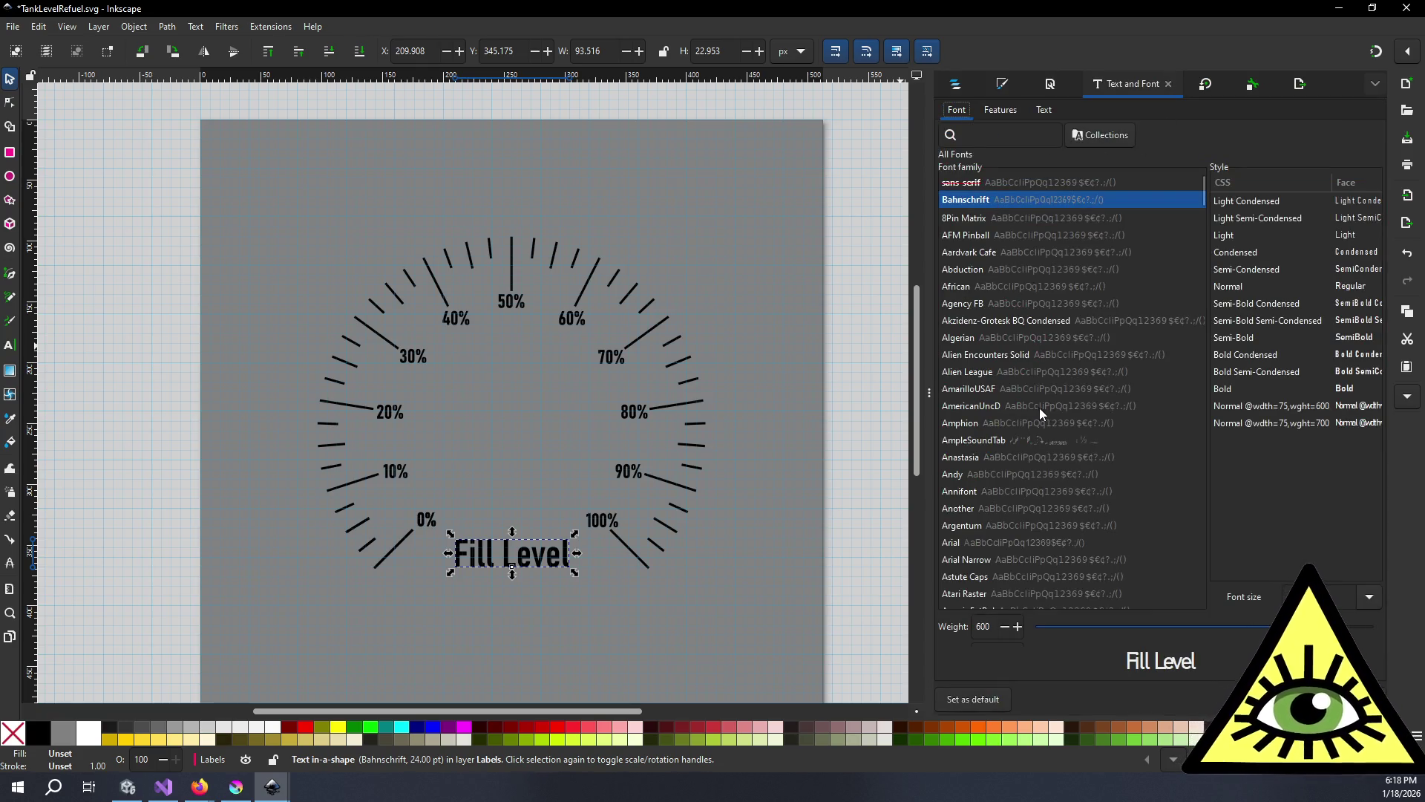
pyautogui.scroll(-15, 1040, 409)
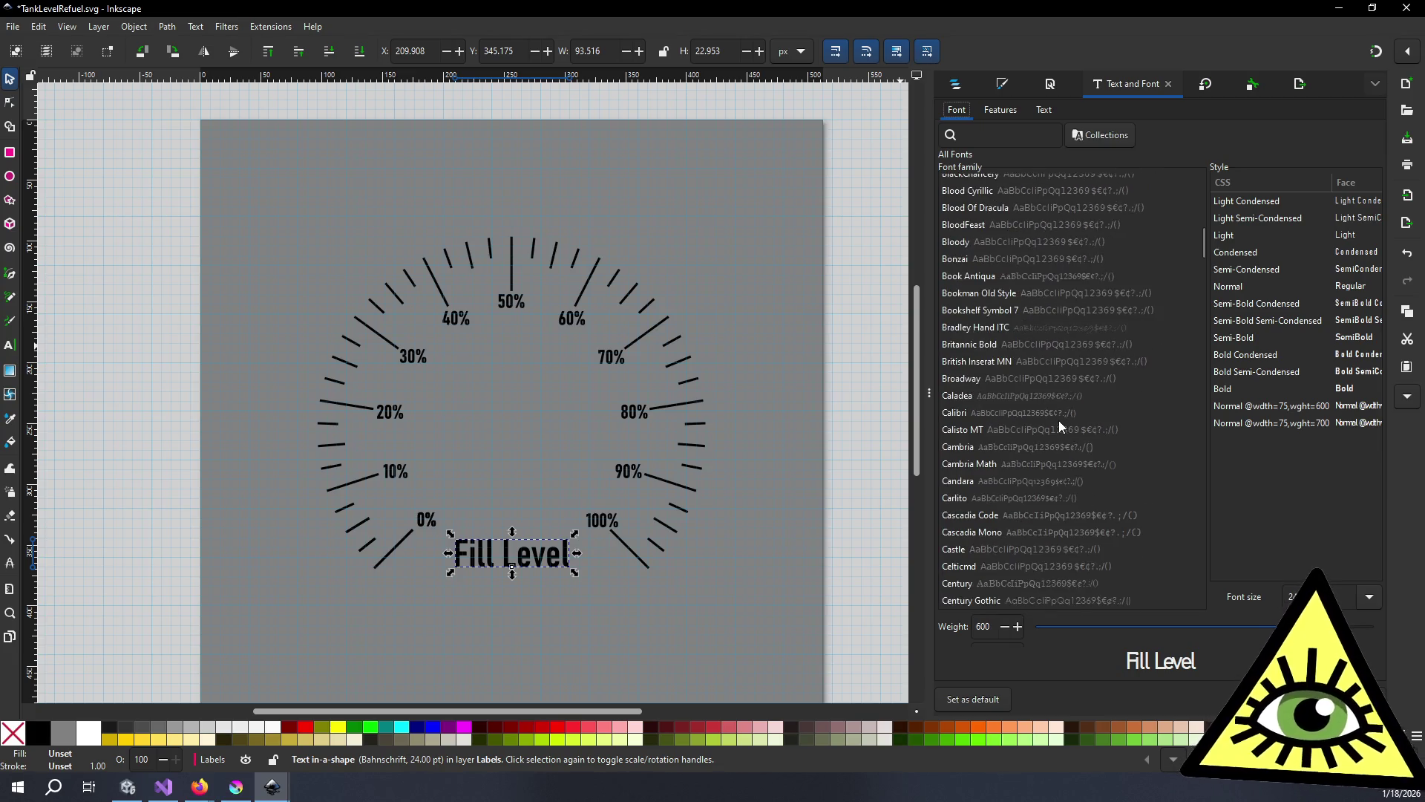
pyautogui.scroll(-2, 1060, 425)
pyautogui.scroll(-10, 1059, 423)
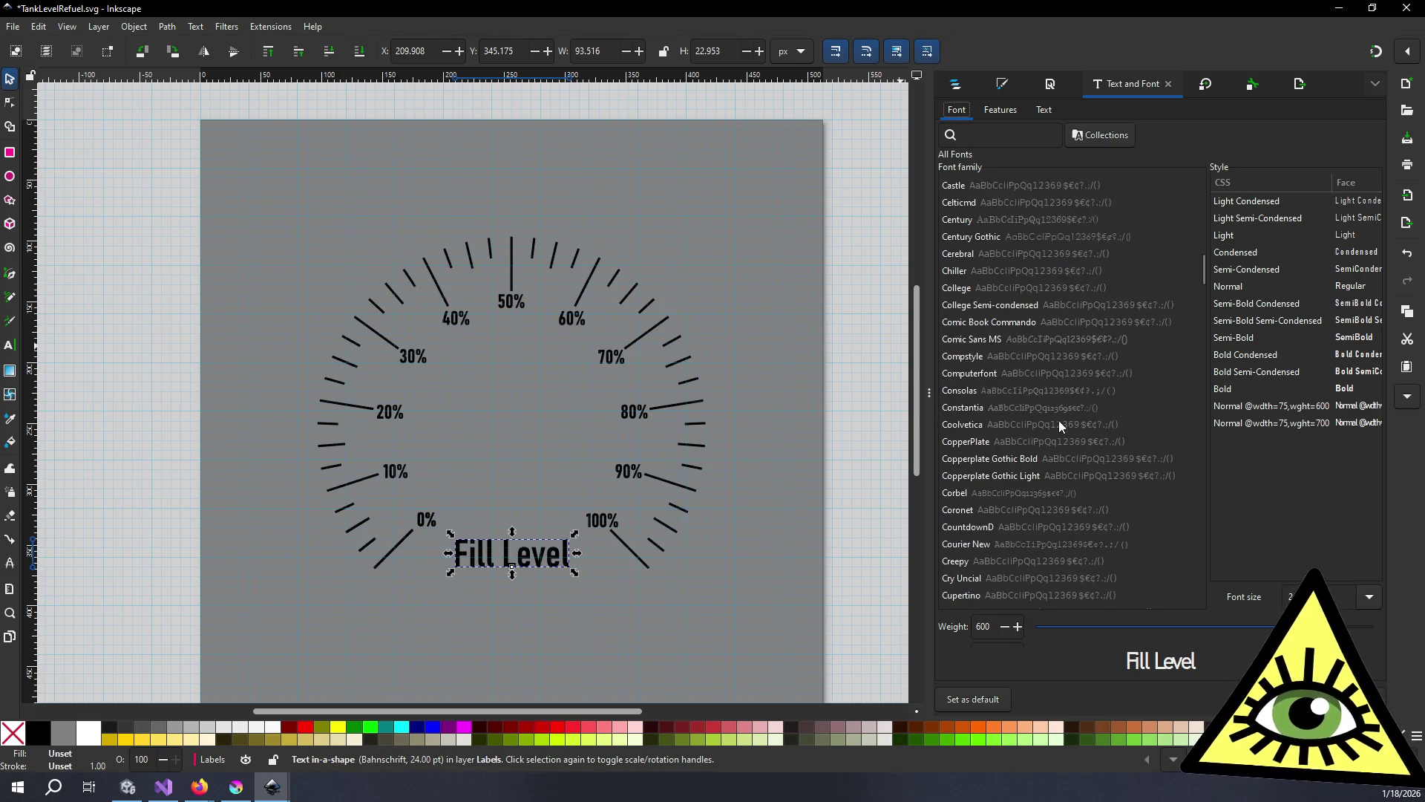
pyautogui.scroll(-20, 1059, 420)
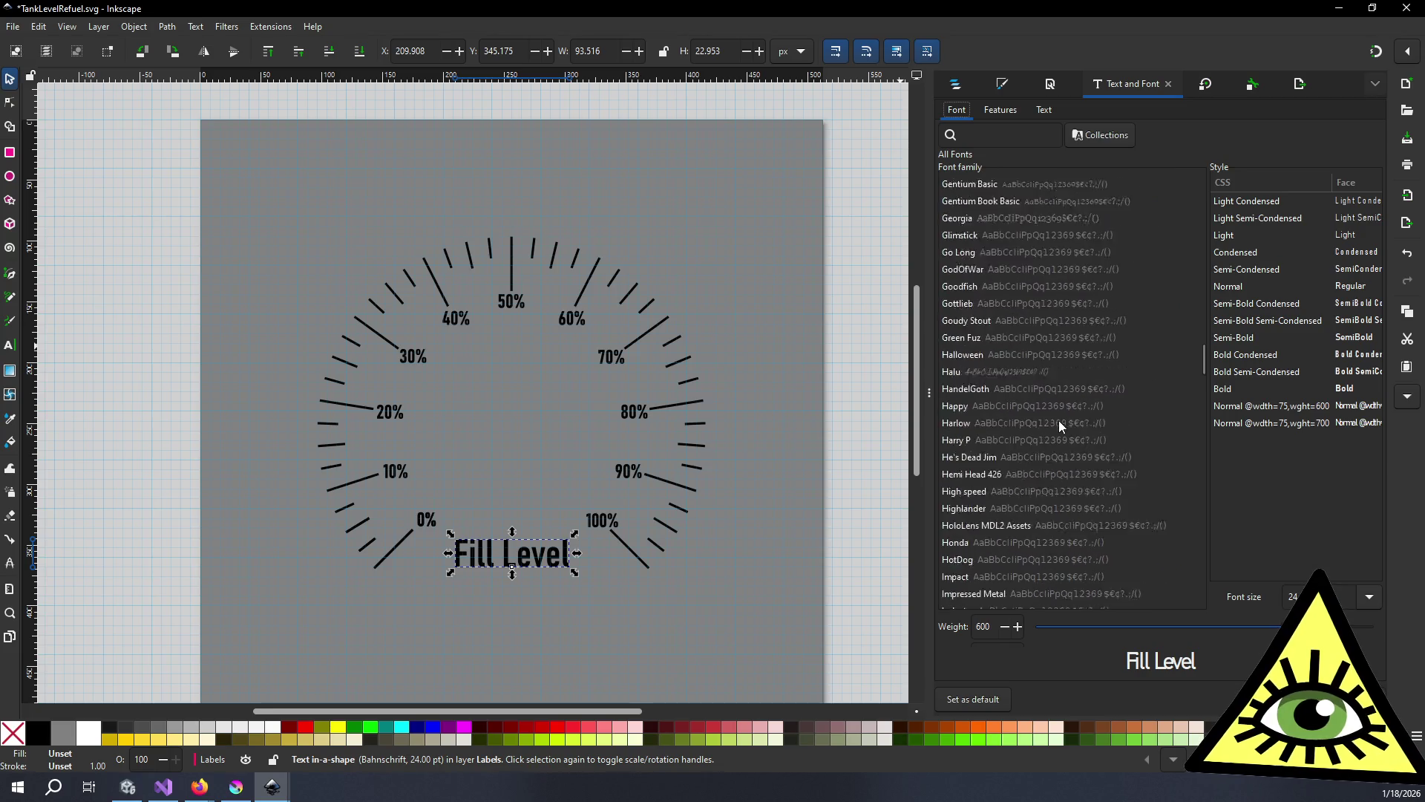
pyautogui.click(1026, 438)
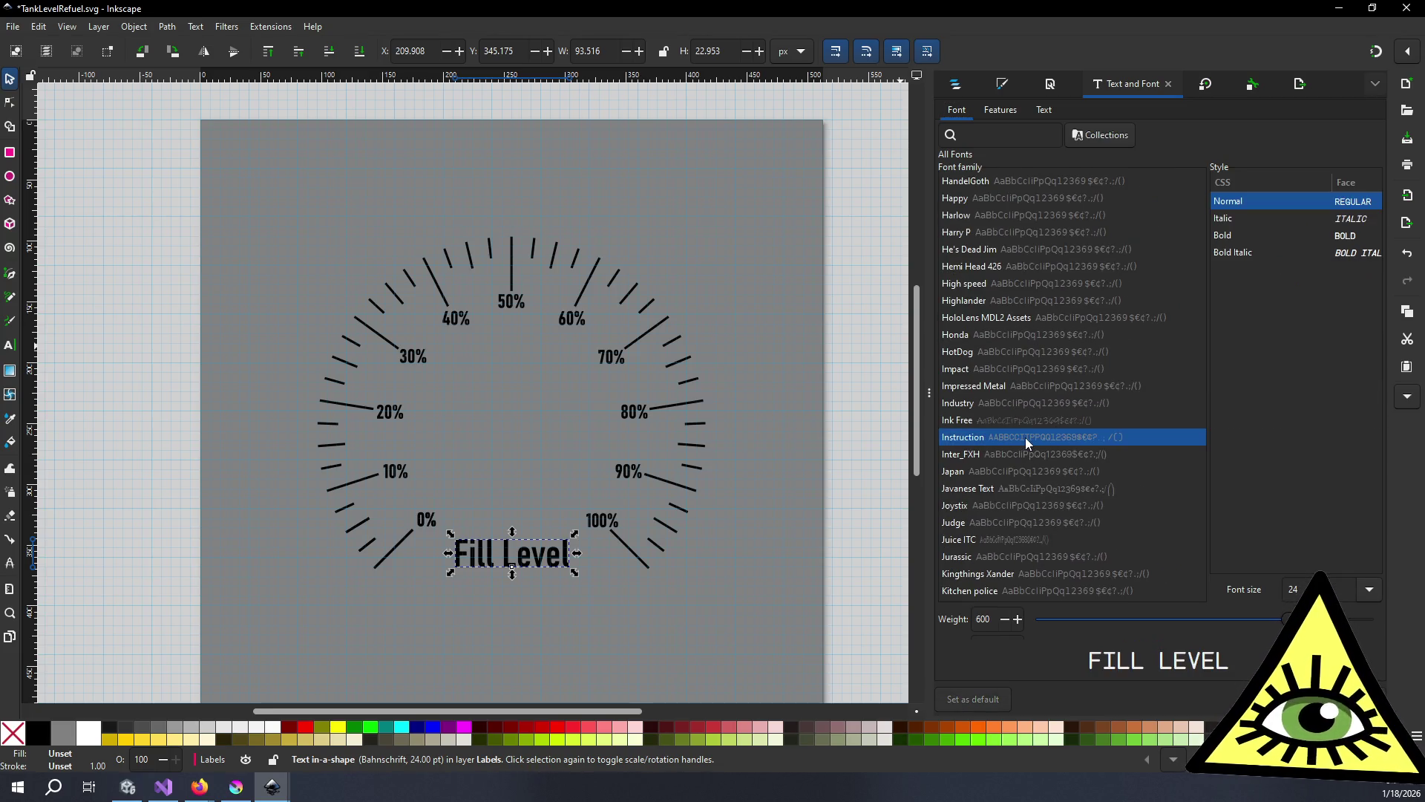
pyautogui.click(1045, 110)
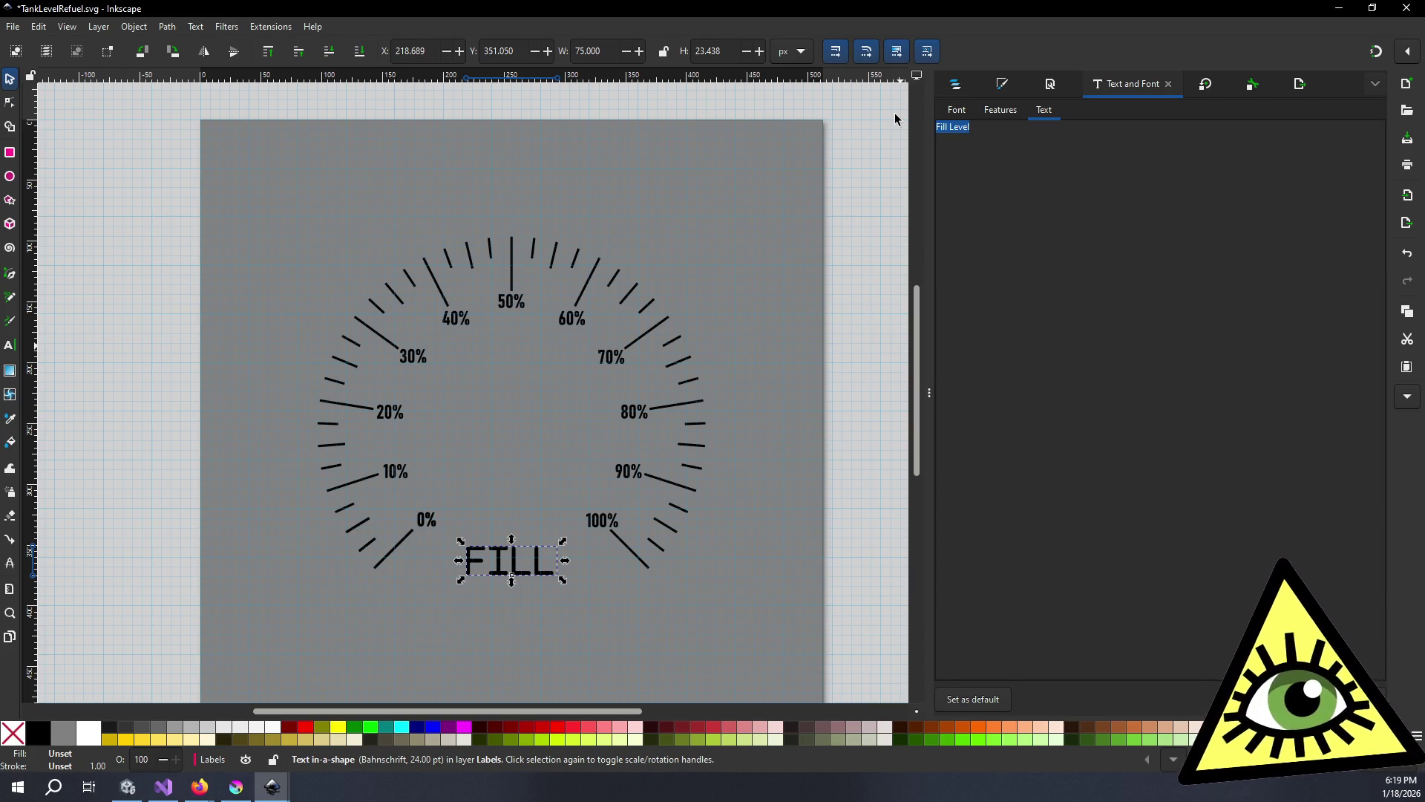
# - Retype the title as 'H2 LEVEL' and move it up between the 30% and 70% labels
pyautogui.write('H@')
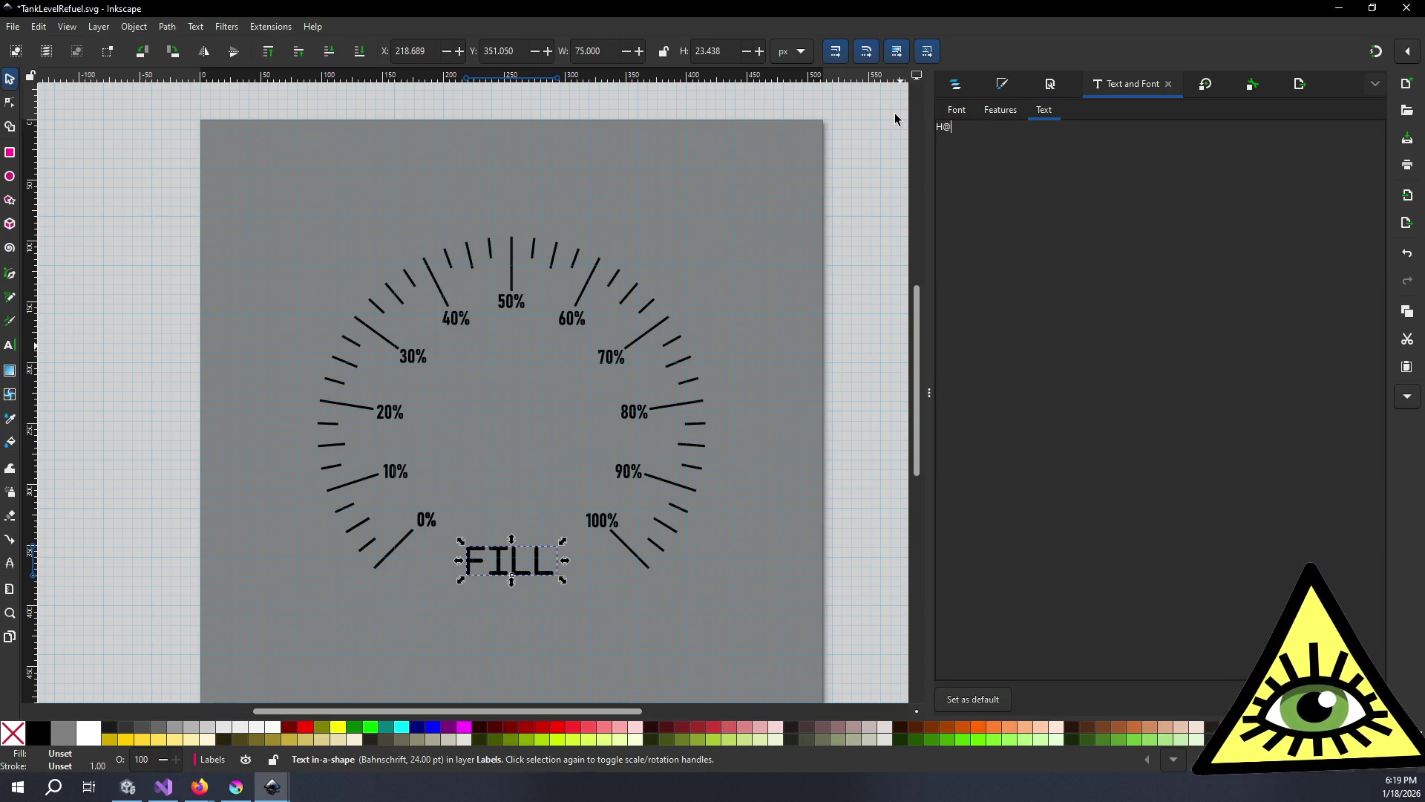
pyautogui.press('BackSpace')
pyautogui.write('2 E')
pyautogui.press('BackSpace')
pyautogui.write('LEVEL')
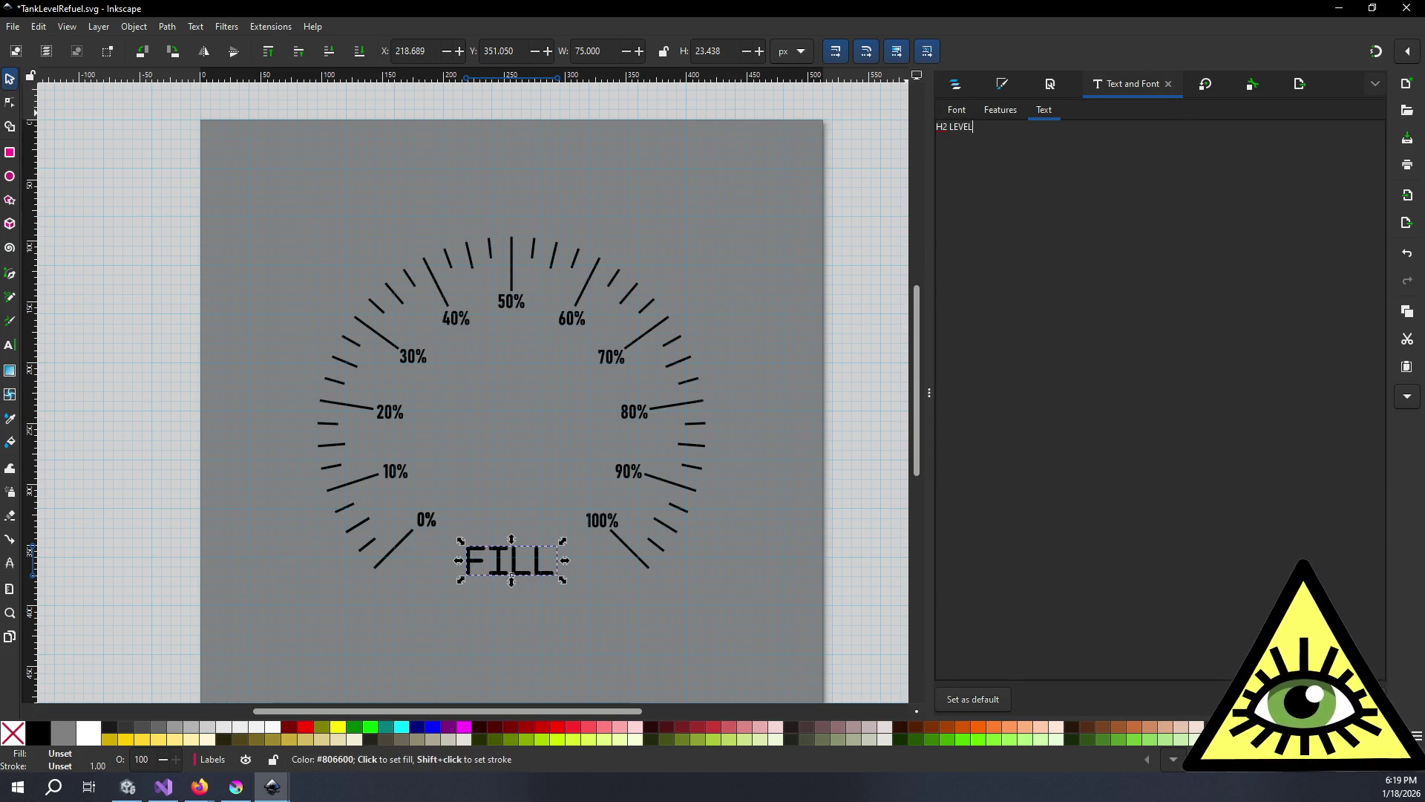
pyautogui.click(1353, 699)
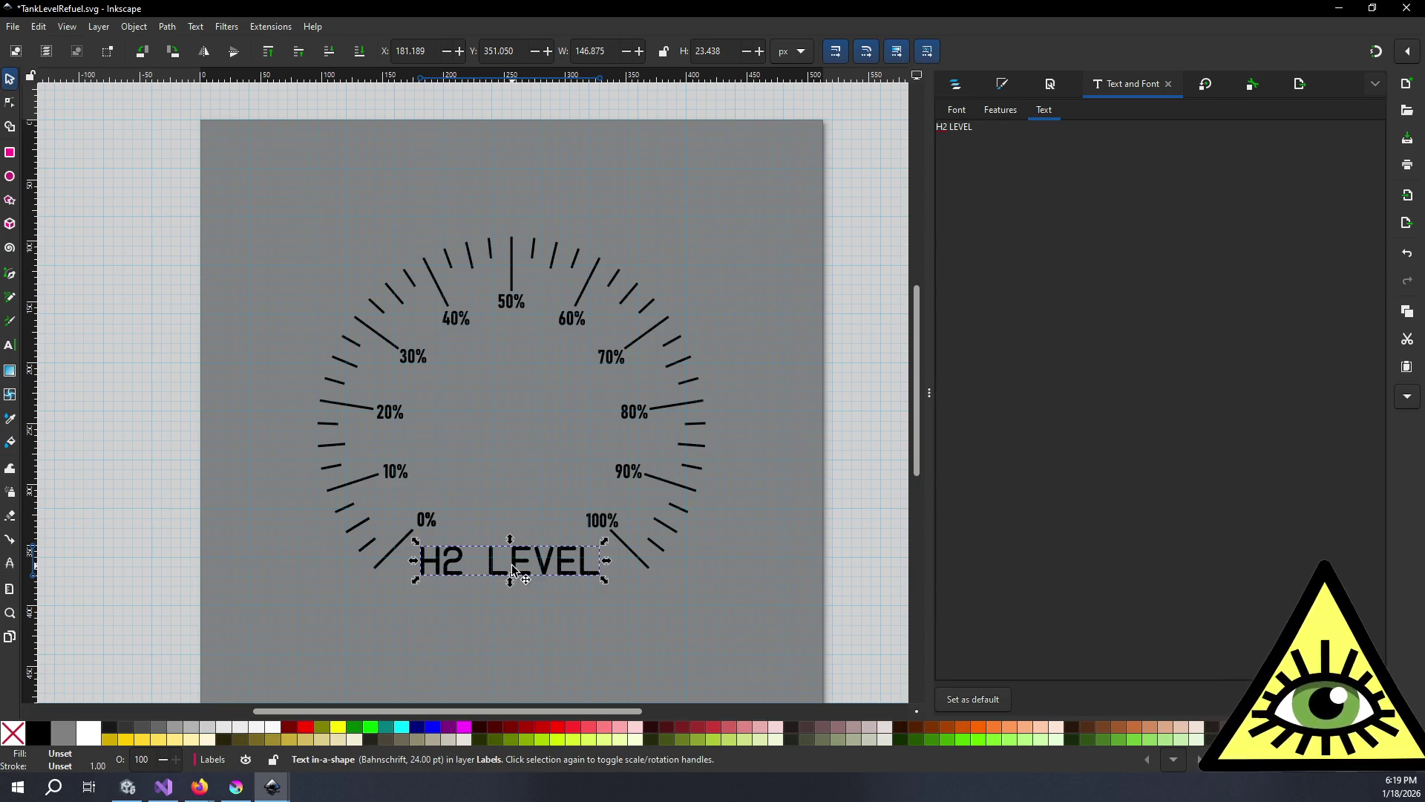
pyautogui.moveTo(512, 570); pyautogui.dragTo(512, 368)
pyautogui.click(957, 109)
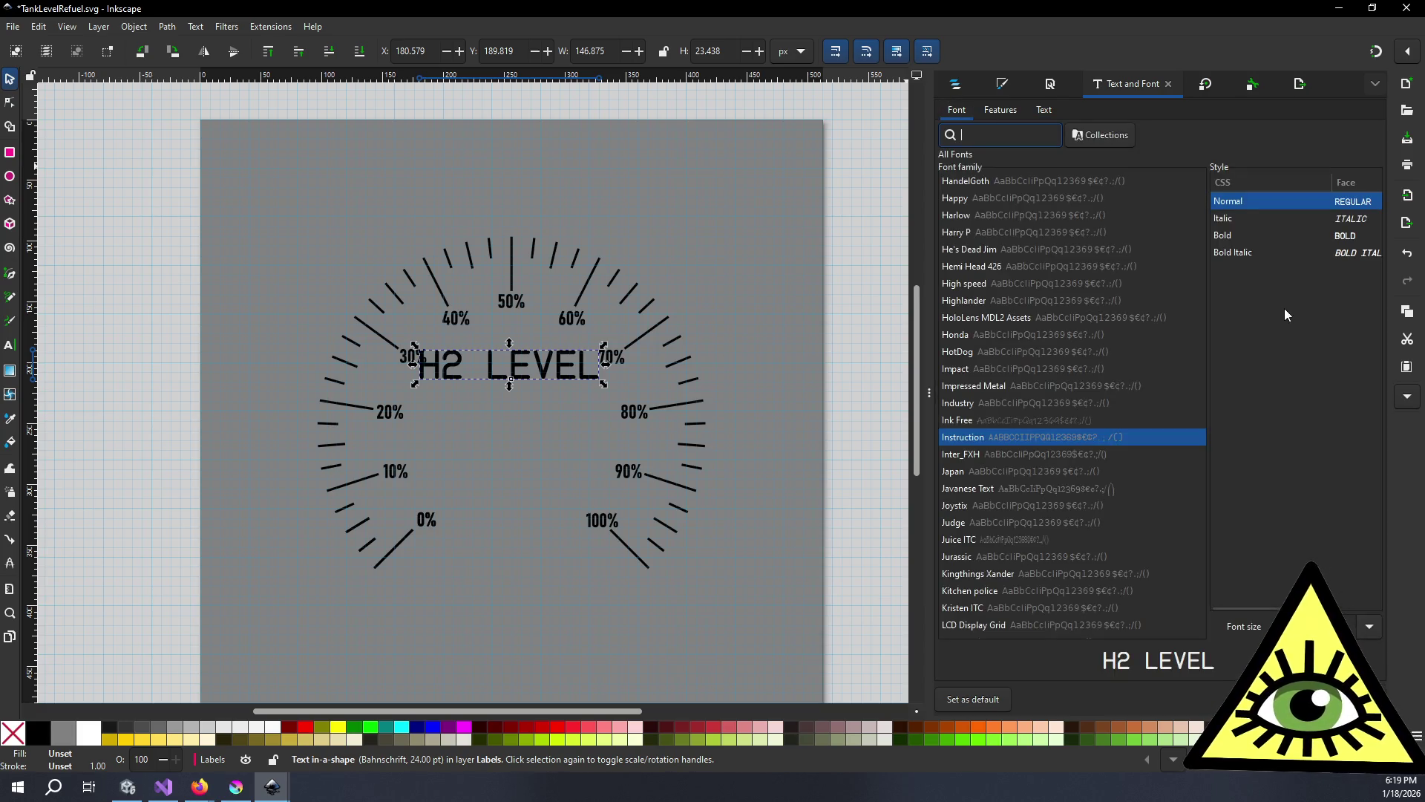
# - Reduce the H2 LEVEL font size to 20 and lower it slightly on the dial
pyautogui.click(1368, 629)
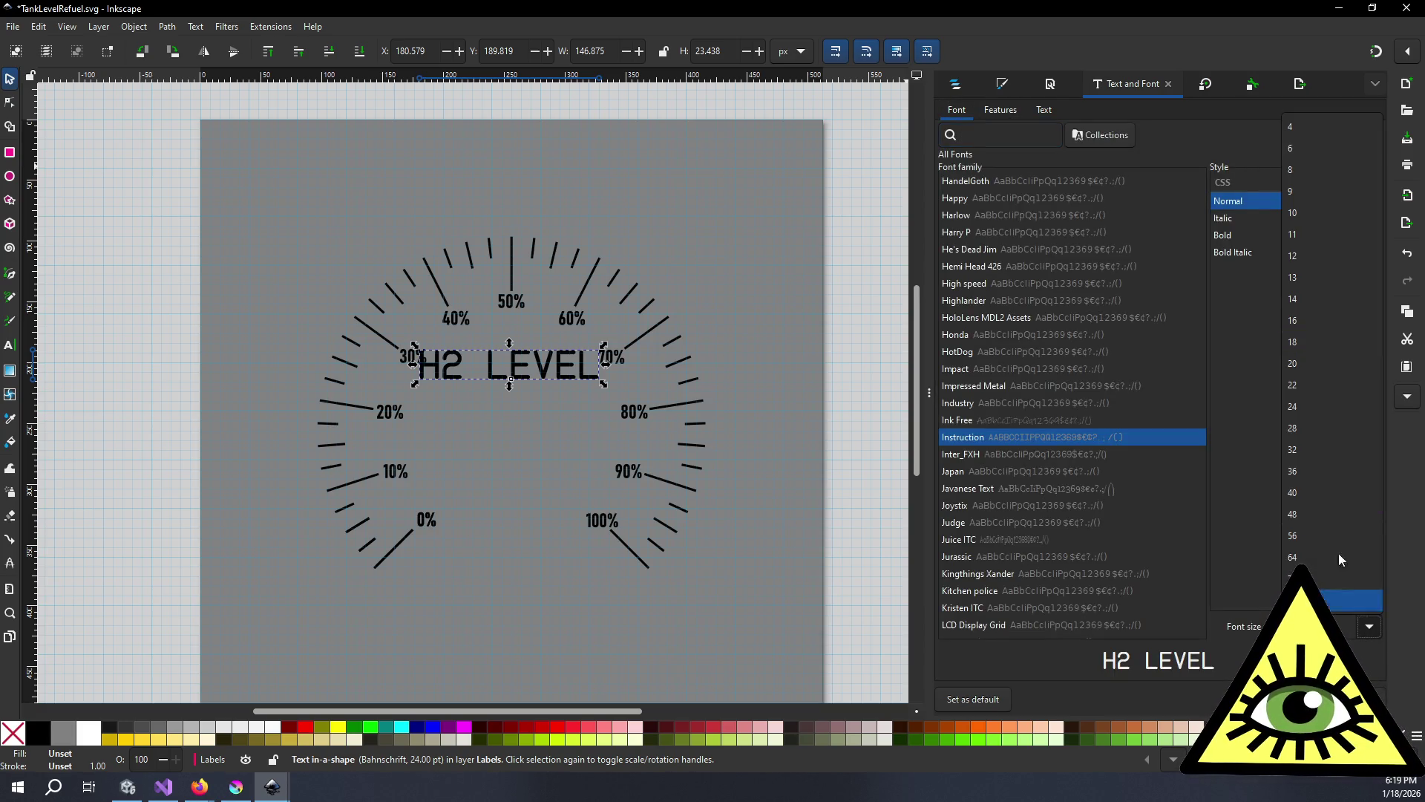
pyautogui.click(1316, 367)
pyautogui.scroll(10, 524, 455)
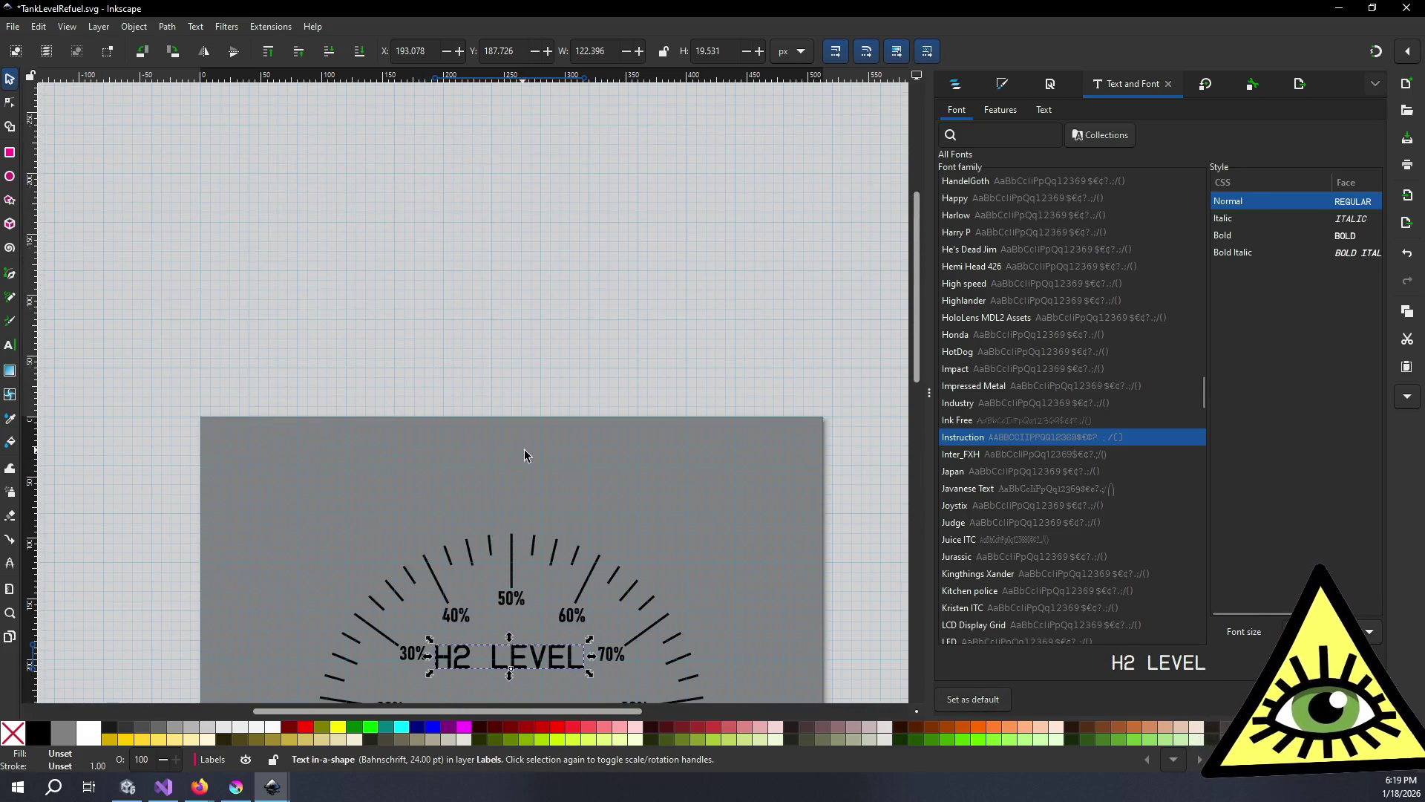
pyautogui.scroll(-10, 525, 455)
pyautogui.scroll(2, 524, 293)
pyautogui.scroll(-1, 525, 294)
pyautogui.moveTo(524, 292); pyautogui.dragTo(526, 308)
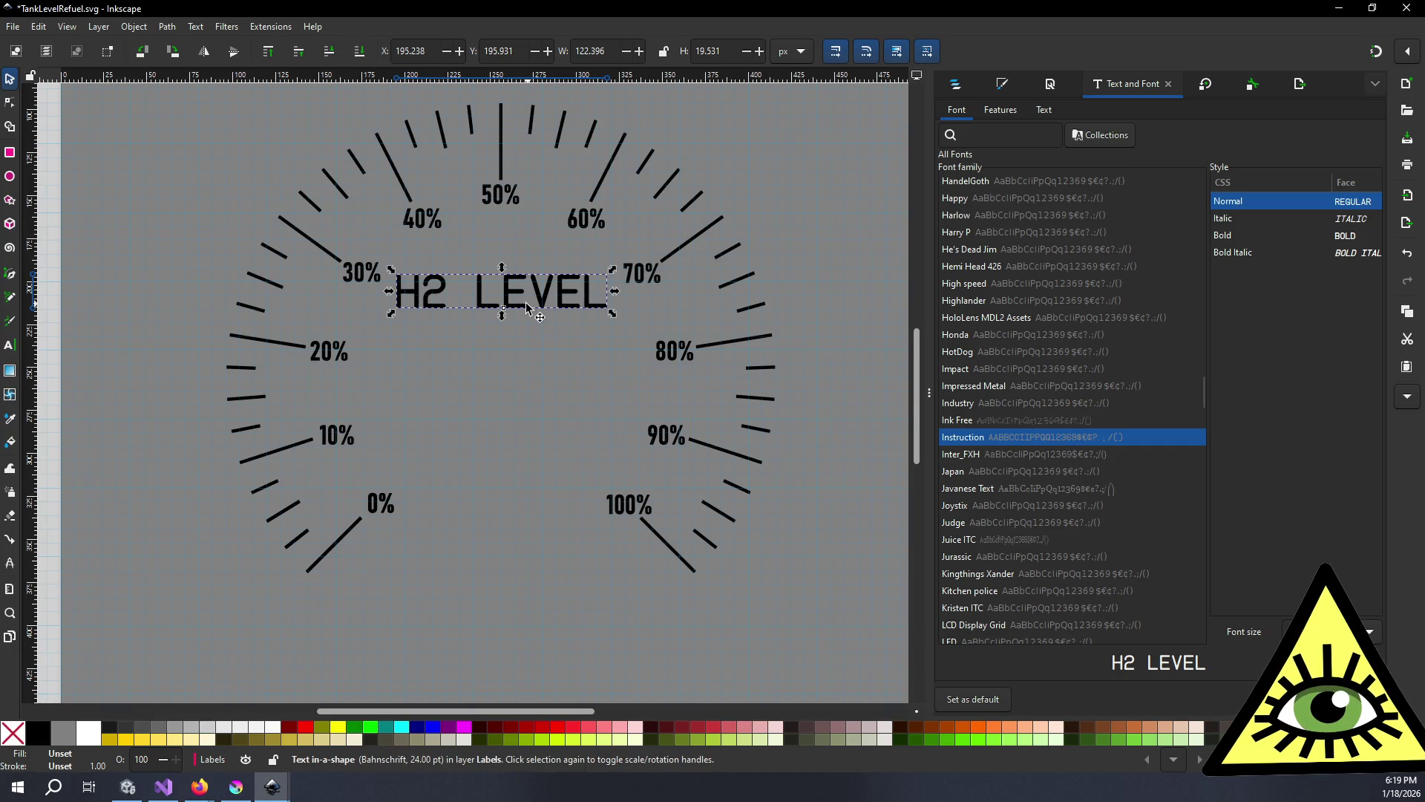
# - Nudge the H2 LEVEL title a few pixels left so it centres under the 50% label
pyautogui.rightClick(526, 307)
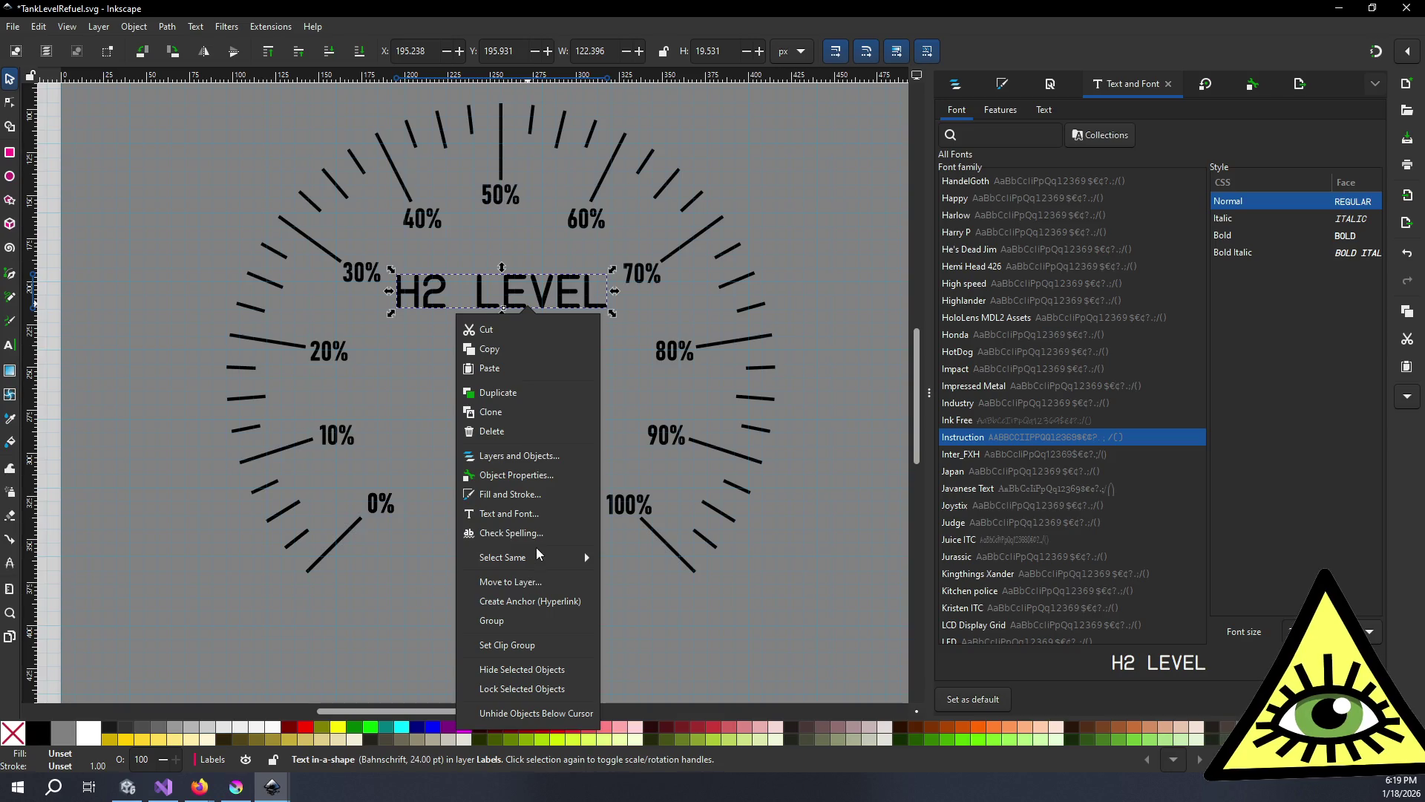
pyautogui.press('Escape')
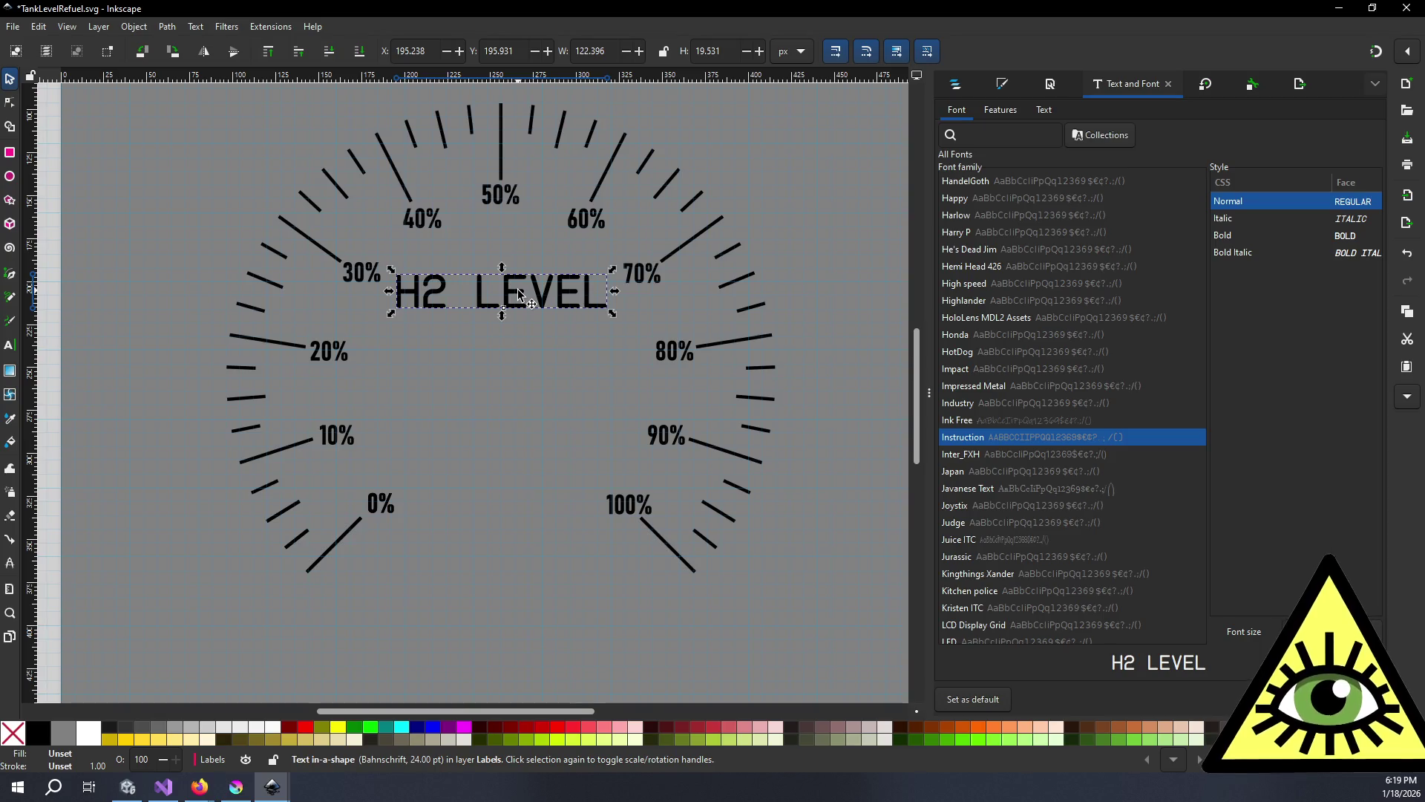
pyautogui.scroll(-5, 517, 293)
pyautogui.scroll(2, 517, 292)
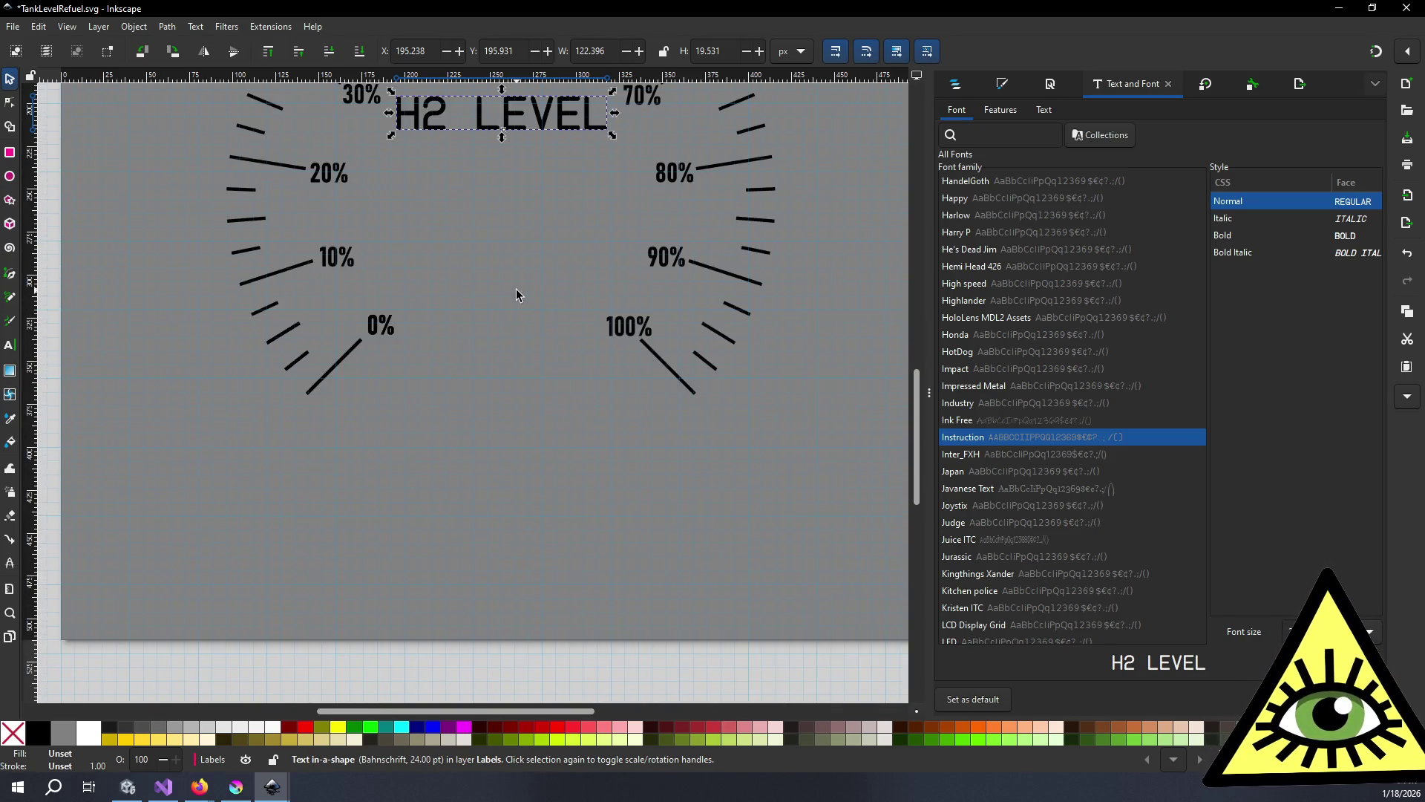
pyautogui.keyDown('ctrl'); pyautogui.scroll(-1, 516, 292); pyautogui.keyUp('ctrl')
pyautogui.scroll(4, 519, 282)
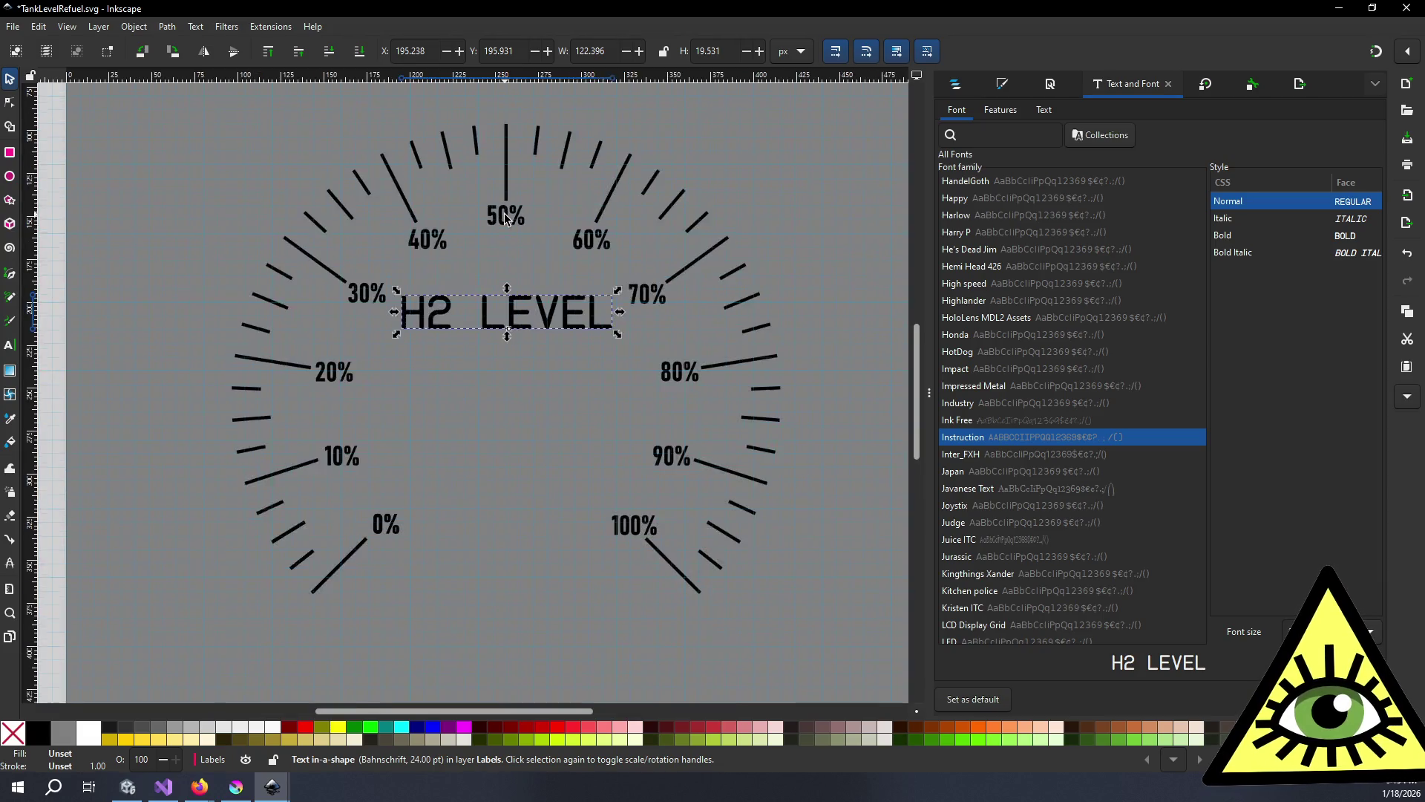
pyautogui.keyDown('ctrl'); pyautogui.scroll(3, 505, 217); pyautogui.keyUp('ctrl')
pyautogui.moveTo(547, 402); pyautogui.dragTo(544, 402)
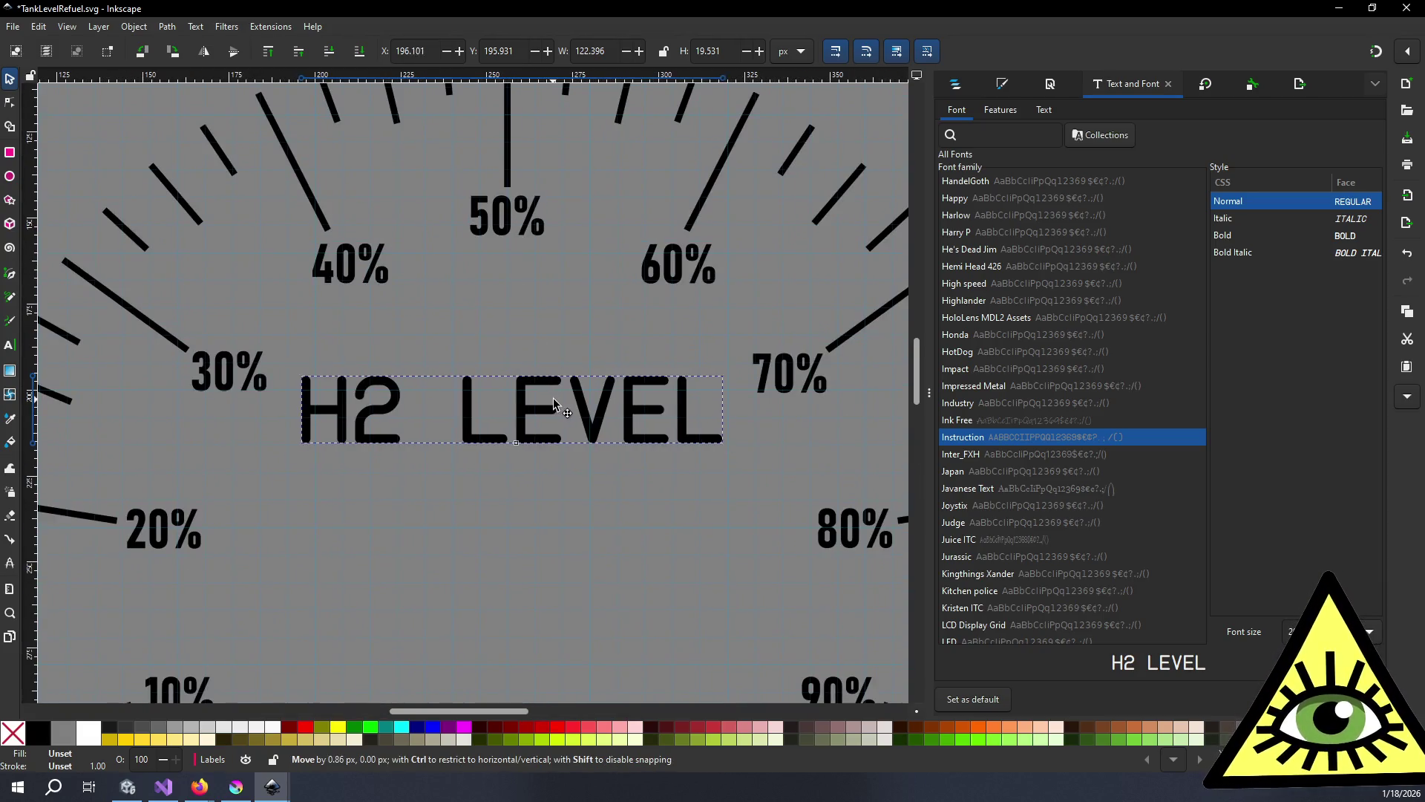
pyautogui.keyDown('ctrl'); pyautogui.scroll(-3, 629, 330); pyautogui.keyUp('ctrl')
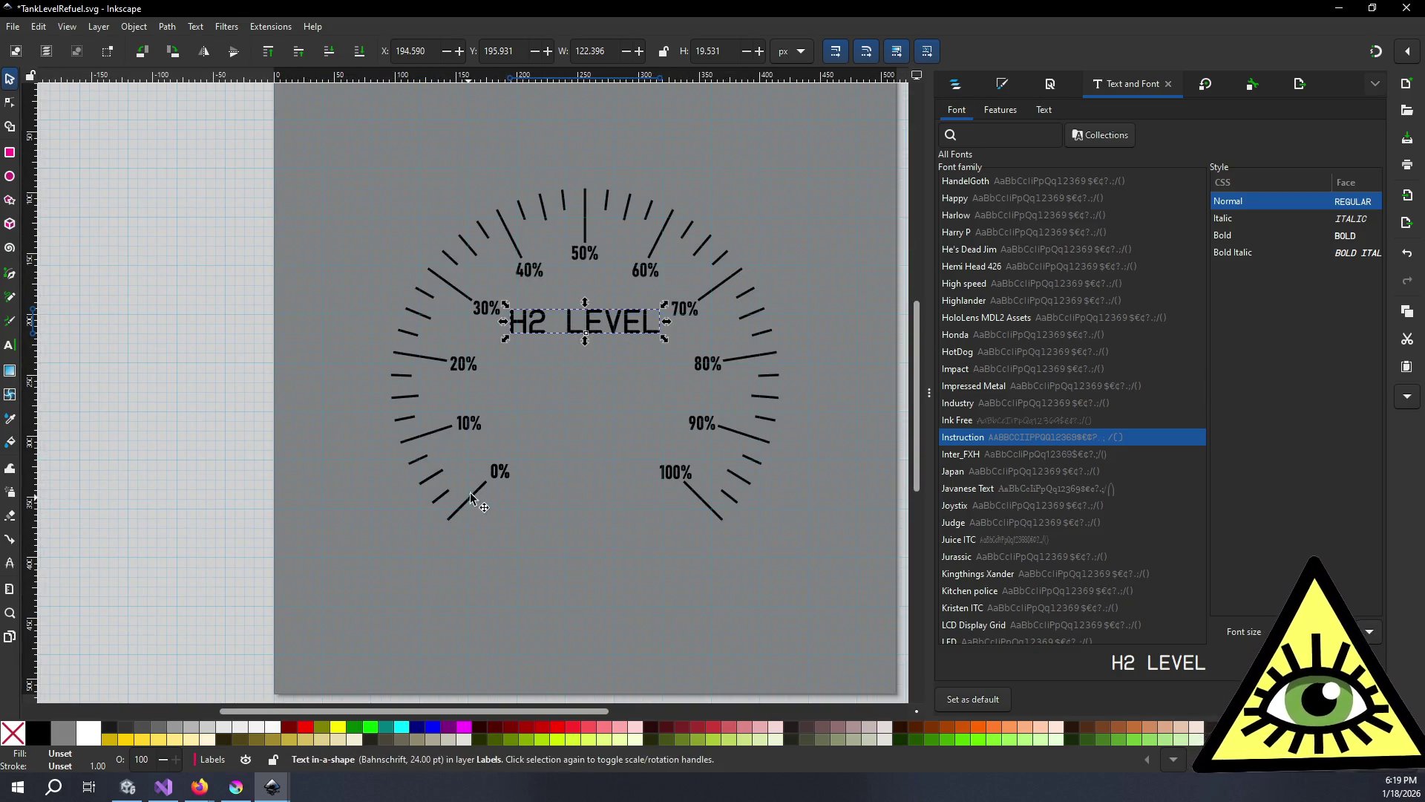
pyautogui.click(498, 473)
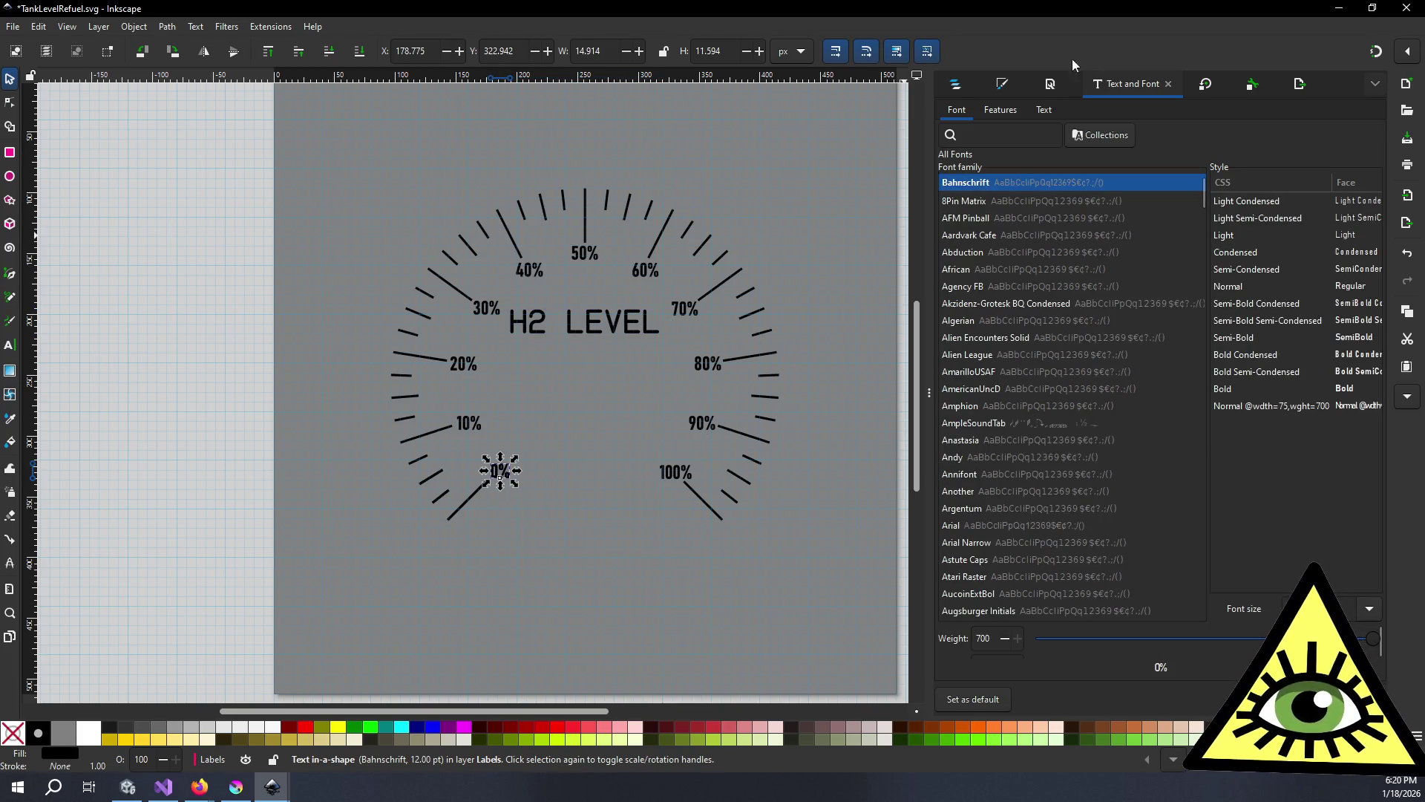
# - Select all eleven percentage labels, 0% through 100%, in Layers and Objects
pyautogui.click(956, 83)
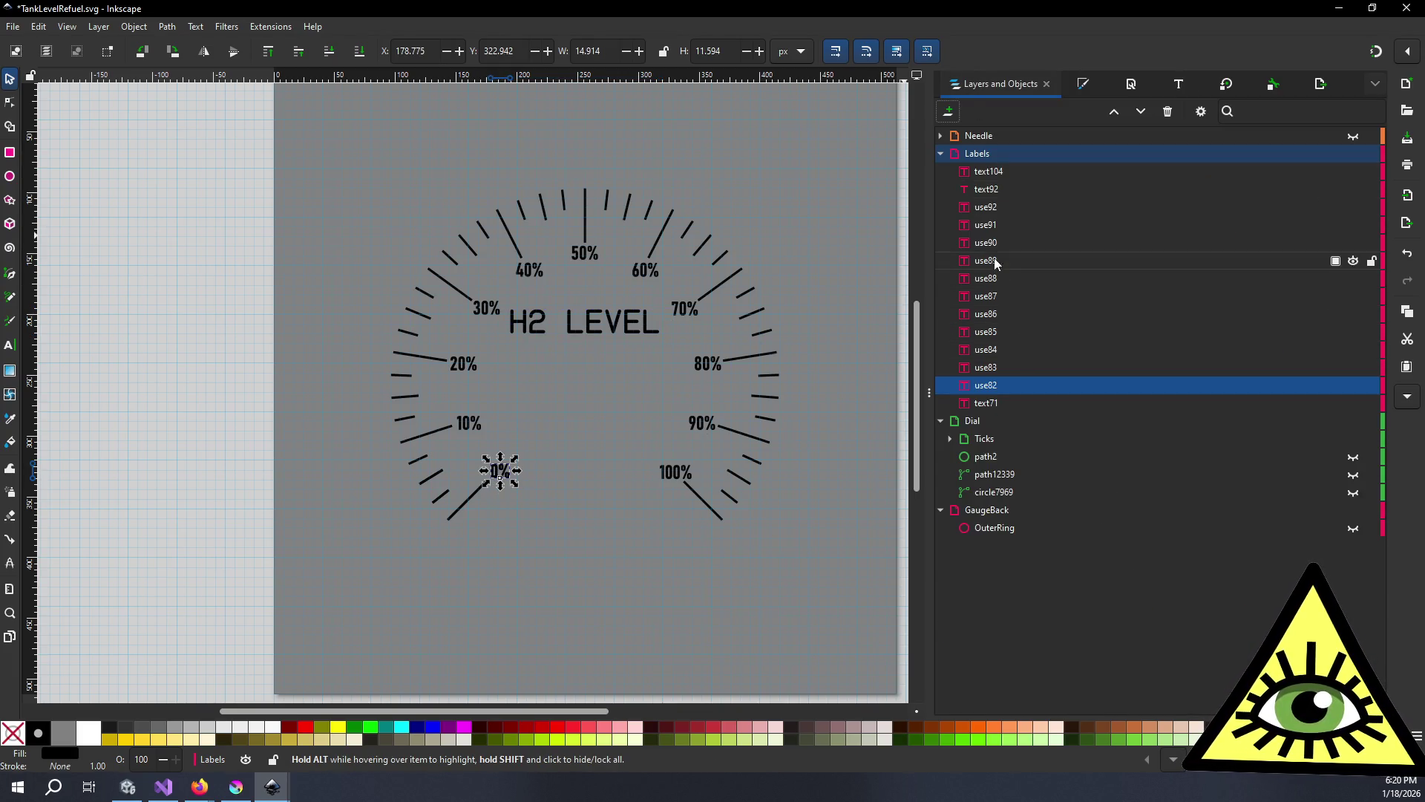
pyautogui.keyDown('shift'); pyautogui.click(1002, 368); pyautogui.keyUp('shift')
pyautogui.keyDown('shift'); pyautogui.click(999, 349); pyautogui.keyUp('shift')
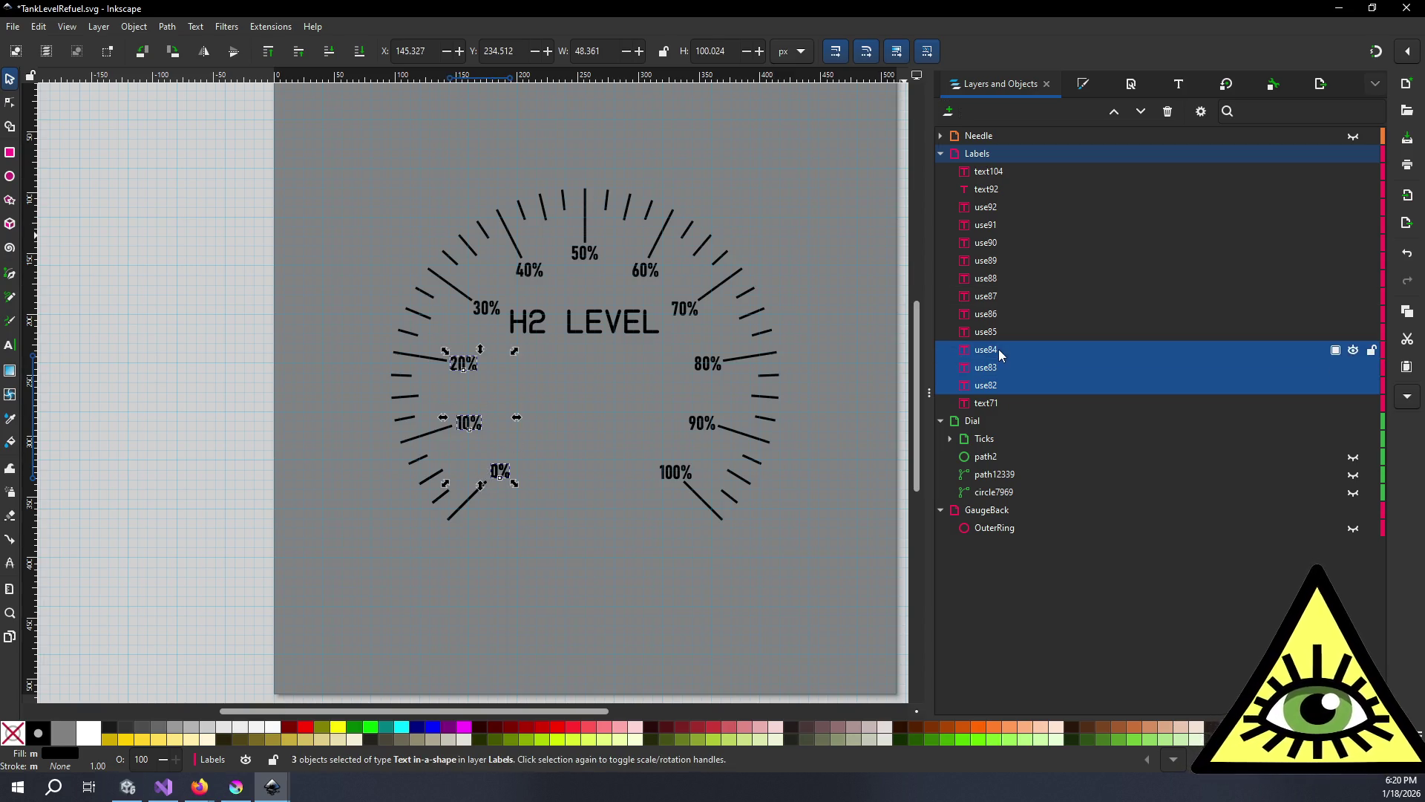
pyautogui.keyDown('shift'); pyautogui.click(999, 331); pyautogui.keyUp('shift')
pyautogui.keyDown('shift'); pyautogui.click(1001, 311); pyautogui.keyUp('shift')
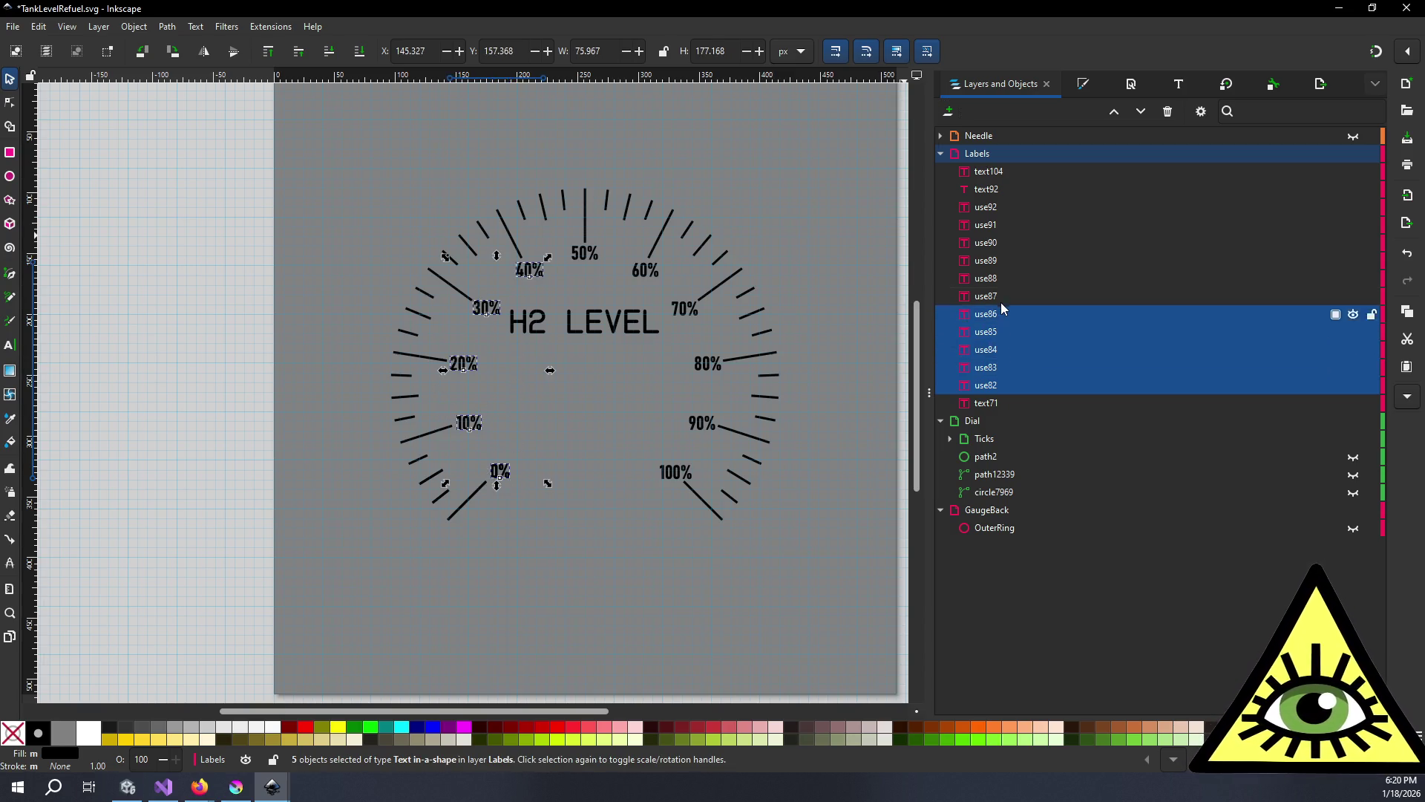
pyautogui.keyDown('shift'); pyautogui.click(1001, 302); pyautogui.keyUp('shift')
pyautogui.keyDown('shift'); pyautogui.click(999, 283); pyautogui.keyUp('shift')
pyautogui.keyDown('shift'); pyautogui.click(1000, 261); pyautogui.keyUp('shift')
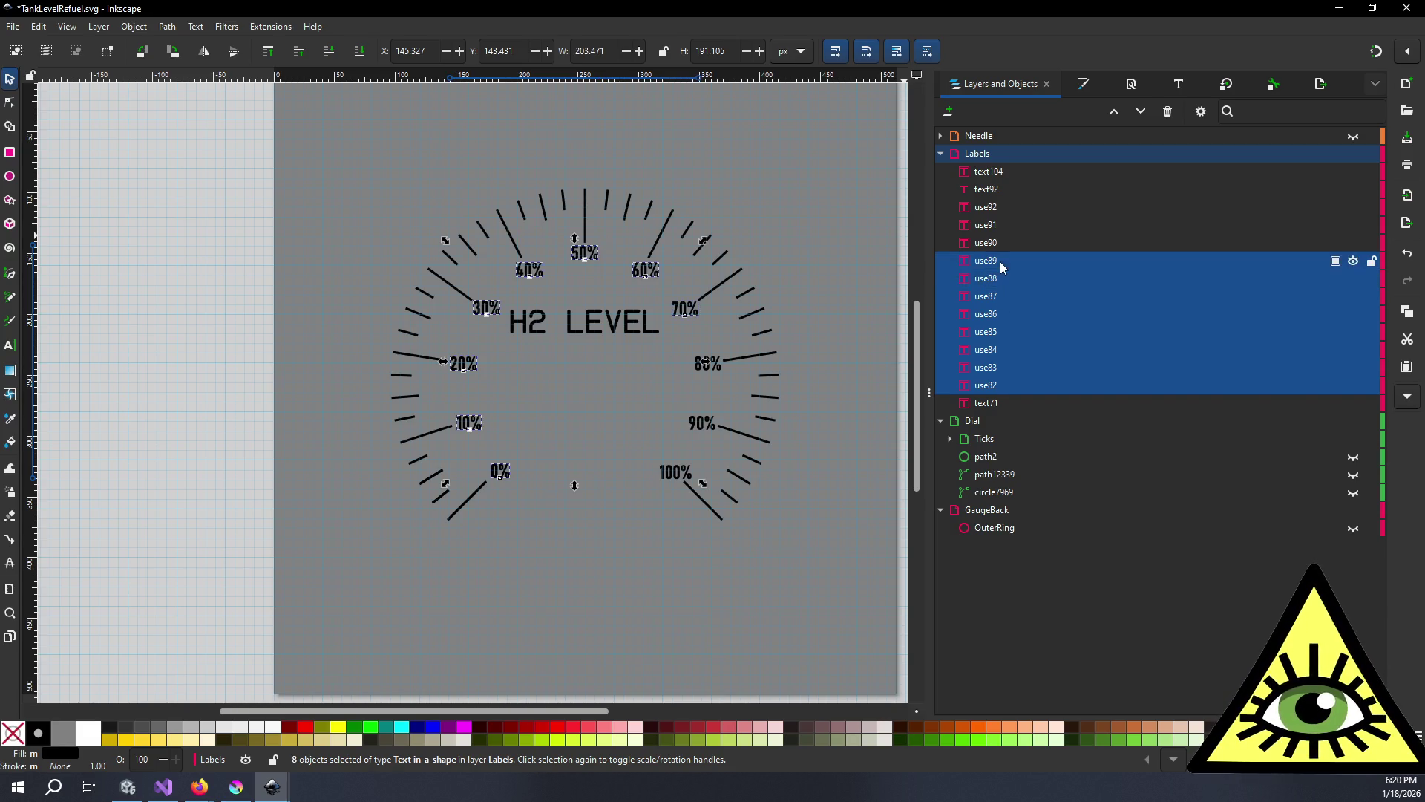
pyautogui.keyDown('shift'); pyautogui.click(994, 245); pyautogui.keyUp('shift')
pyautogui.keyDown('shift'); pyautogui.click(997, 230); pyautogui.keyUp('shift')
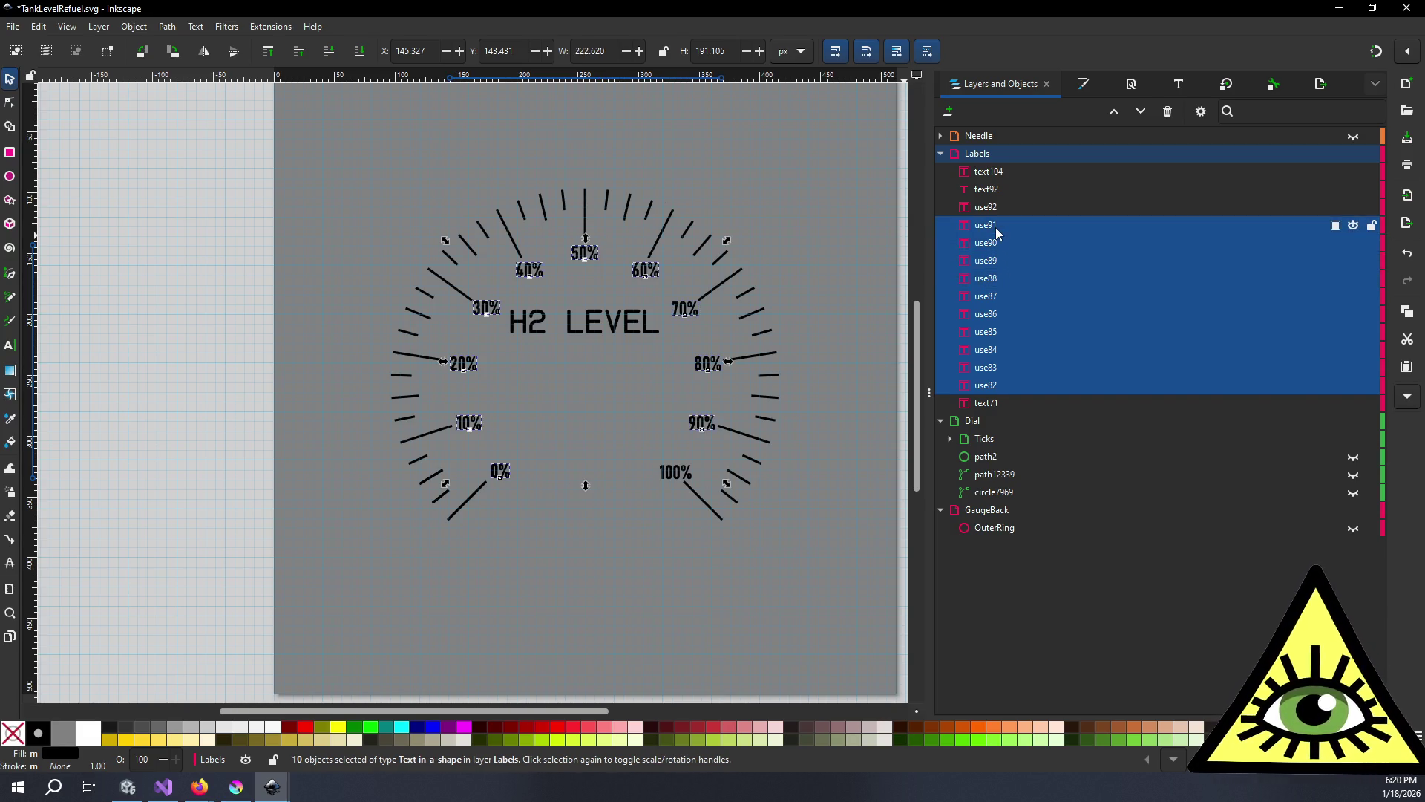
pyautogui.keyDown('shift'); pyautogui.click(995, 208); pyautogui.keyUp('shift')
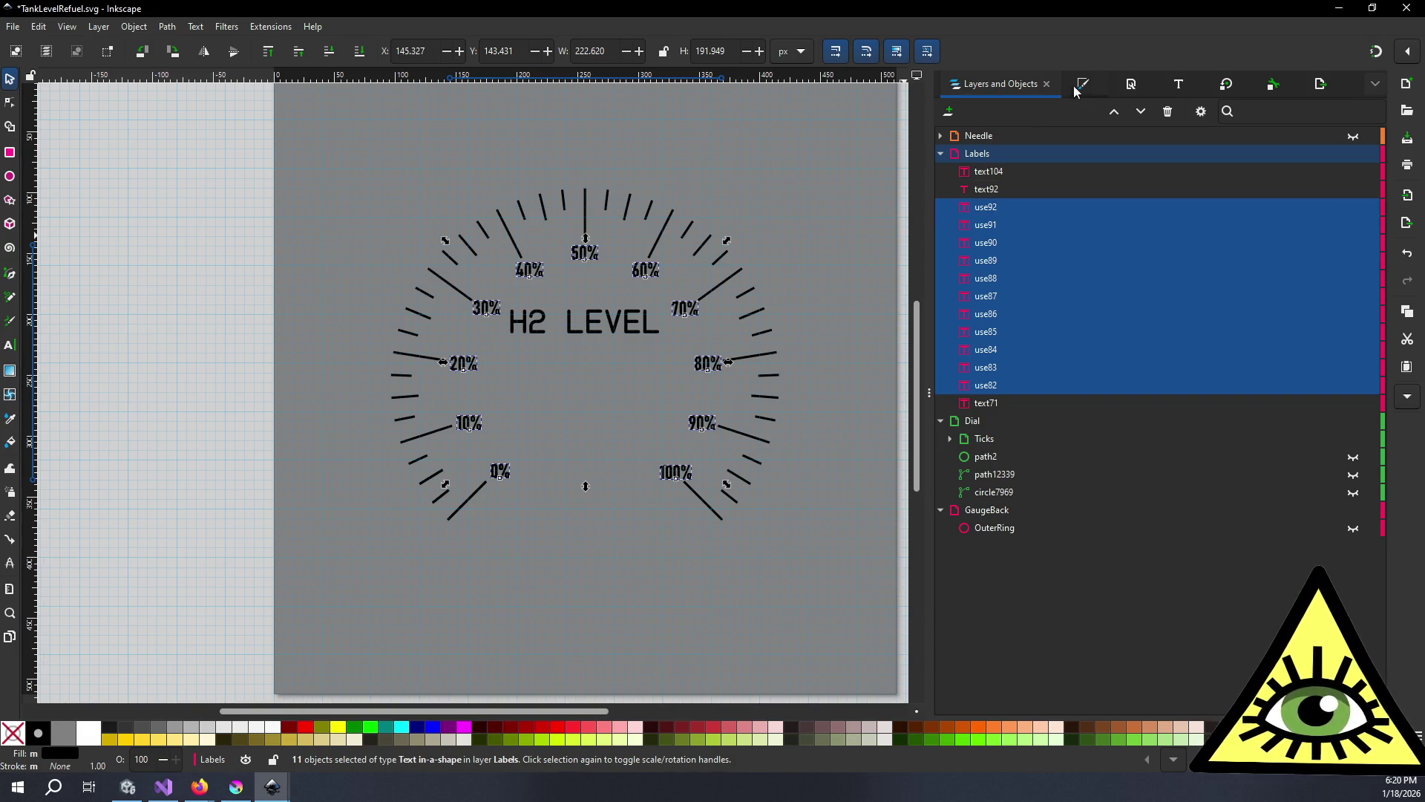
# - Apply the Instruction font to the selected percentage labels
pyautogui.click(1179, 84)
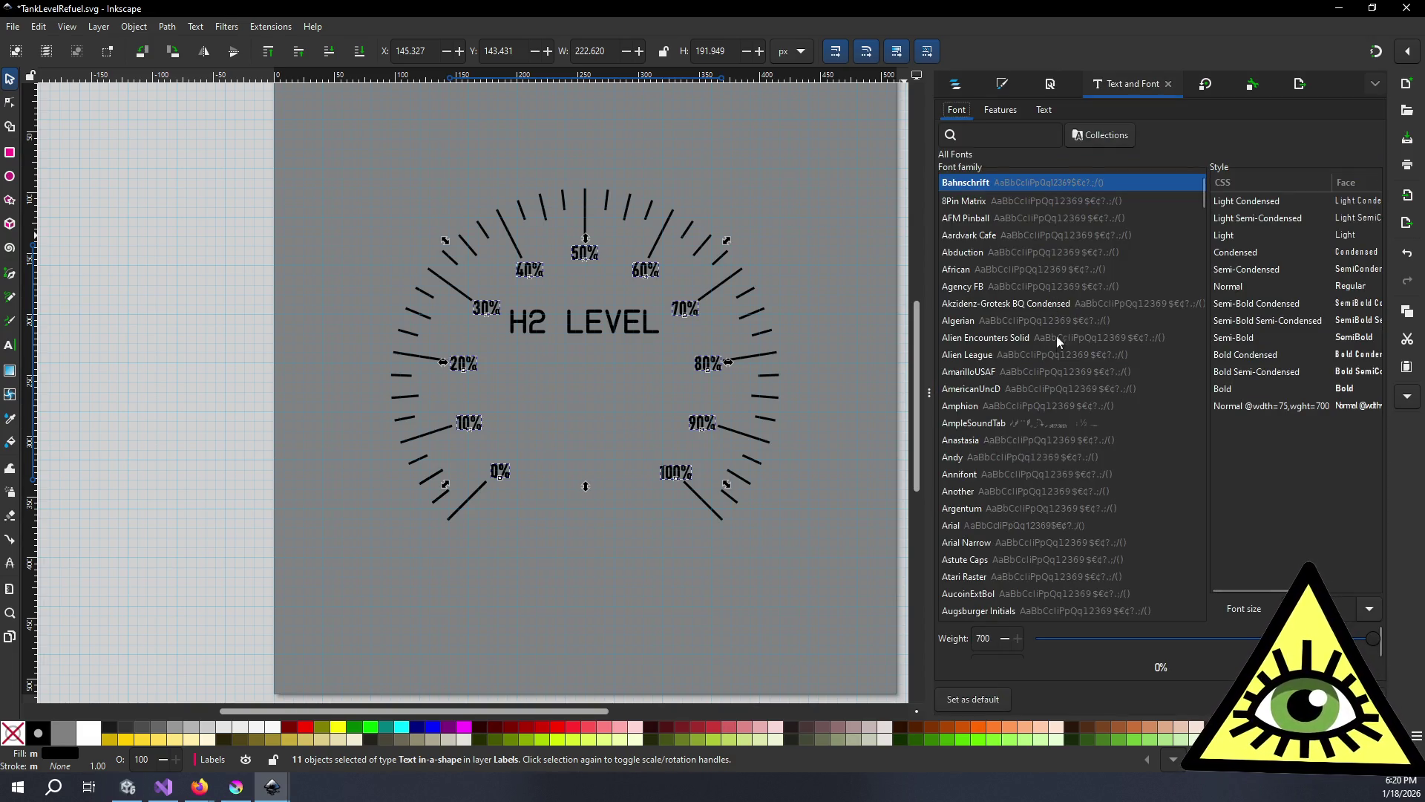
pyautogui.scroll(-15, 1054, 393)
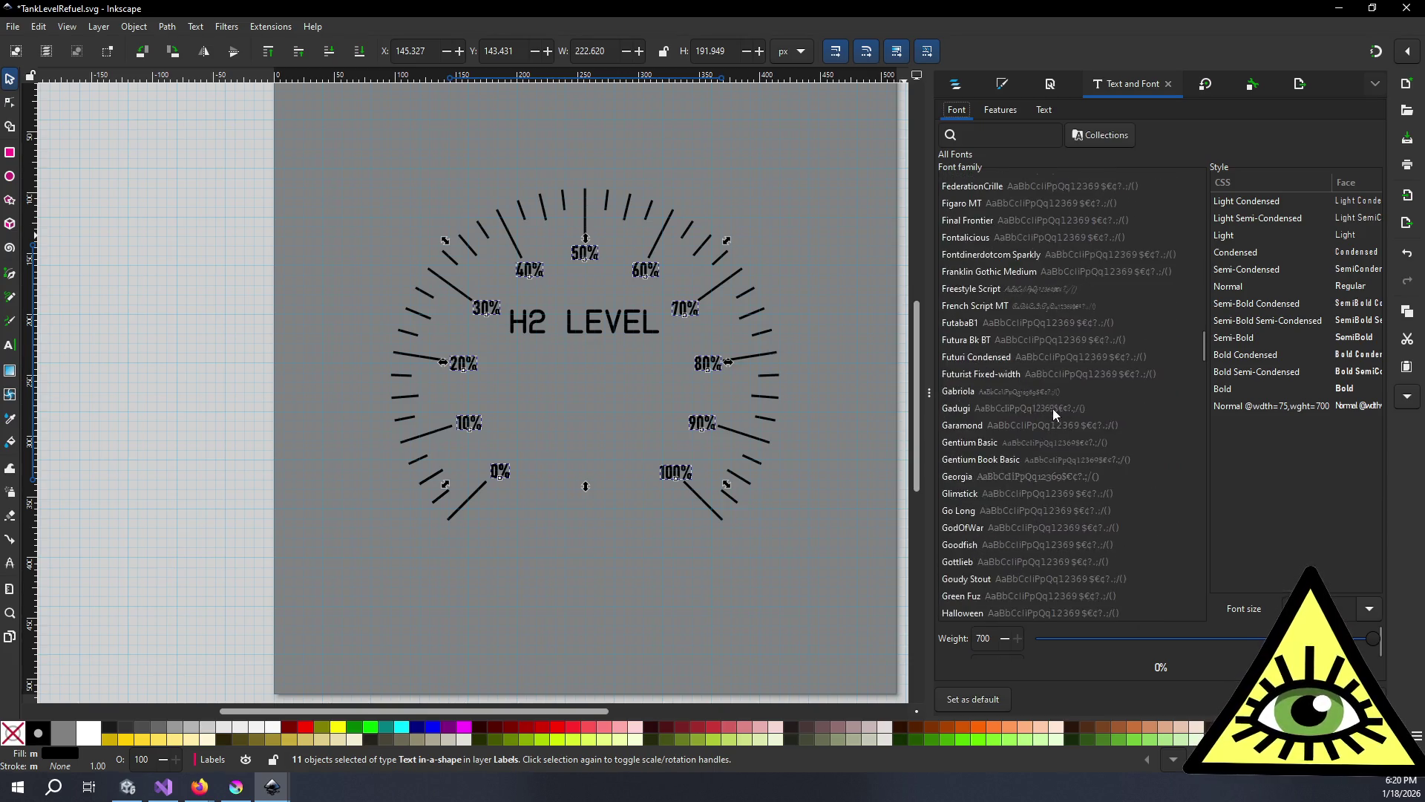
pyautogui.scroll(-2, 1052, 411)
pyautogui.click(978, 480)
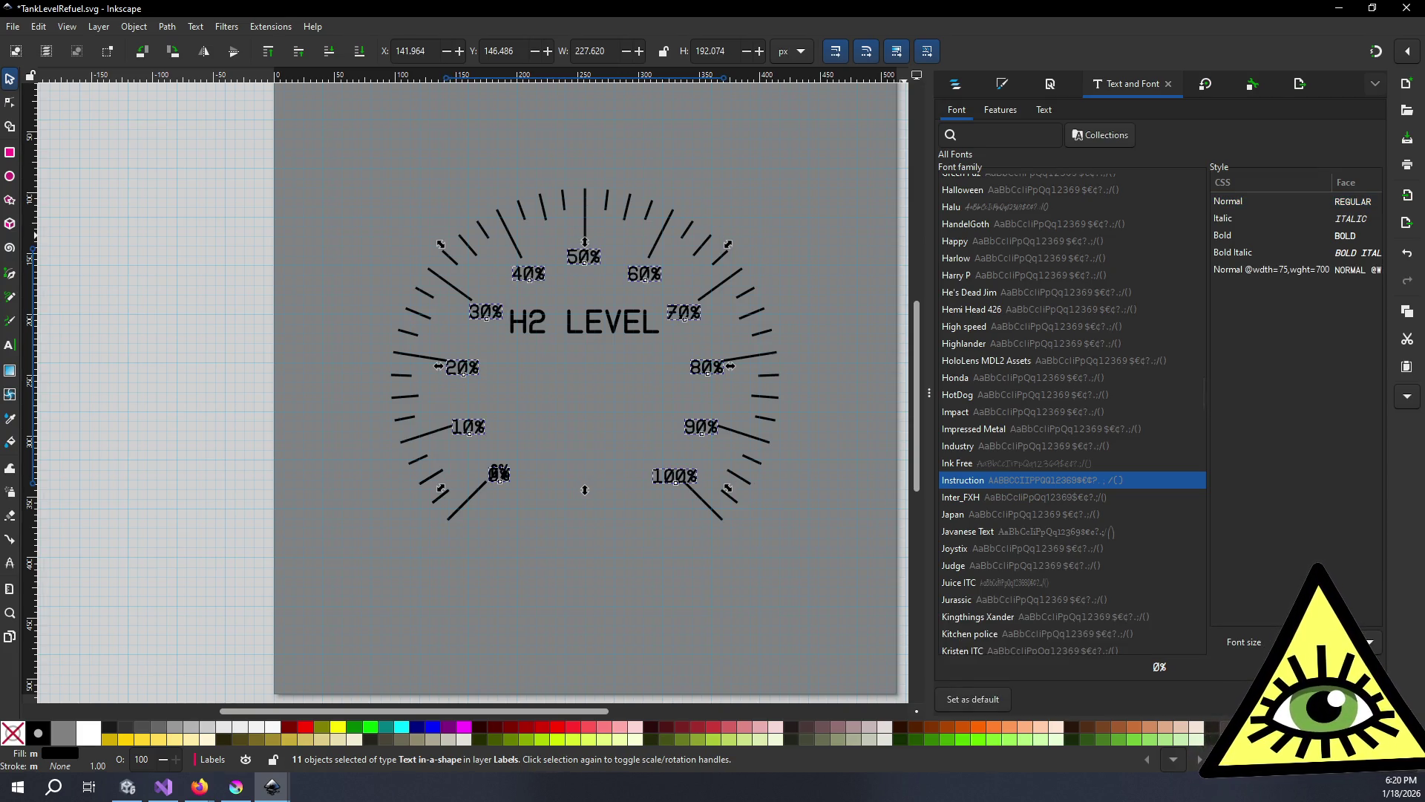
pyautogui.keyDown('ctrl'); pyautogui.scroll(5, 494, 467); pyautogui.keyUp('ctrl')
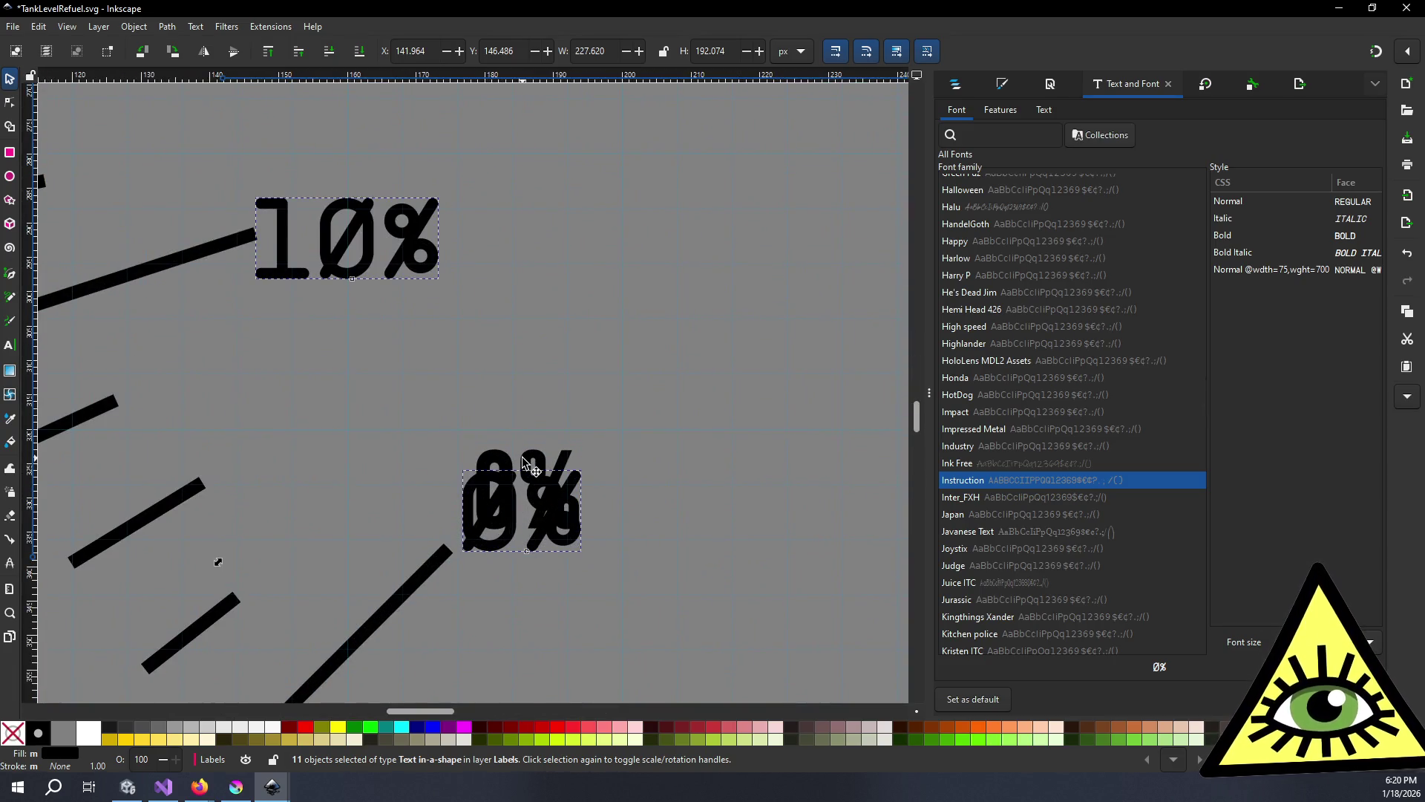
pyautogui.click(958, 83)
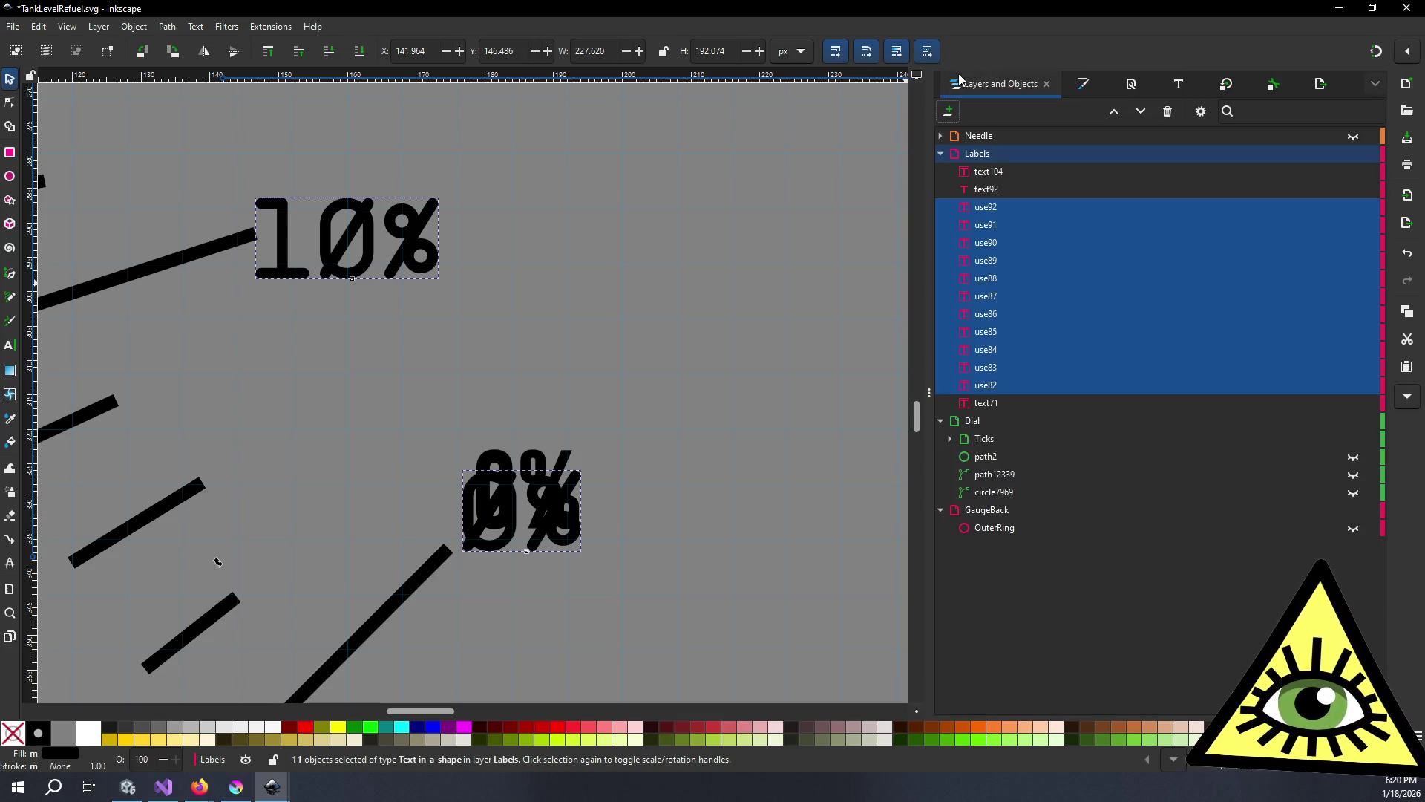
# - Delete the duplicate overlapping 0% label, text71
pyautogui.click(1004, 171)
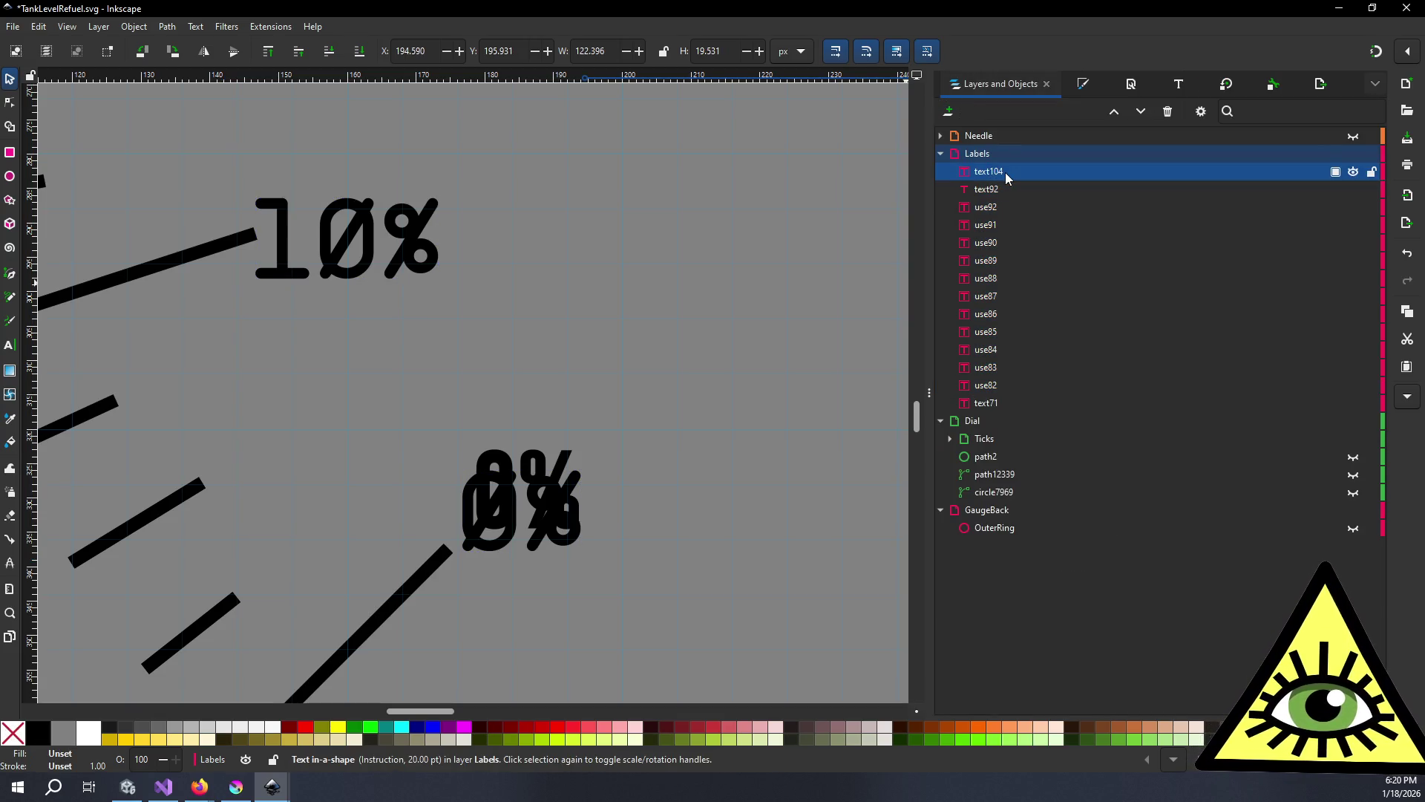
pyautogui.click(1017, 403)
pyautogui.press('Delete')
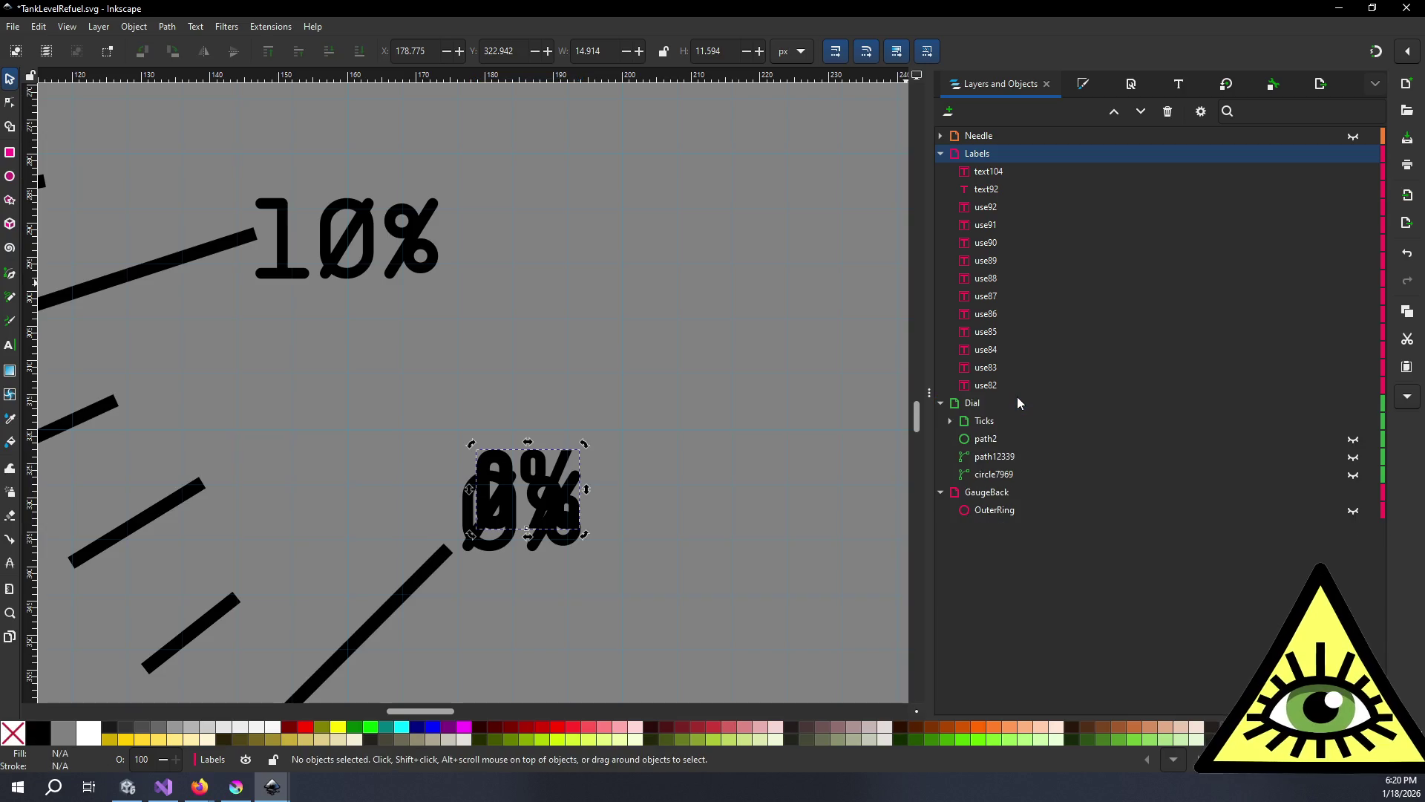
pyautogui.scroll(-2, 747, 394)
pyautogui.scroll(-5, 742, 392)
pyautogui.keyDown('ctrl'); pyautogui.scroll(-5, 728, 371); pyautogui.keyUp('ctrl')
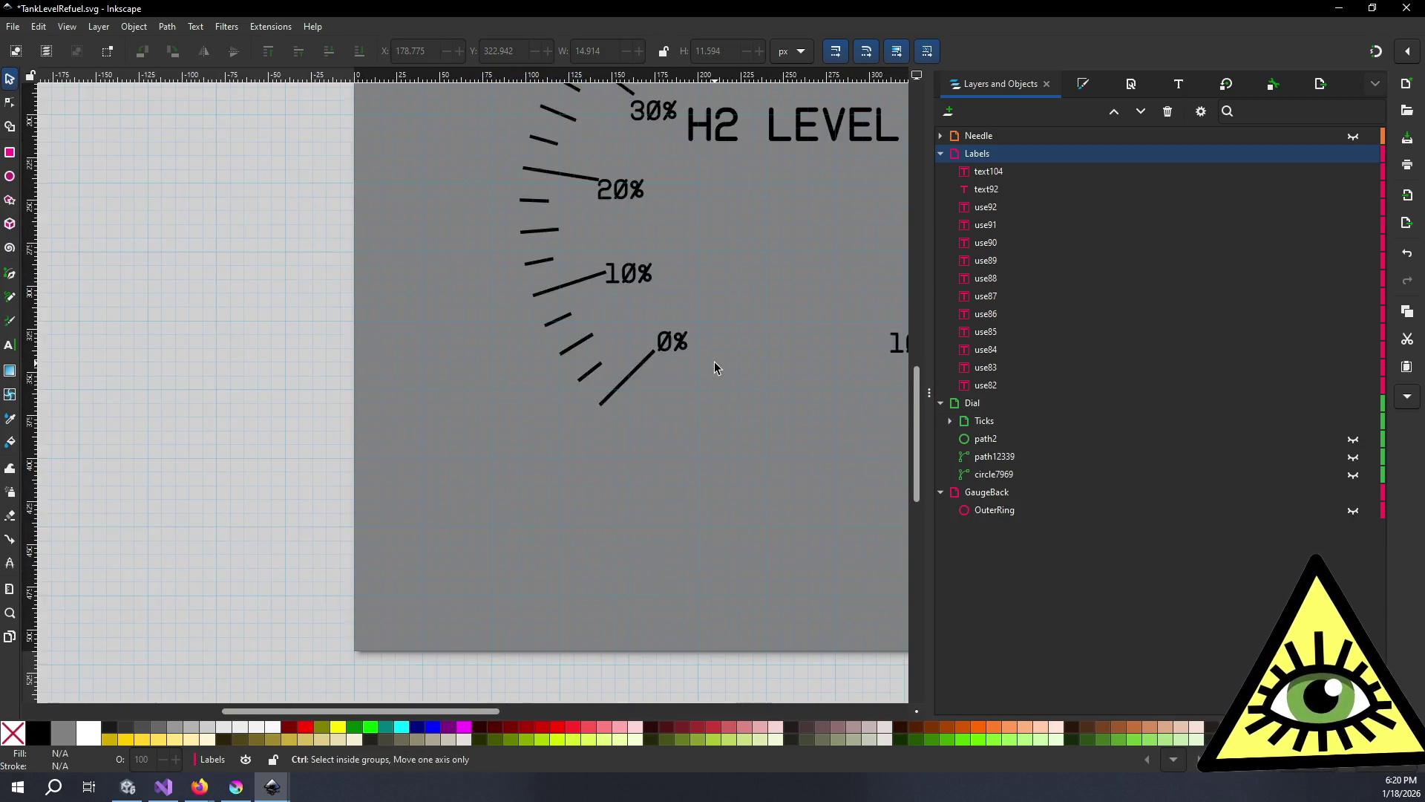
pyautogui.scroll(2, 767, 349)
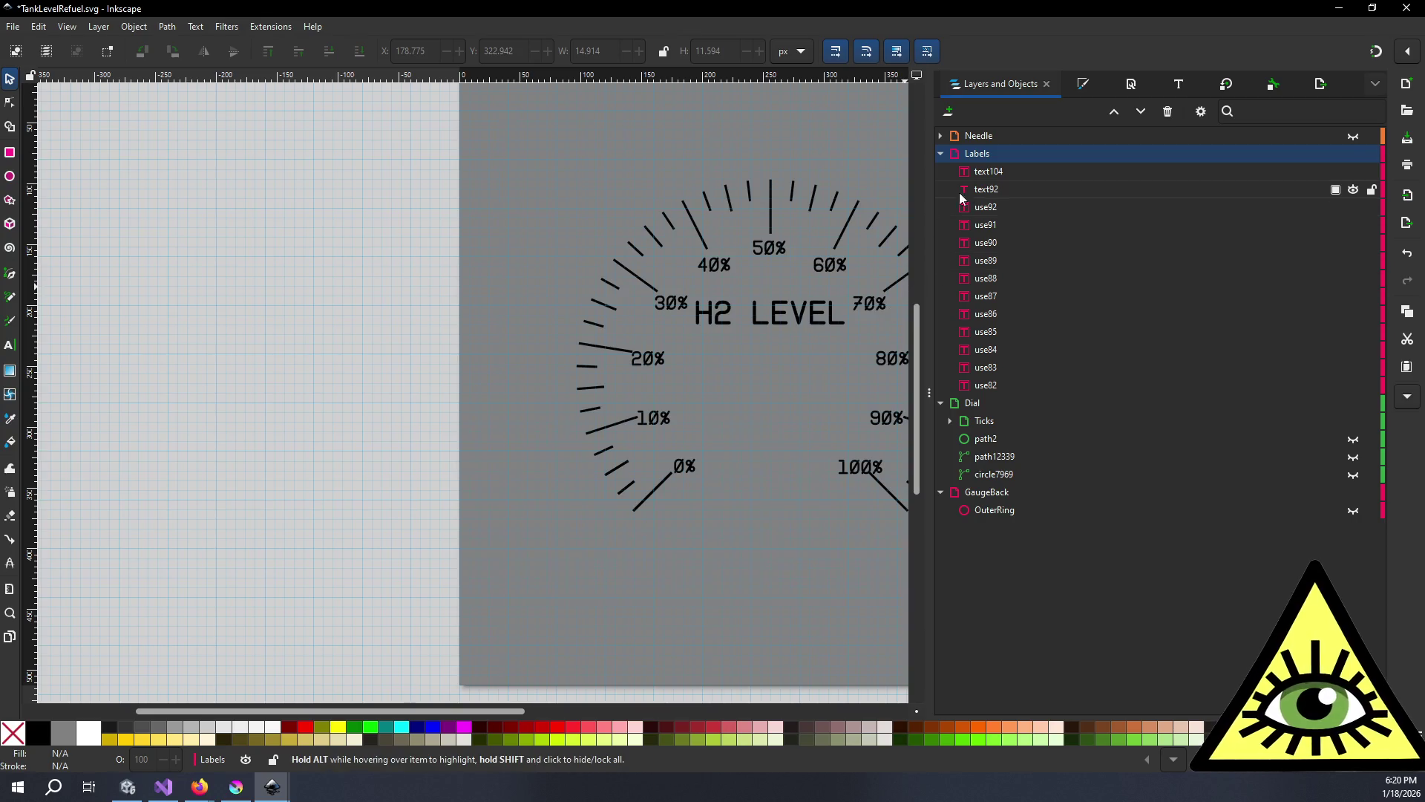
# - Select the title and all labels and check their font, fill and stroke settings
pyautogui.click(1013, 174)
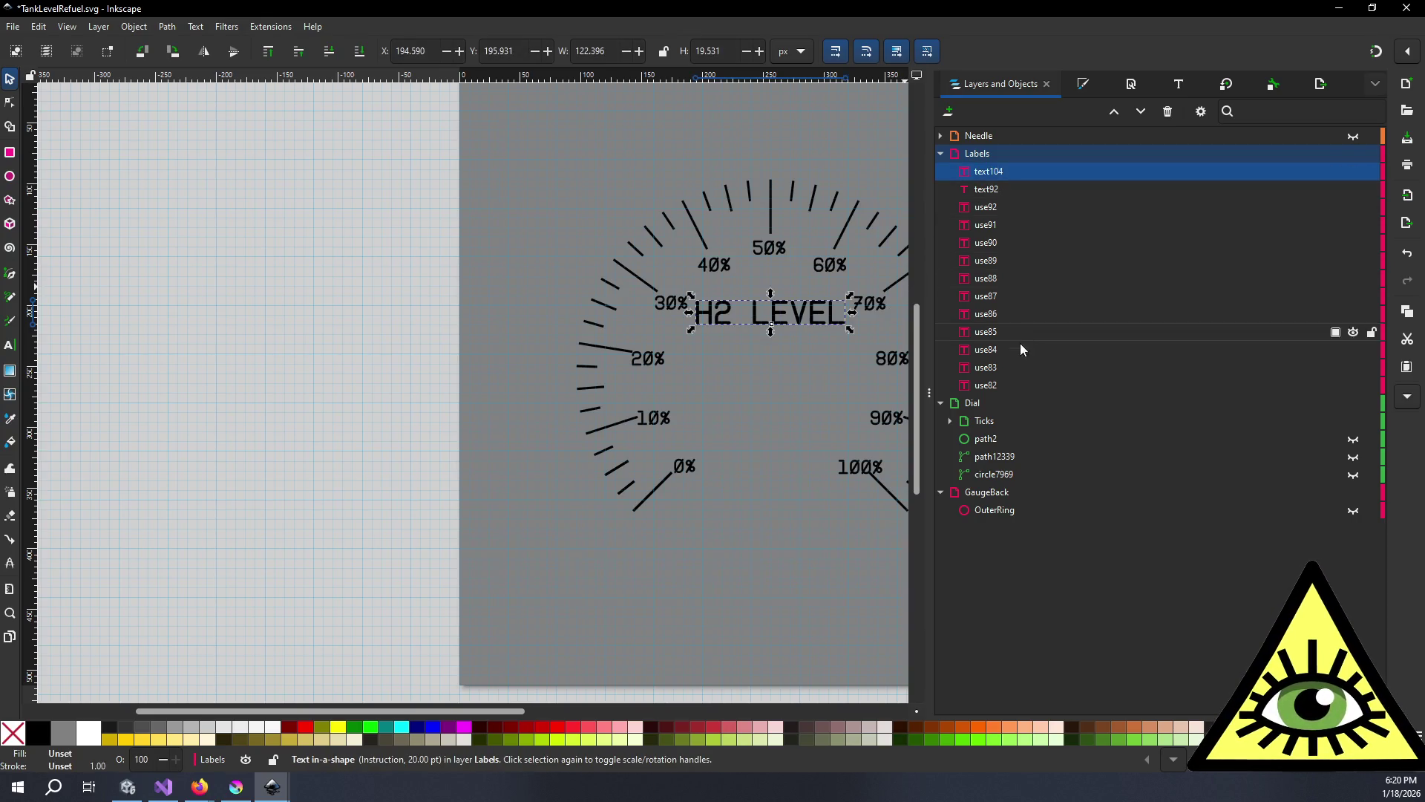
pyautogui.keyDown('shift'); pyautogui.click(1004, 384); pyautogui.keyUp('shift')
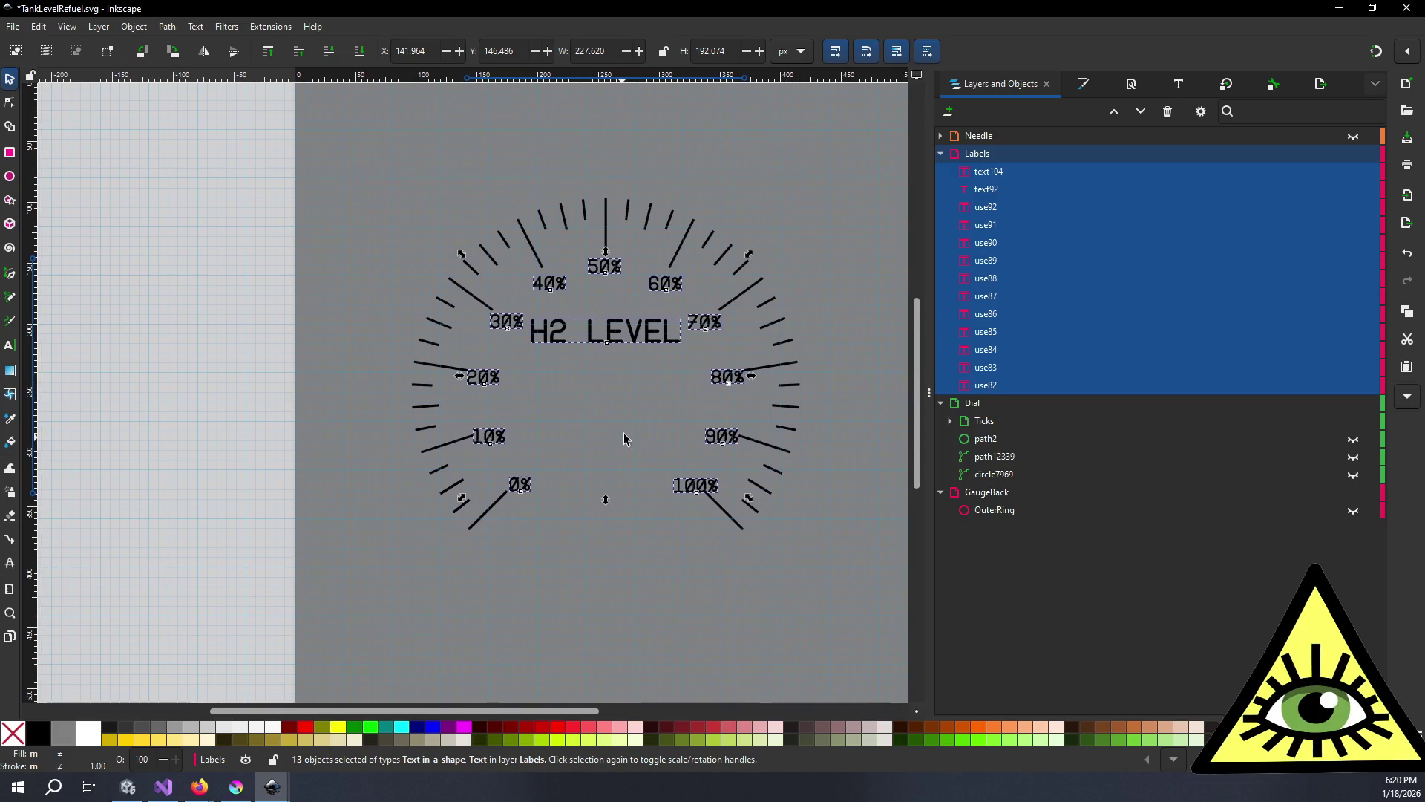
pyautogui.click(1180, 85)
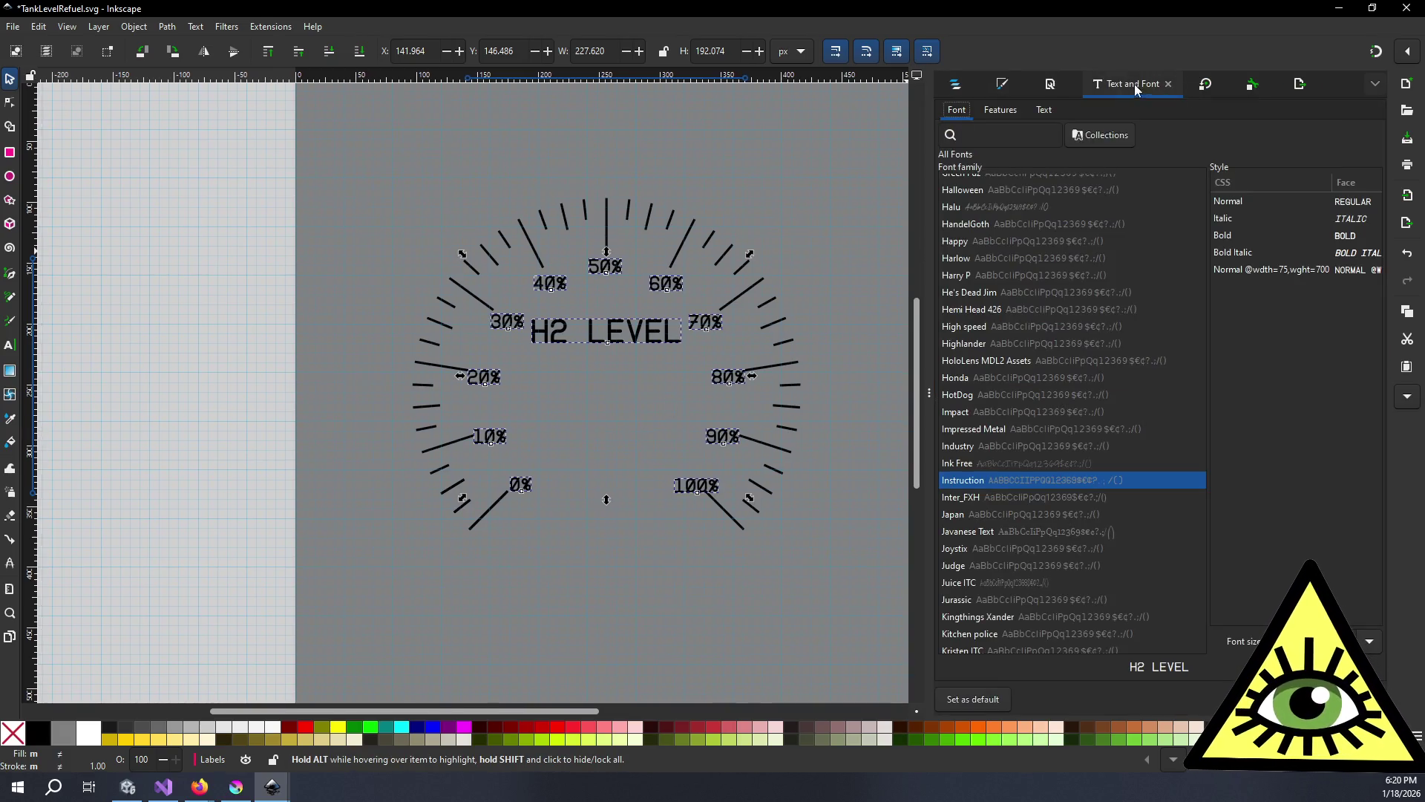
pyautogui.click(1001, 85)
pyautogui.click(1007, 112)
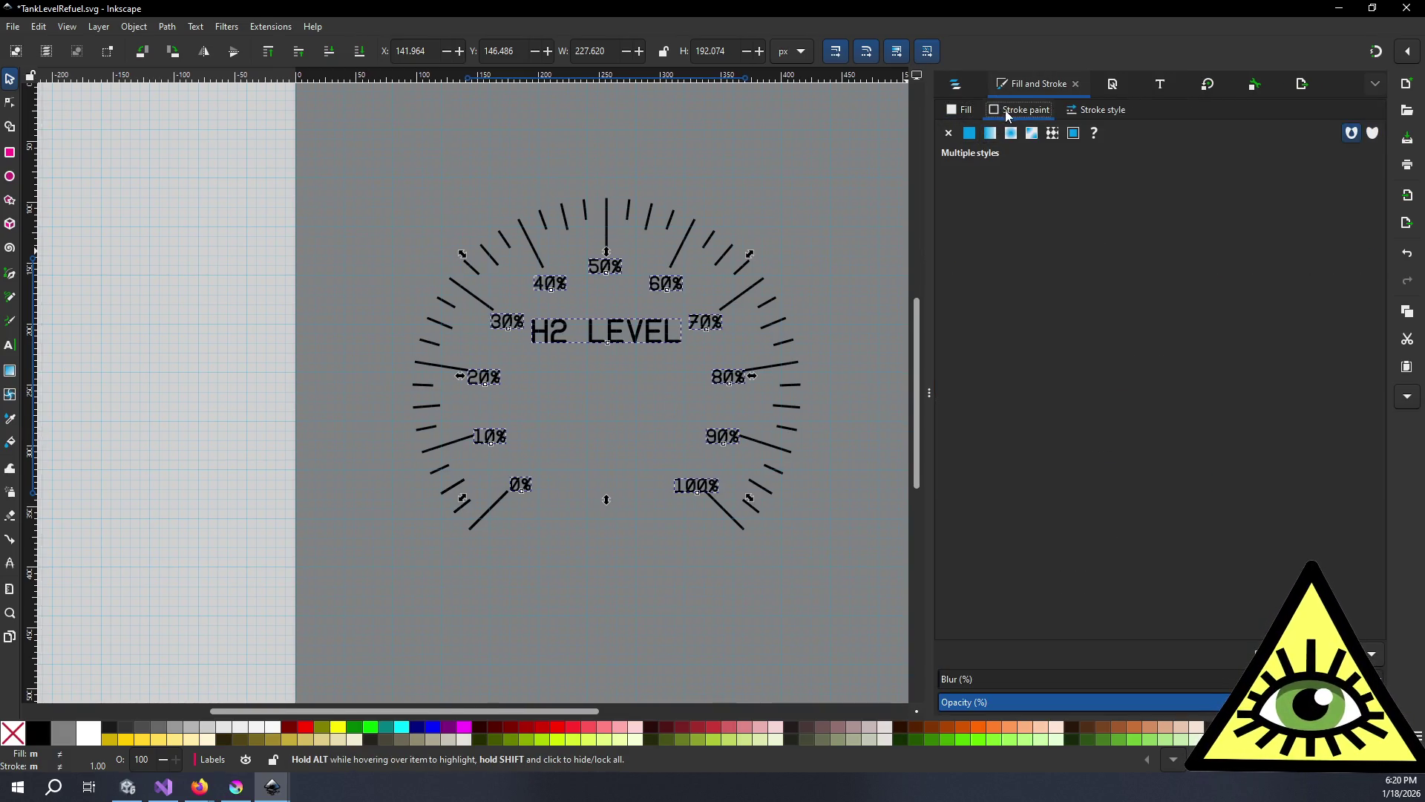
pyautogui.click(958, 113)
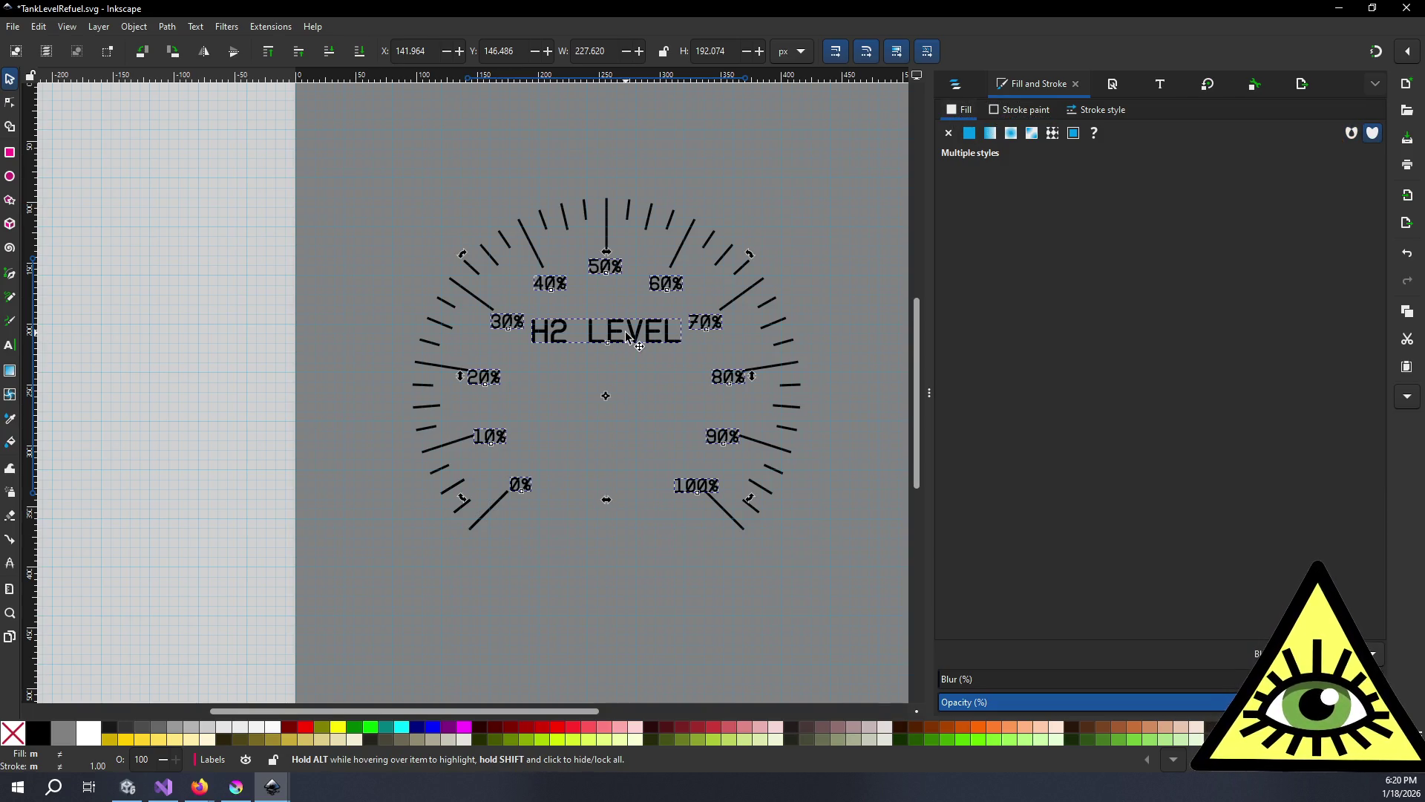
pyautogui.click(955, 84)
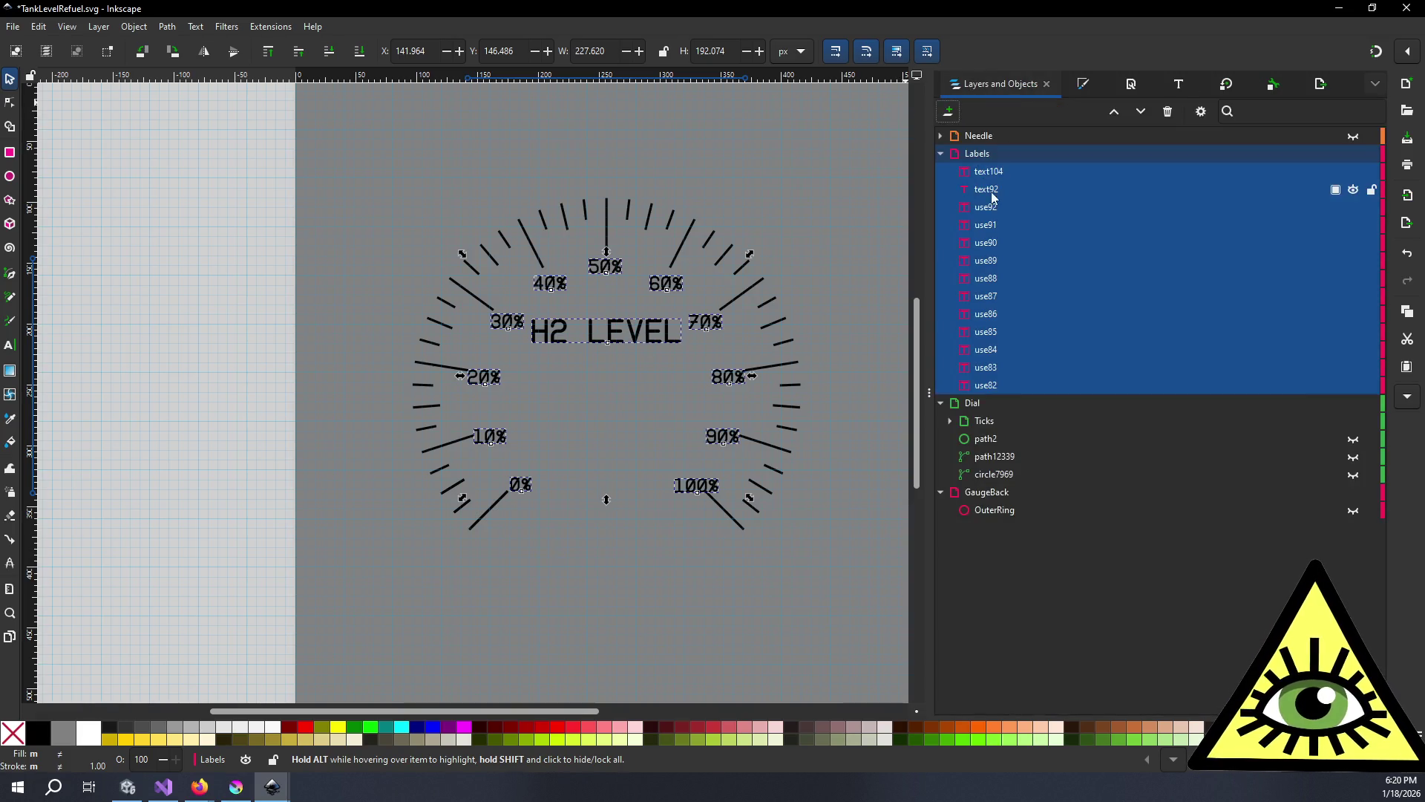
# - Change the eleven percentage labels' fill from black to white by raising V from 0 to 100
pyautogui.click(1009, 206)
pyautogui.keyDown('shift'); pyautogui.click(1000, 383); pyautogui.keyUp('shift')
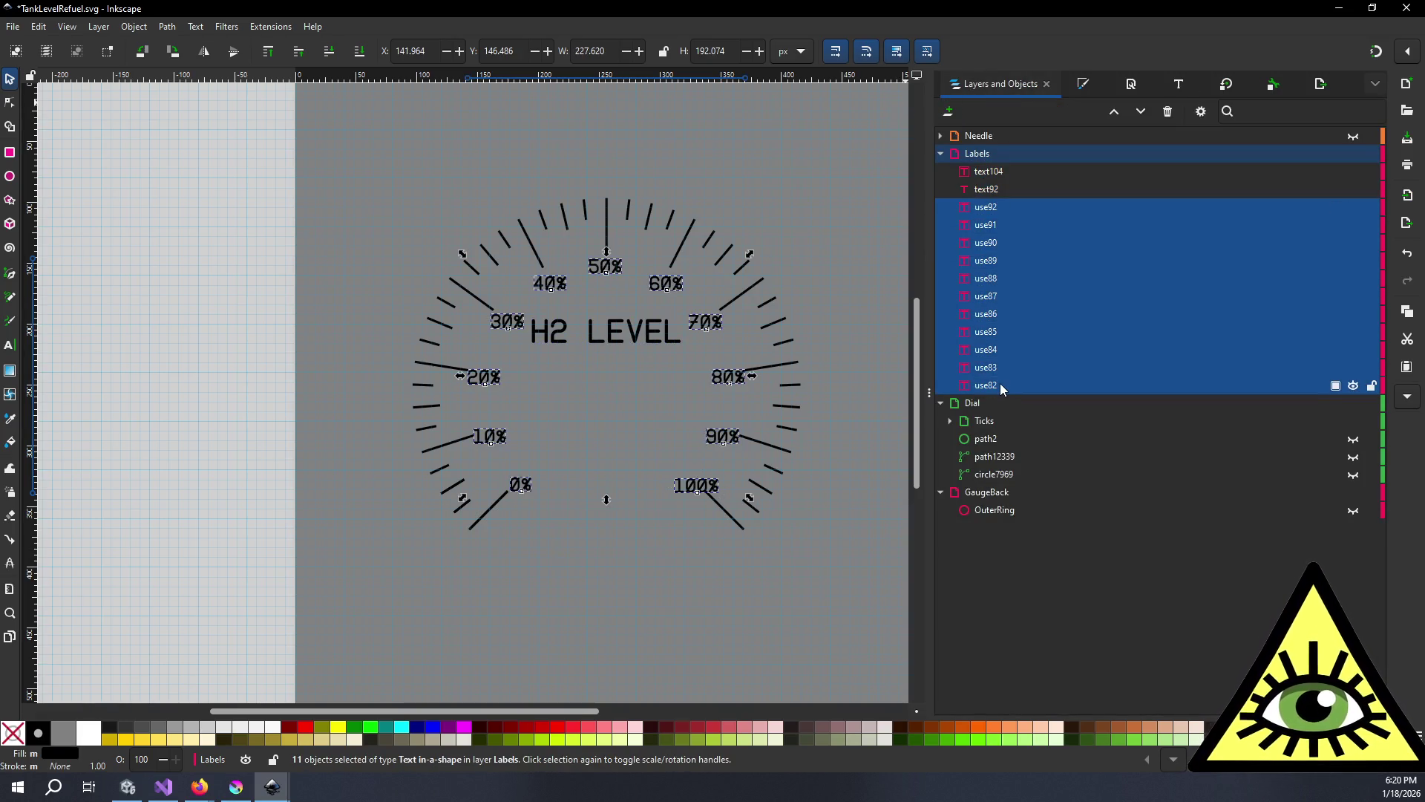
pyautogui.click(1084, 90)
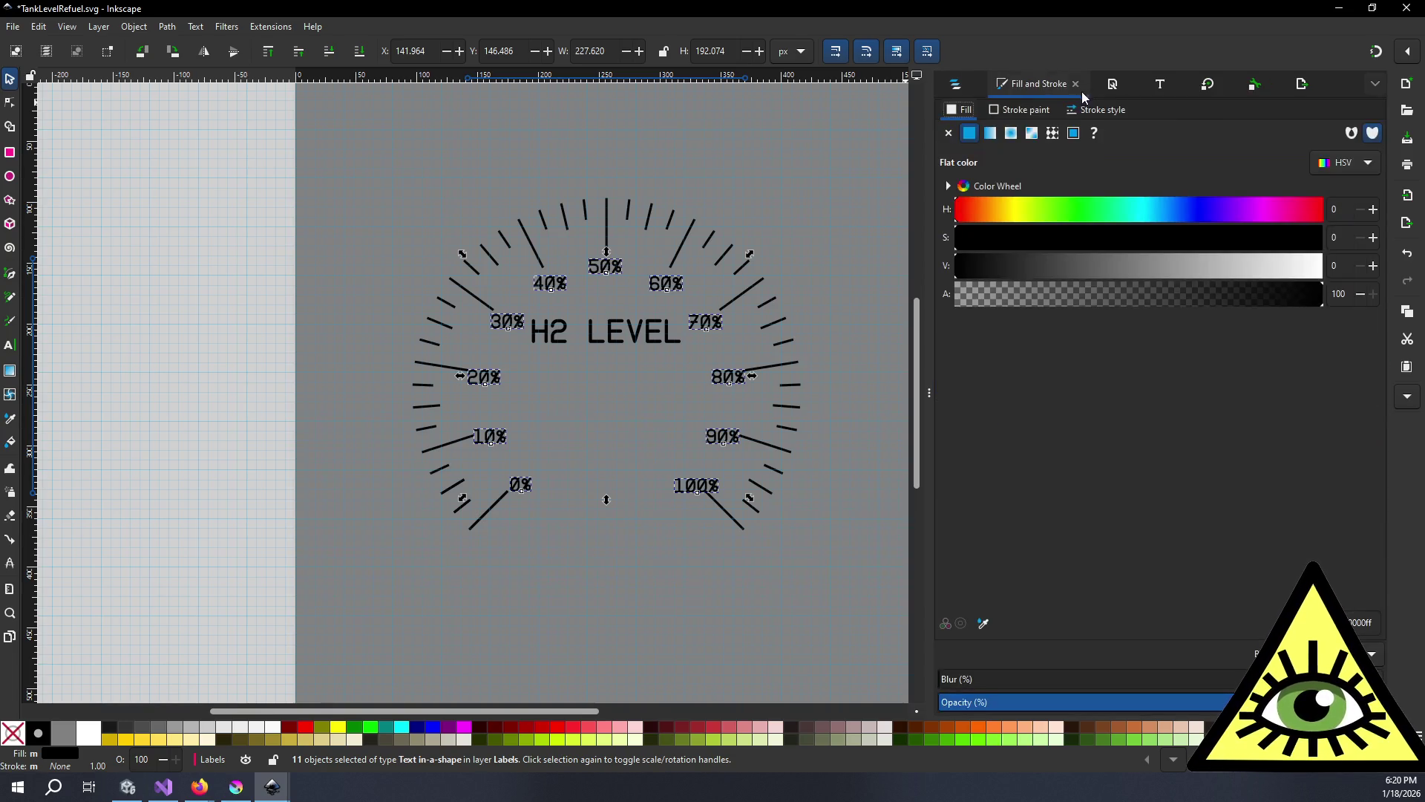
pyautogui.moveTo(1206, 269); pyautogui.dragTo(1419, 280)
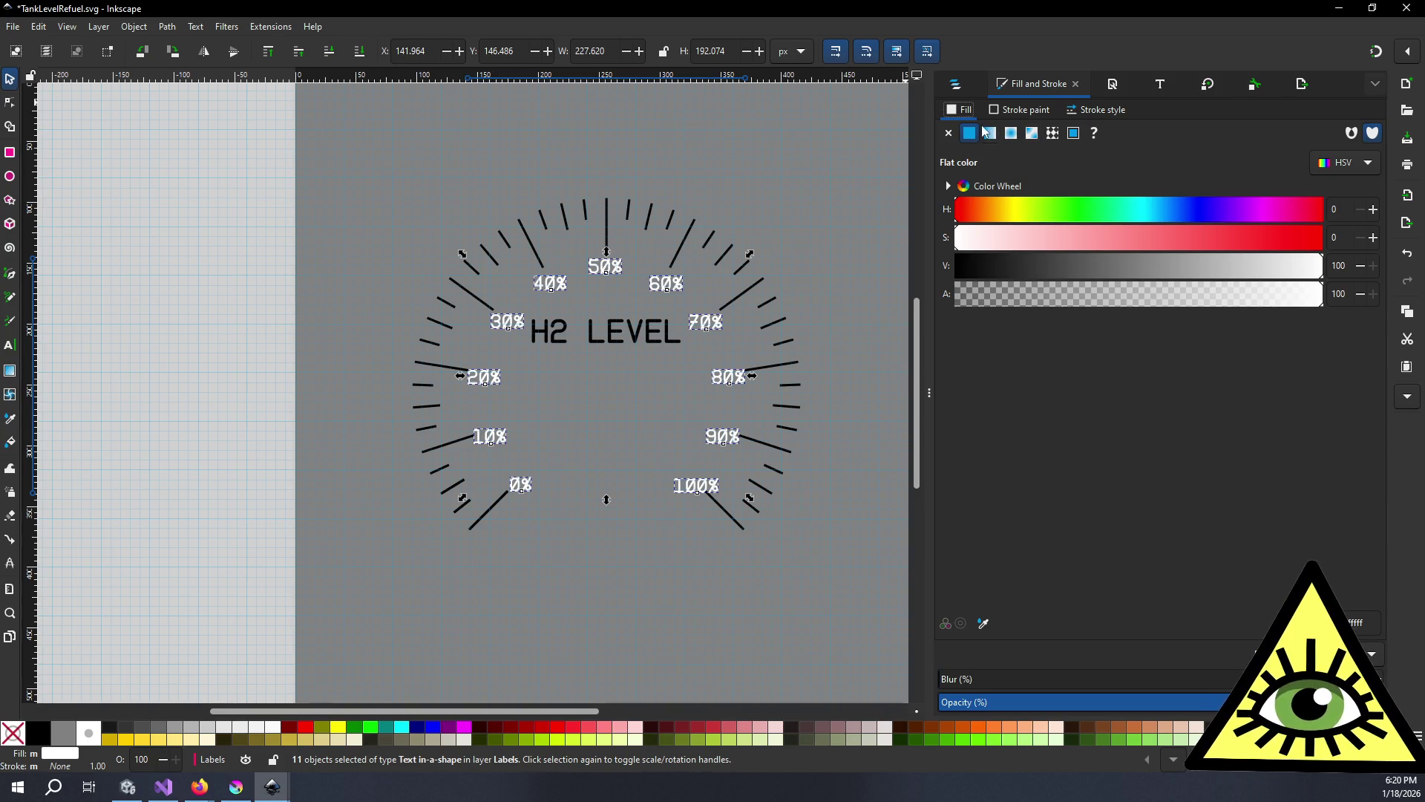
pyautogui.click(1001, 115)
pyautogui.click(960, 113)
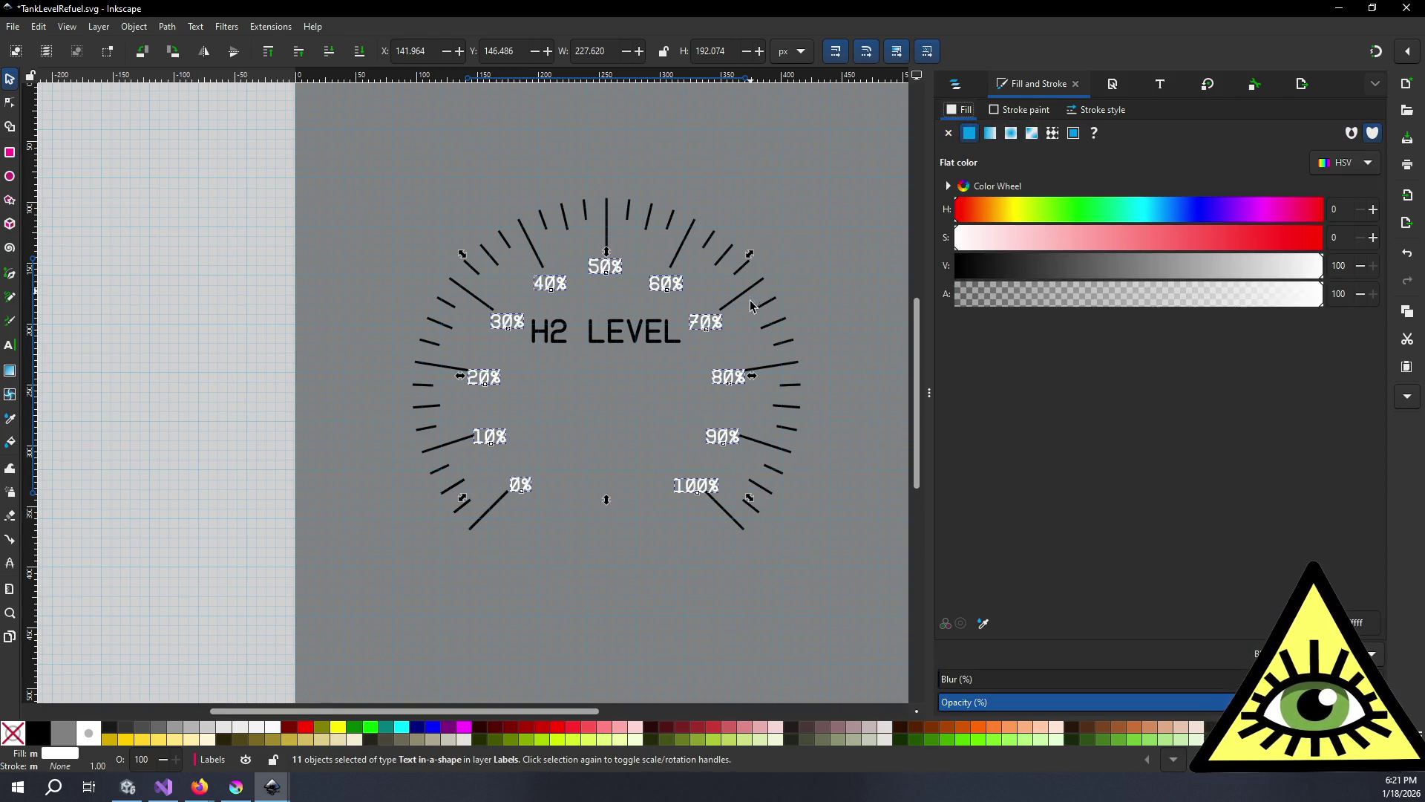
pyautogui.scroll(2, 751, 328)
pyautogui.scroll(-1, 668, 371)
pyautogui.click(648, 379)
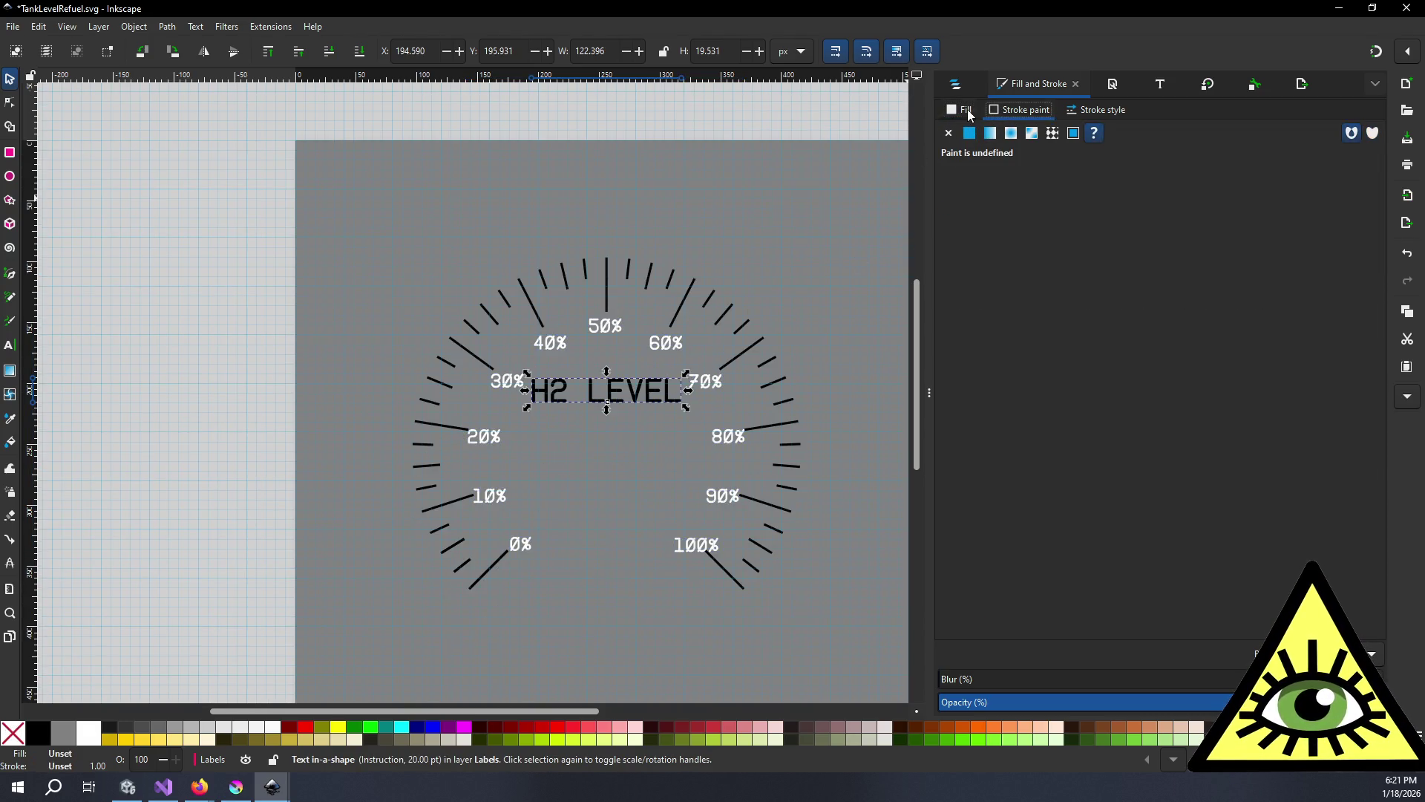
# - Reselect the H2 LEVEL title (text104) and review its font settings
pyautogui.click(1161, 87)
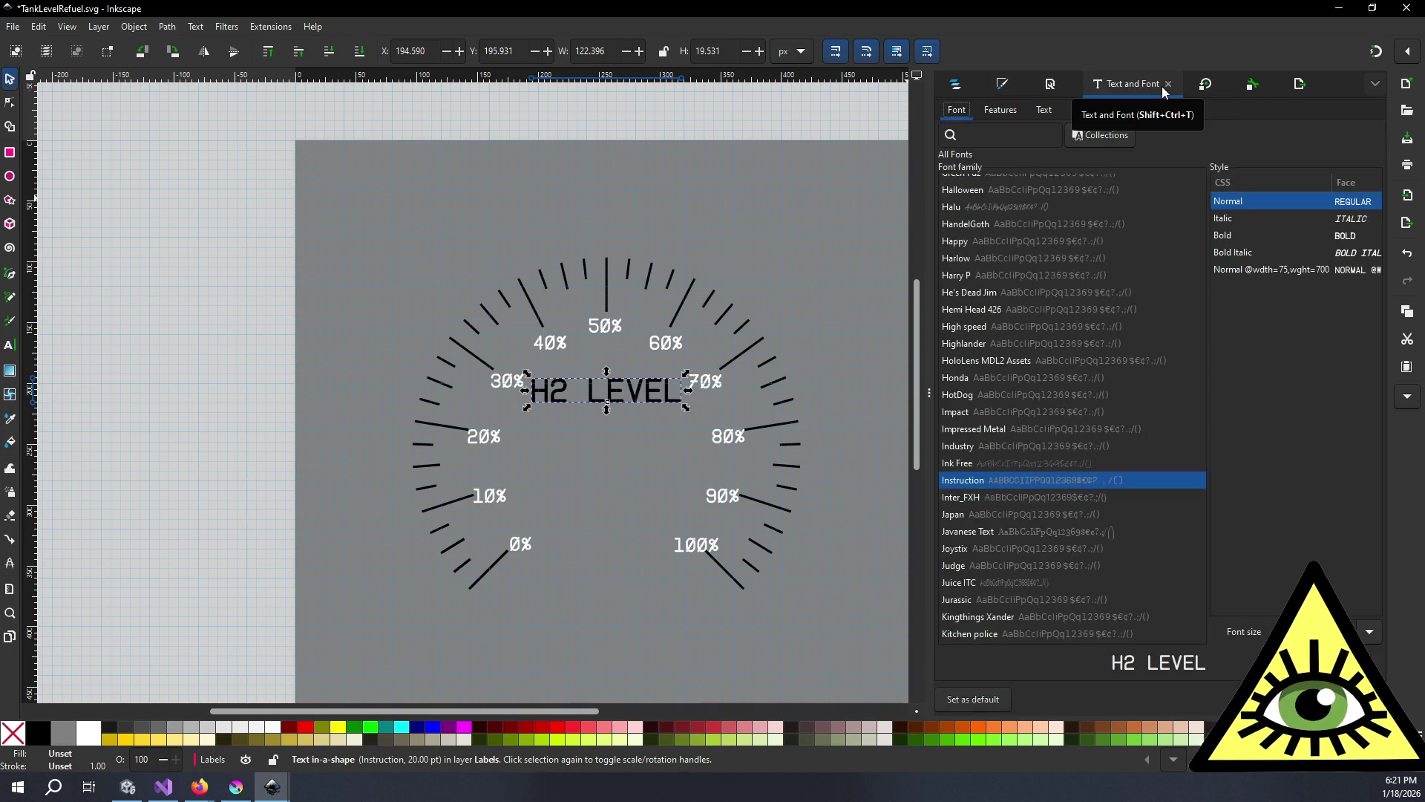
pyautogui.click(953, 86)
pyautogui.click(1021, 186)
pyautogui.click(1008, 172)
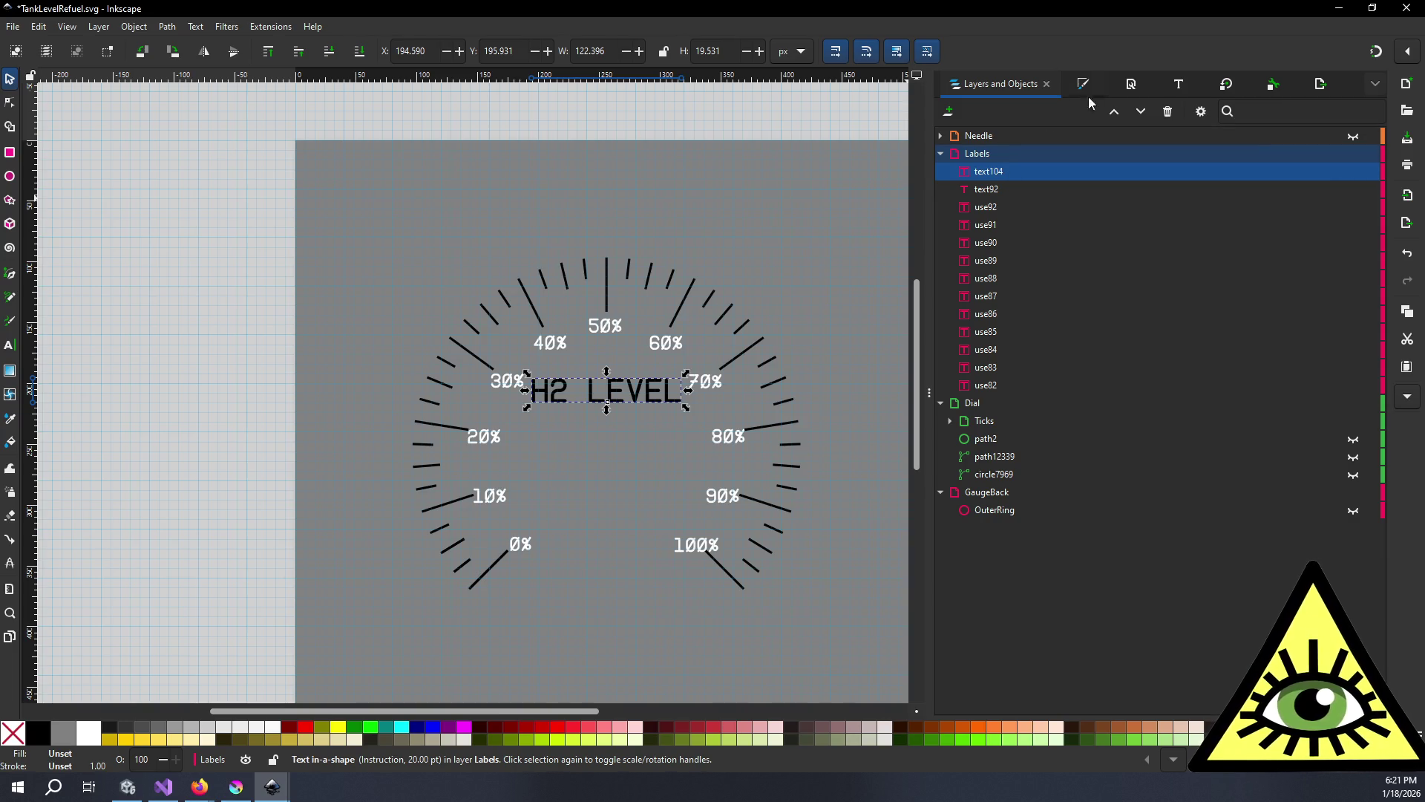
pyautogui.click(1172, 86)
pyautogui.click(1000, 109)
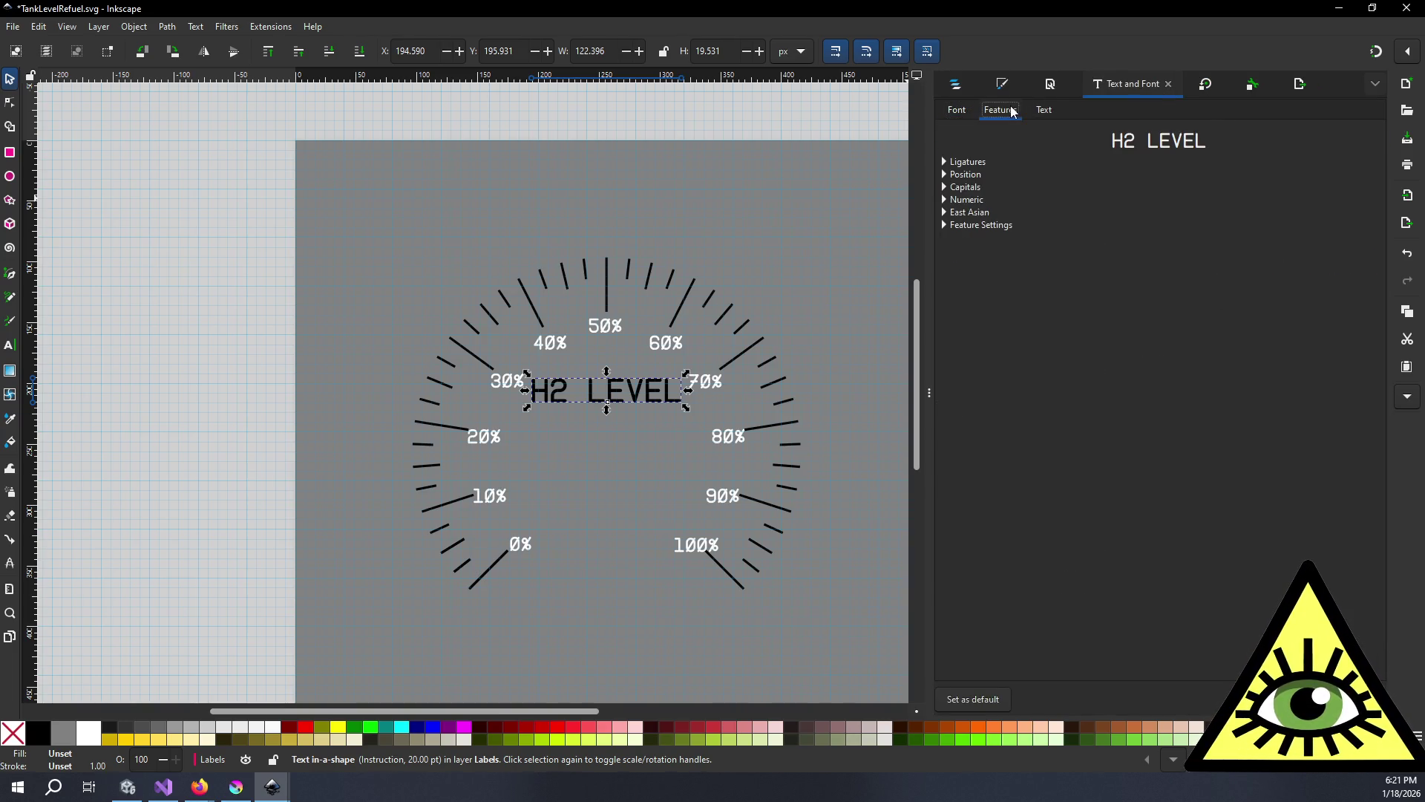
pyautogui.click(1043, 109)
pyautogui.click(957, 110)
# - Give the H2 LEVEL title a flat white fill and no stroke
pyautogui.click(1000, 82)
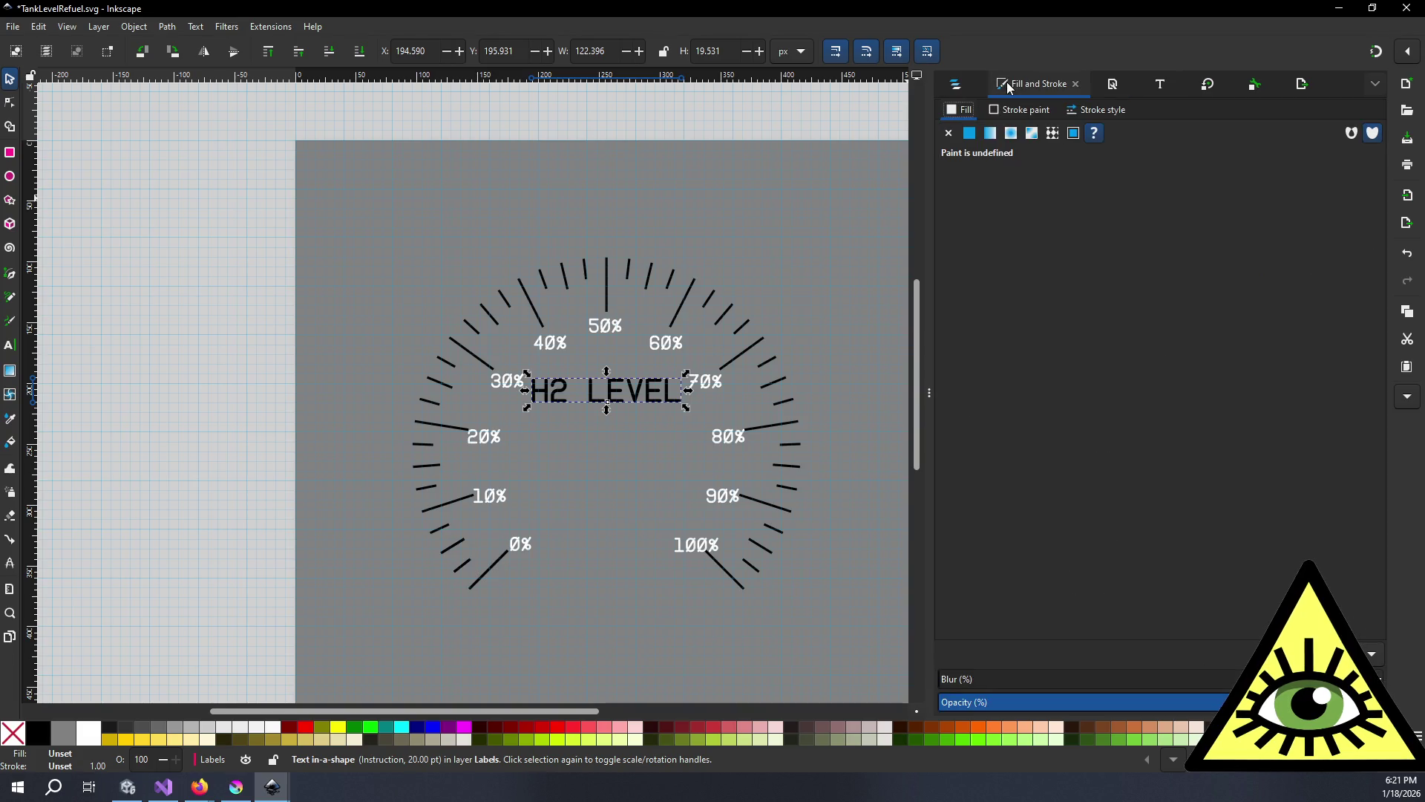
pyautogui.click(967, 136)
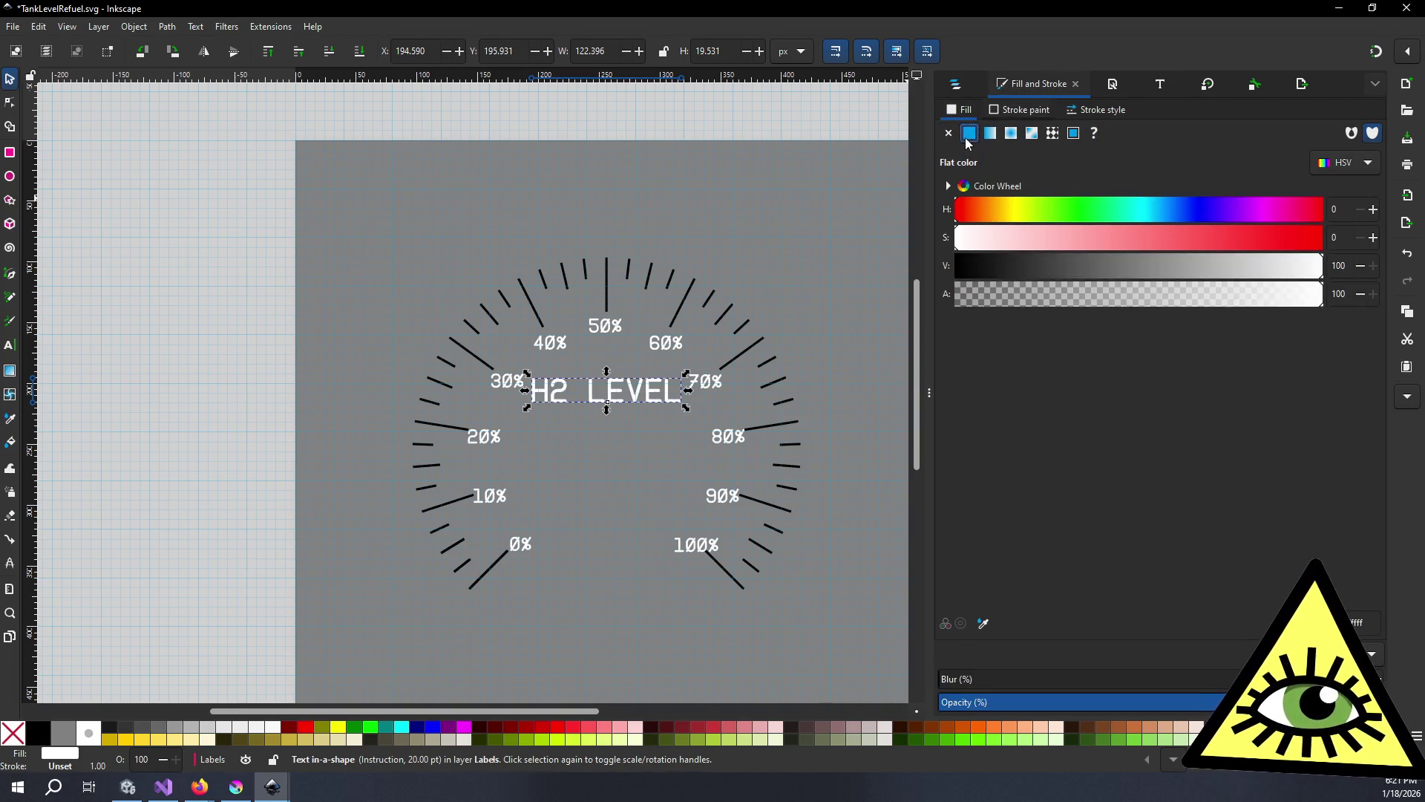
pyautogui.click(1004, 111)
pyautogui.click(949, 132)
pyautogui.scroll(4, 697, 345)
pyautogui.scroll(-3, 697, 314)
pyautogui.hscroll(-3, 697, 314)
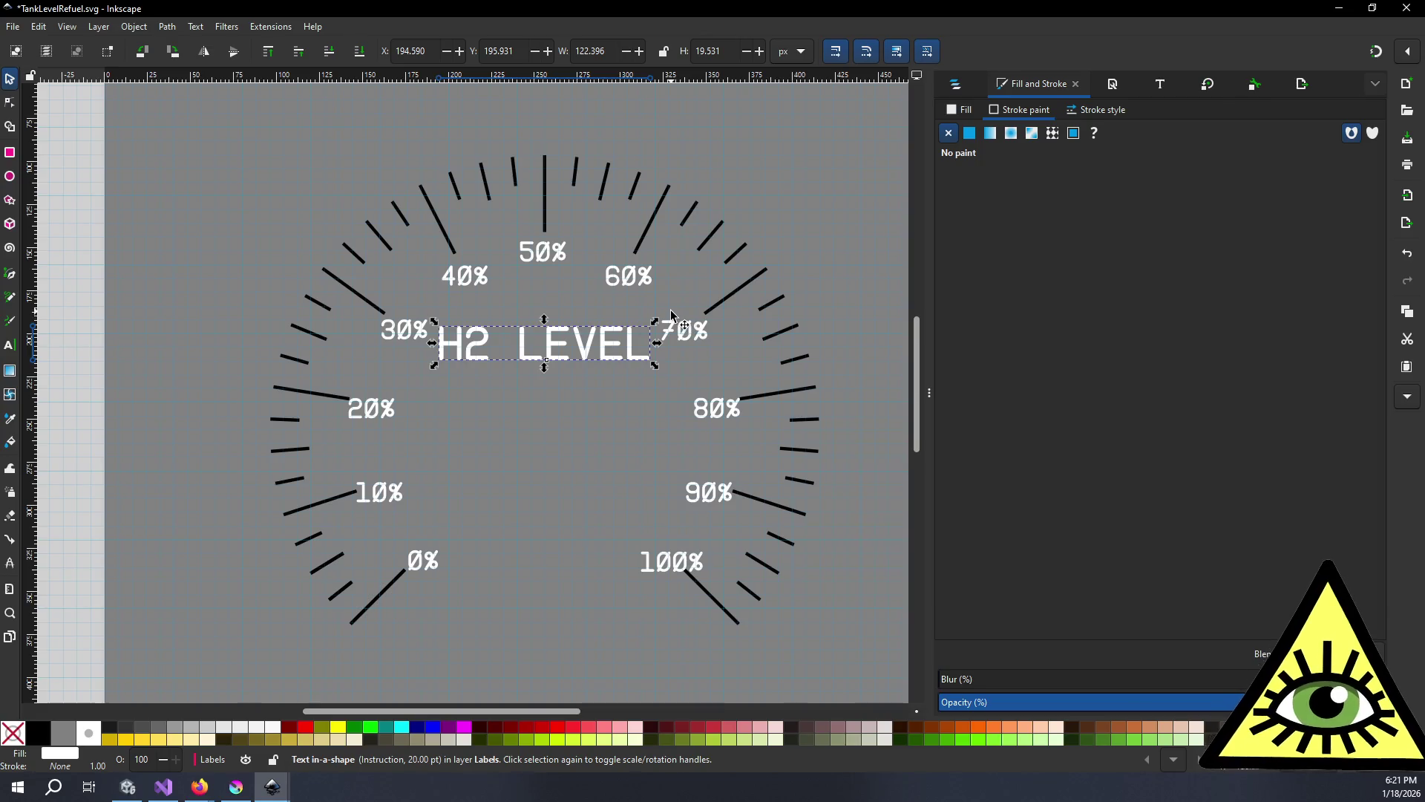
pyautogui.click(955, 84)
pyautogui.click(1355, 509)
pyautogui.click(1356, 509)
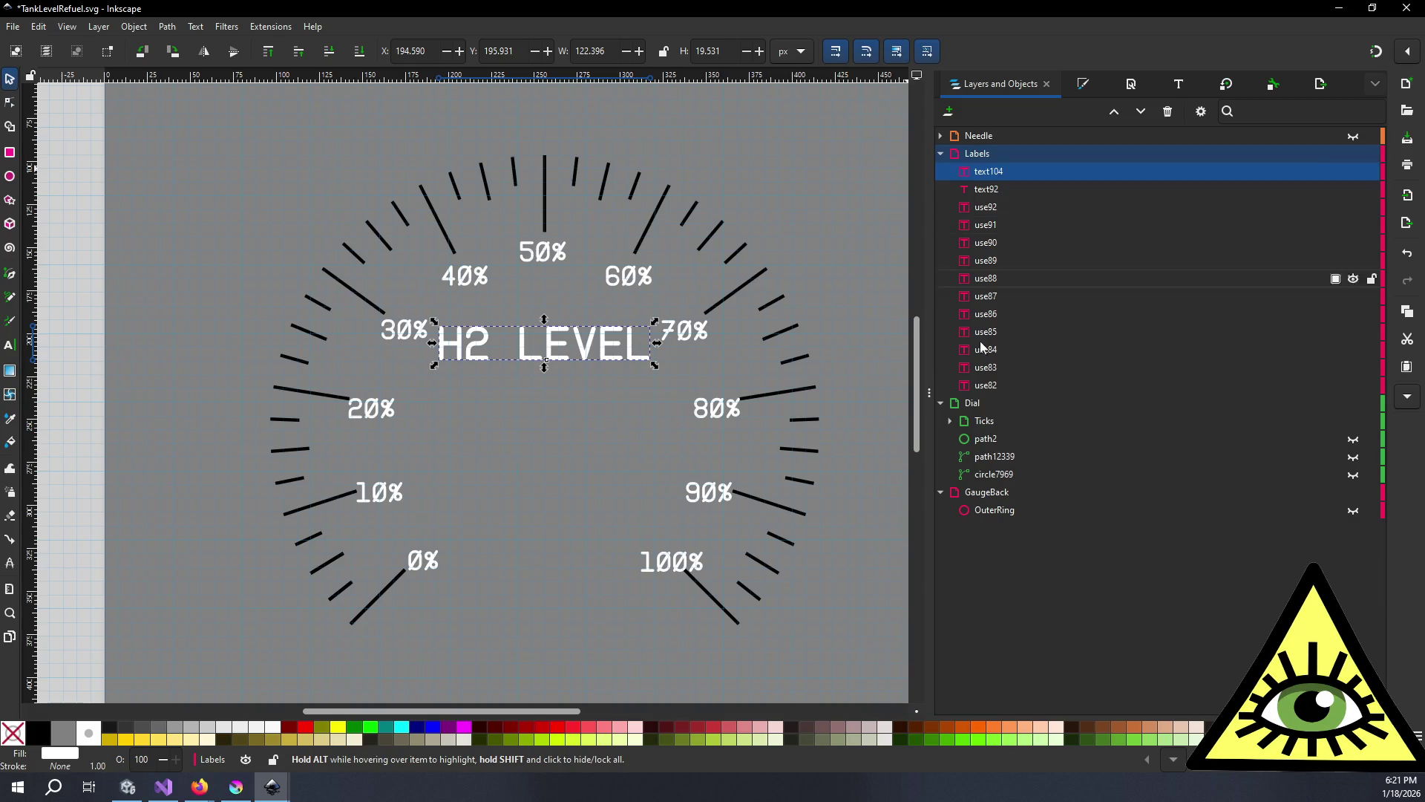
# - Expand the Ticks group and select all 44 tick marks
pyautogui.click(957, 420)
pyautogui.click(952, 420)
pyautogui.click(1008, 443)
pyautogui.scroll(-5, 1010, 443)
pyautogui.scroll(-5, 1018, 460)
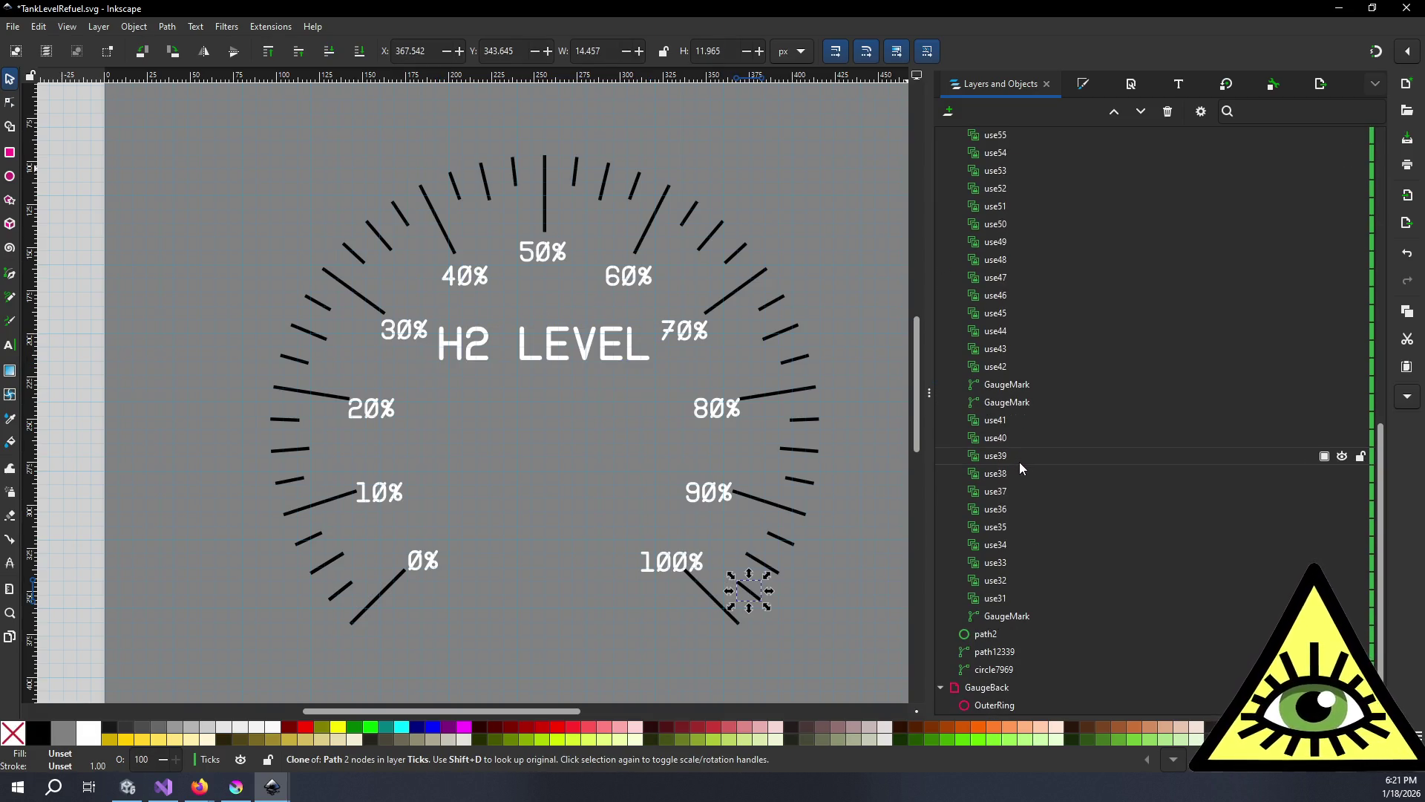
pyautogui.keyDown('shift'); pyautogui.click(1024, 616); pyautogui.keyUp('shift')
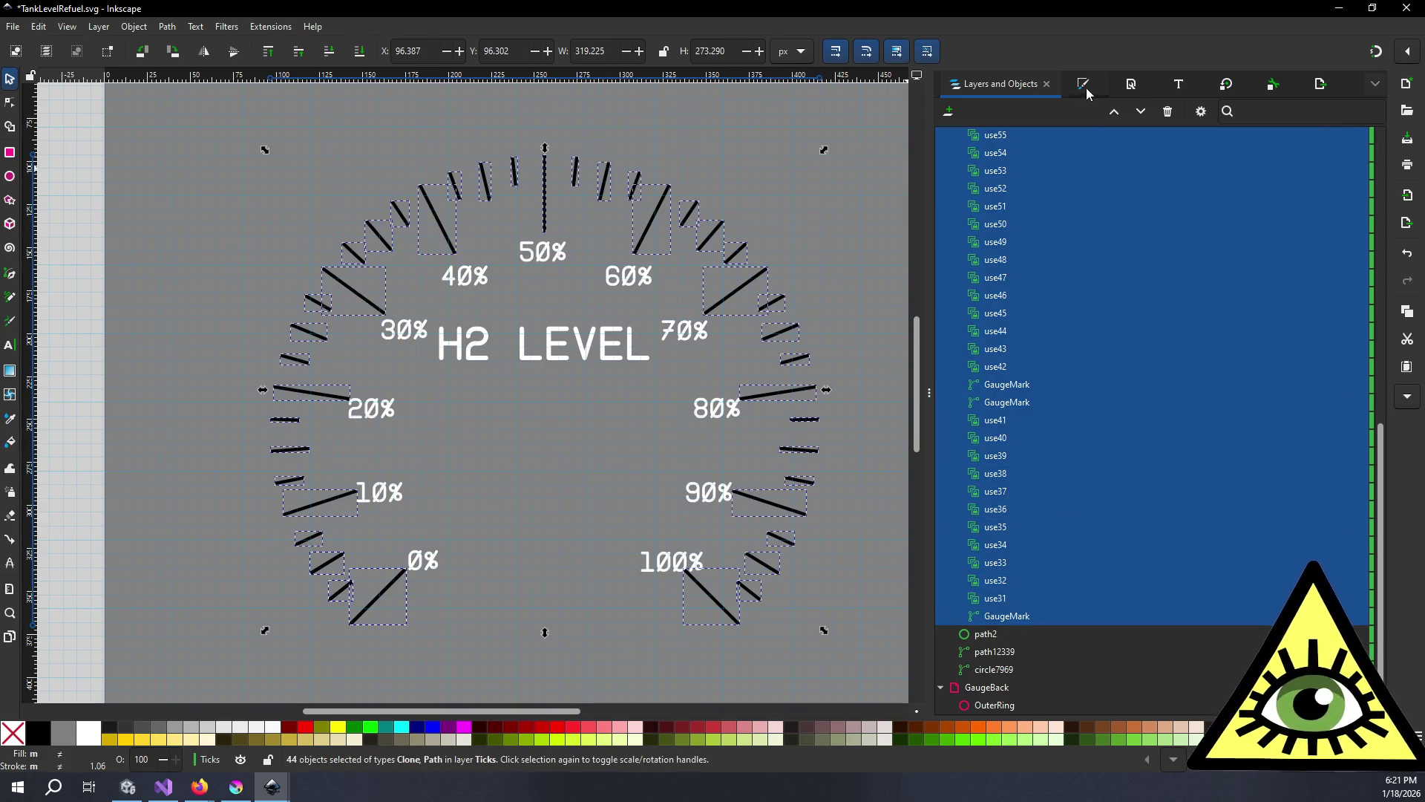
# - Give the tick marks a flat white fill and a flat white stroke (V 100)
pyautogui.click(1085, 87)
pyautogui.click(964, 113)
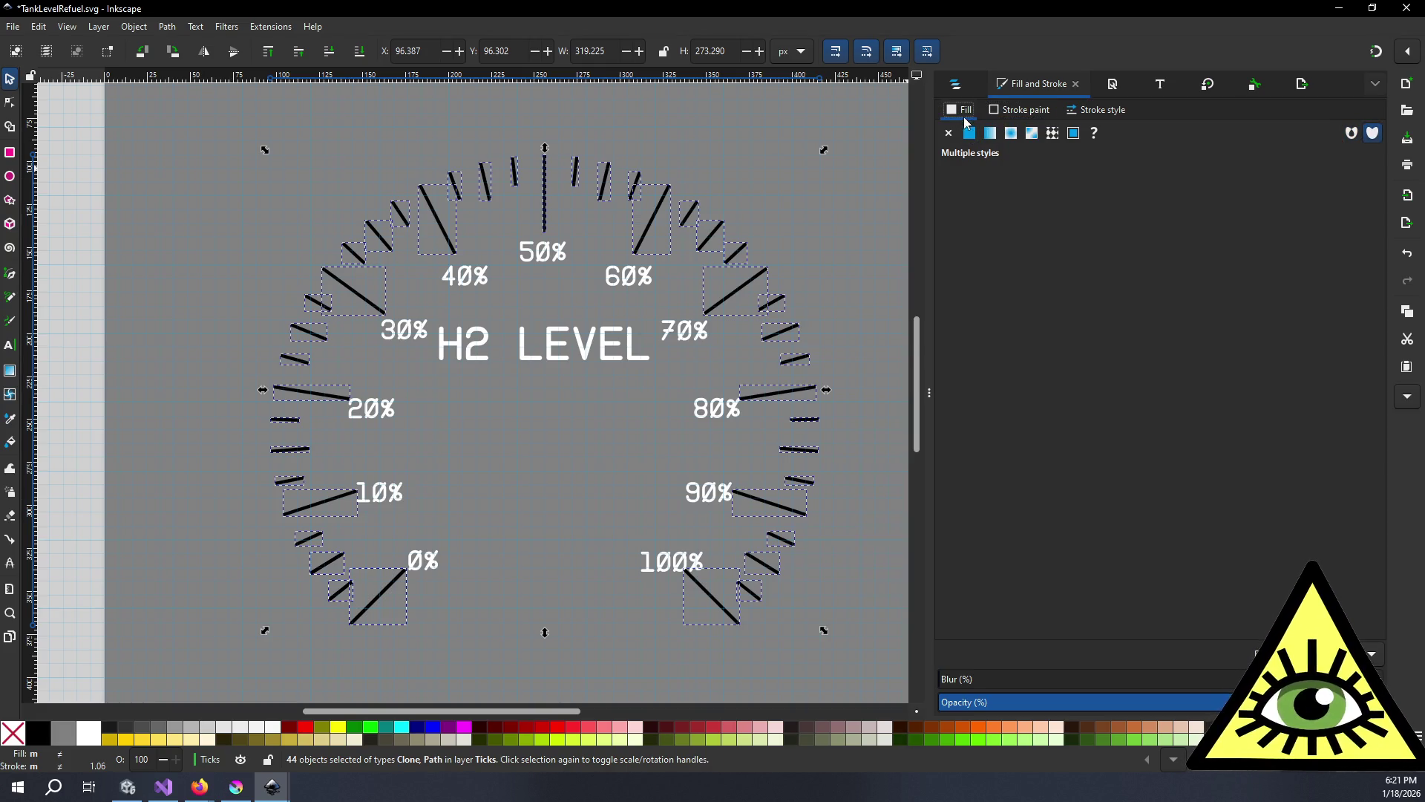
pyautogui.click(970, 134)
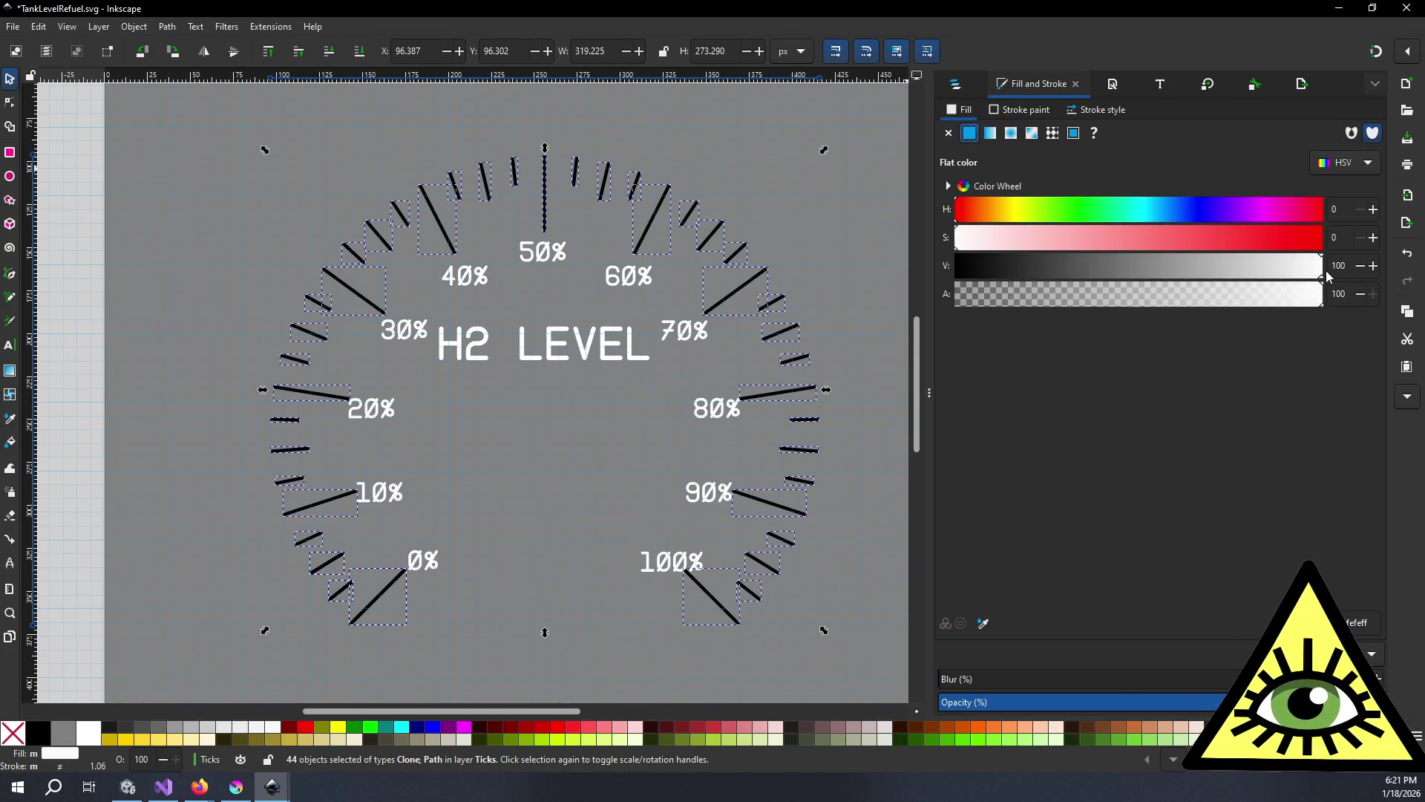
pyautogui.click(1032, 119)
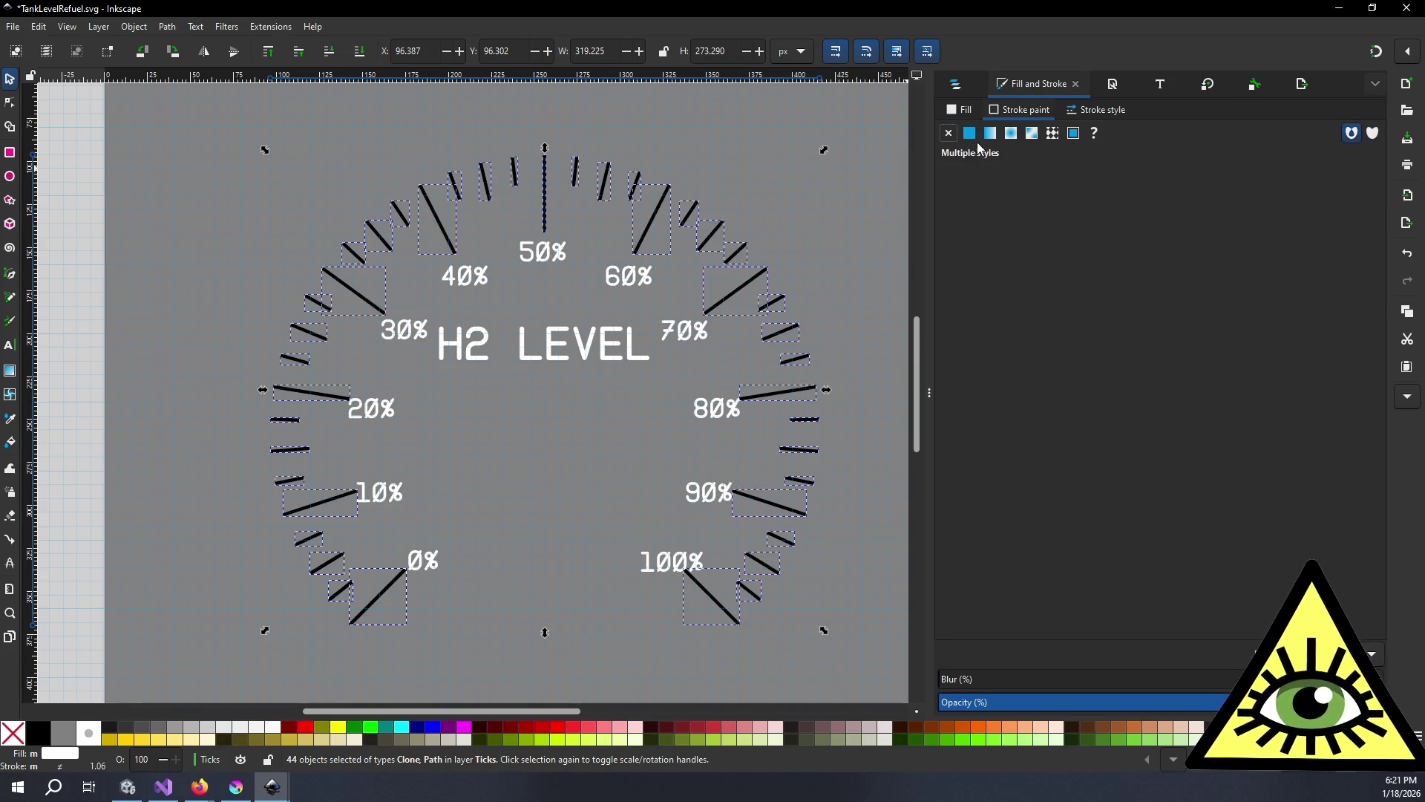
pyautogui.click(969, 133)
pyautogui.moveTo(1023, 264); pyautogui.dragTo(1355, 264)
# - Deselect to review the white-ticked dial, then bring up the FuelRate.svg drawing
pyautogui.click(956, 87)
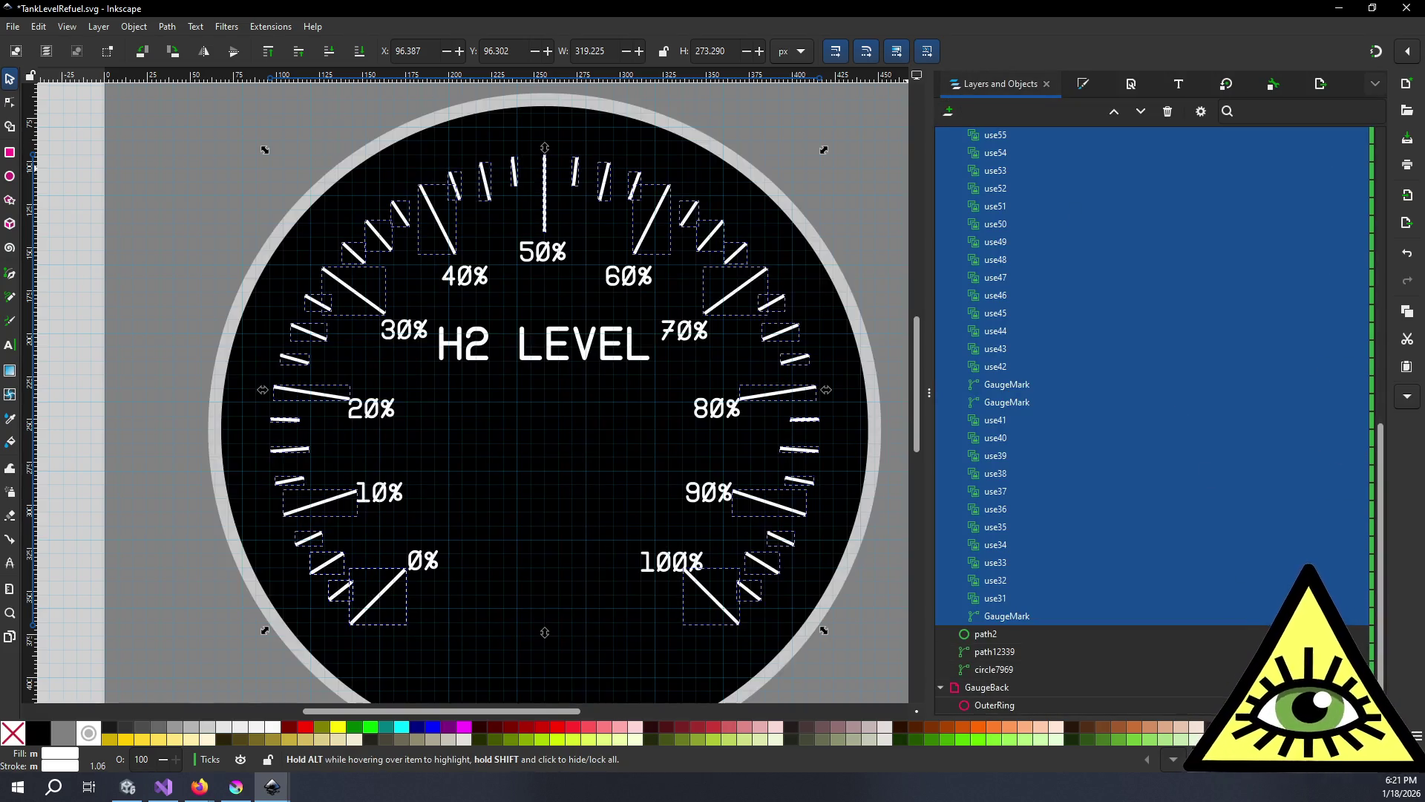
pyautogui.scroll(-2, 430, 413)
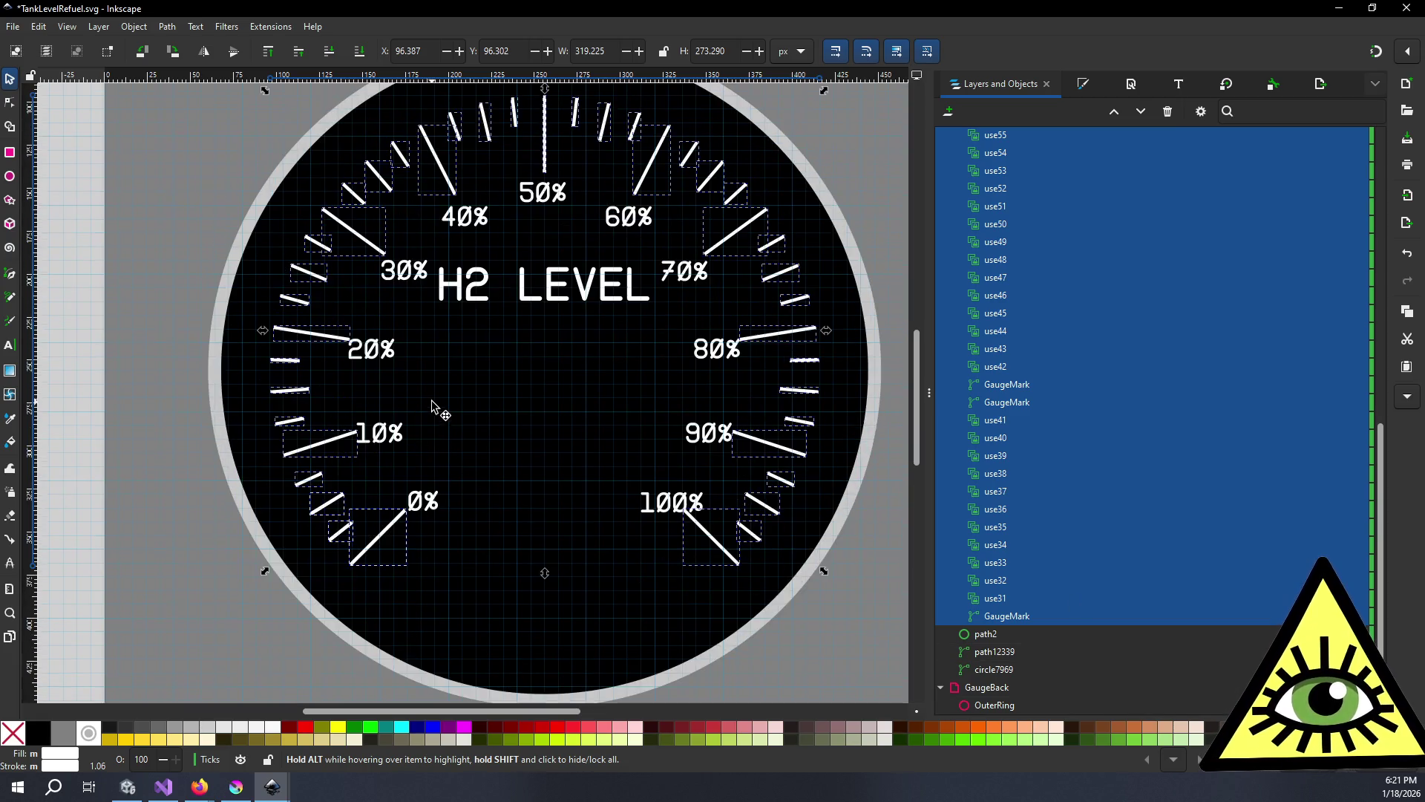
pyautogui.scroll(-1, 236, 349)
pyautogui.click(158, 328)
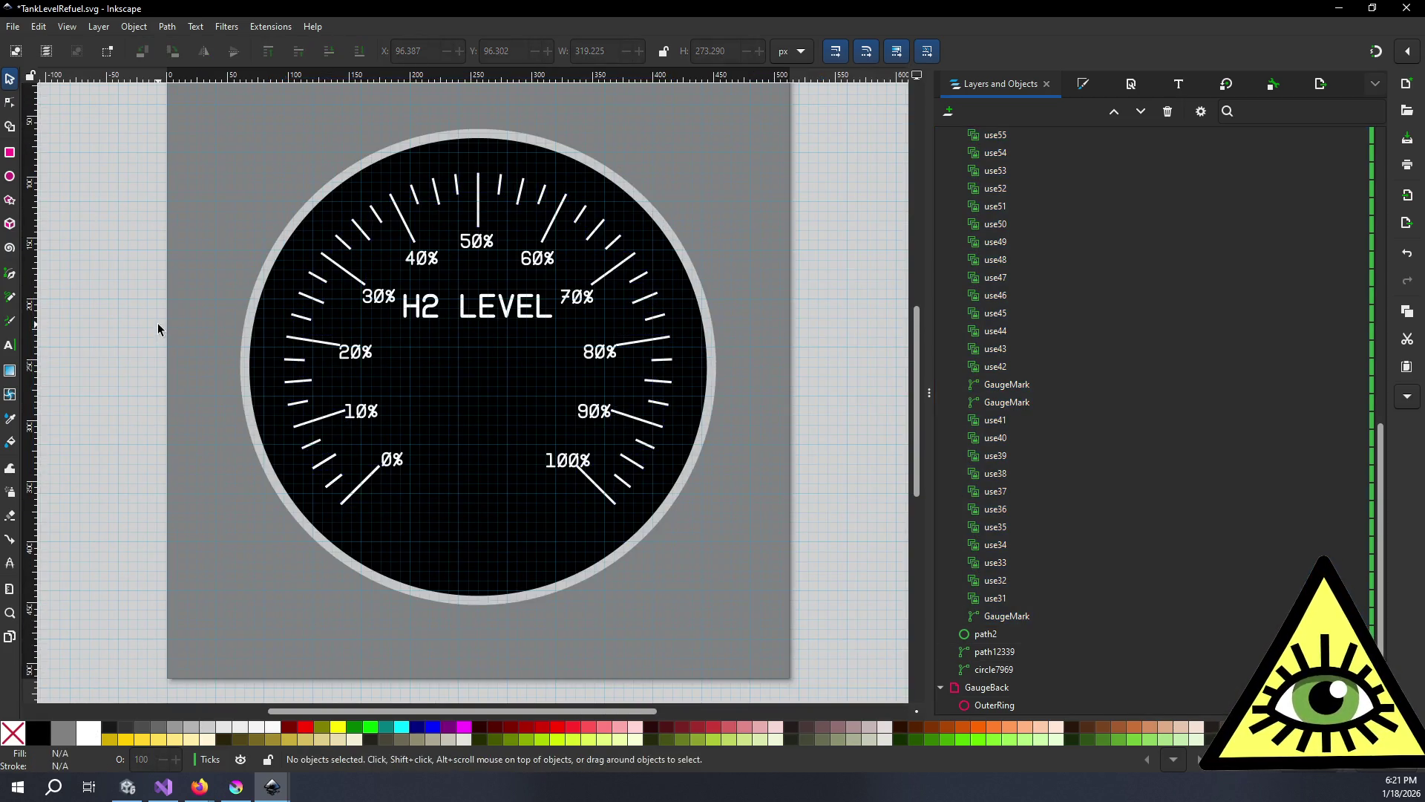
pyautogui.scroll(1, 203, 324)
pyautogui.keyDown('ctrl'); pyautogui.scroll(2, 388, 483); pyautogui.keyUp('ctrl')
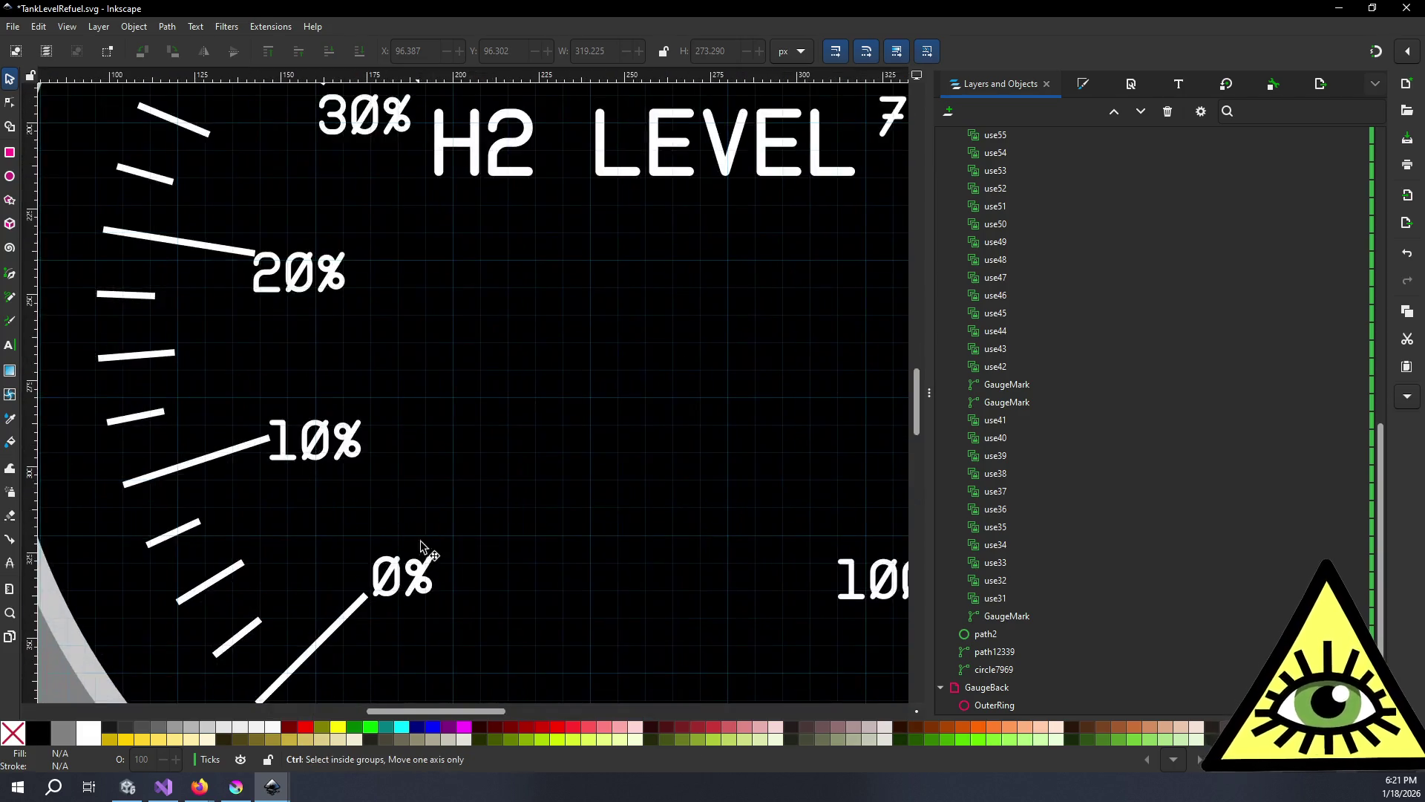
pyautogui.keyDown('ctrl'); pyautogui.click(428, 569); pyautogui.keyUp('ctrl')
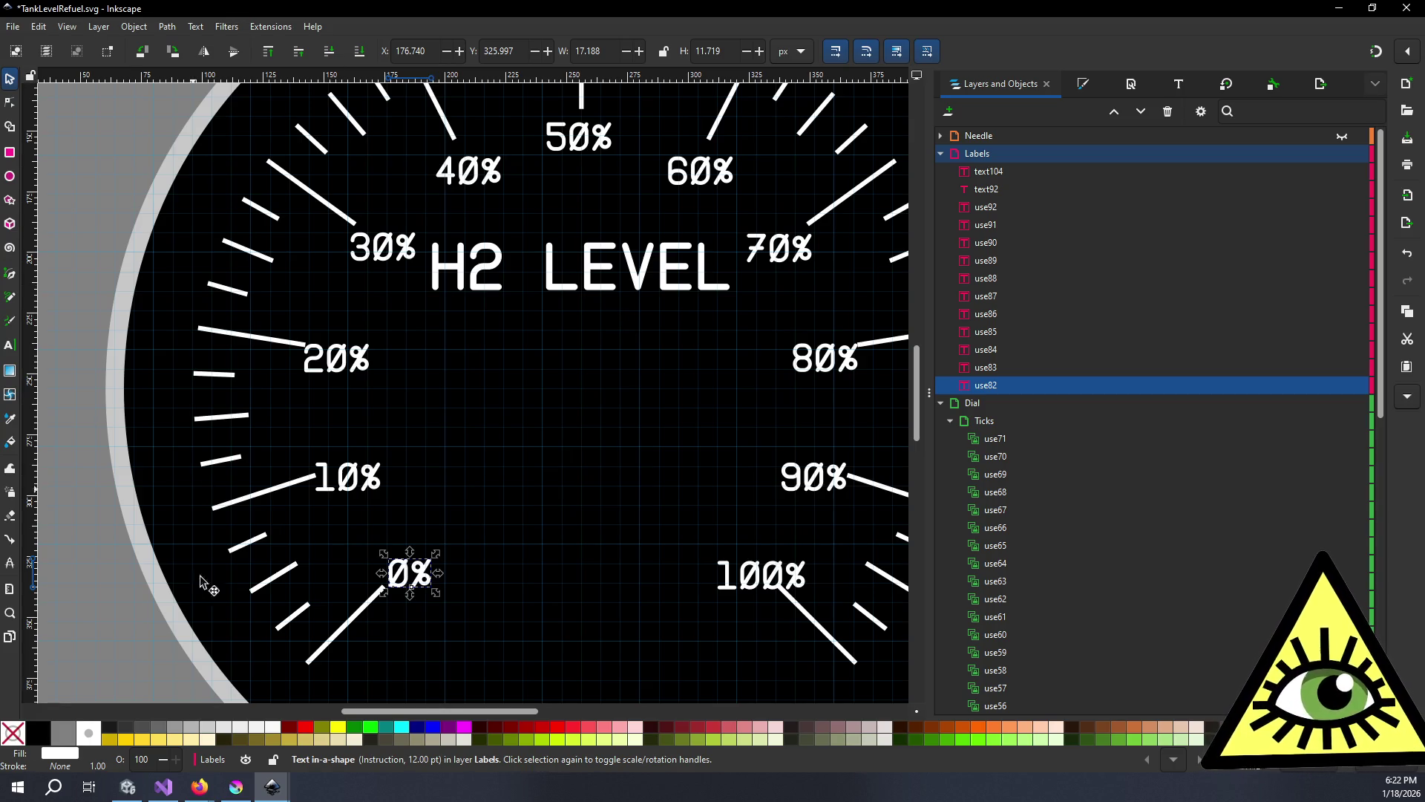
pyautogui.moveTo(288, 772)
pyautogui.click(220, 732)
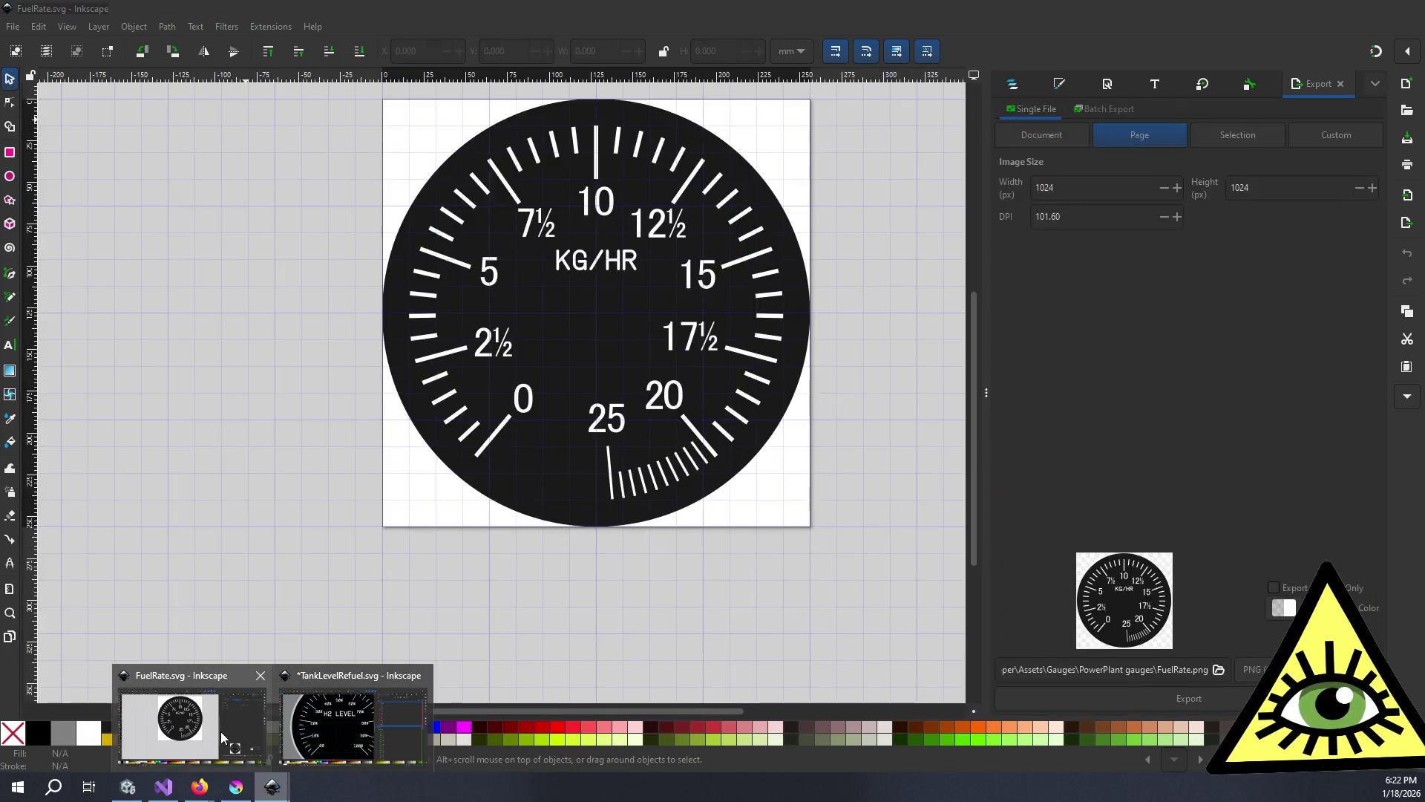
# - Check the FuelRate 0 label's font (MS UI Gothic), then return to TankLevelRefuel.svg
pyautogui.click(529, 401)
pyautogui.click(1151, 87)
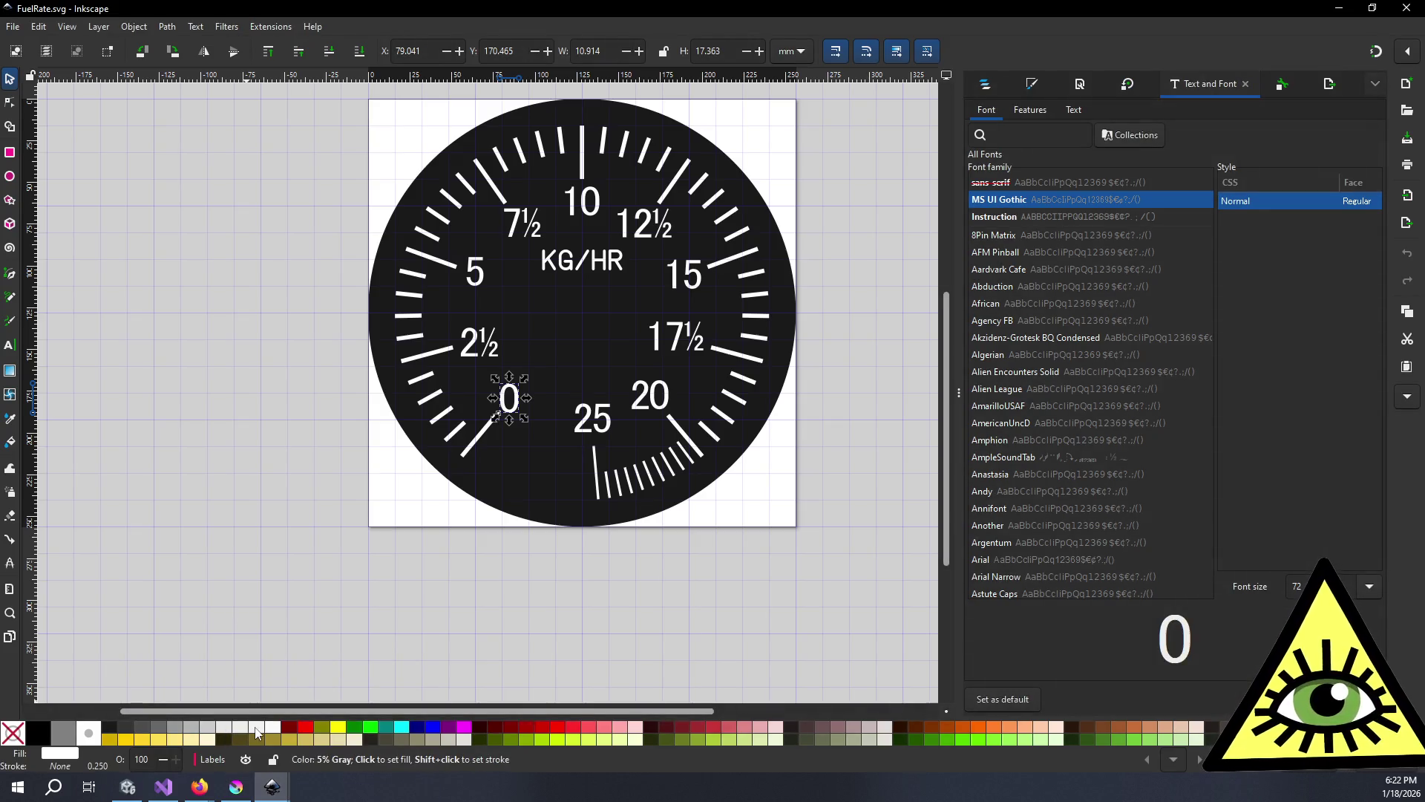
pyautogui.moveTo(271, 786)
pyautogui.click(351, 744)
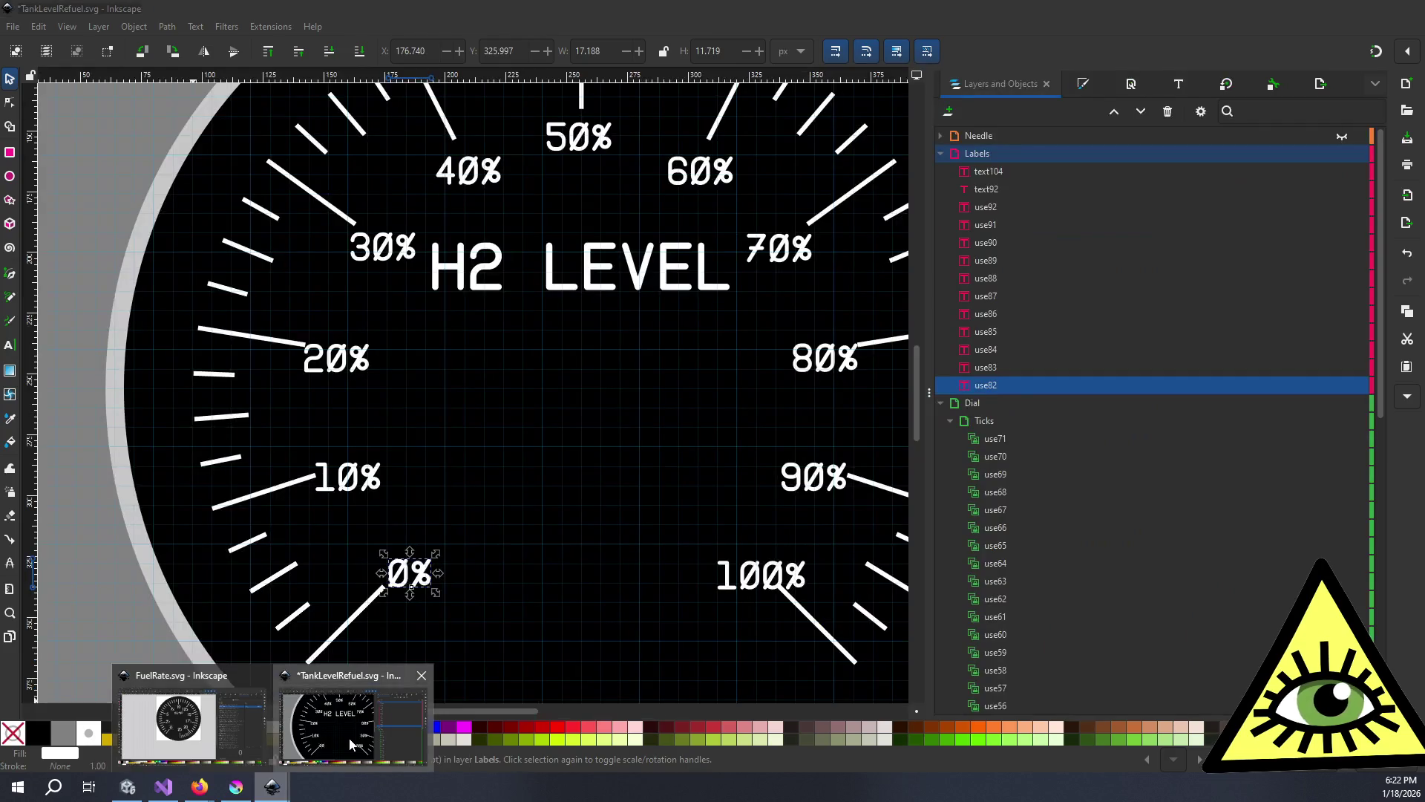
# - Select the eleven percentage labels in Labels and set their font to MS UI Gothic
pyautogui.click(995, 194)
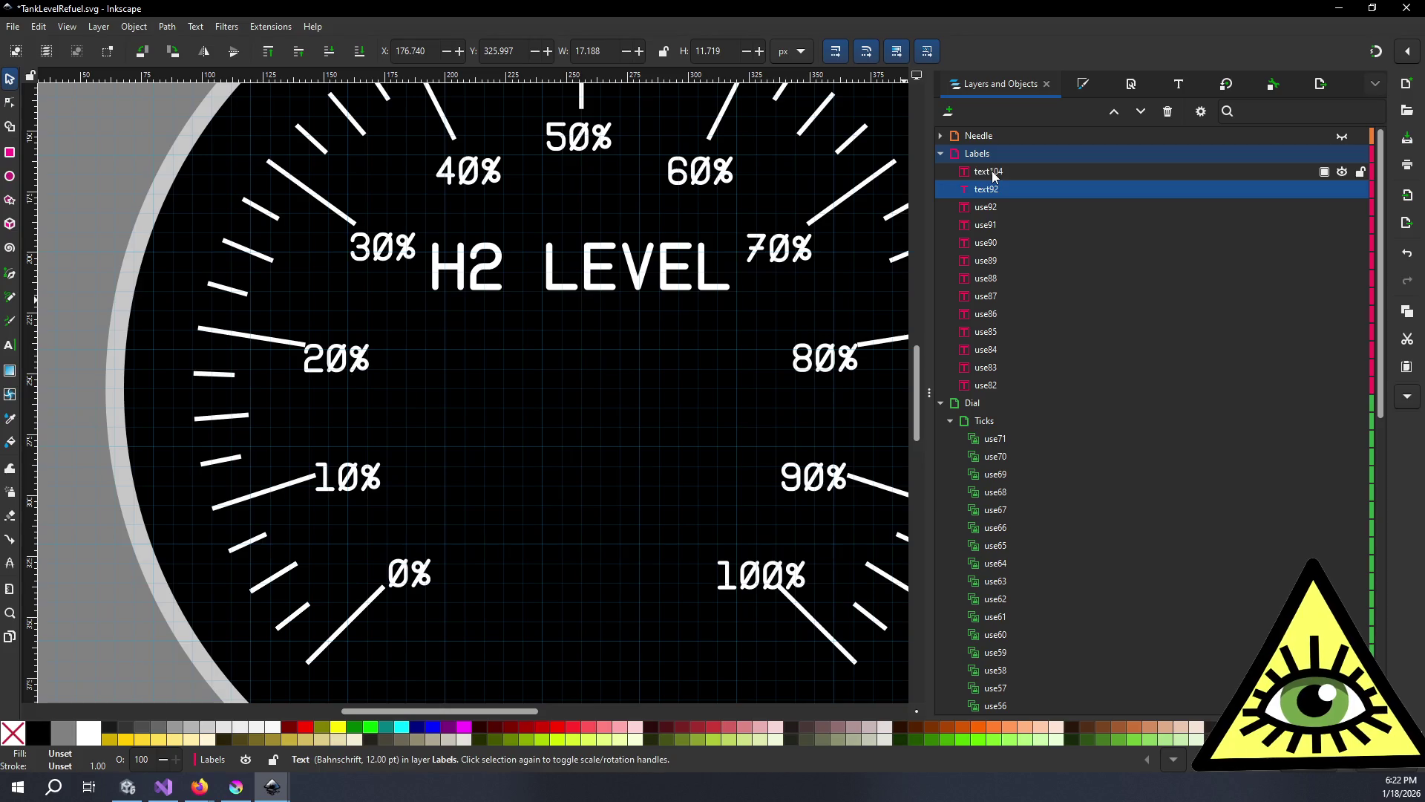
pyautogui.click(994, 173)
pyautogui.click(994, 190)
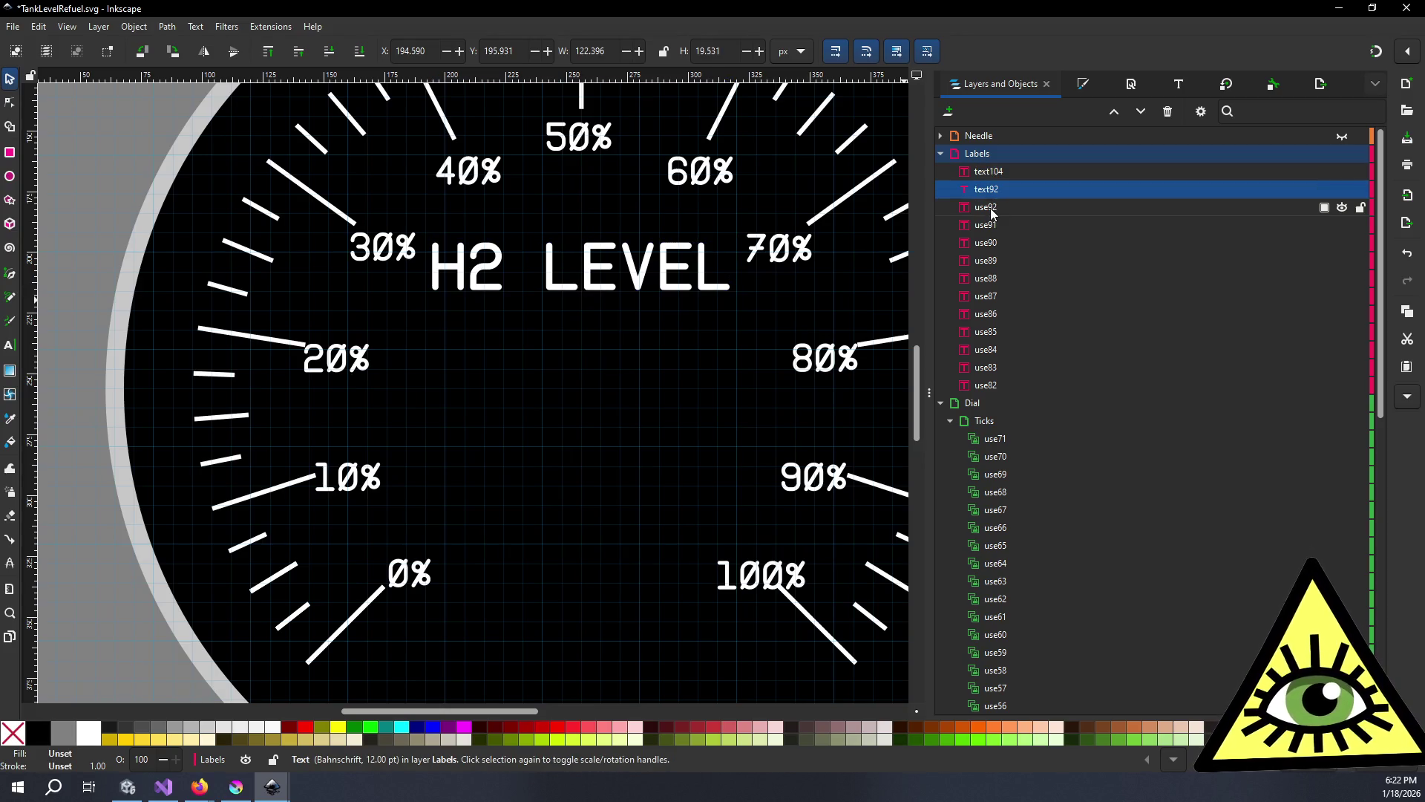
pyautogui.click(992, 208)
pyautogui.keyDown('shift'); pyautogui.click(999, 379); pyautogui.keyUp('shift')
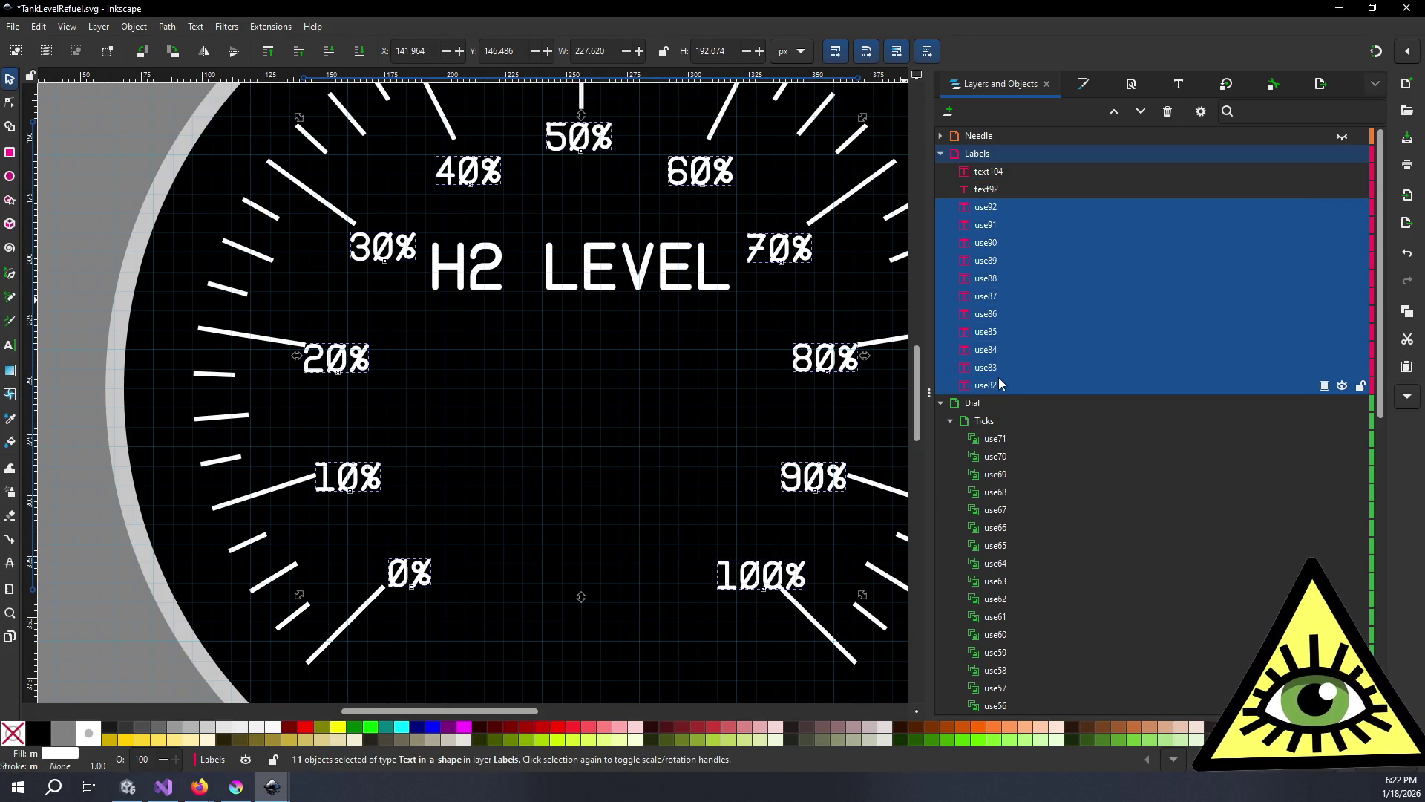
pyautogui.click(1178, 83)
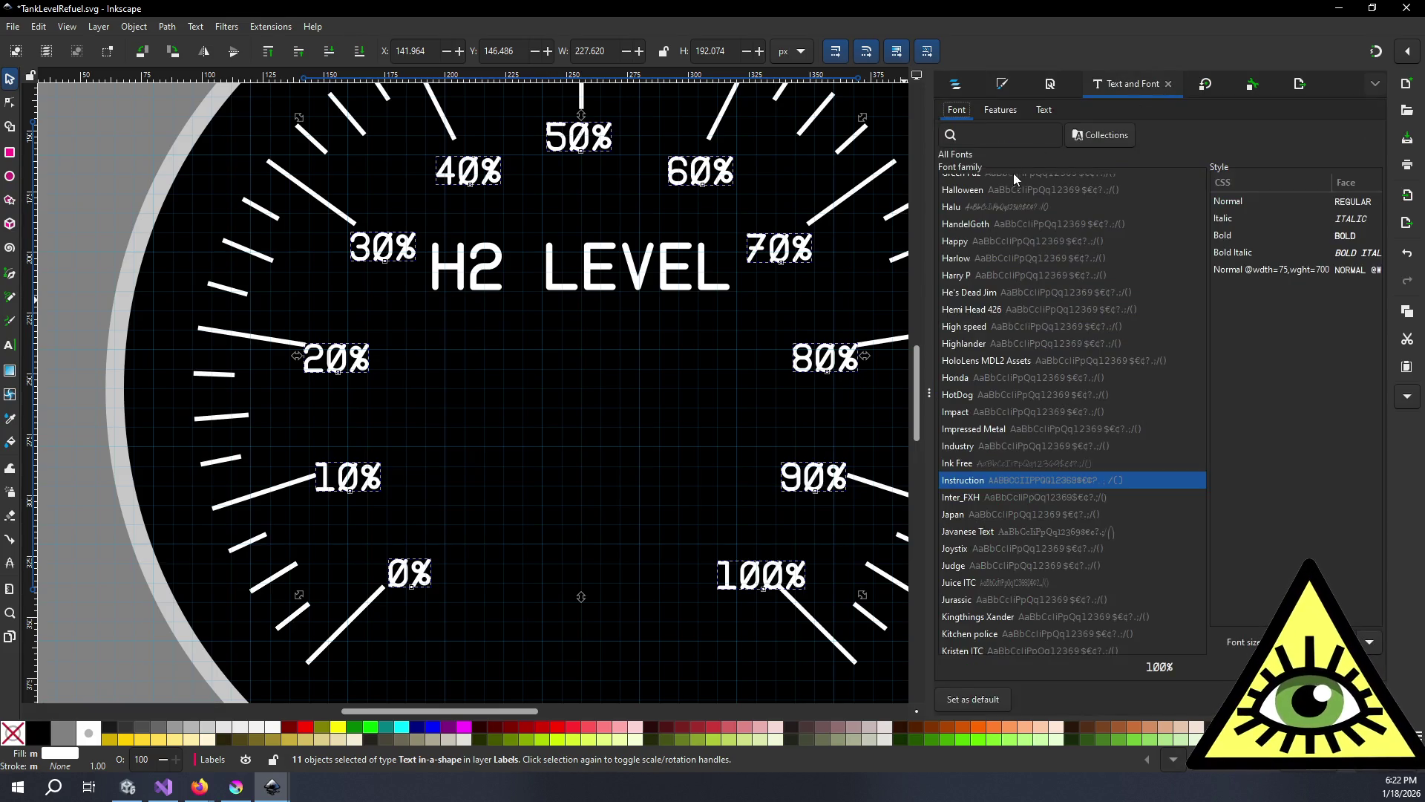
pyautogui.scroll(-10, 1022, 429)
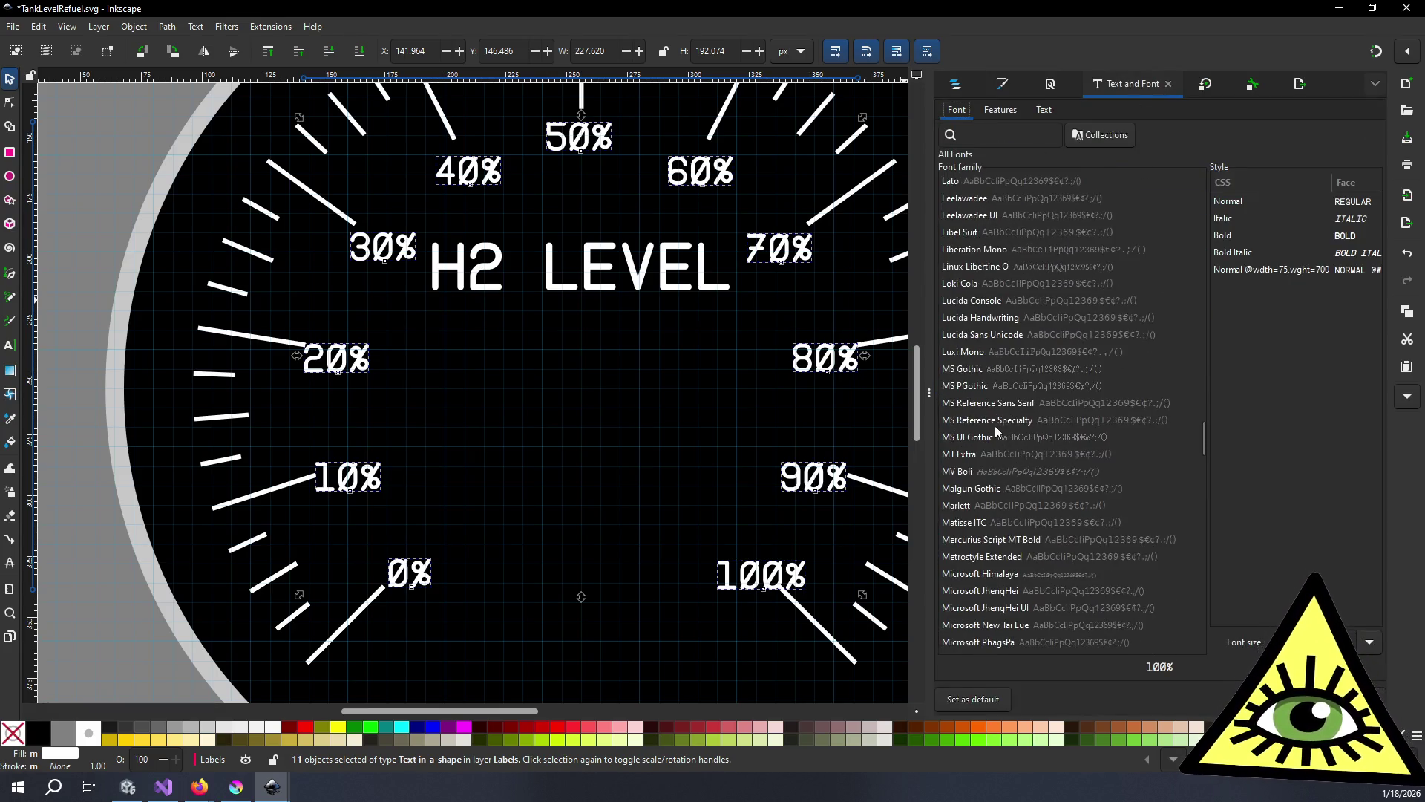
pyautogui.click(994, 438)
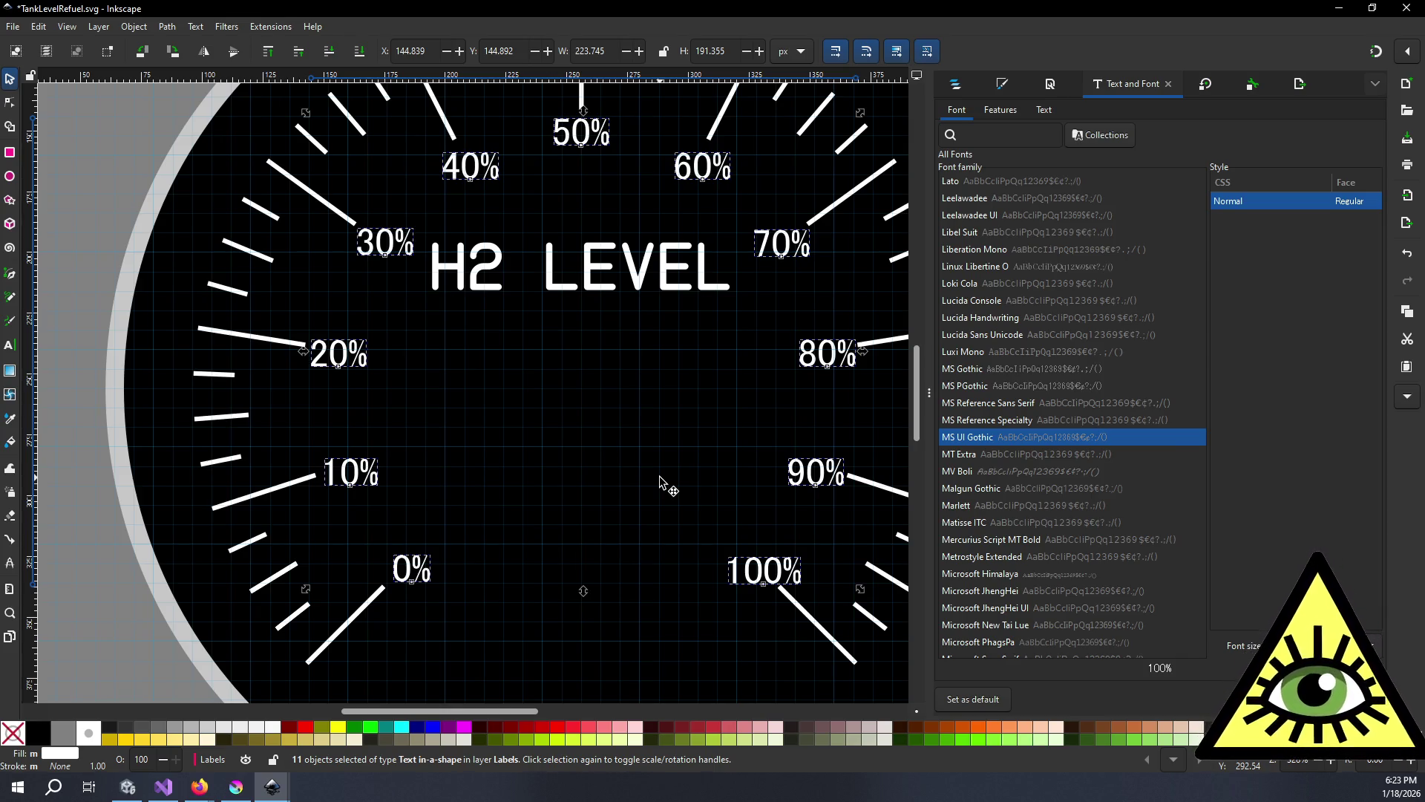
pyautogui.click(971, 89)
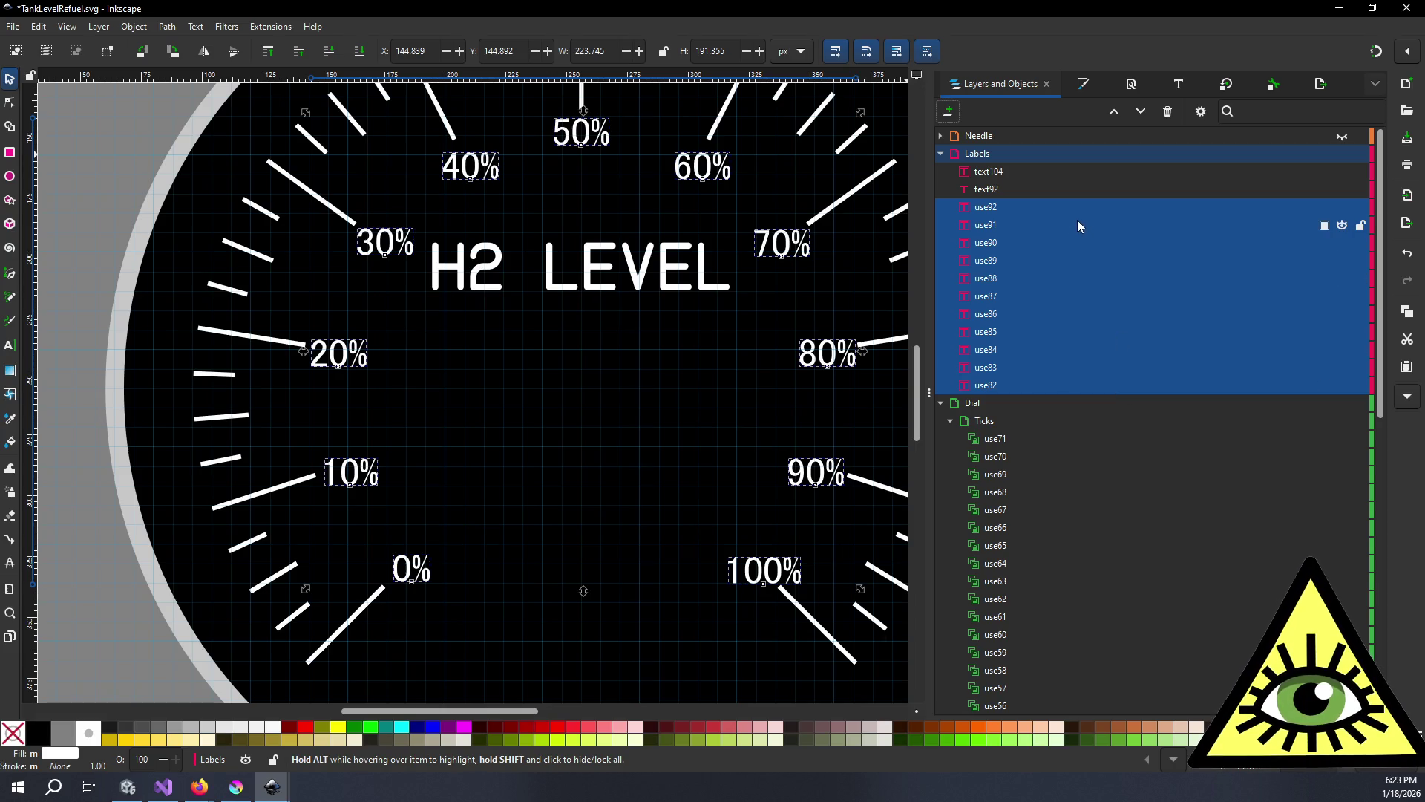
# - Show the H2 LEVEL title's (text104) contents in Text and Font, undoing an accidental stretch
pyautogui.click(1002, 171)
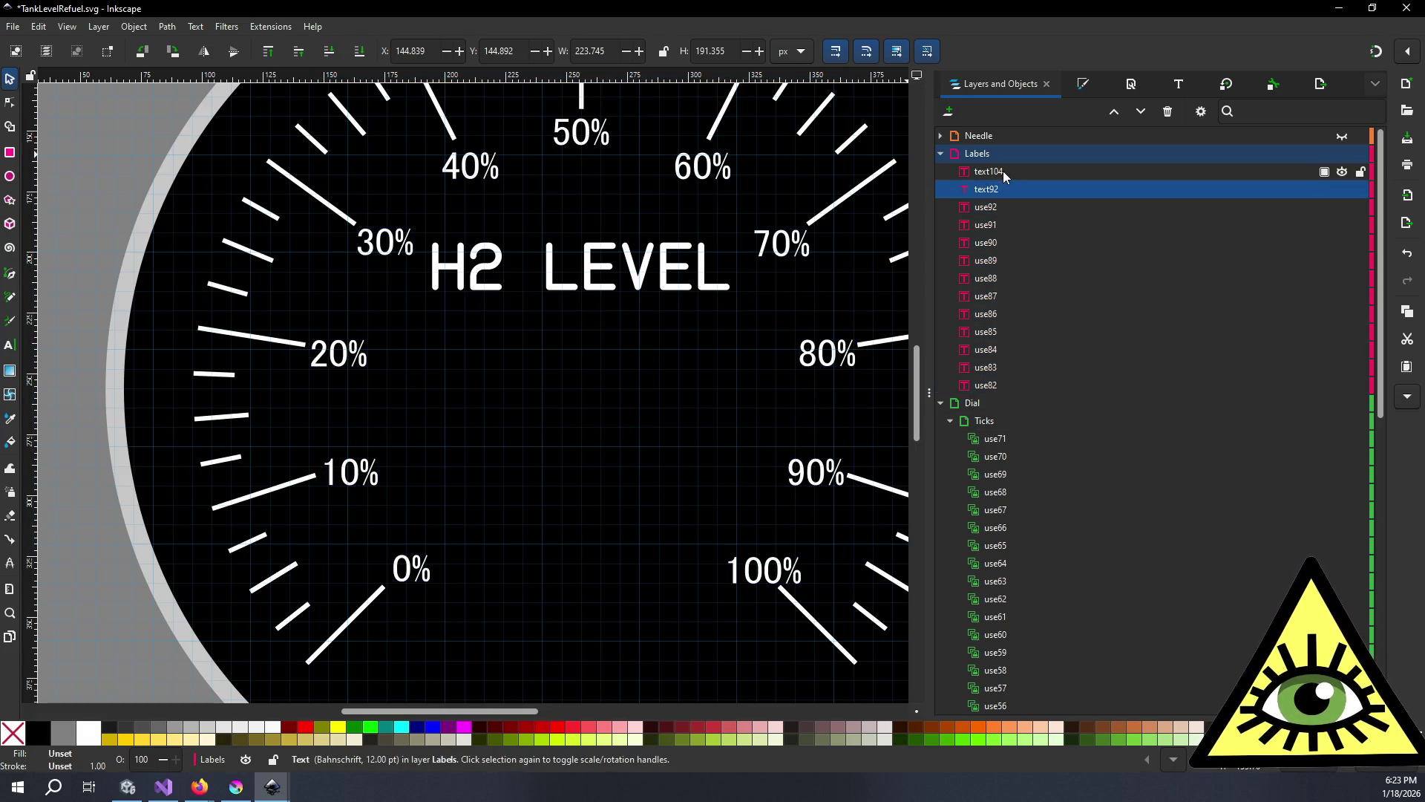
pyautogui.click(1179, 86)
pyautogui.click(1042, 110)
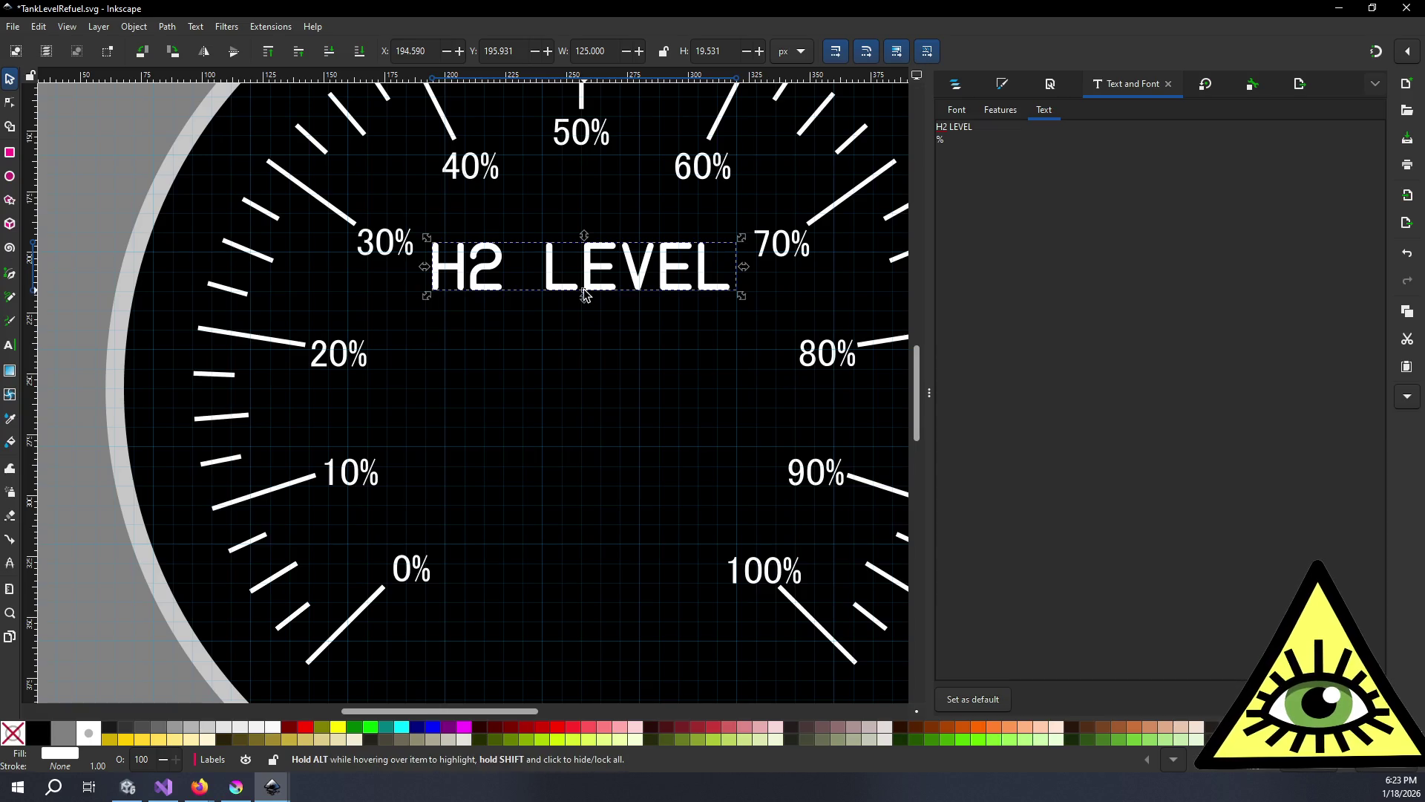
pyautogui.moveTo(584, 297); pyautogui.dragTo(588, 312)
pyautogui.hotkey('ctrl', 'z')
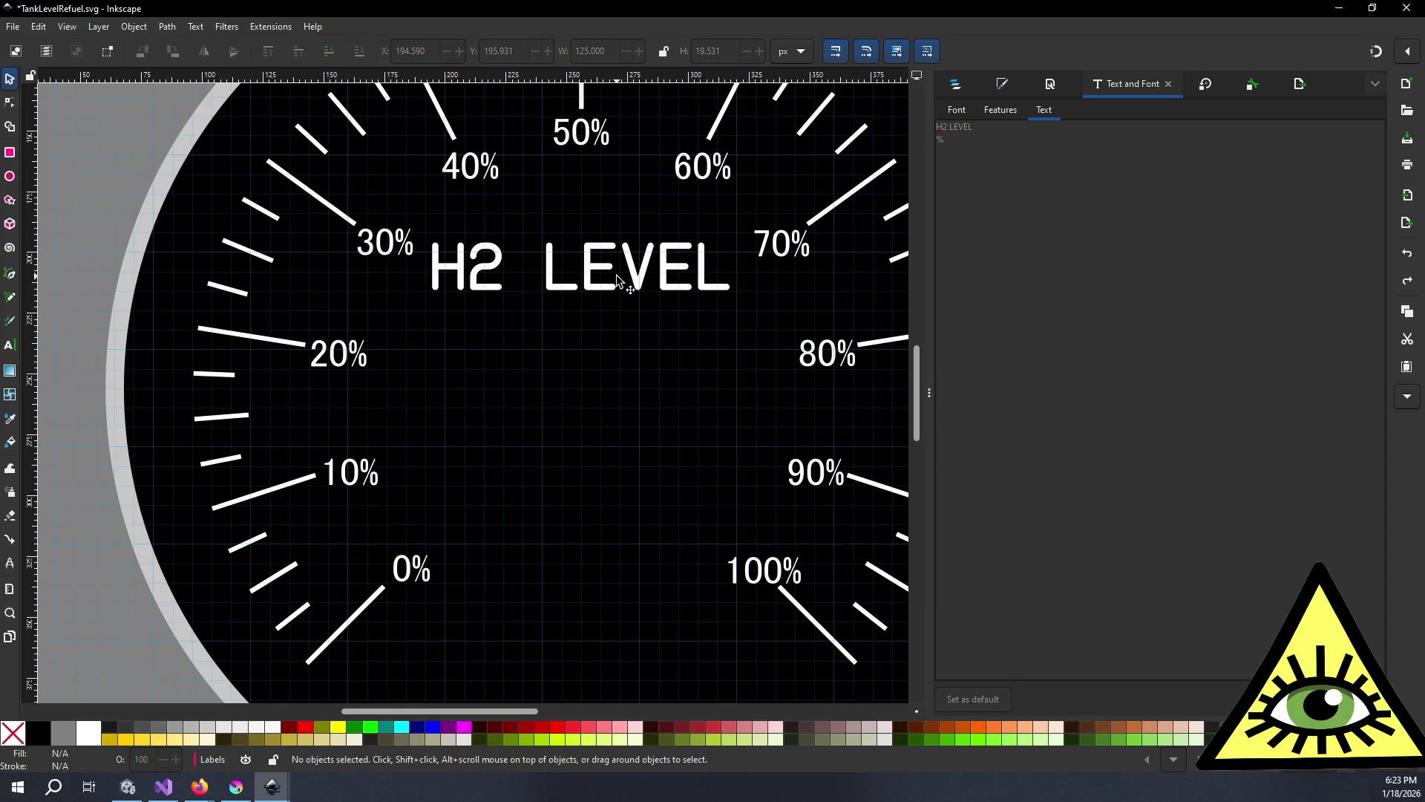
# - Undo a second accidental stretch and return to the title's text contents showing the stray %
pyautogui.click(960, 111)
pyautogui.click(1041, 83)
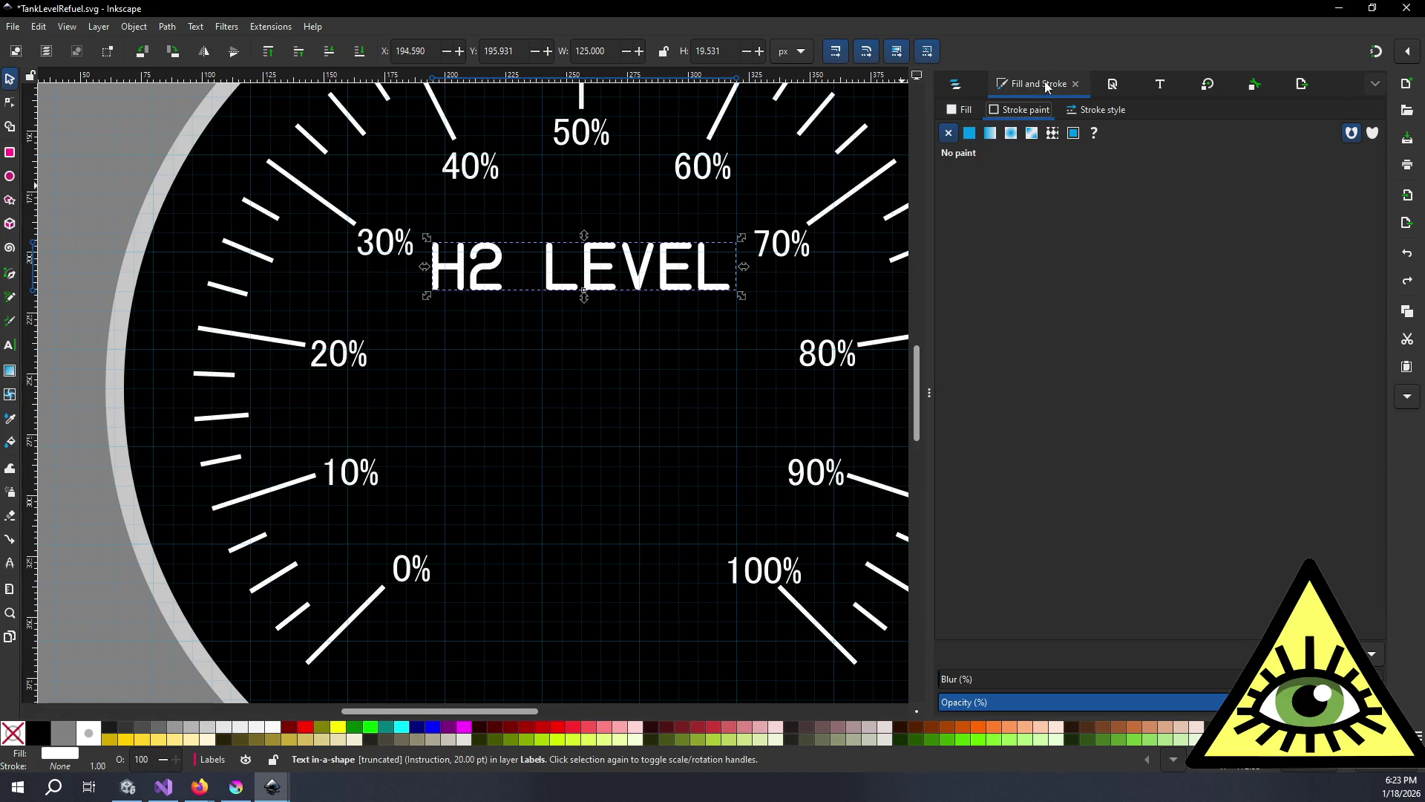
pyautogui.click(1232, 86)
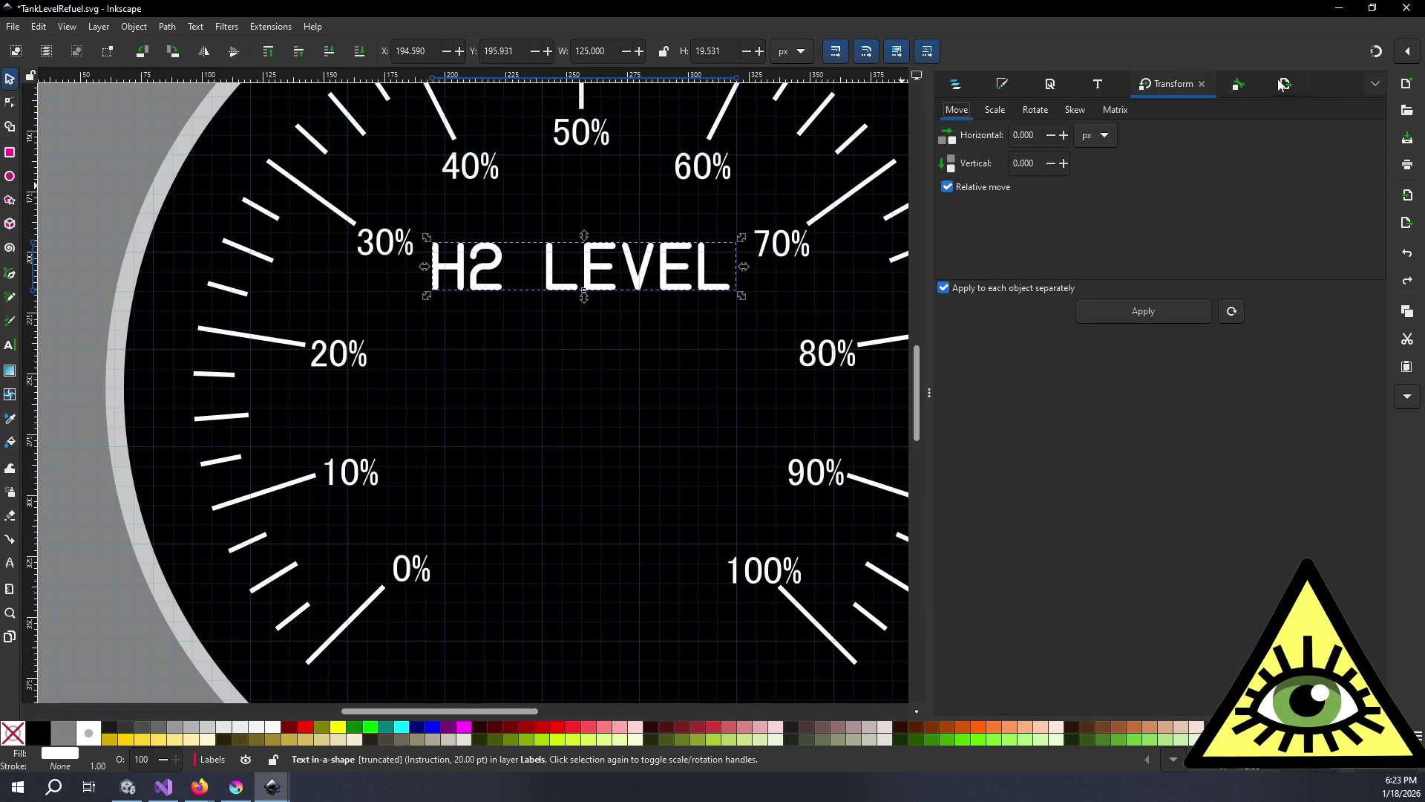
pyautogui.click(1230, 87)
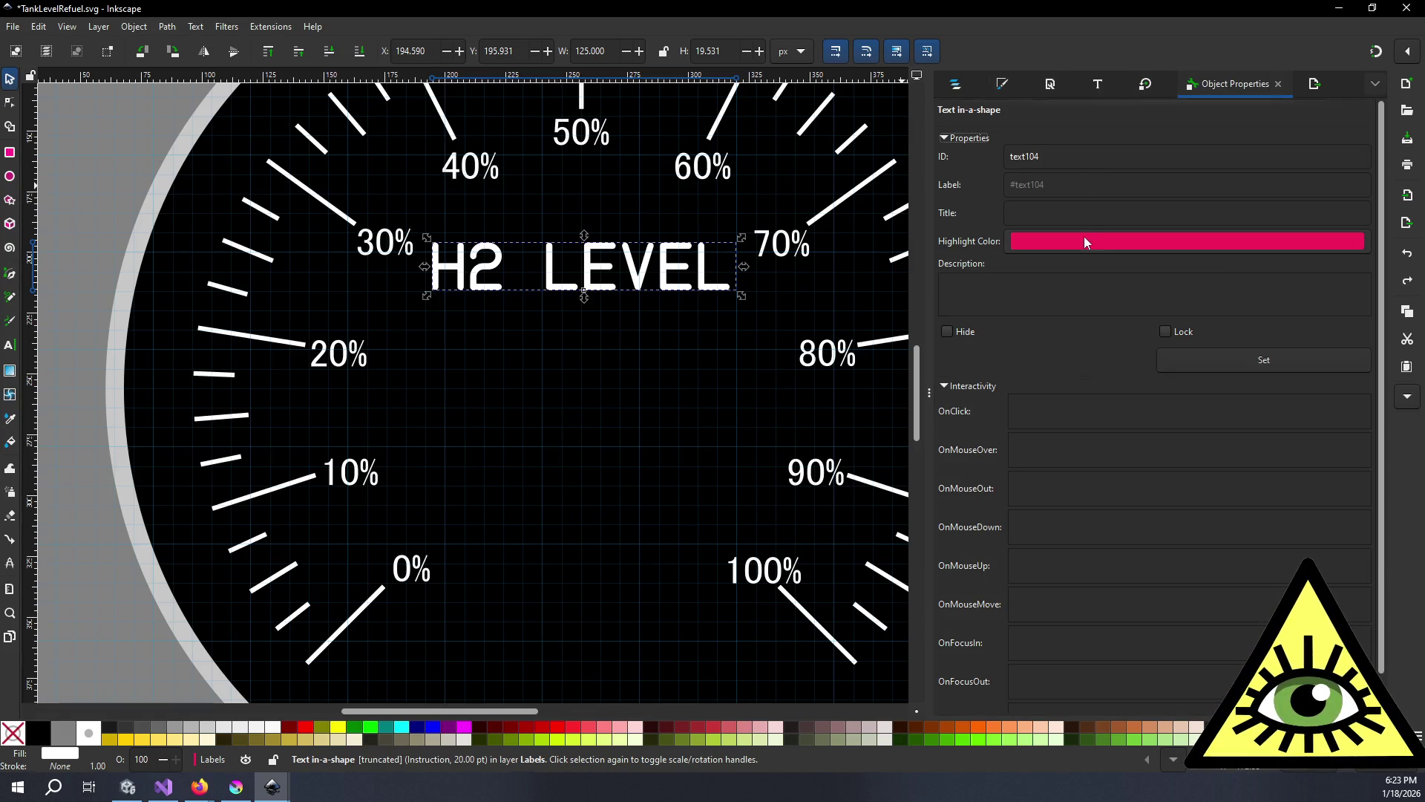
pyautogui.moveTo(586, 297); pyautogui.dragTo(595, 386)
pyautogui.hotkey('ctrl', 'z')
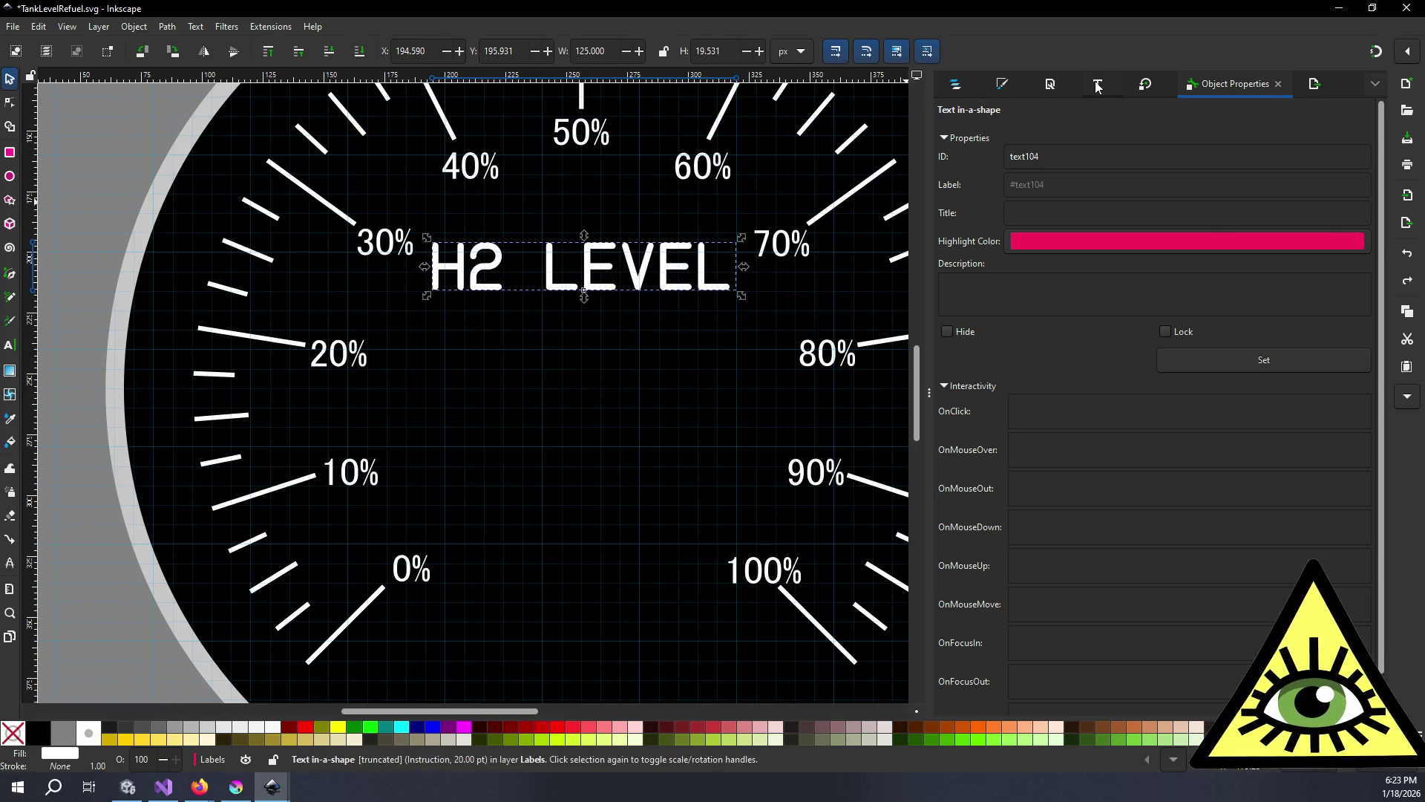
pyautogui.click(1098, 83)
pyautogui.click(1044, 110)
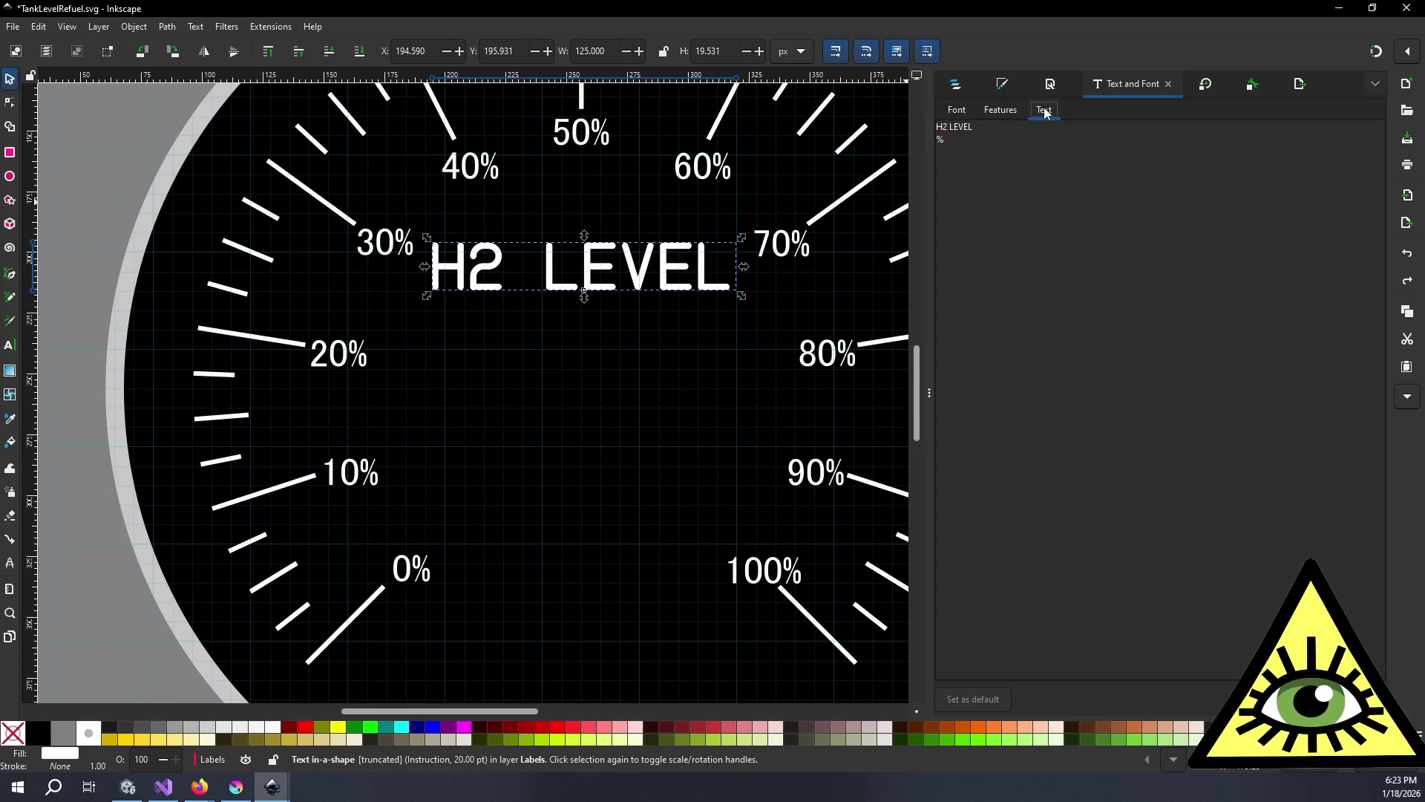
pyautogui.scroll(2, 598, 290)
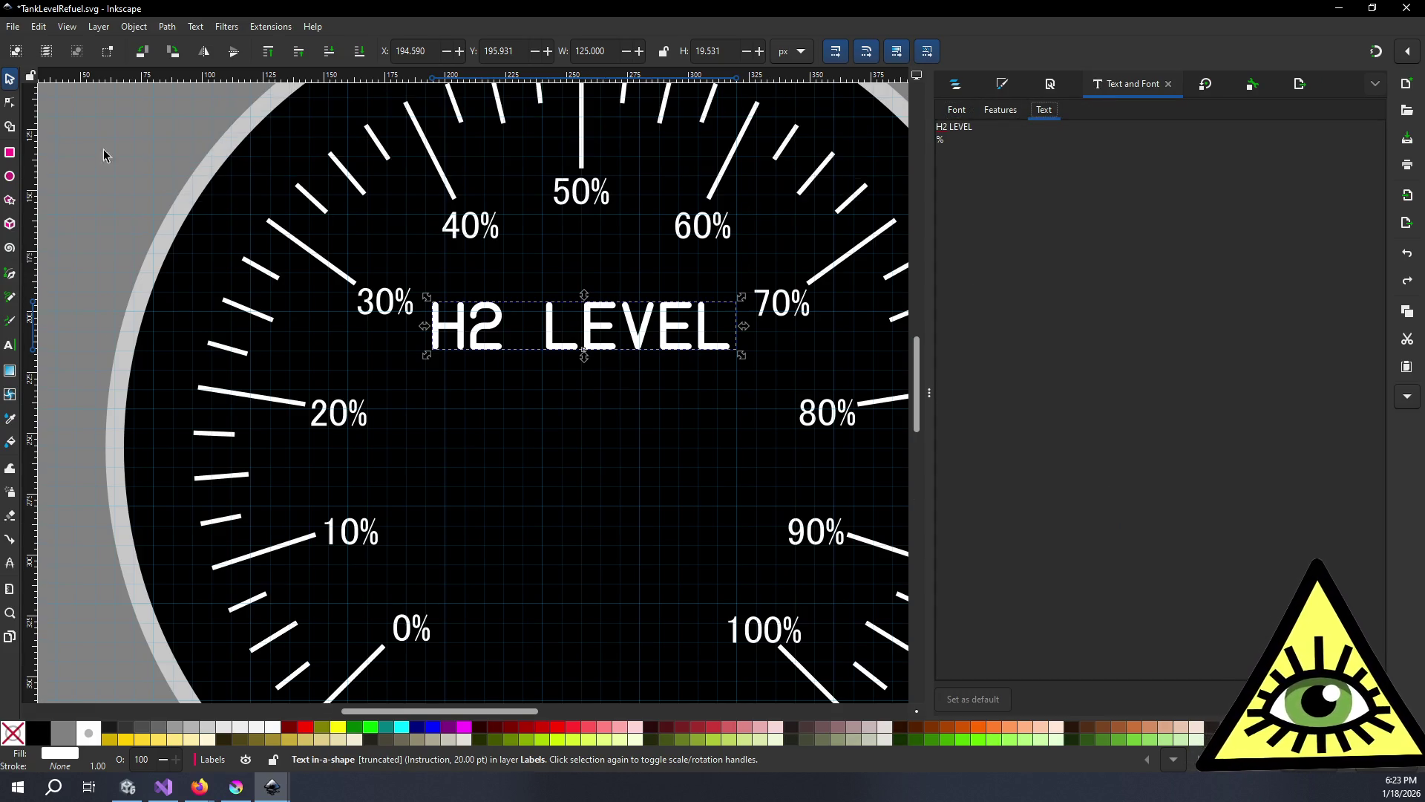
# - Enlarge the H2 LEVEL text frame with the Node tool so the % line appears
pyautogui.click(11, 104)
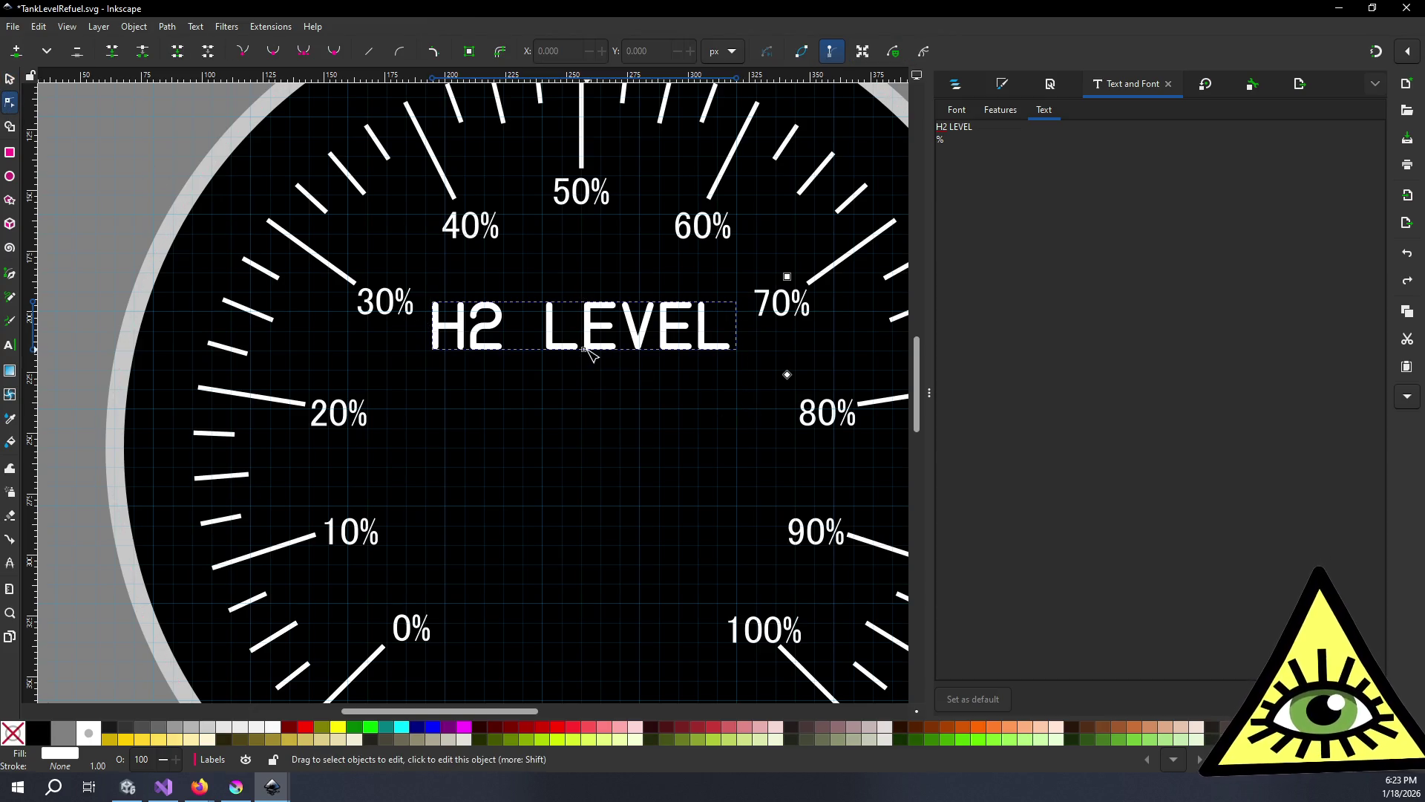
pyautogui.press('Escape')
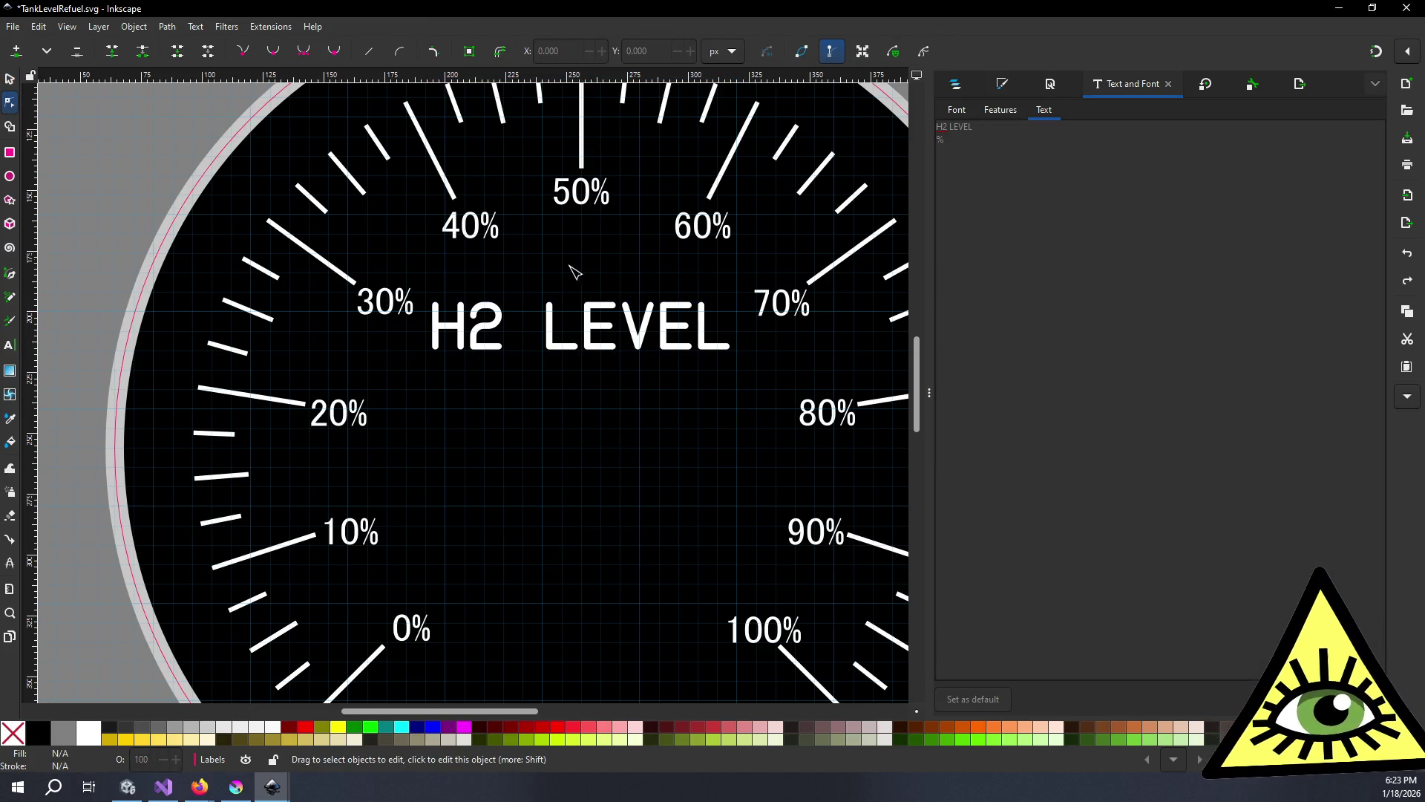
pyautogui.click(582, 319)
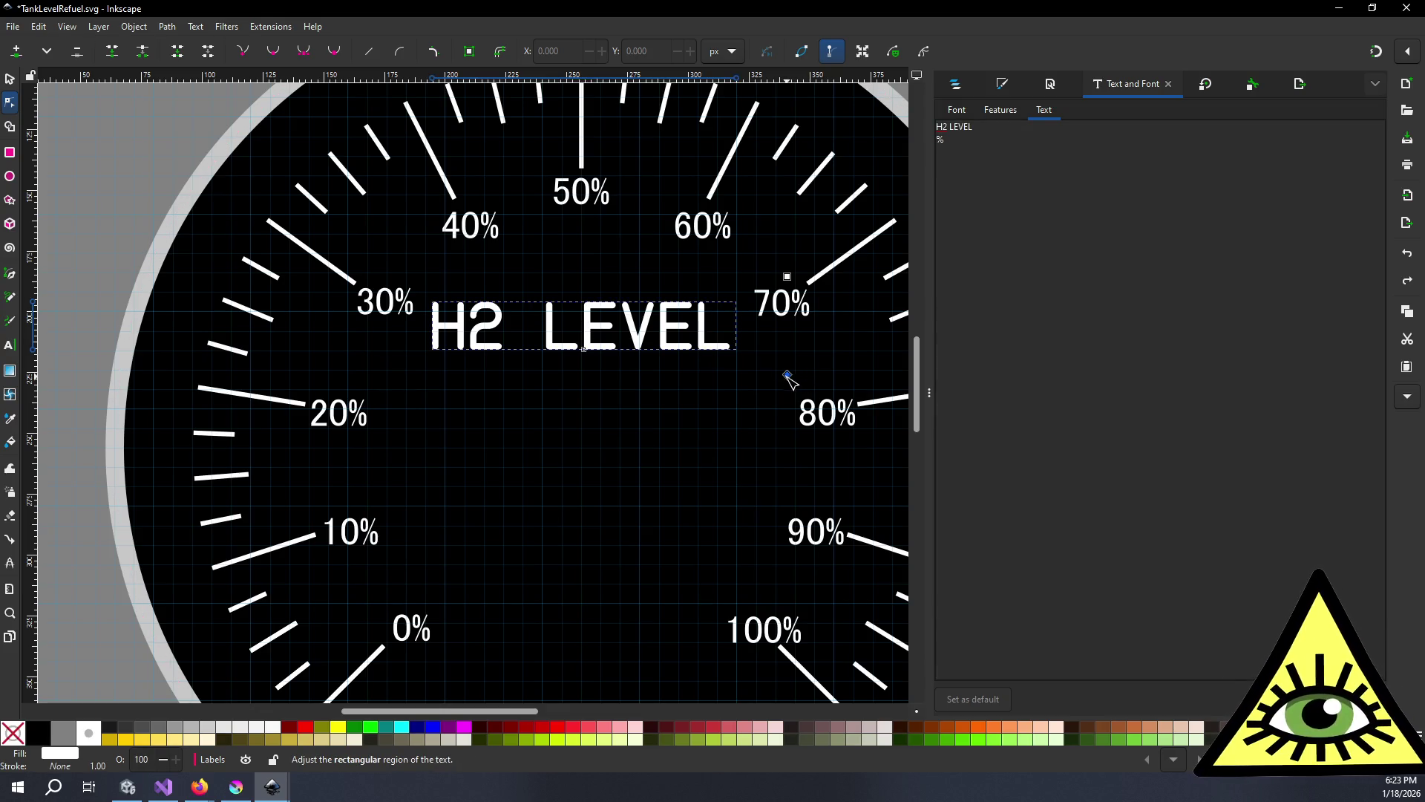
pyautogui.moveTo(790, 411); pyautogui.dragTo(792, 432)
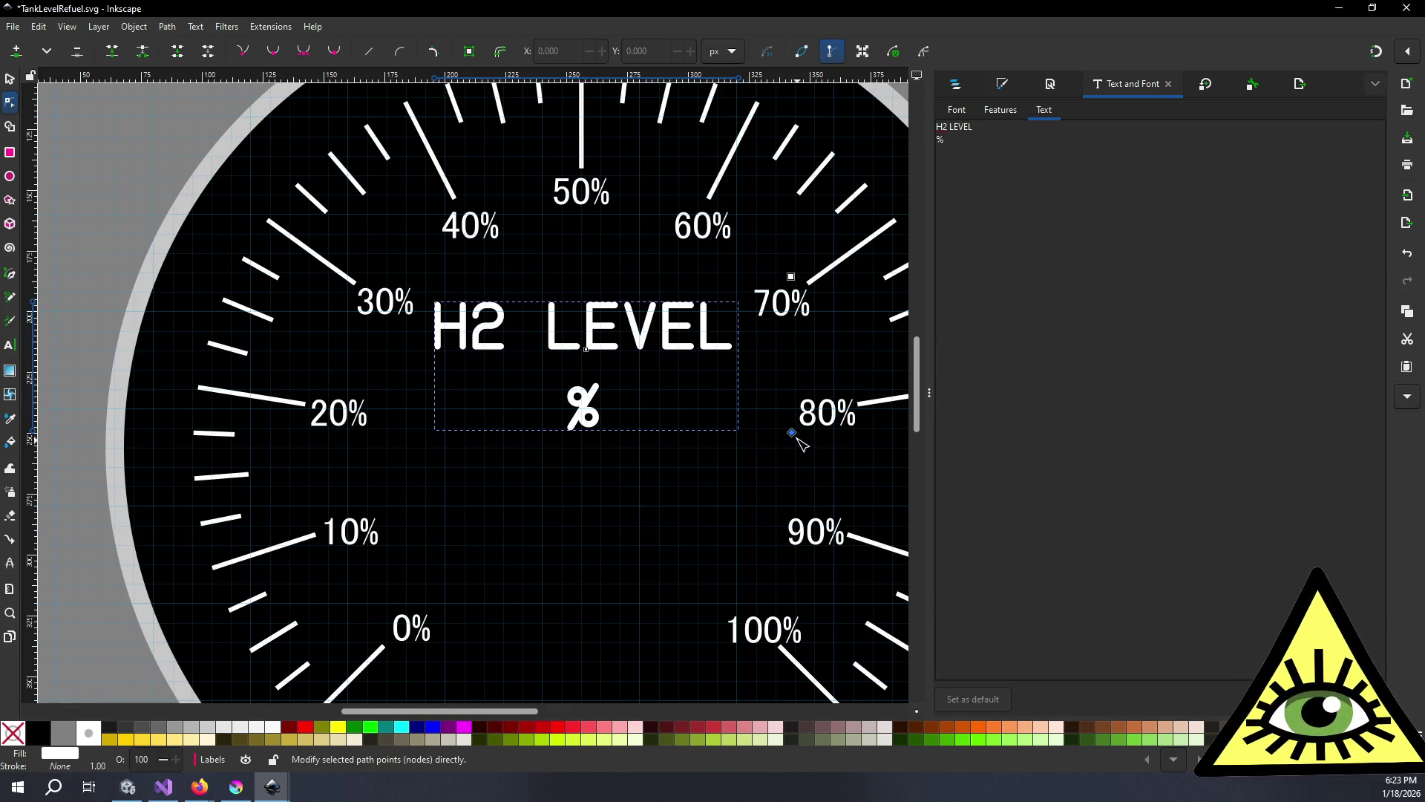
pyautogui.scroll(-4, 761, 386)
pyautogui.scroll(4, 769, 401)
pyautogui.moveTo(792, 434); pyautogui.dragTo(796, 481)
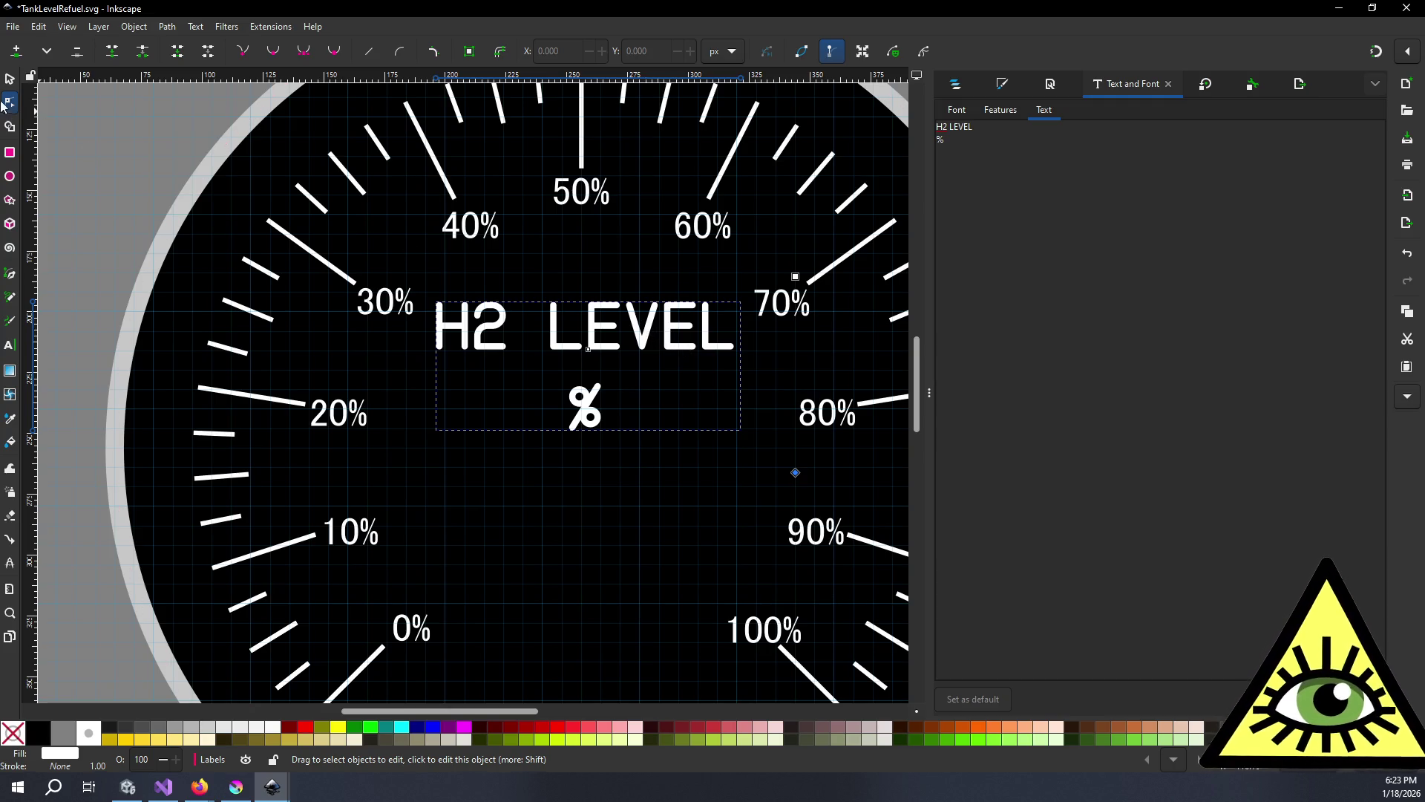
# - Raise the title block 12 px to Y 181.931 with the Selector and Up arrow
pyautogui.click(11, 80)
pyautogui.press('Up')
pyautogui.press('Up')
pyautogui.press('Up')
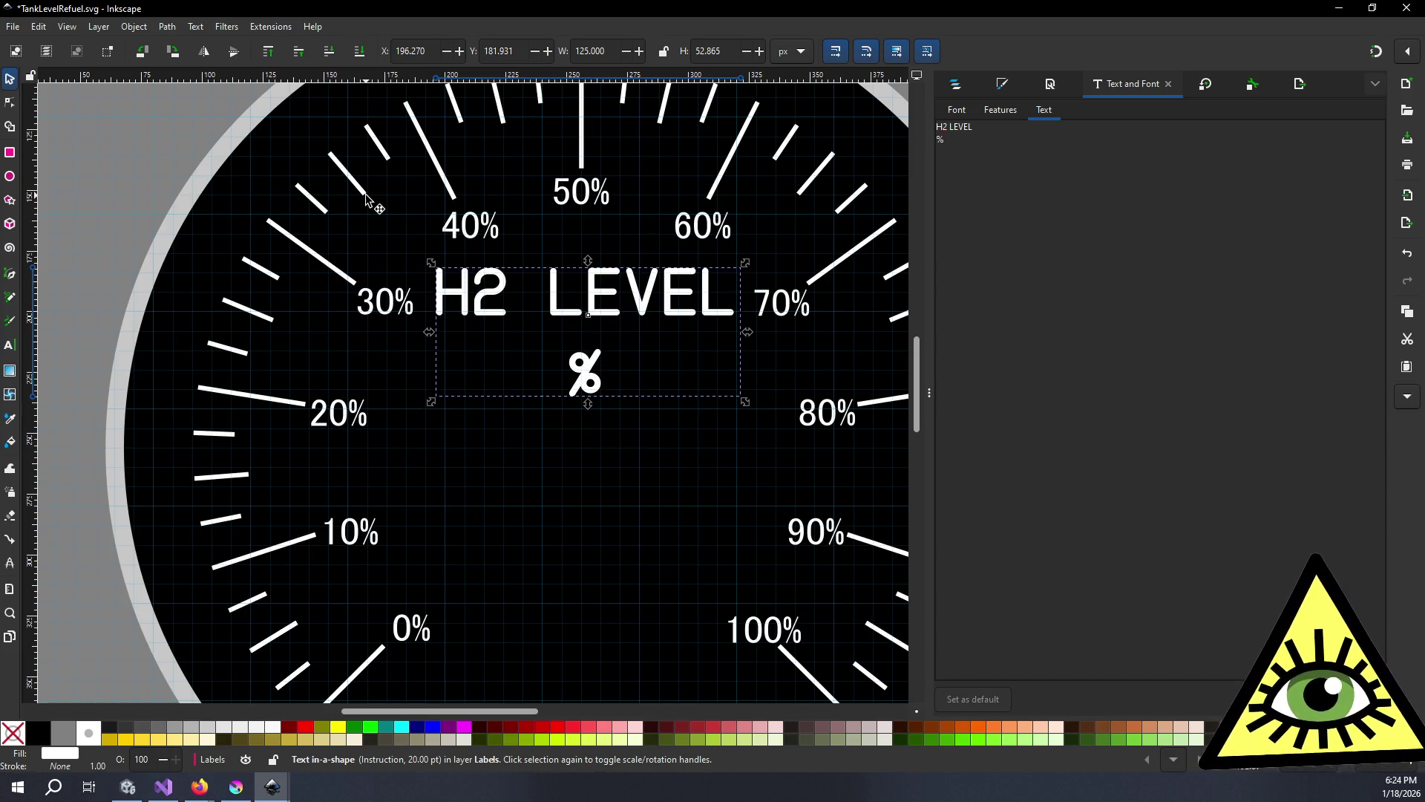
pyautogui.scroll(-2, 453, 337)
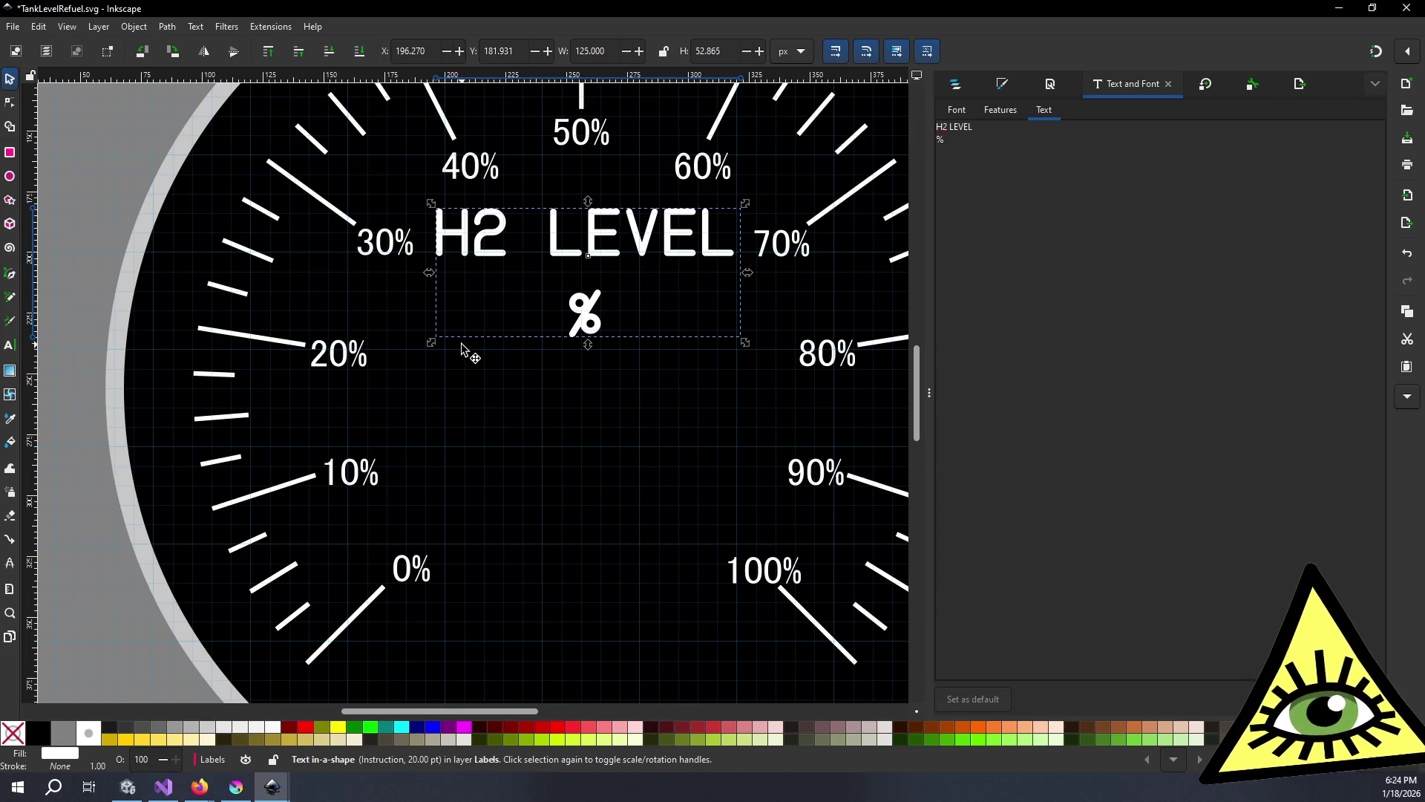
pyautogui.click(10, 345)
# - Delete the percent signs from the 0% through 50% labels
pyautogui.click(427, 570)
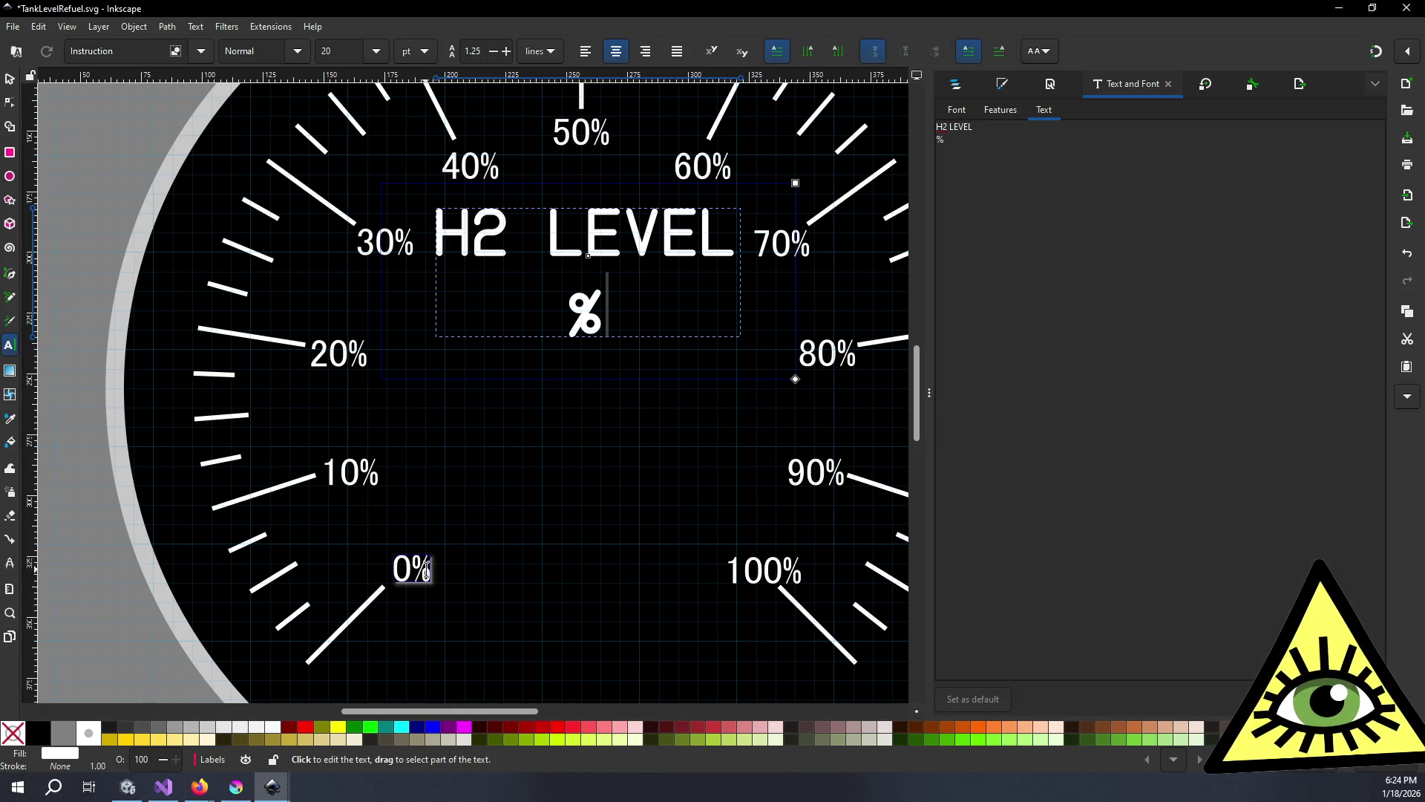
pyautogui.press('BackSpace')
pyautogui.click(379, 464)
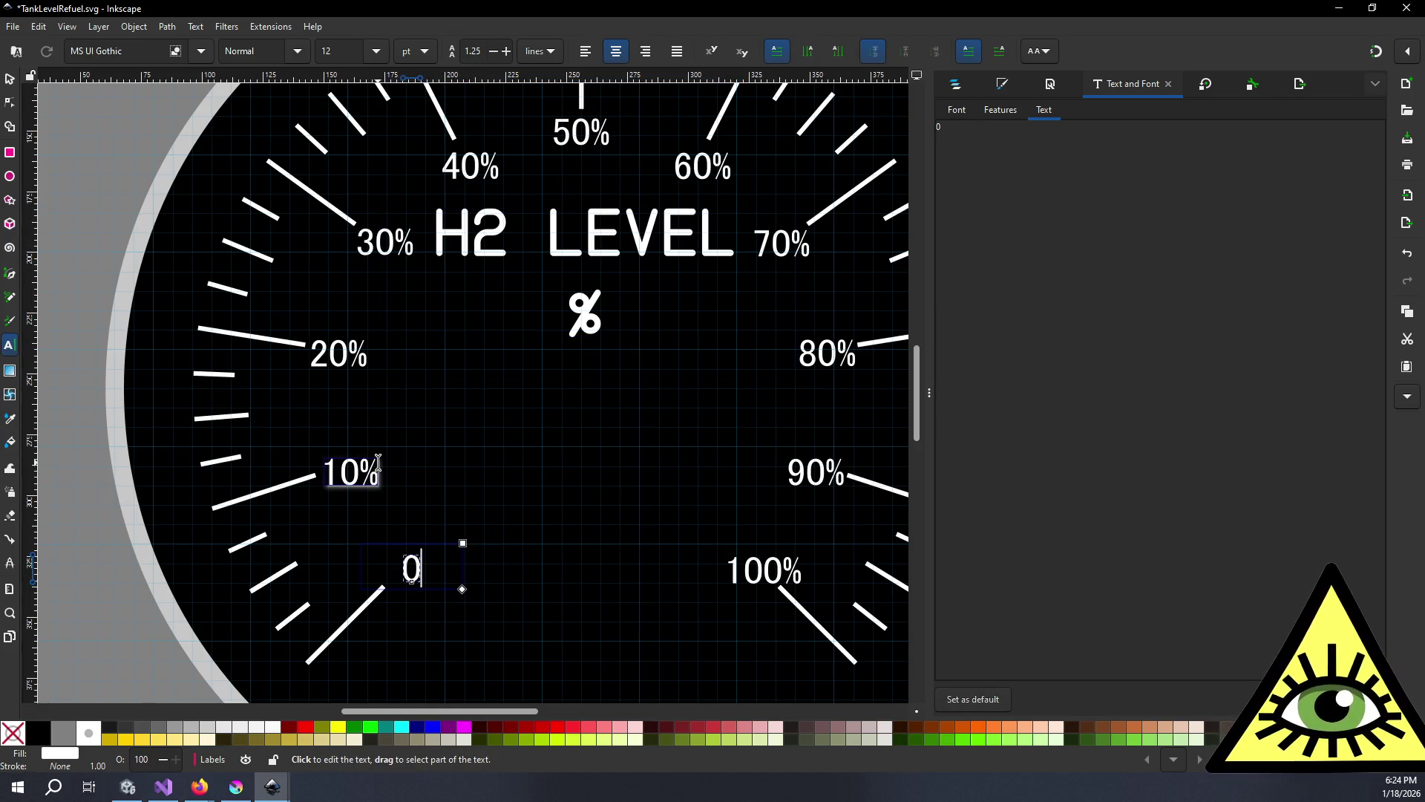
pyautogui.press('BackSpace')
pyautogui.click(368, 354)
pyautogui.press('BackSpace')
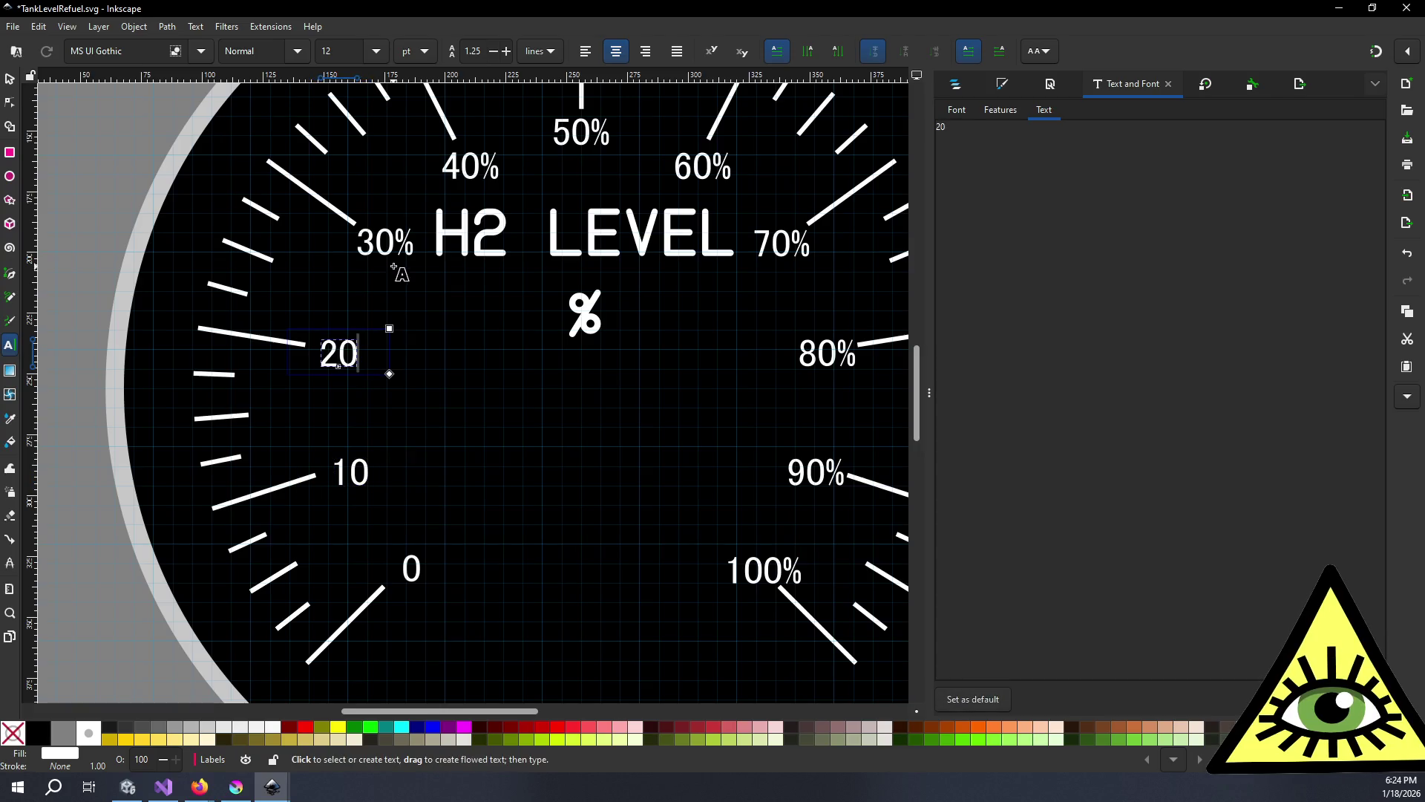
pyautogui.click(410, 245)
pyautogui.press('BackSpace')
pyautogui.click(498, 167)
pyautogui.press('BackSpace')
pyautogui.click(610, 135)
pyautogui.press('BackSpace')
# - Delete the percent signs from 60% through 100%, then nudge the 100 label up-left
pyautogui.click(729, 167)
pyautogui.press('BackSpace')
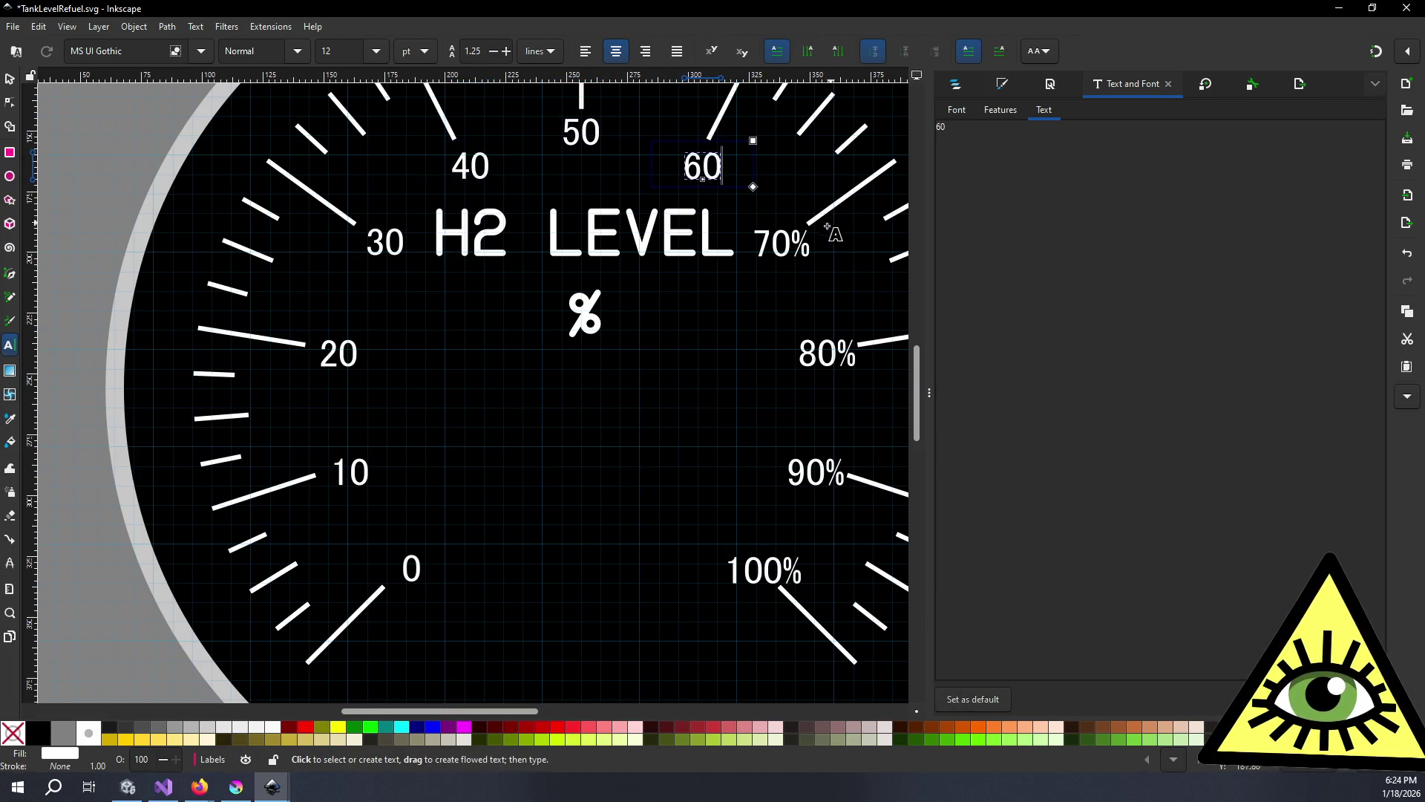
pyautogui.click(806, 241)
pyautogui.press('BackSpace')
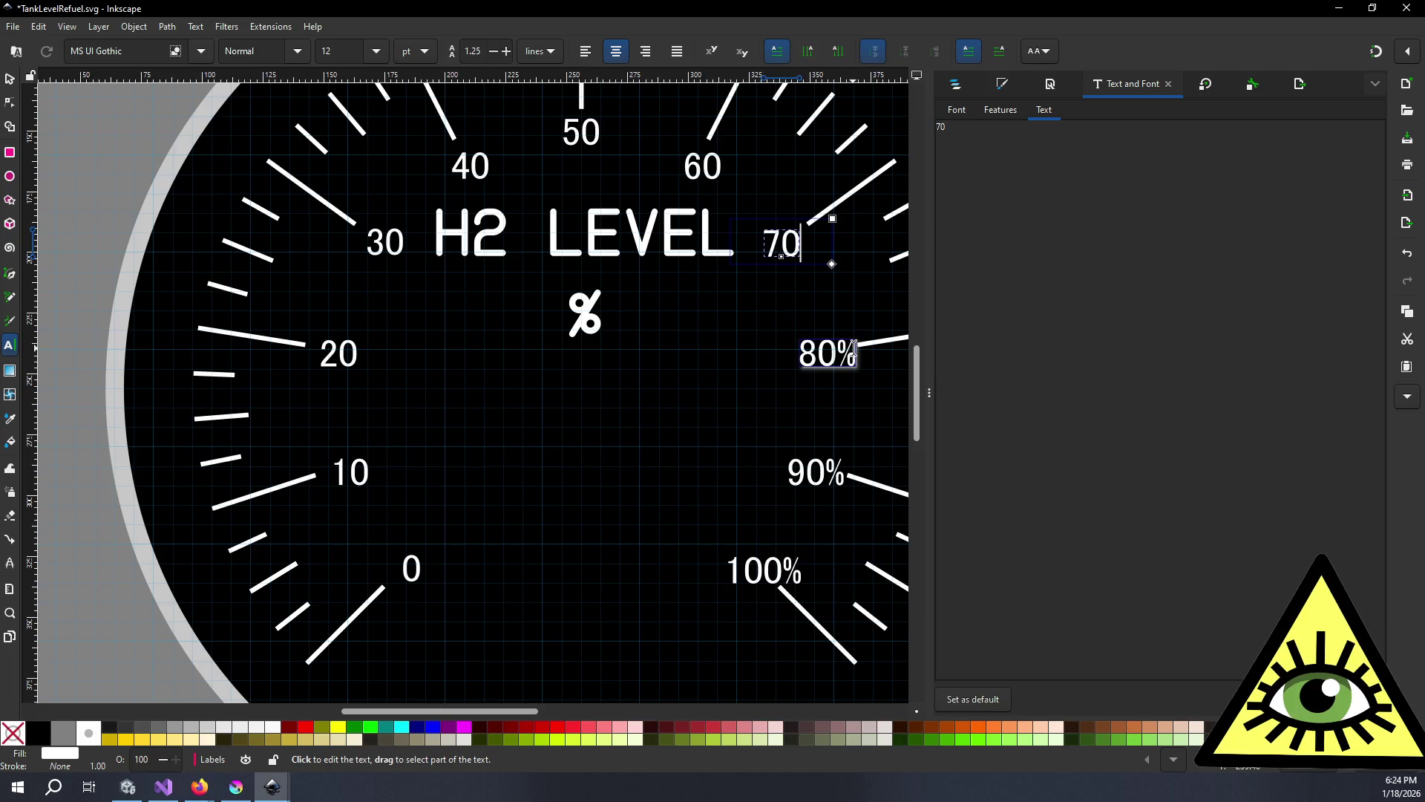
pyautogui.click(855, 349)
pyautogui.press('BackSpace')
pyautogui.click(845, 467)
pyautogui.press('BackSpace')
pyautogui.click(812, 568)
pyautogui.press('BackSpace')
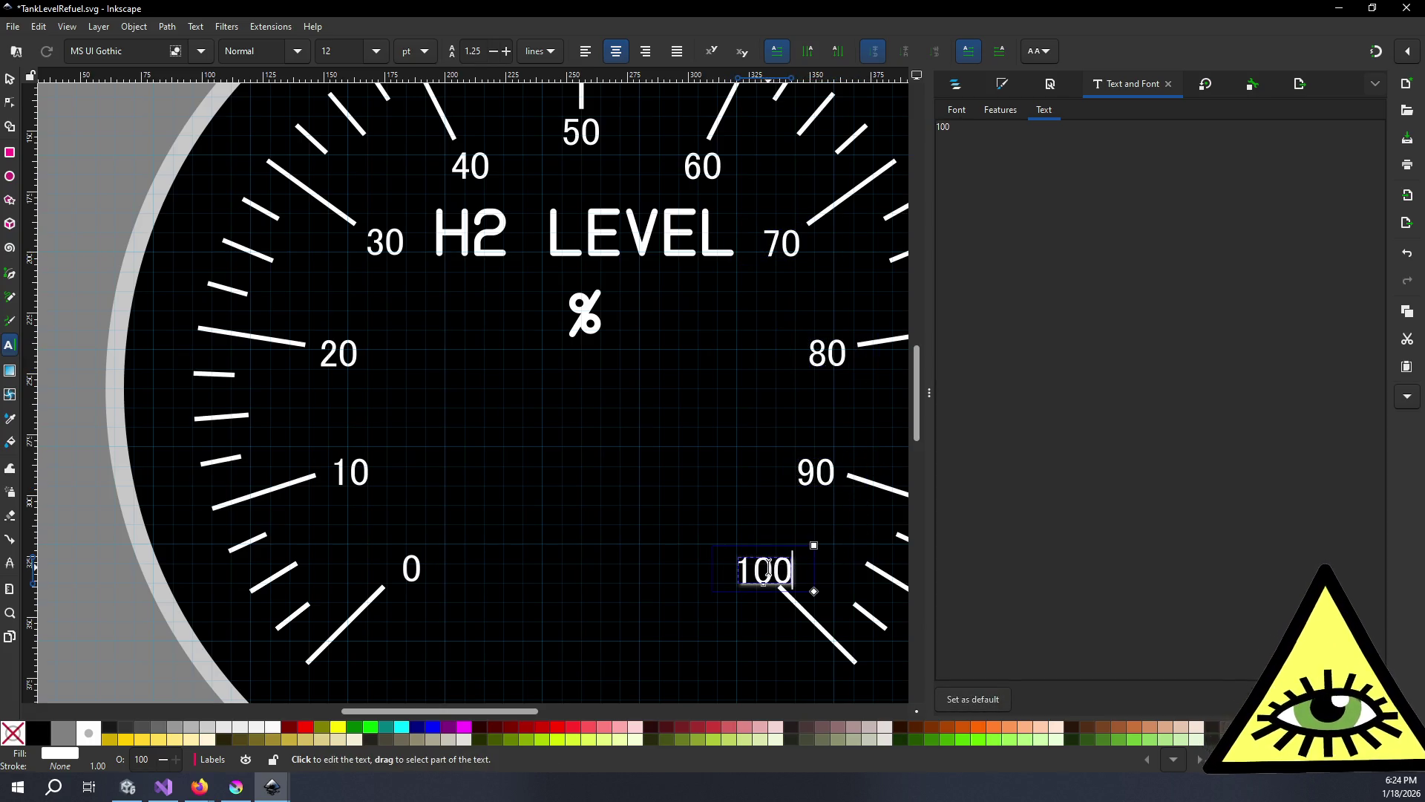
pyautogui.click(9, 79)
pyautogui.moveTo(764, 578); pyautogui.dragTo(756, 570)
# - Nudge the 90, 80 and 70 labels closer to their tick marks
pyautogui.click(817, 475)
pyautogui.moveTo(818, 475); pyautogui.dragTo(825, 469)
pyautogui.click(822, 351)
pyautogui.moveTo(831, 354); pyautogui.dragTo(835, 352)
pyautogui.click(833, 349)
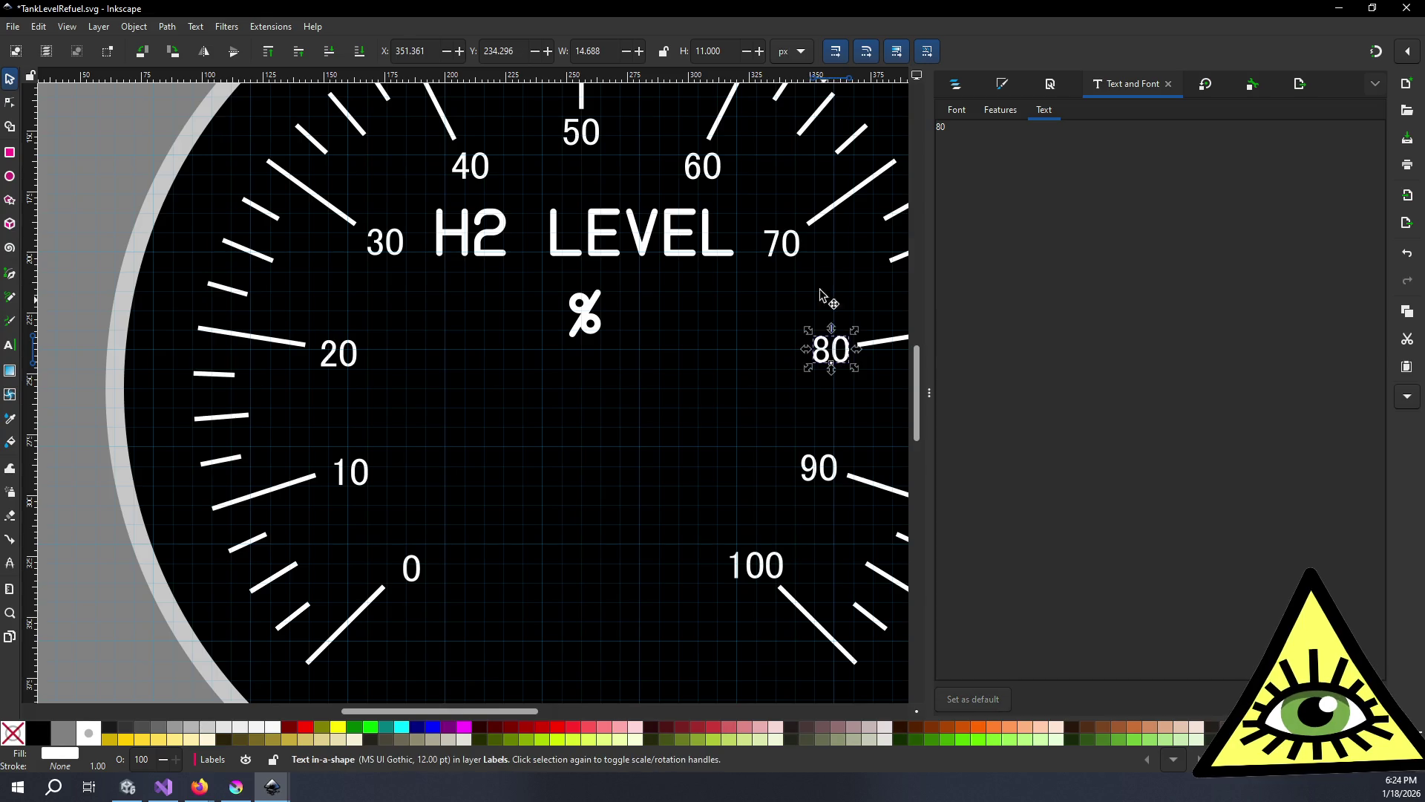
pyautogui.click(786, 247)
pyautogui.moveTo(785, 245); pyautogui.dragTo(772, 237)
pyautogui.scroll(2, 759, 215)
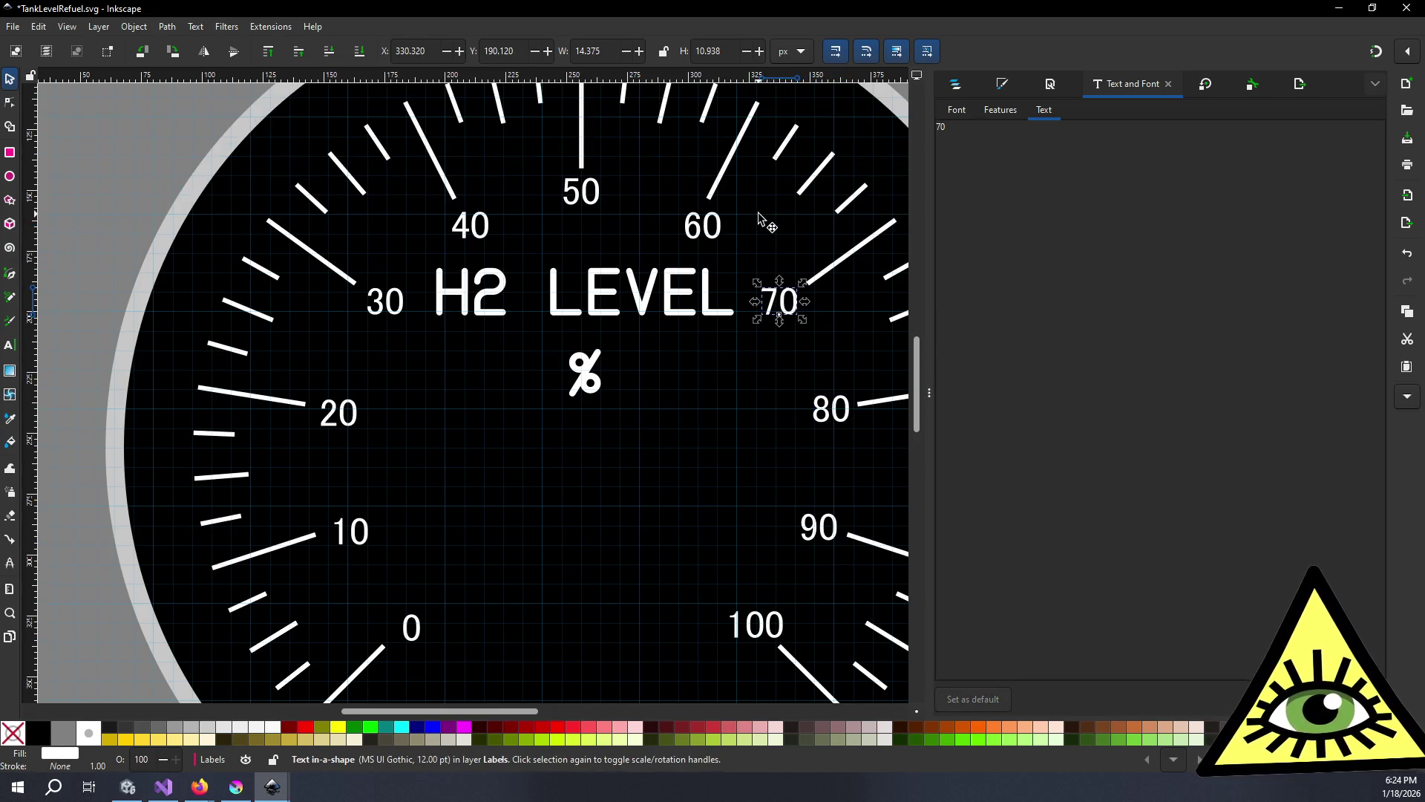
pyautogui.scroll(-2, 768, 237)
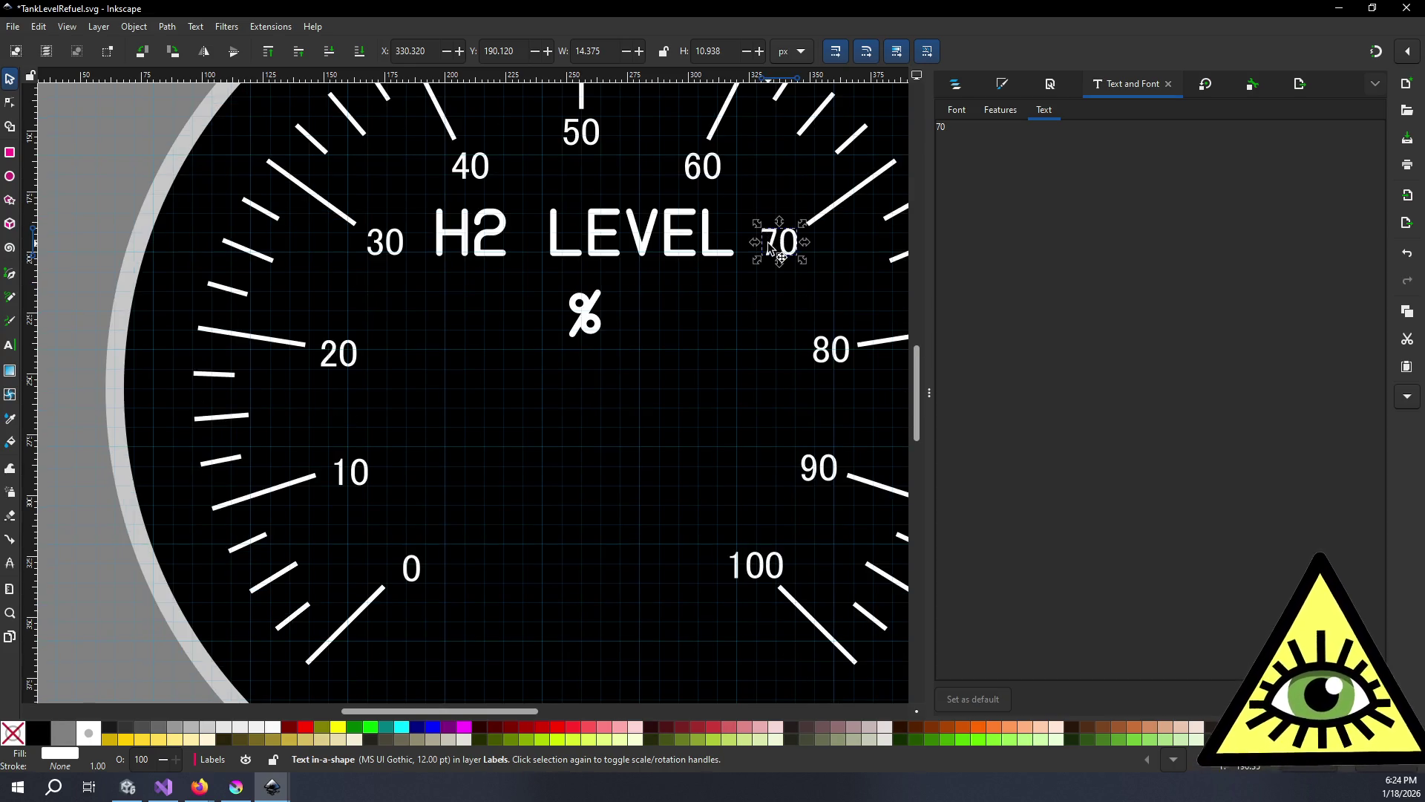
pyautogui.scroll(-1, 772, 249)
# - Select all eleven number labels, use92 through use82, and open Text and Font
pyautogui.click(516, 479)
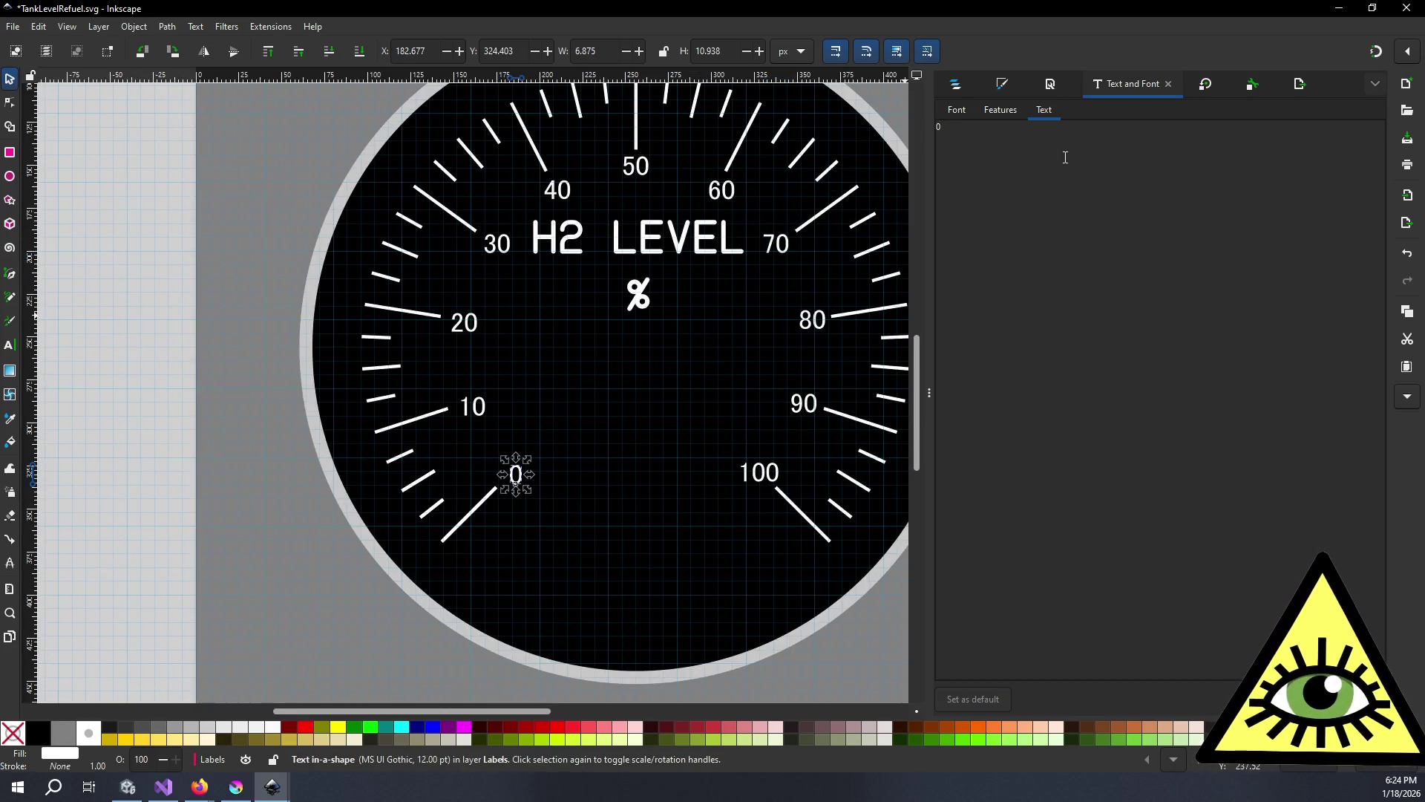
pyautogui.click(958, 83)
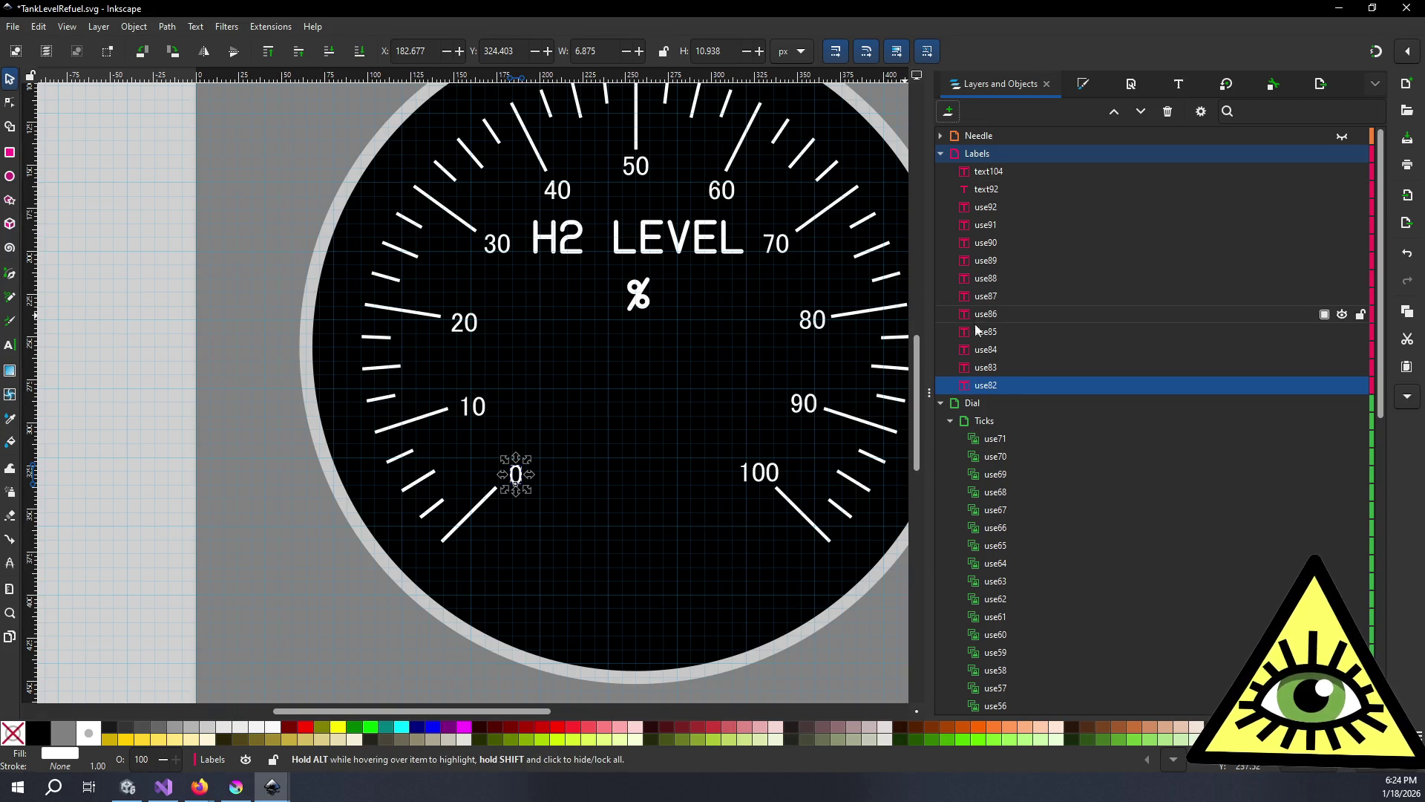
pyautogui.keyDown('shift'); pyautogui.click(996, 205); pyautogui.keyUp('shift')
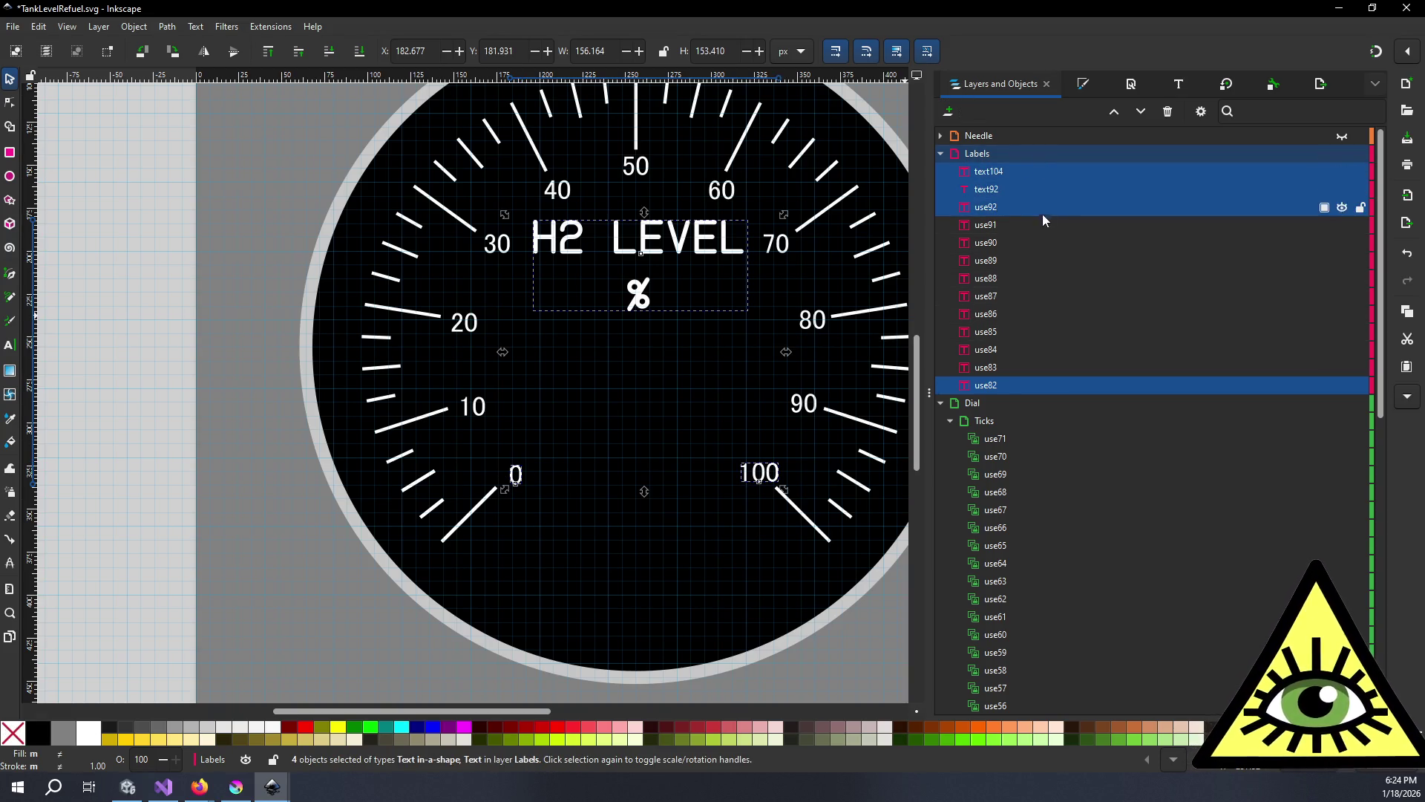
pyautogui.click(998, 207)
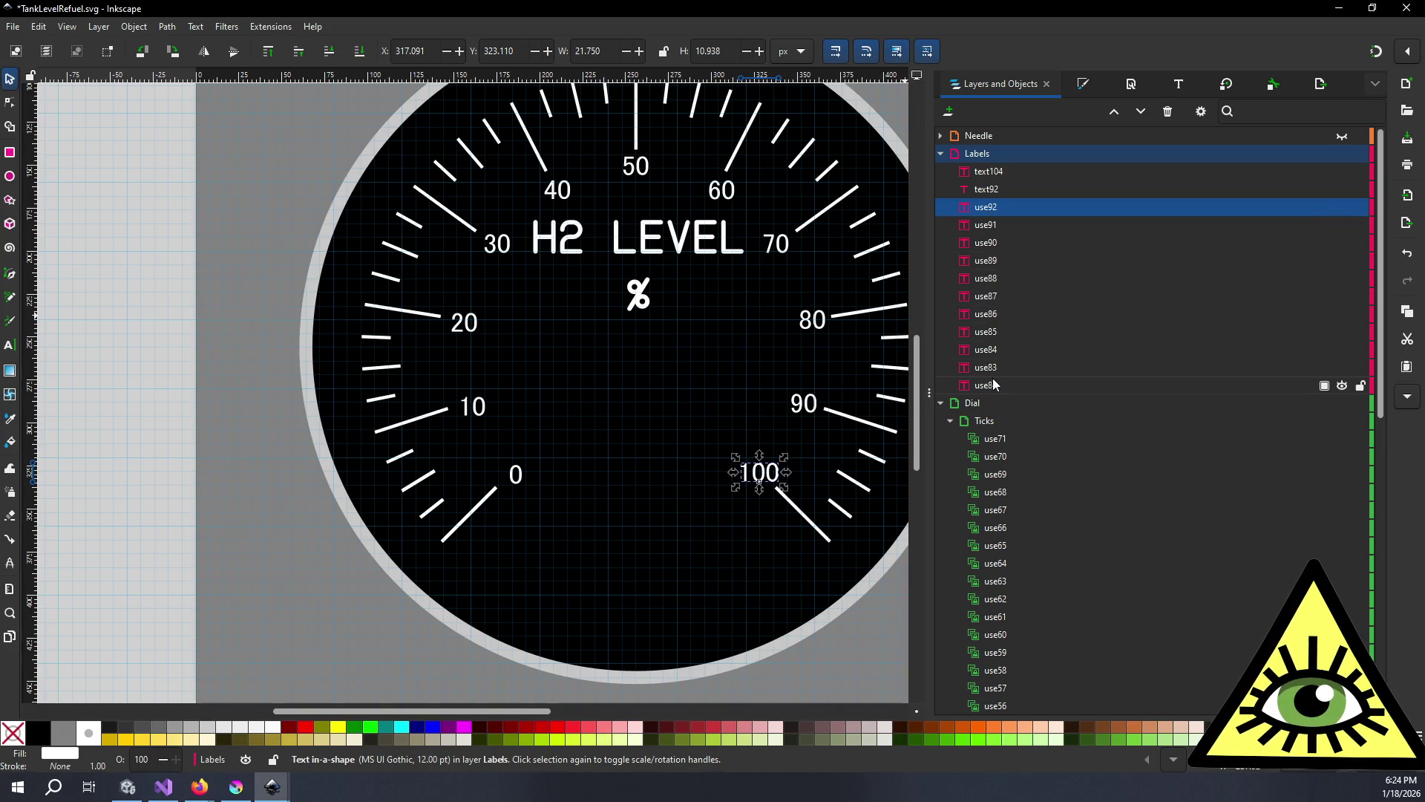
pyautogui.keyDown('shift'); pyautogui.click(995, 384); pyautogui.keyUp('shift')
pyautogui.click(1178, 86)
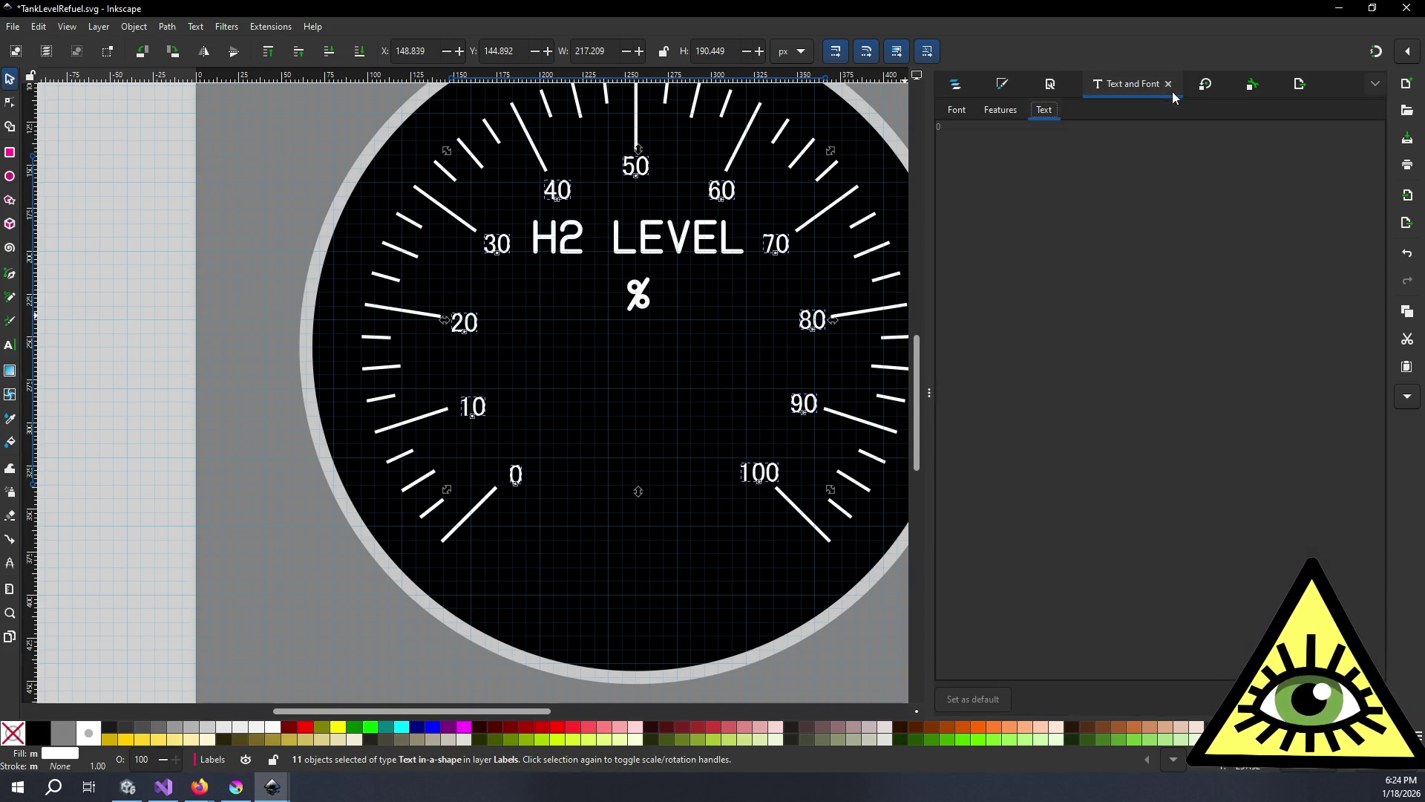
# - Set the scale numbers to size 14 and enlarge their text frames so 0–100 reappear
pyautogui.click(963, 110)
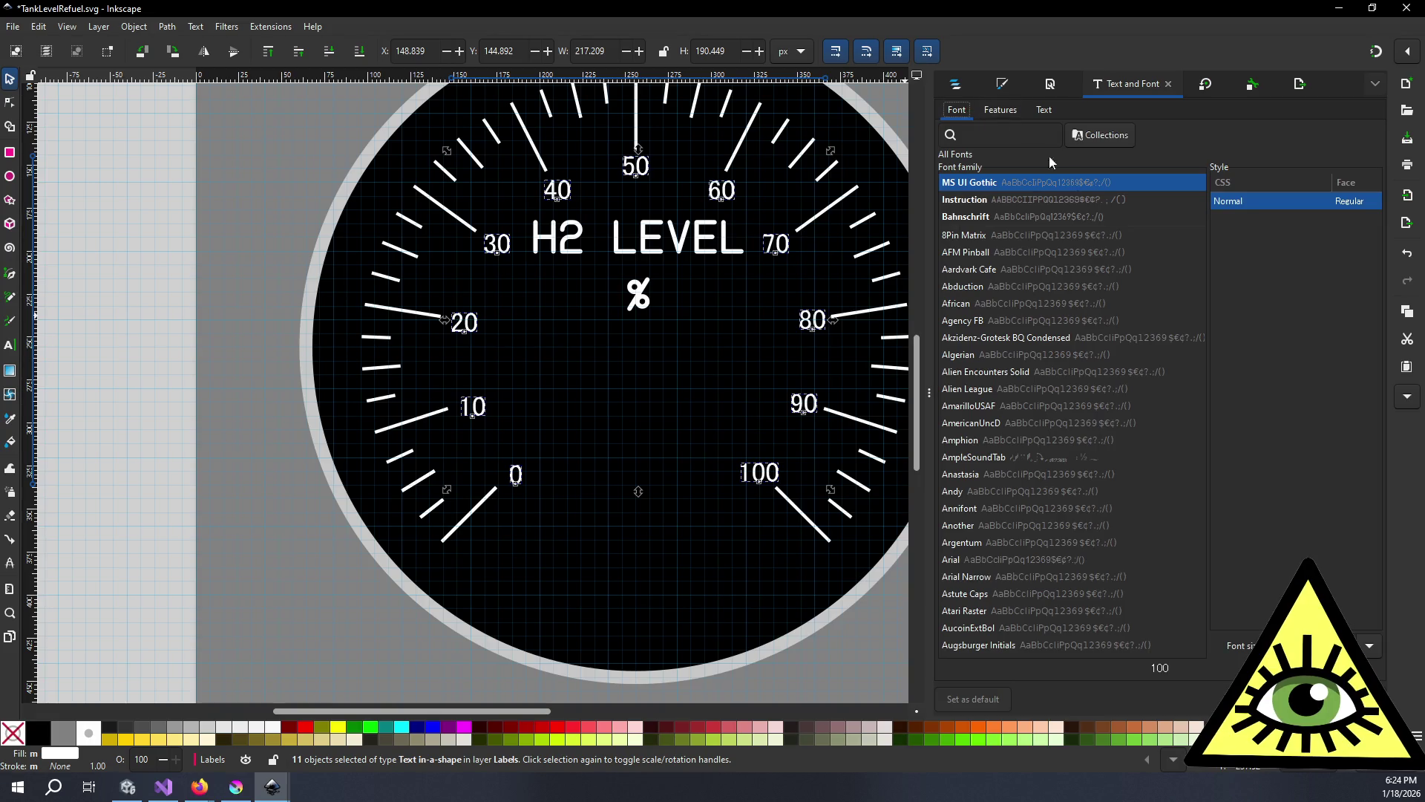
pyautogui.click(1373, 651)
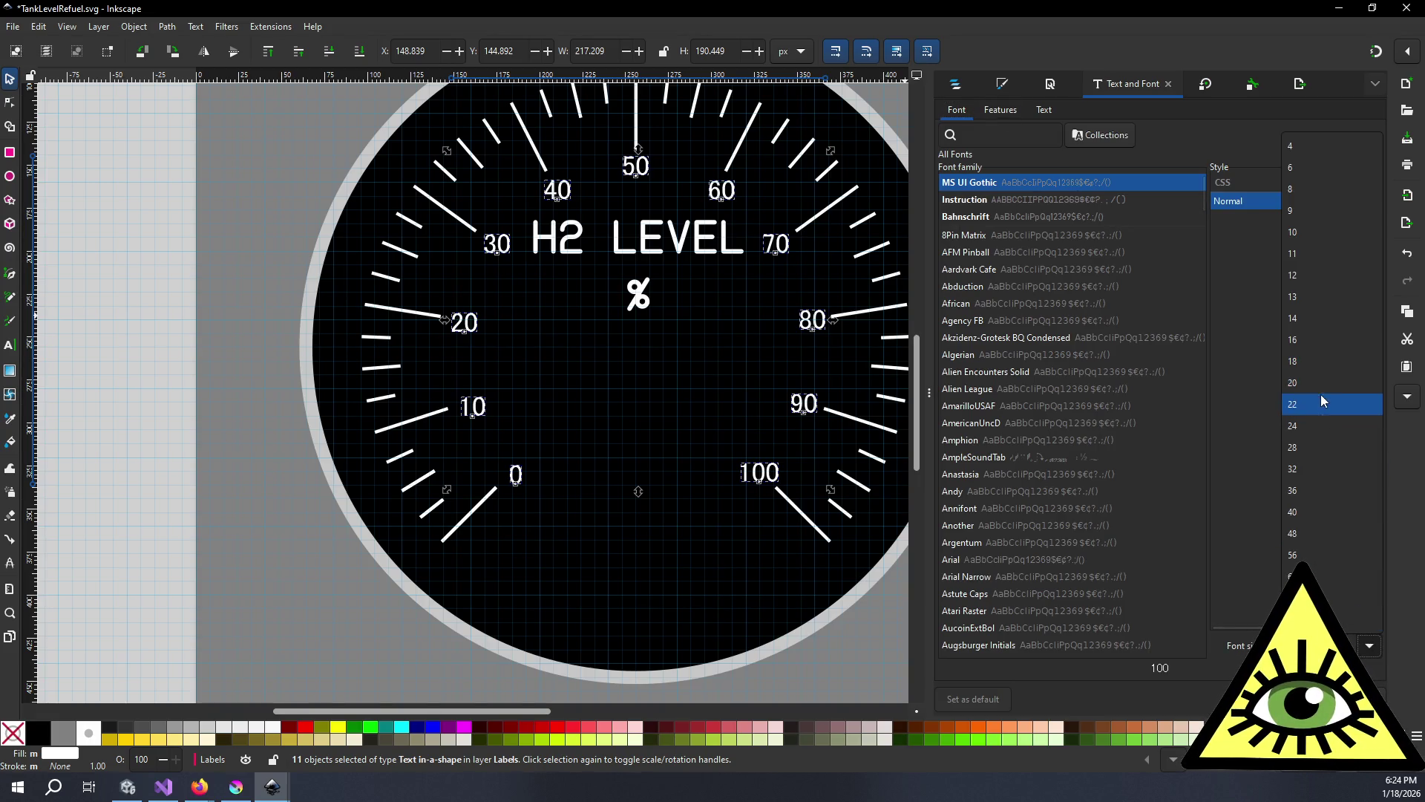
pyautogui.click(1327, 327)
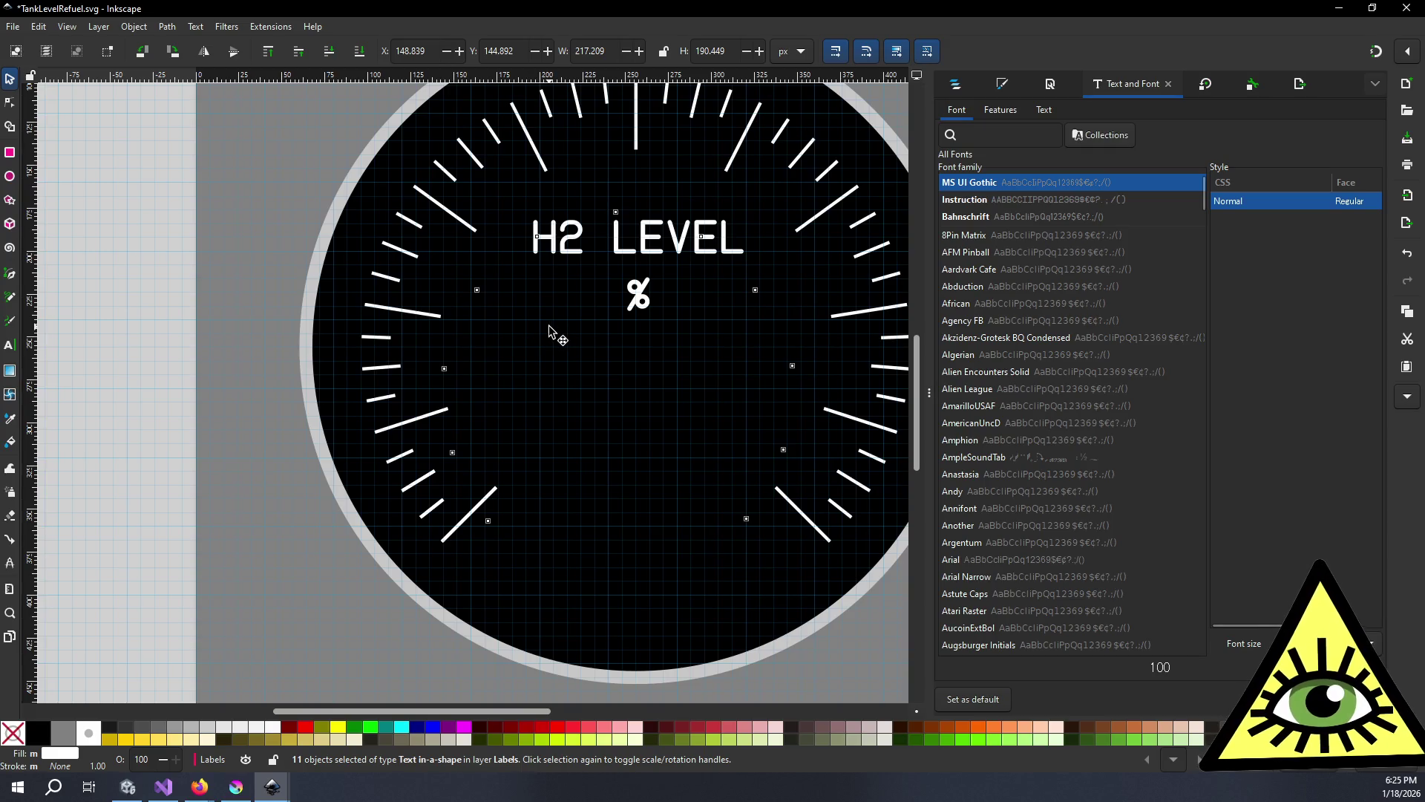
pyautogui.hotkey('ctrl', 'z')
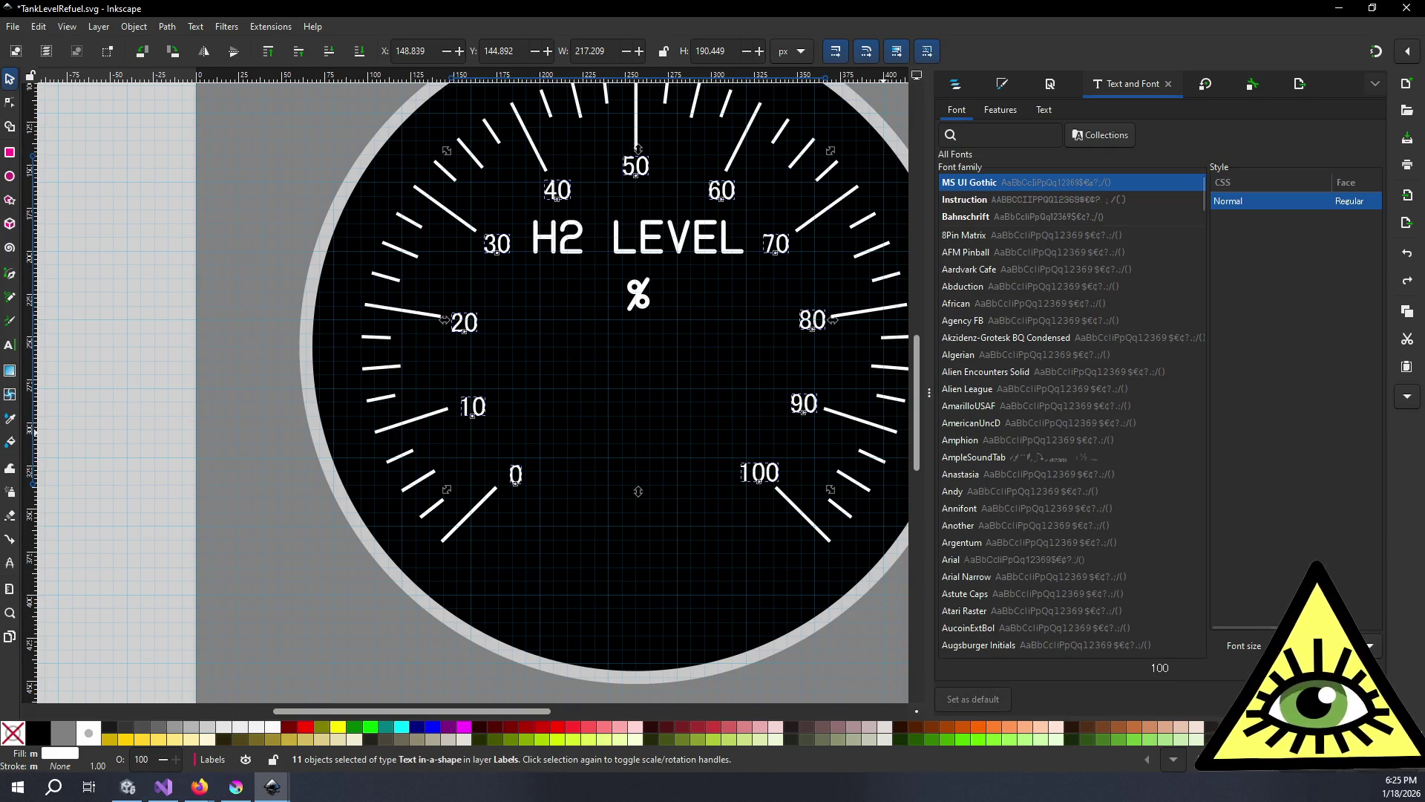
pyautogui.click(1370, 645)
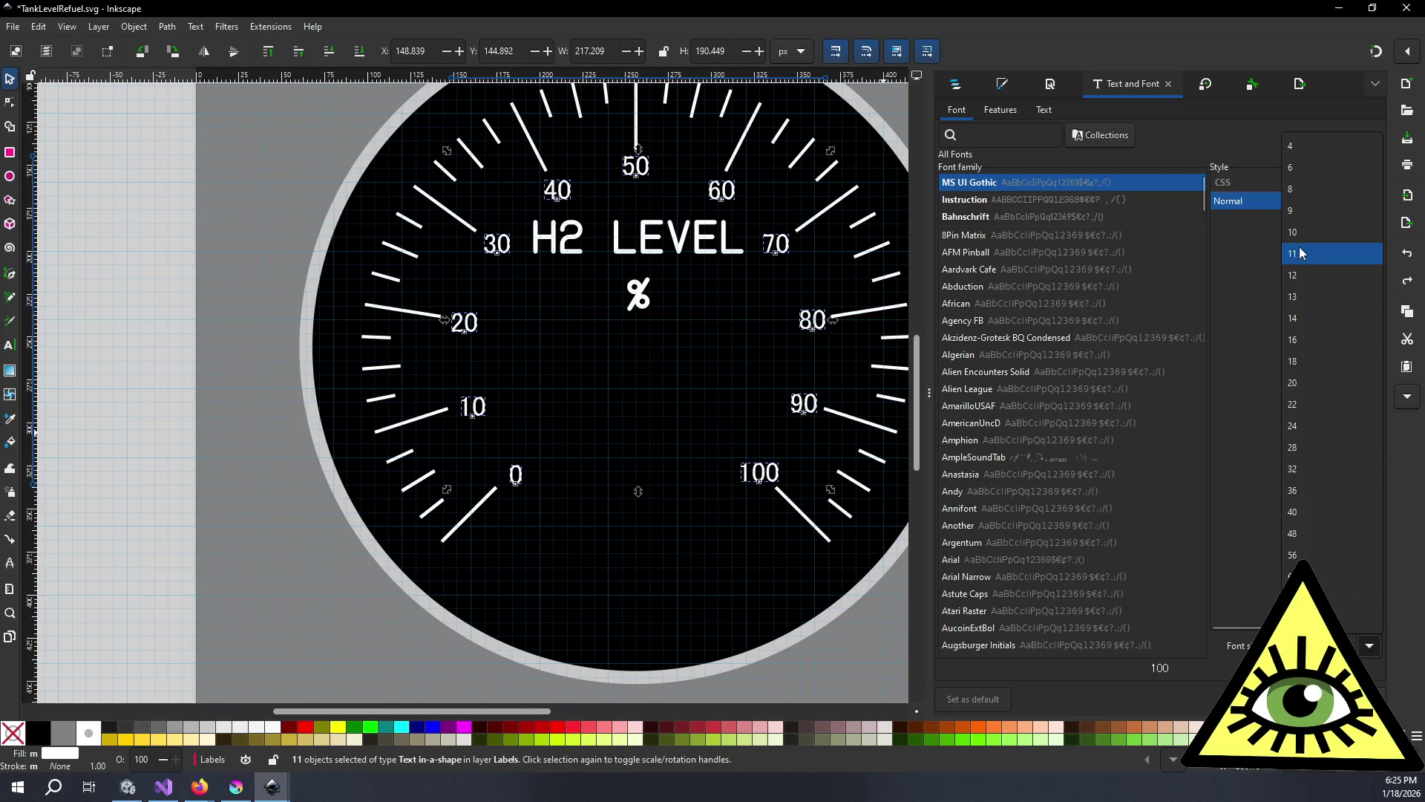
pyautogui.click(1321, 320)
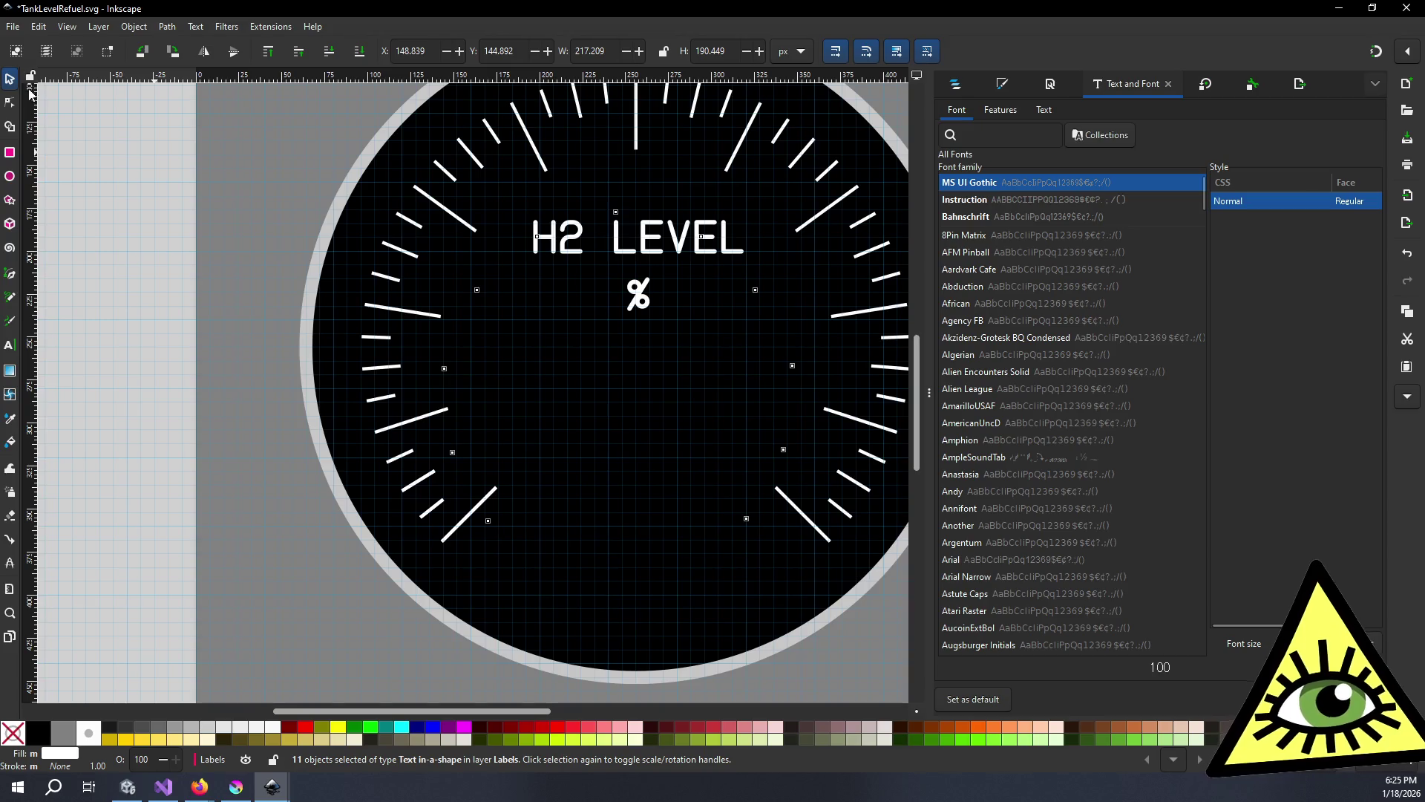
pyautogui.click(10, 103)
pyautogui.moveTo(555, 503); pyautogui.dragTo(560, 519)
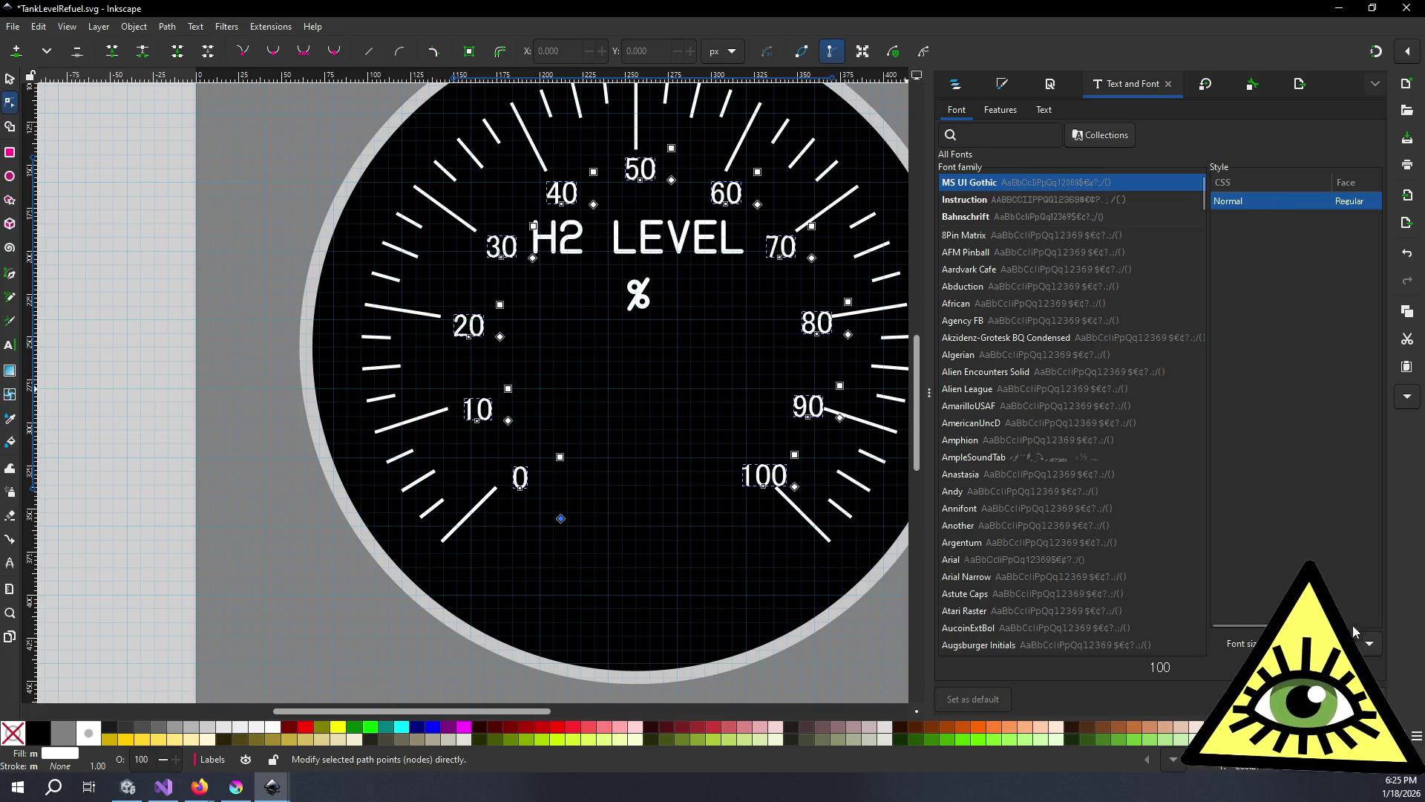
# - Set the scale numbers' font size to 16 and deselect them
pyautogui.click(1368, 642)
pyautogui.click(1325, 347)
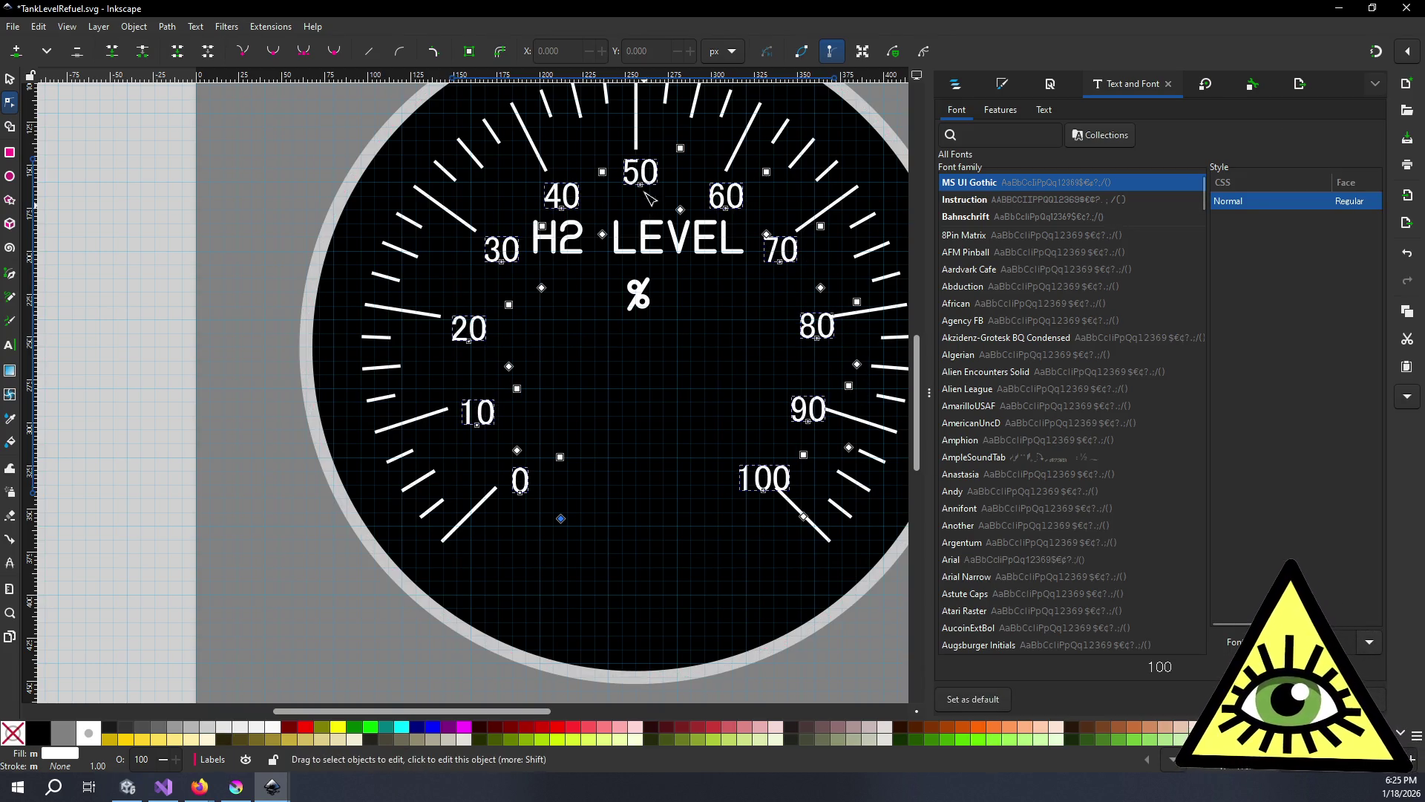
pyautogui.press('s')
pyautogui.press('Escape')
# - Move the 0, 10, 20, 30 and 40 labels slightly up-left beside their ticks
pyautogui.scroll(3, 542, 519)
pyautogui.scroll(-3, 544, 417)
pyautogui.scroll(1, 524, 422)
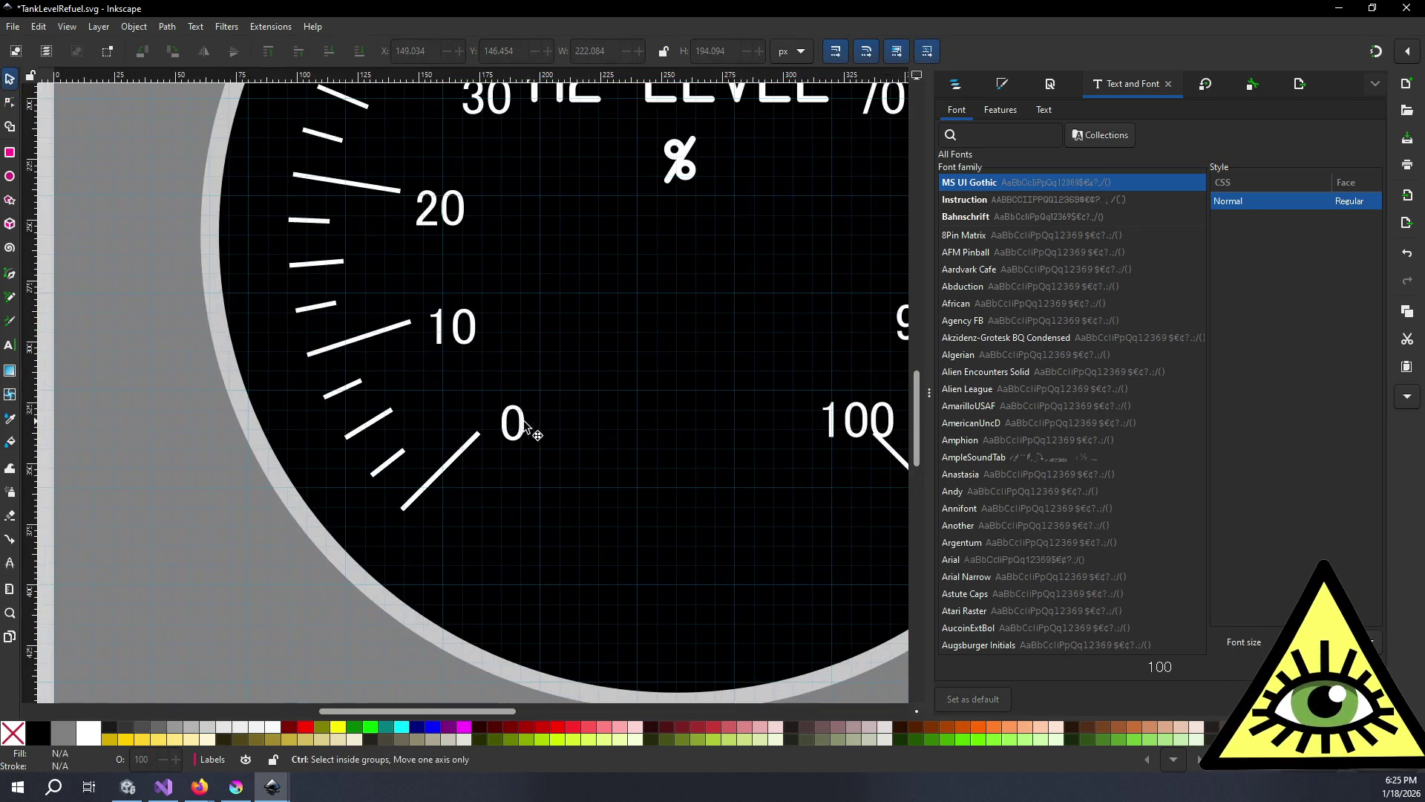
pyautogui.click(524, 422)
pyautogui.moveTo(514, 424); pyautogui.dragTo(501, 414)
pyautogui.click(455, 335)
pyautogui.moveTo(455, 336); pyautogui.dragTo(431, 316)
pyautogui.scroll(3, 446, 314)
pyautogui.click(448, 319)
pyautogui.click(489, 220)
pyautogui.moveTo(488, 219); pyautogui.dragTo(482, 207)
pyautogui.scroll(3, 588, 242)
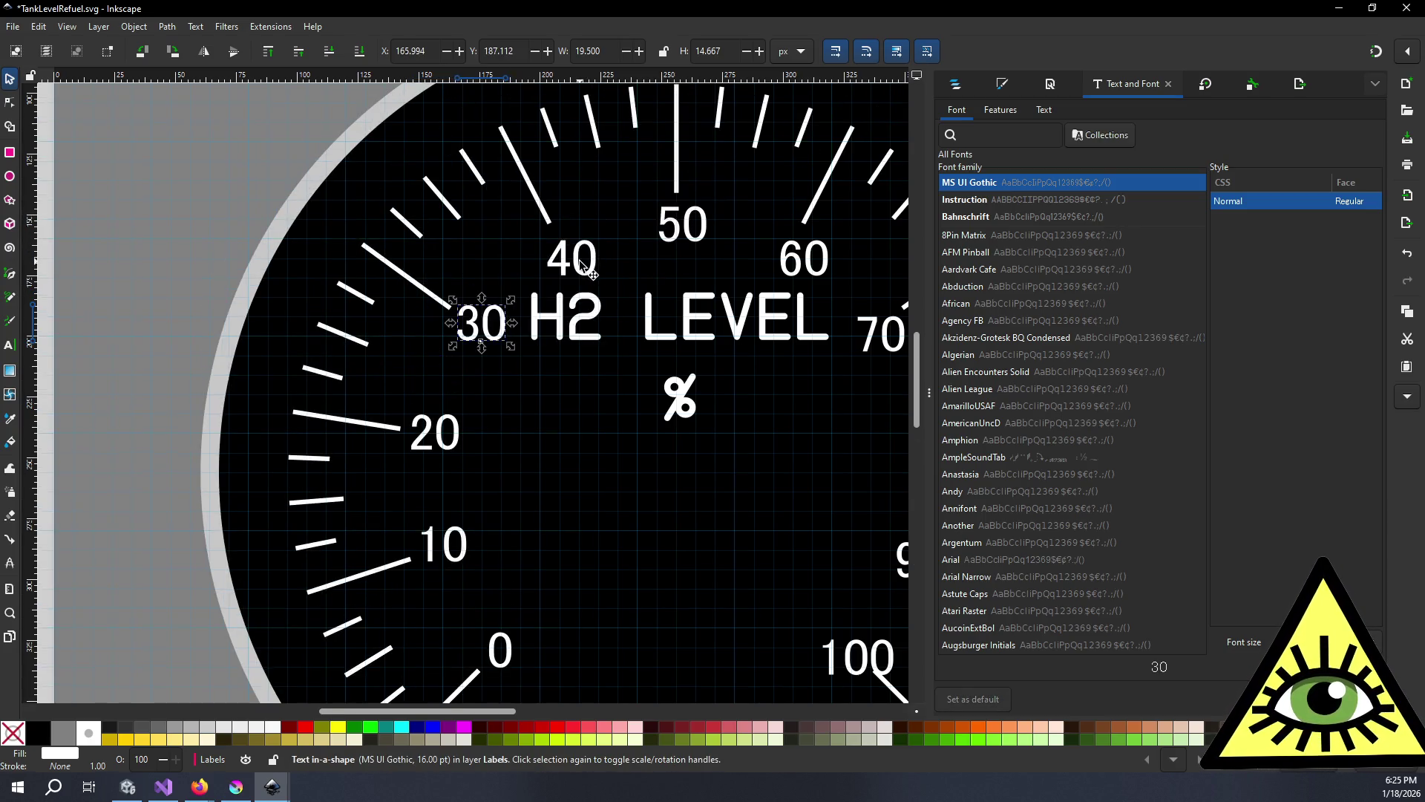
pyautogui.moveTo(581, 263); pyautogui.dragTo(575, 250)
# - Reposition the 50, 60, 70, 80 and 90 labels beside their ticks
pyautogui.click(681, 226)
pyautogui.moveTo(681, 227)
pyautogui.mouseDown()
pyautogui.moveTo(698, 251)
pyautogui.moveTo(686, 251)
pyautogui.mouseUp()
pyautogui.hscroll(3, 724, 282)
pyautogui.click(704, 260)
pyautogui.hscroll(3, 772, 319)
pyautogui.click(666, 321)
pyautogui.moveTo(666, 321); pyautogui.dragTo(664, 315)
pyautogui.scroll(-1, 680, 360)
pyautogui.moveTo(690, 406); pyautogui.dragTo(677, 399)
pyautogui.moveTo(677, 530)
pyautogui.mouseDown()
pyautogui.moveTo(663, 524)
pyautogui.moveTo(642, 566)
pyautogui.moveTo(638, 554)
pyautogui.mouseUp()
pyautogui.scroll(-1, 737, 384)
pyautogui.click(644, 570)
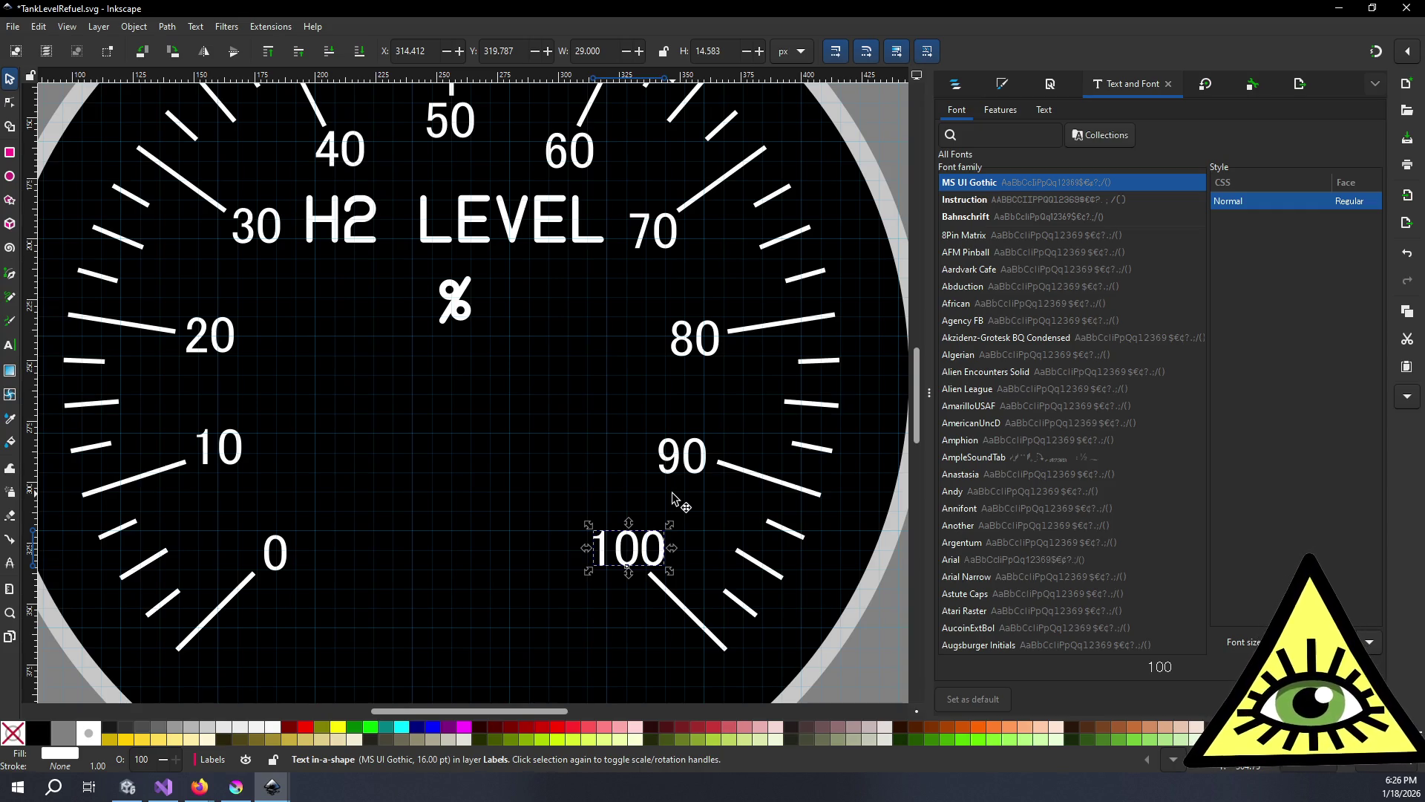
# - Nudge the H2 LEVEL % title a few pixels lower on the dial, to Y 185.931
pyautogui.hscroll(-3, 678, 509)
pyautogui.scroll(-2, 662, 484)
pyautogui.scroll(2, 566, 384)
pyautogui.click(549, 231)
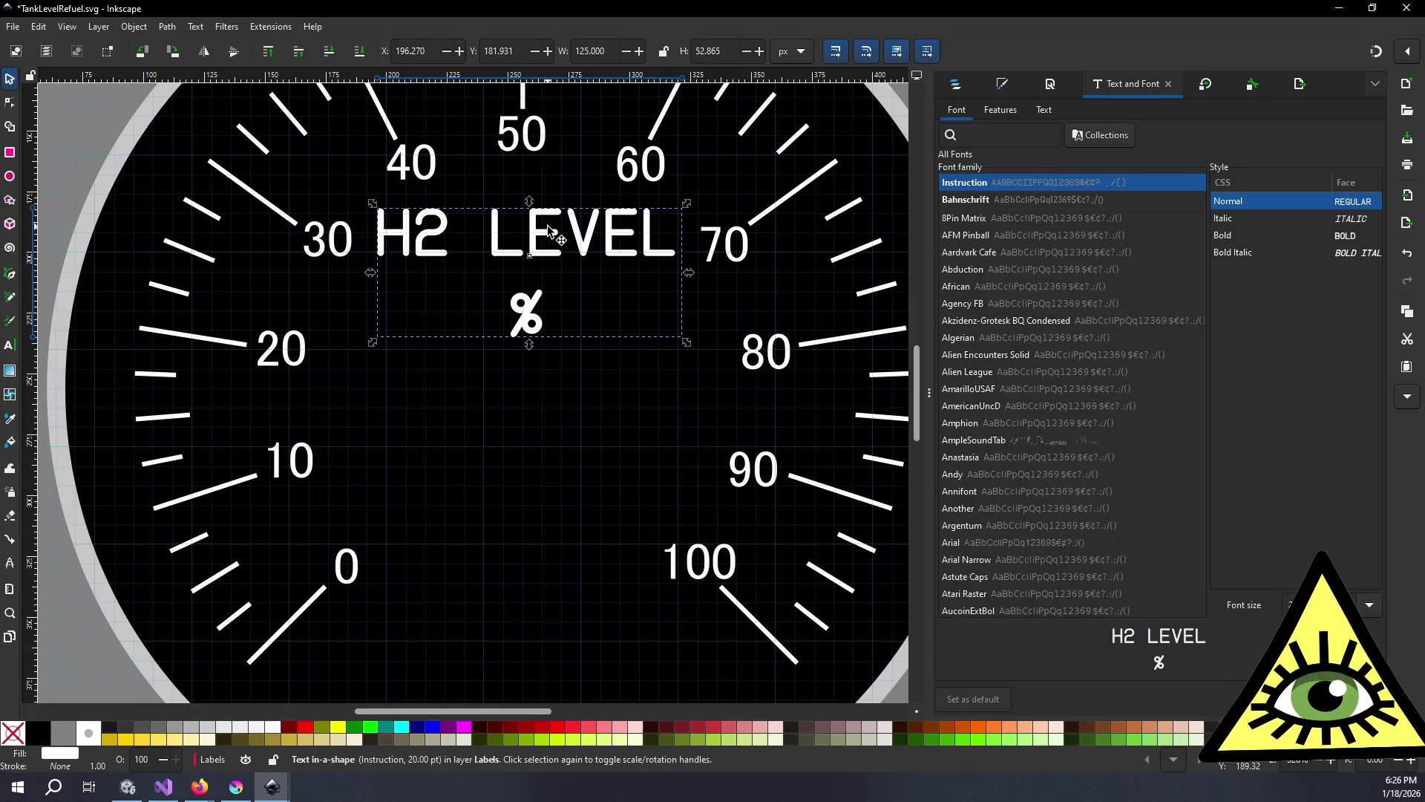
pyautogui.press('Down')
pyautogui.press('Down')
pyautogui.press('Down')
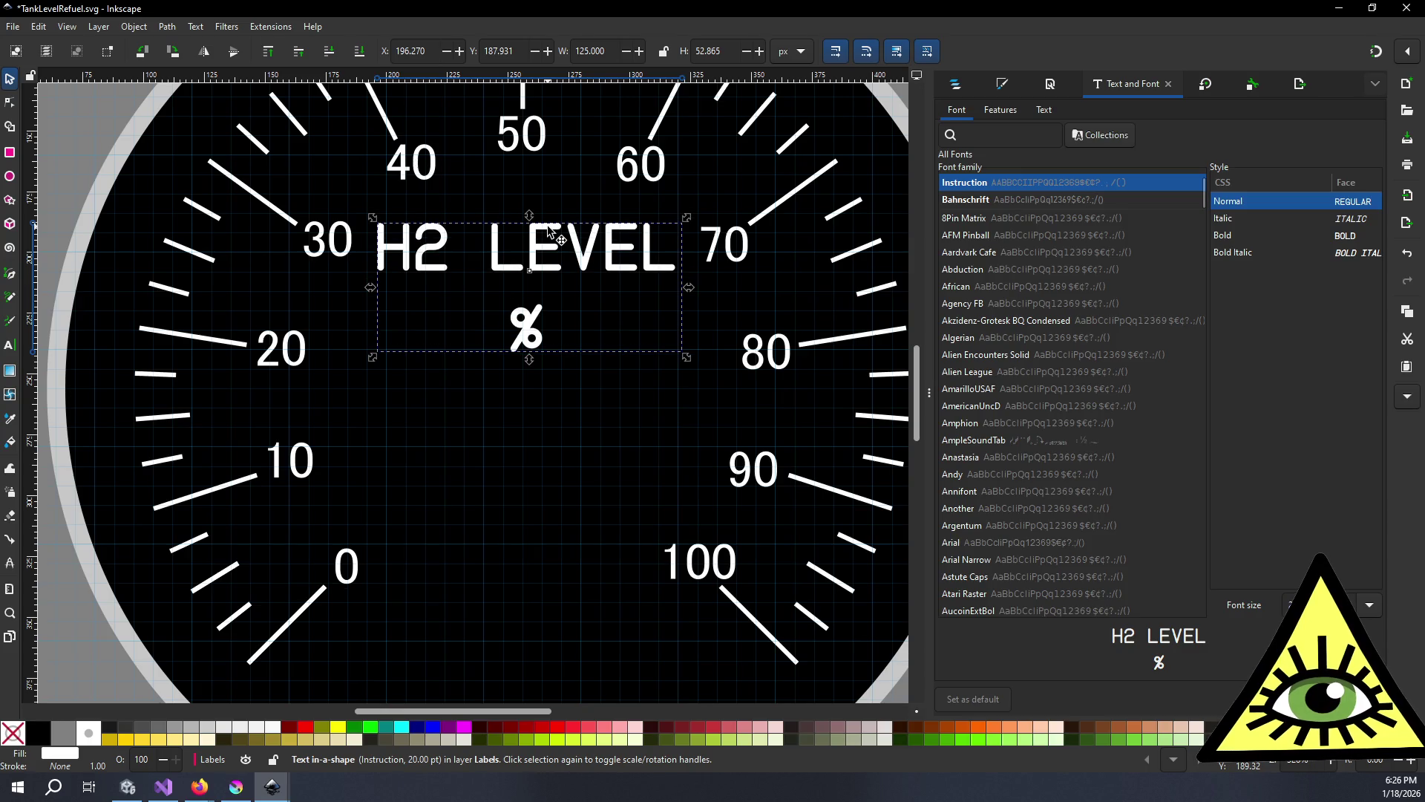
pyautogui.press('Up')
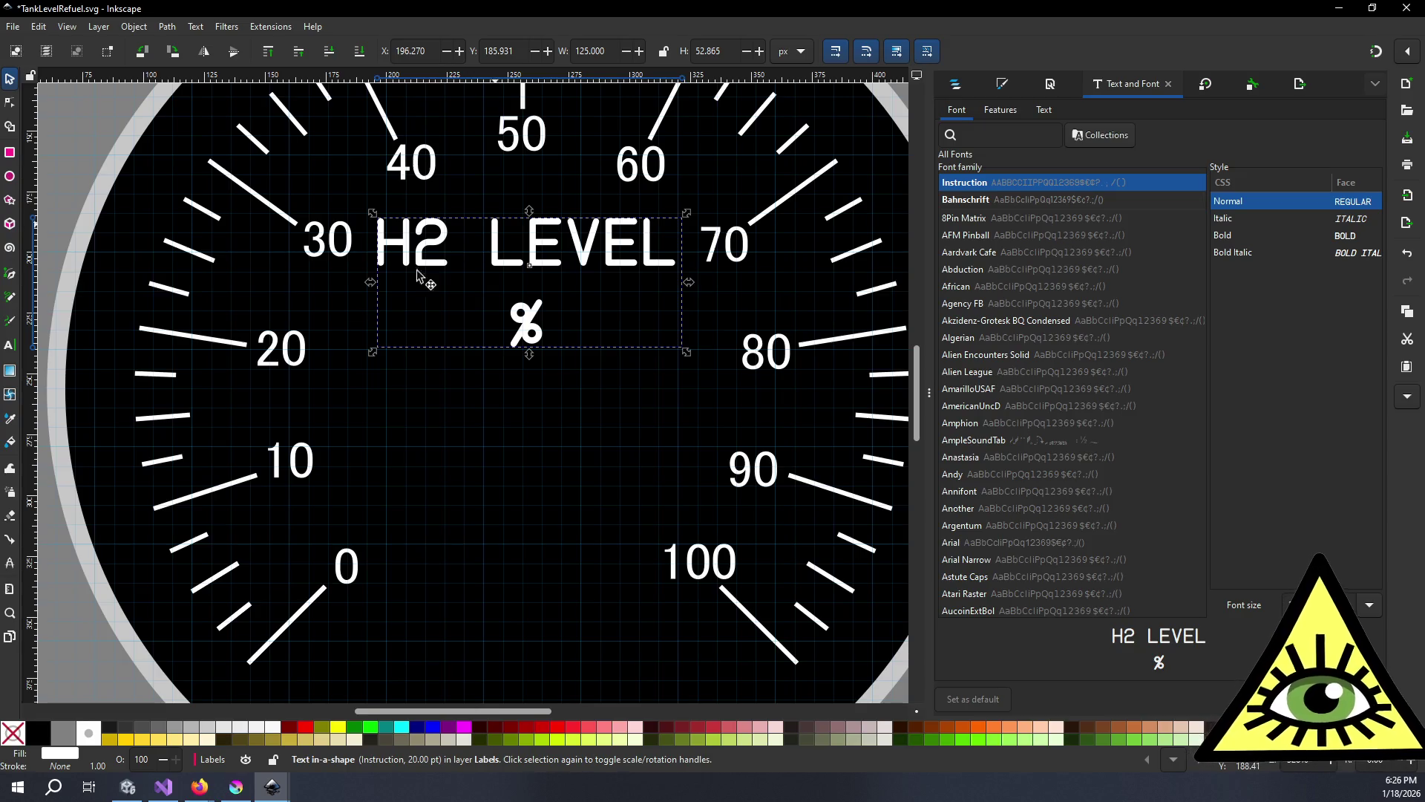
pyautogui.keyDown('ctrl'); pyautogui.scroll(-3, 423, 249); pyautogui.keyUp('ctrl')
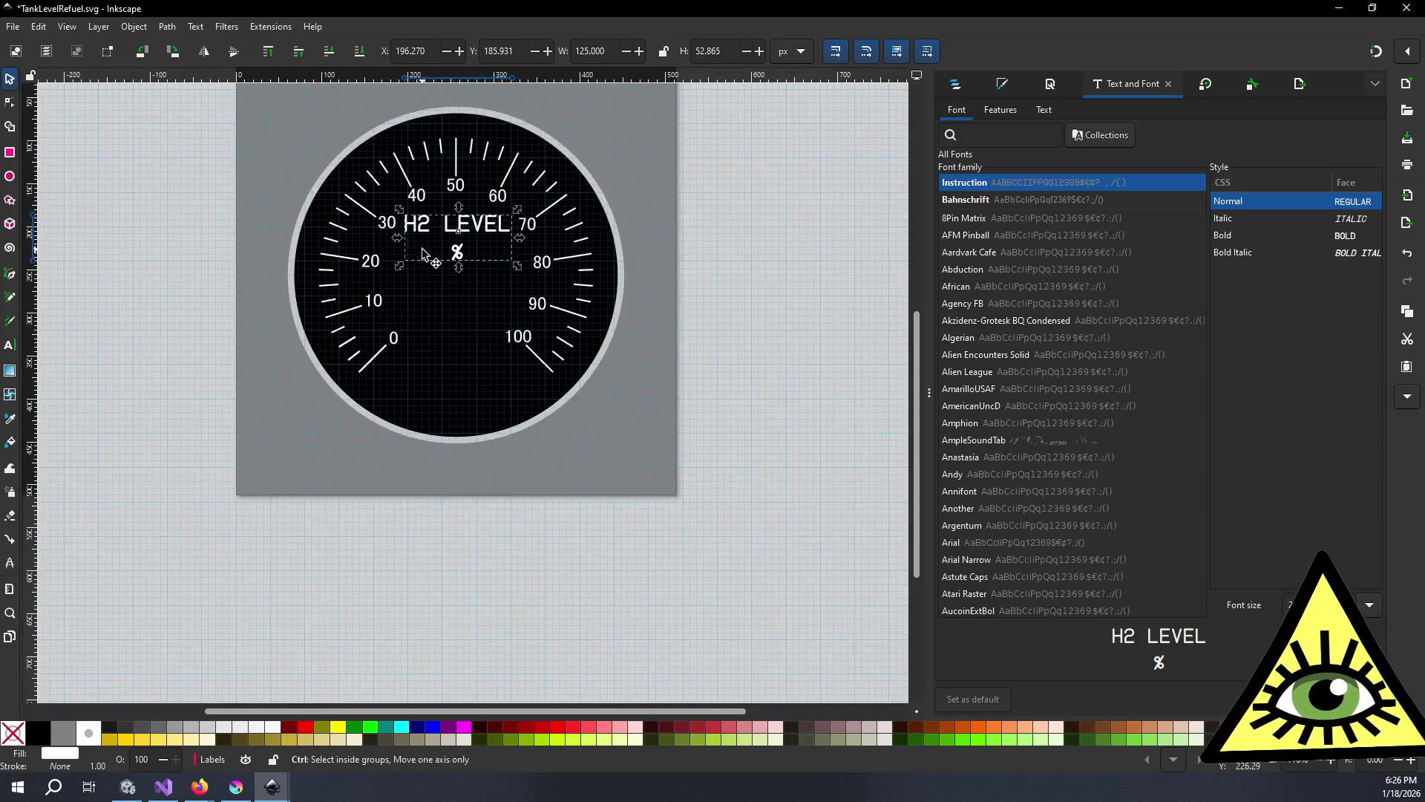
pyautogui.click(727, 214)
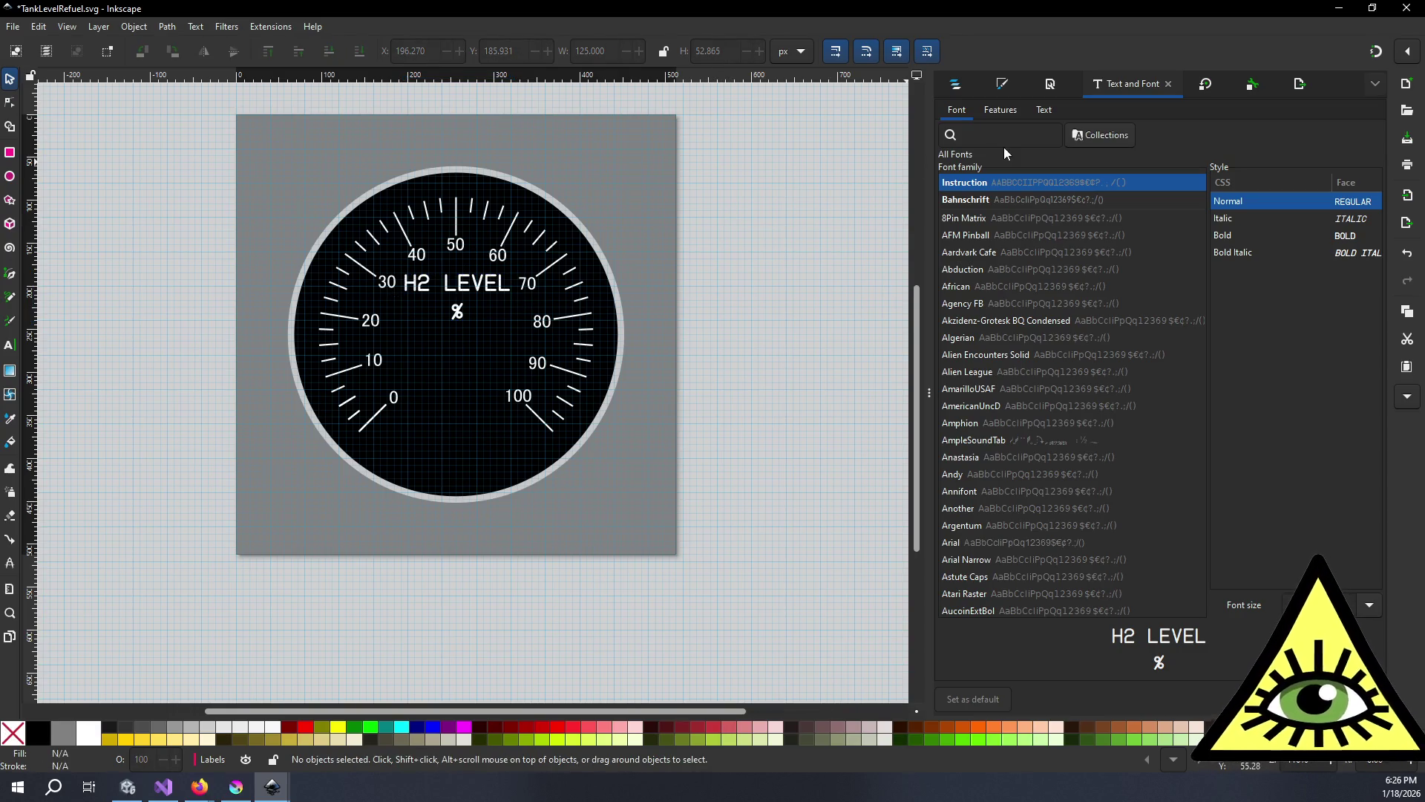
pyautogui.click(12, 26)
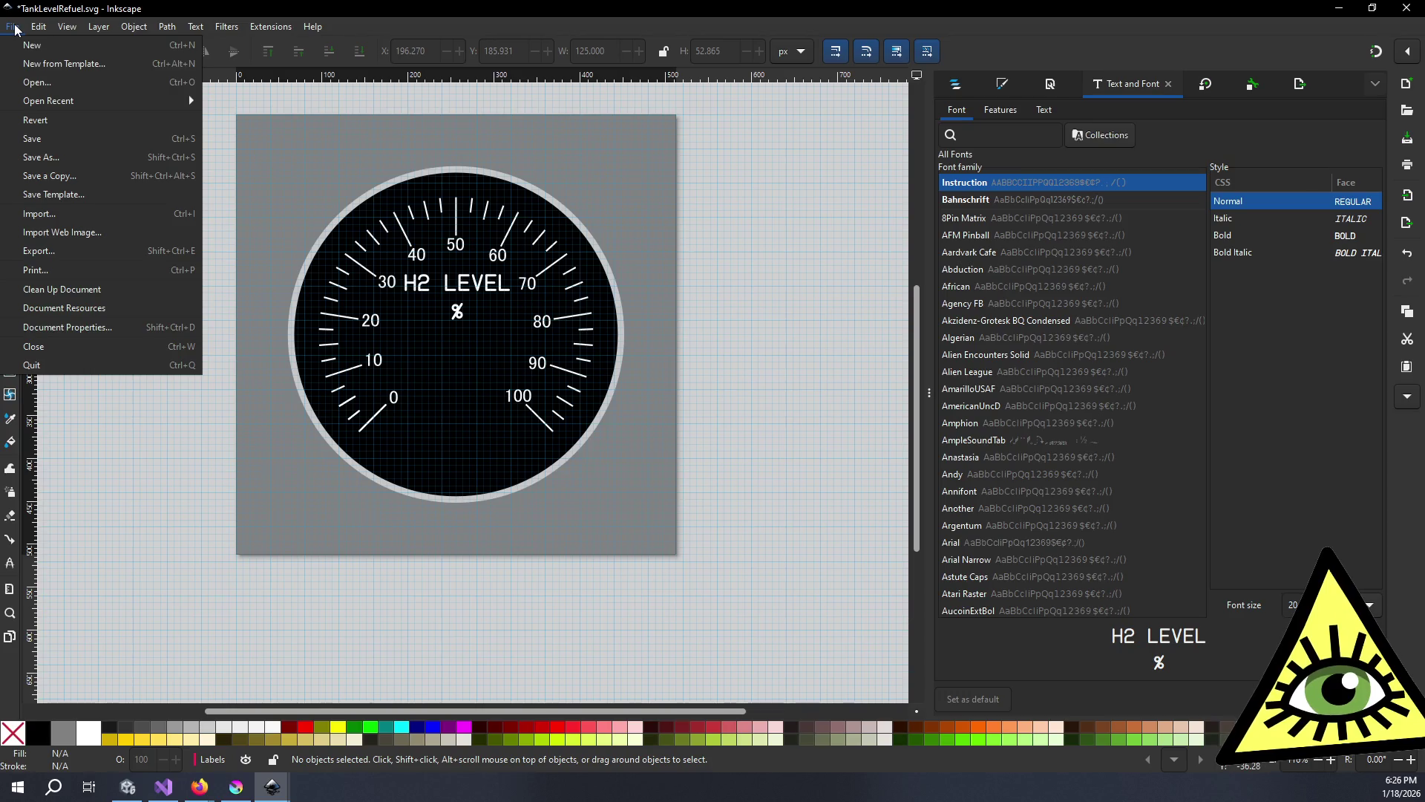
# - Save the drawing under the new name PlaneFuelGauge.svg inside the Gauges folder
pyautogui.click(65, 158)
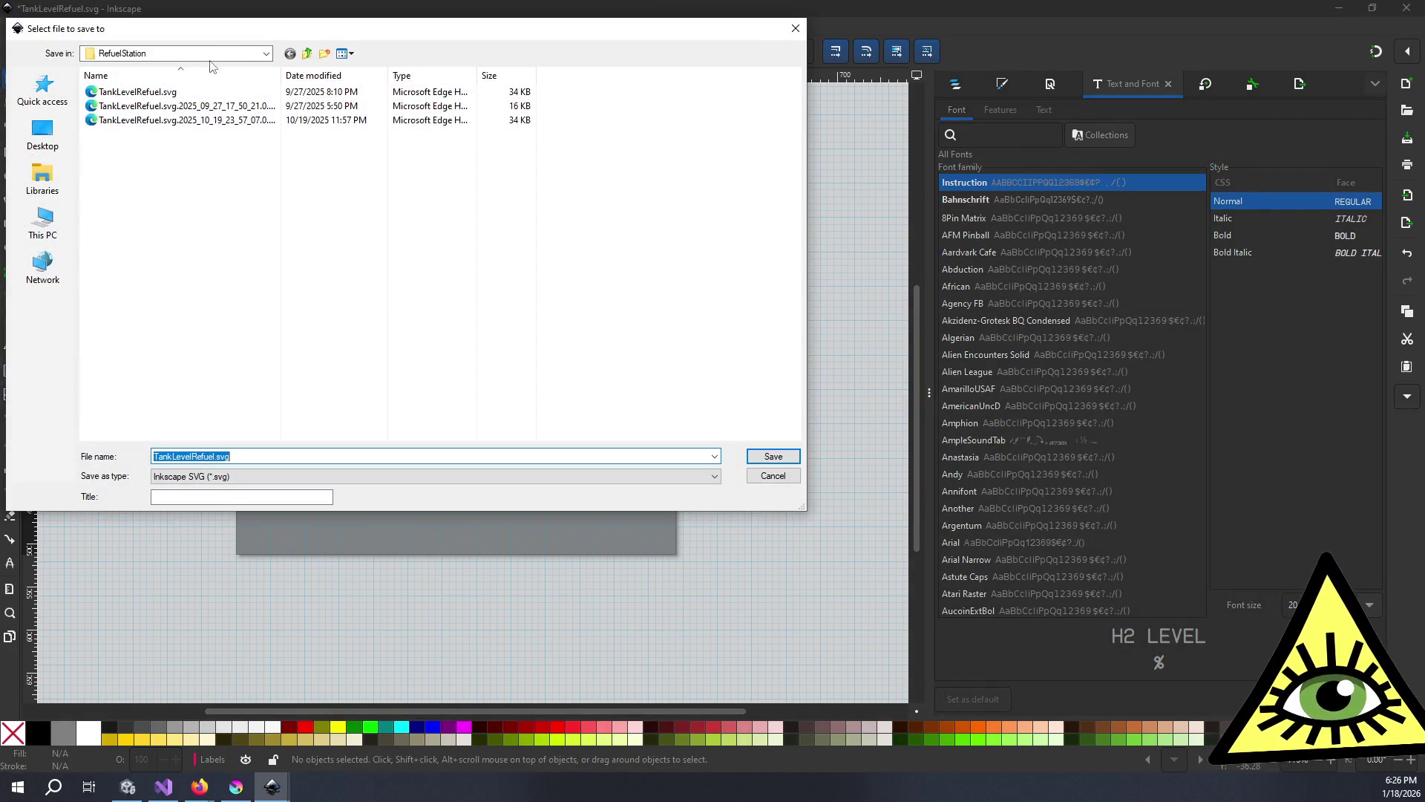
pyautogui.click(266, 54)
pyautogui.click(265, 54)
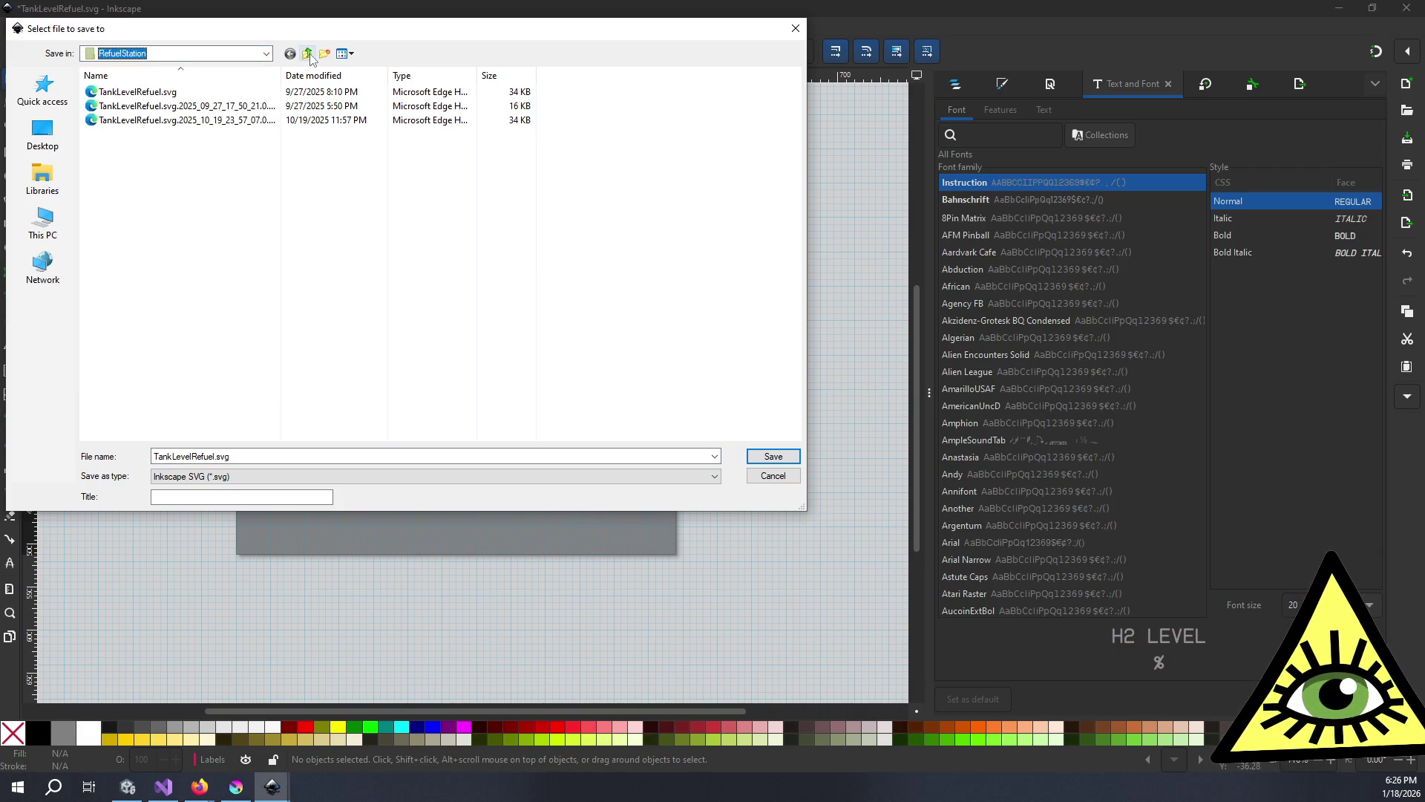
pyautogui.click(308, 53)
pyautogui.doubleClick(182, 163)
pyautogui.doubleClick(210, 456)
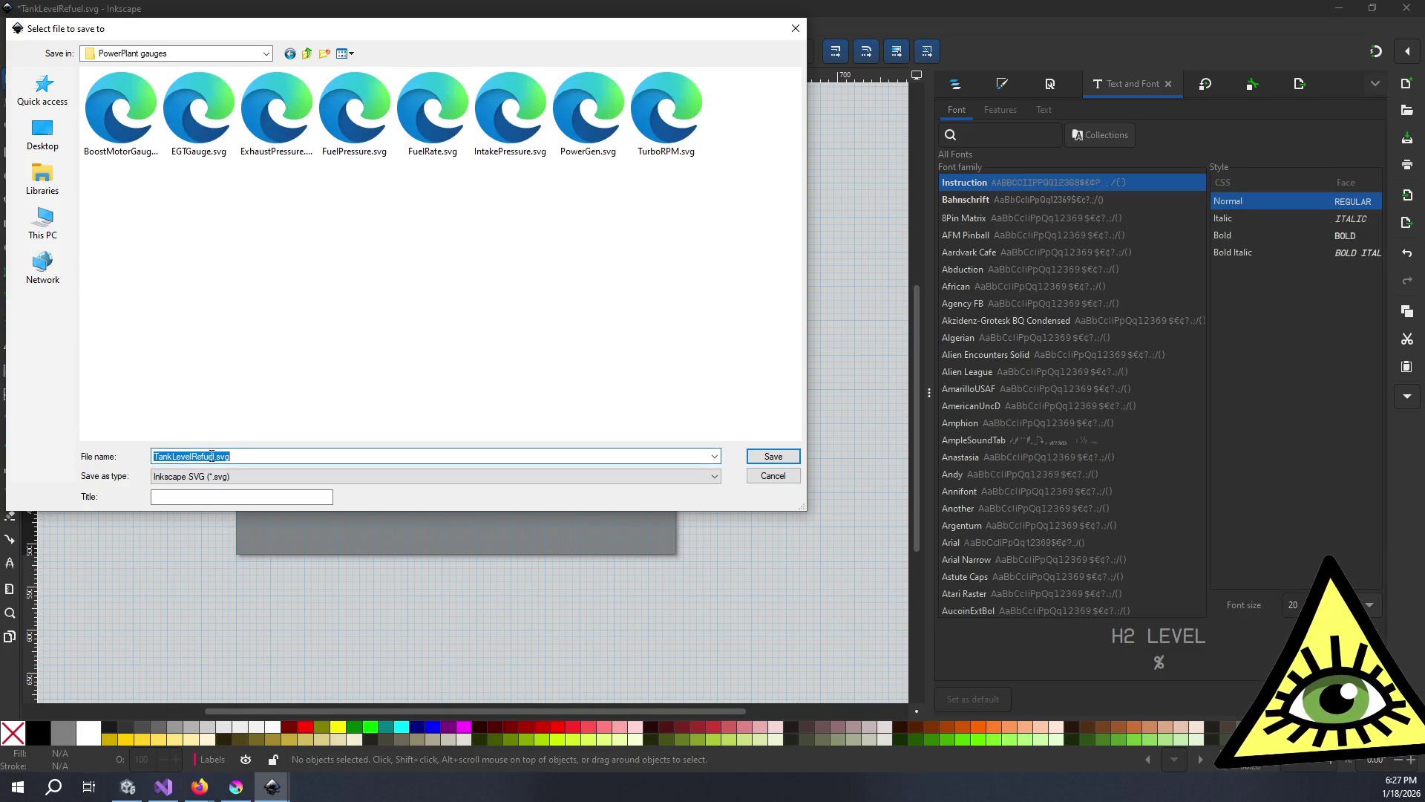
pyautogui.click(308, 53)
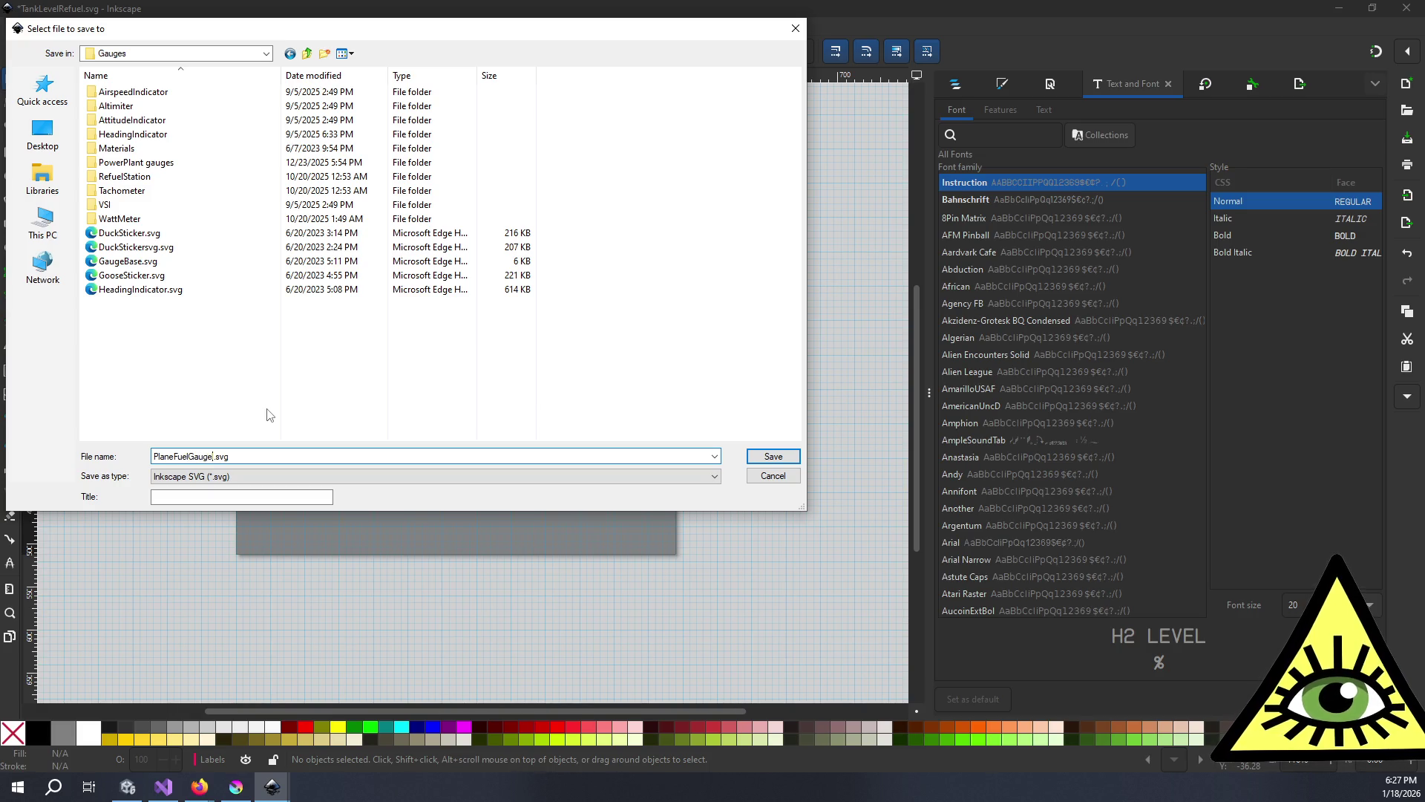
pyautogui.press('Return')
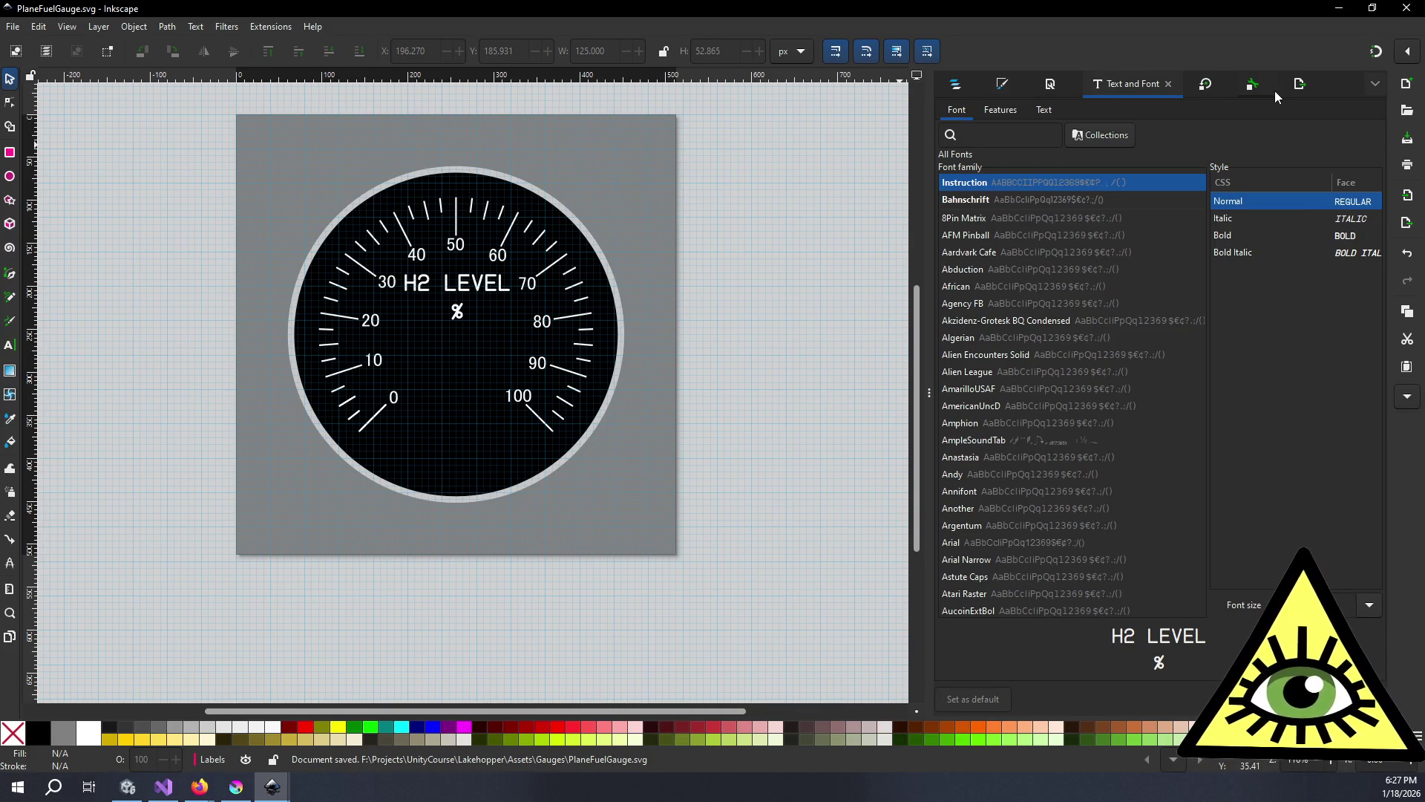
# - Set the PNG export size to 2048 × 2048 px
pyautogui.click(1299, 81)
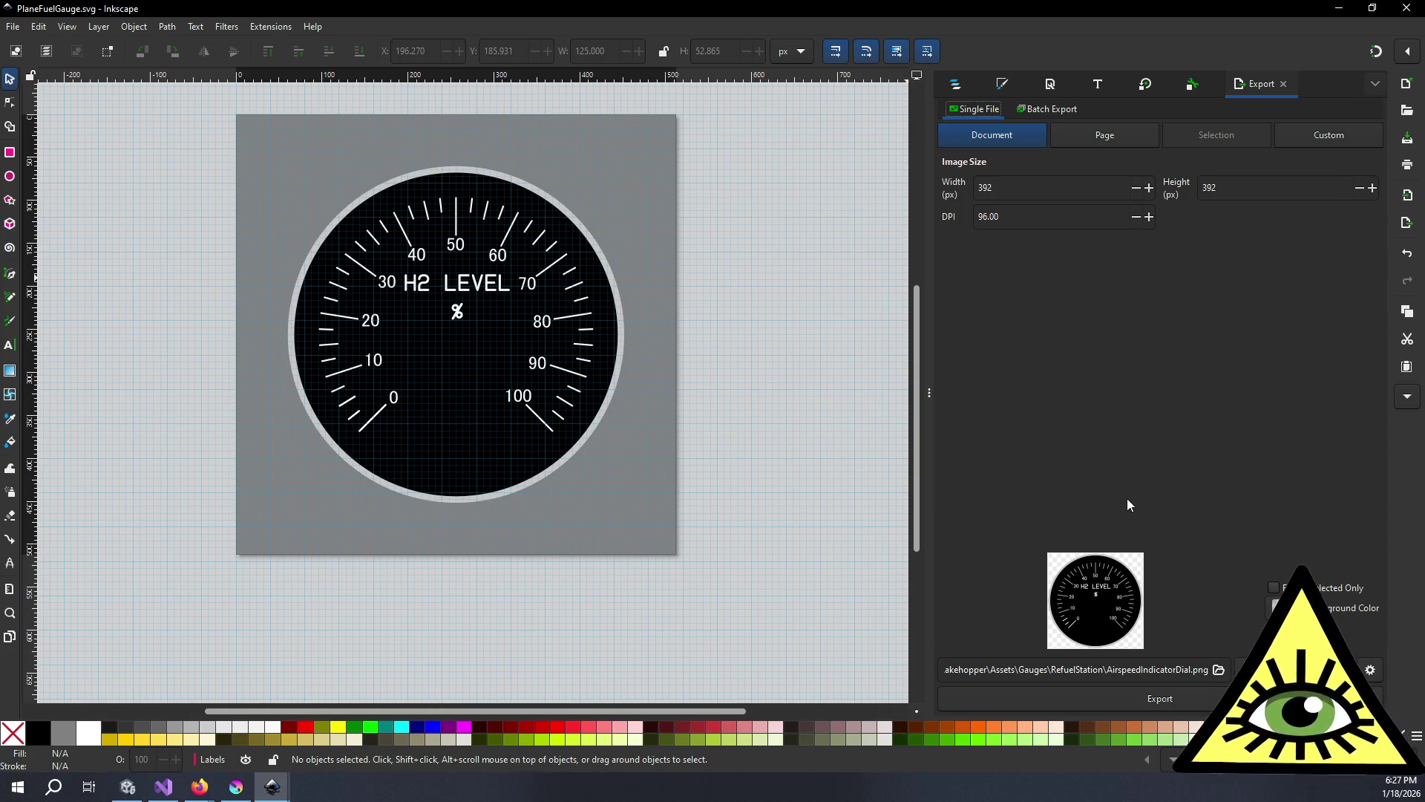
pyautogui.click(1039, 190)
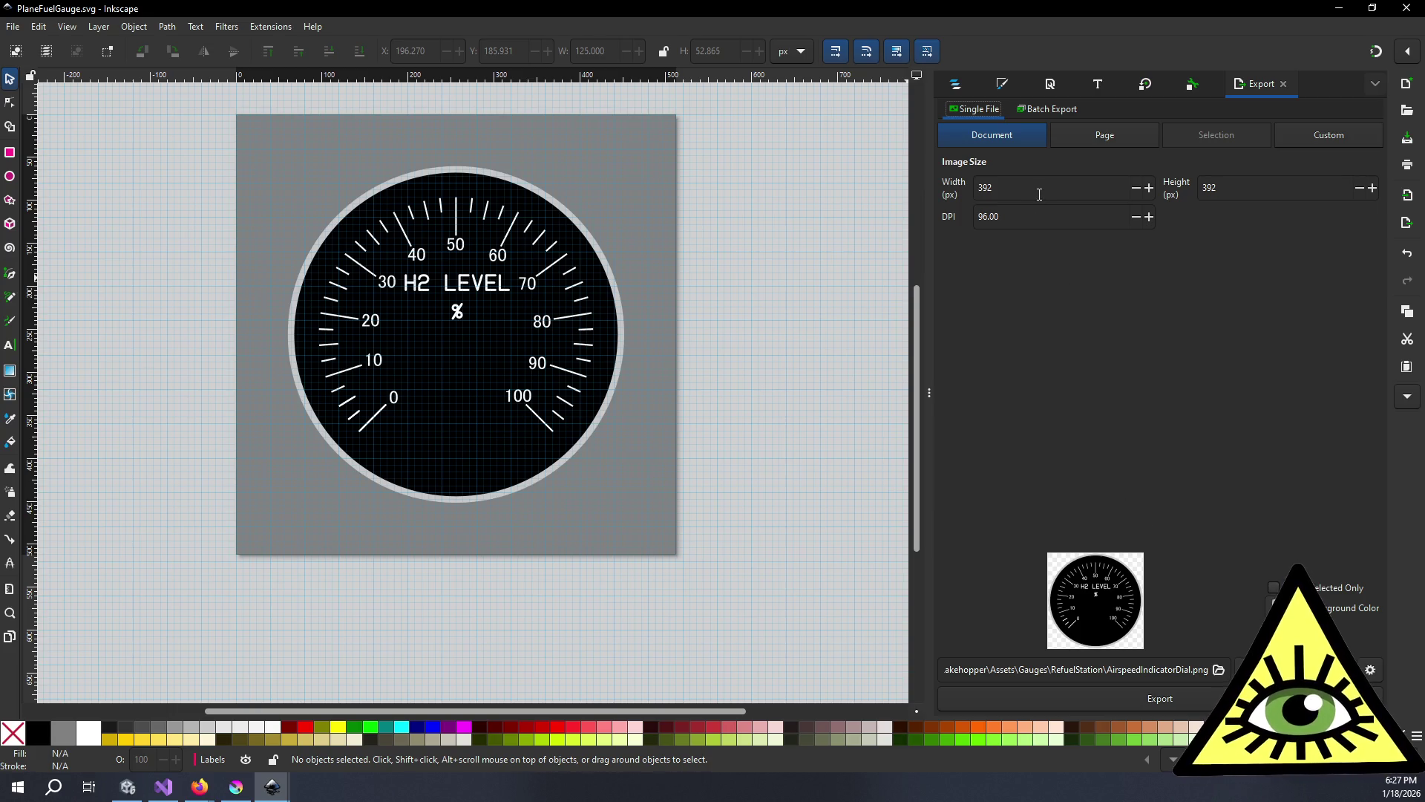
pyautogui.moveTo(1040, 190); pyautogui.dragTo(954, 184)
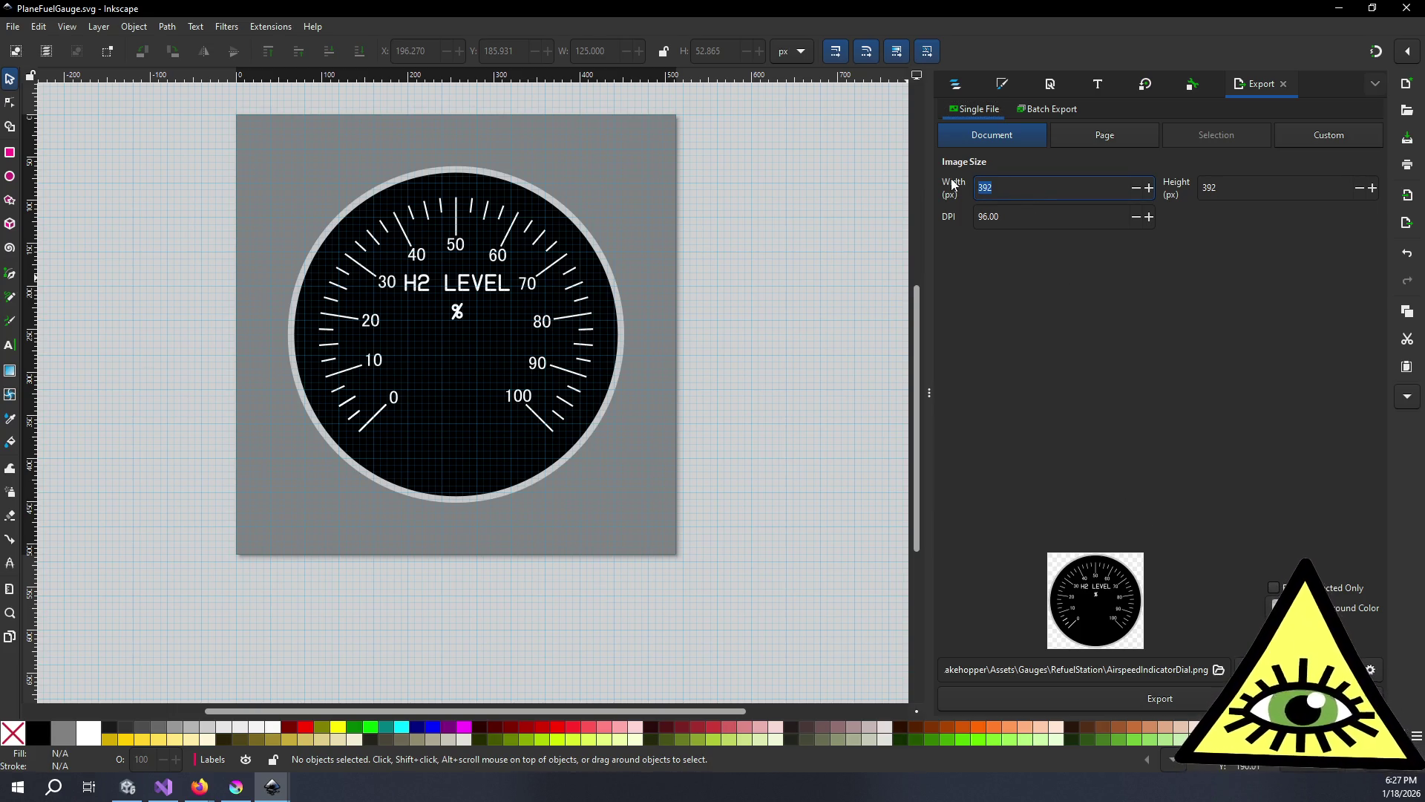
pyautogui.press('BackSpace')
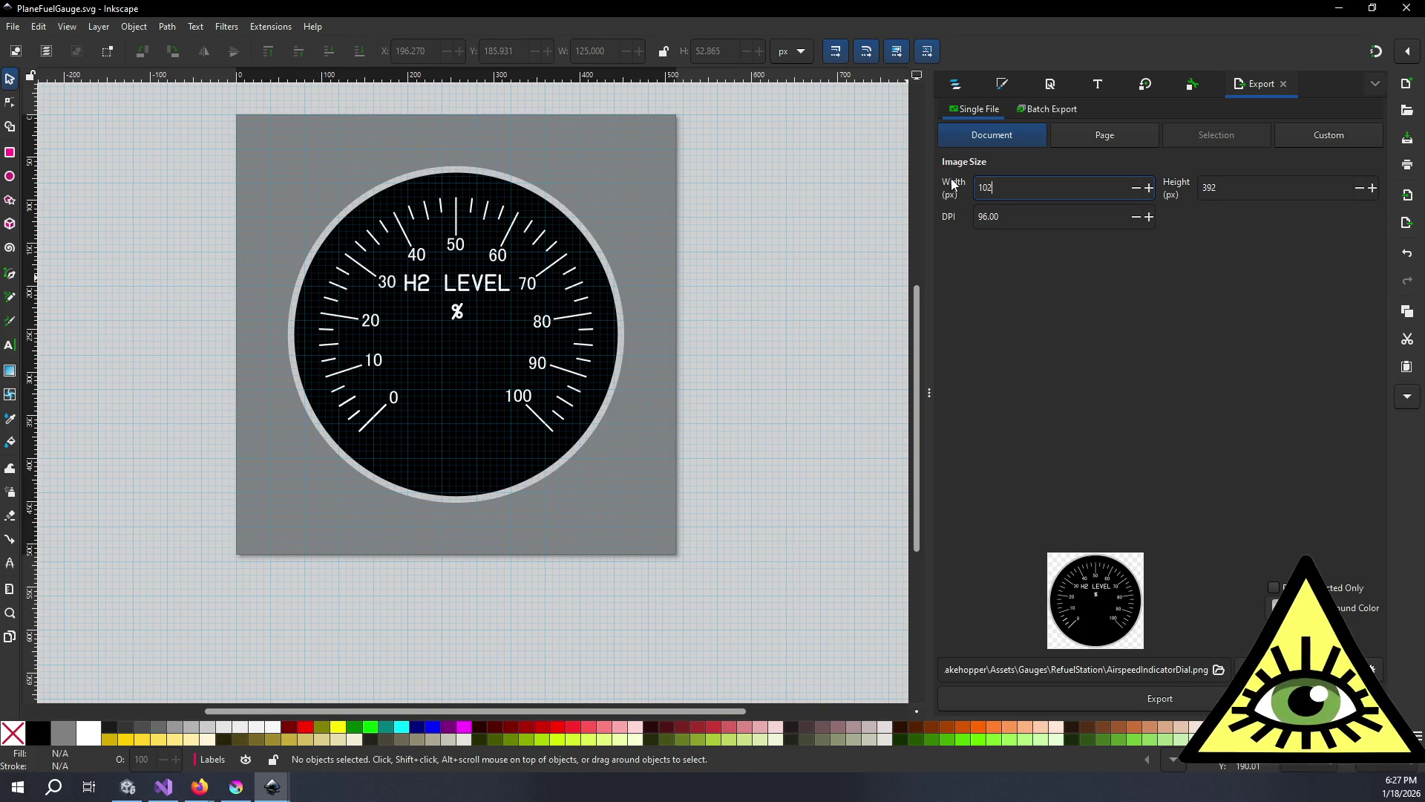
pyautogui.write('2048')
pyautogui.press('Tab')
pyautogui.write('2048')
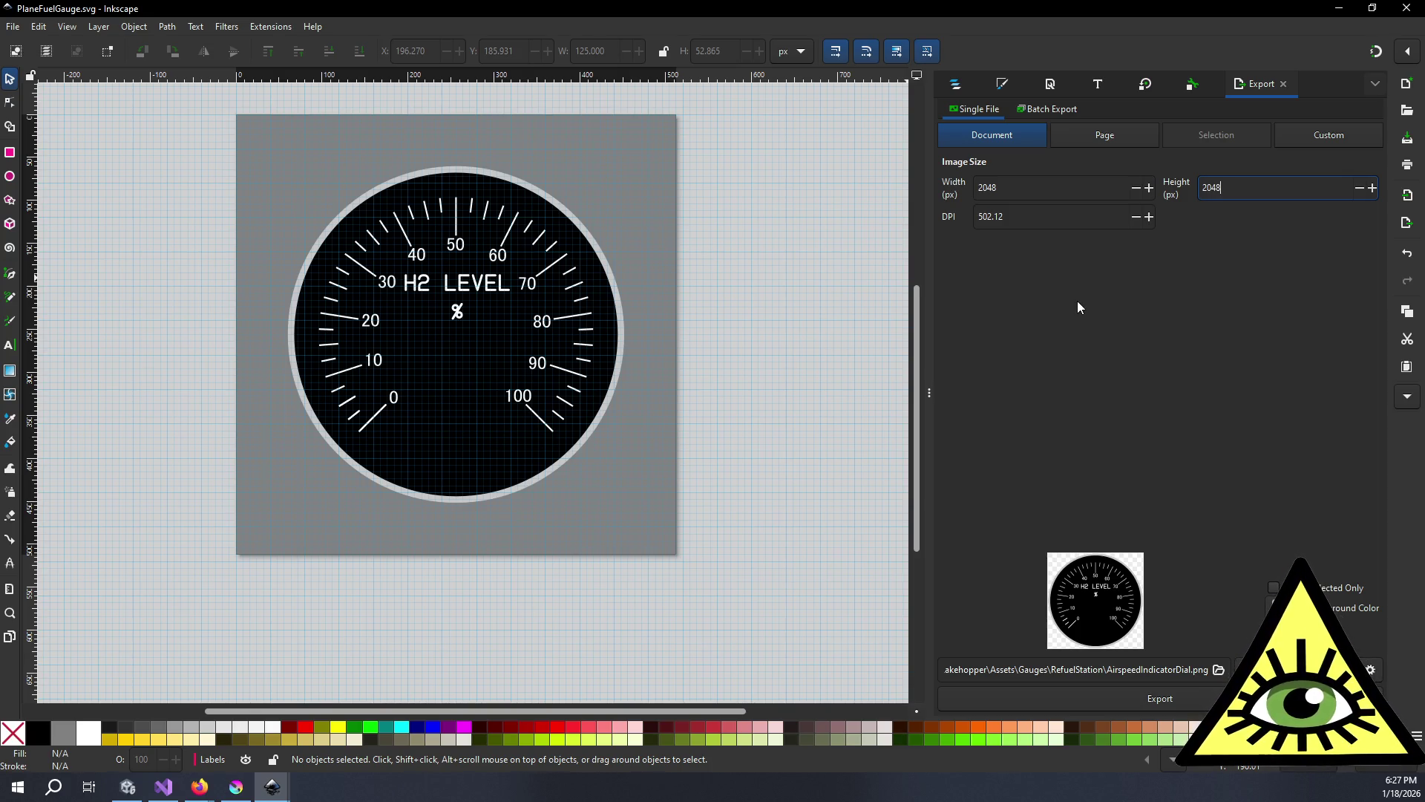
# - Export the dial as PlaneFuelGauge1.png into the project's Assets Gauges folder
pyautogui.click(1218, 669)
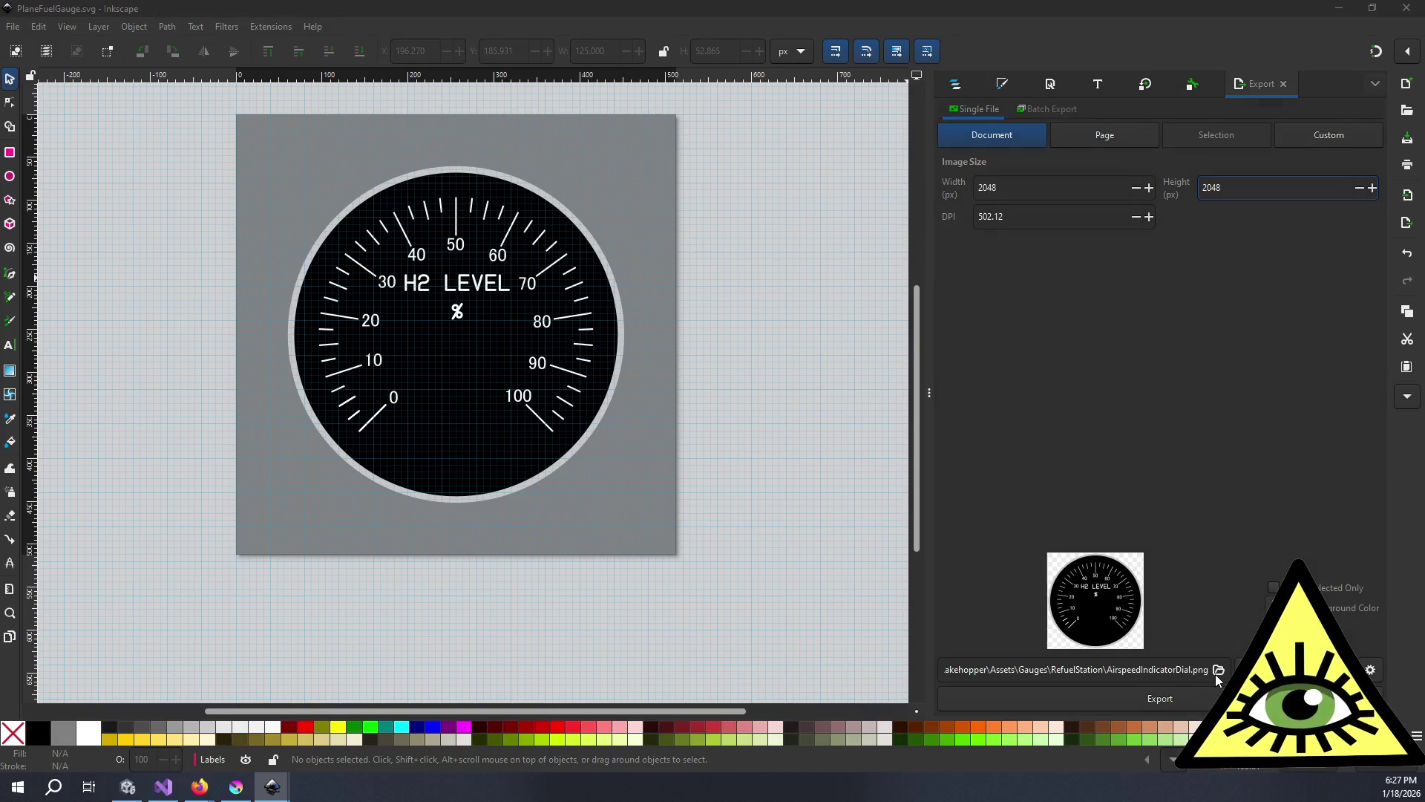
pyautogui.click(307, 54)
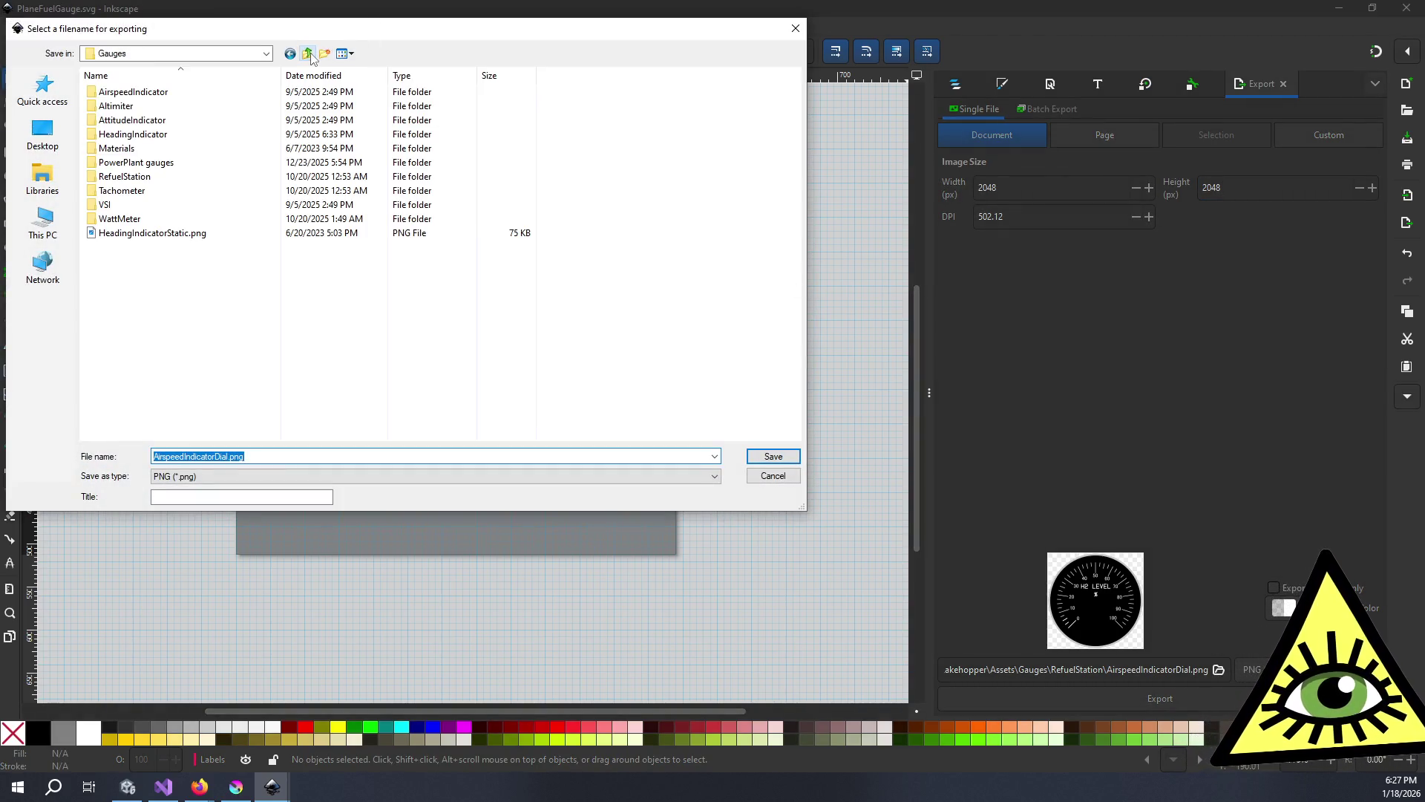
pyautogui.click(311, 56)
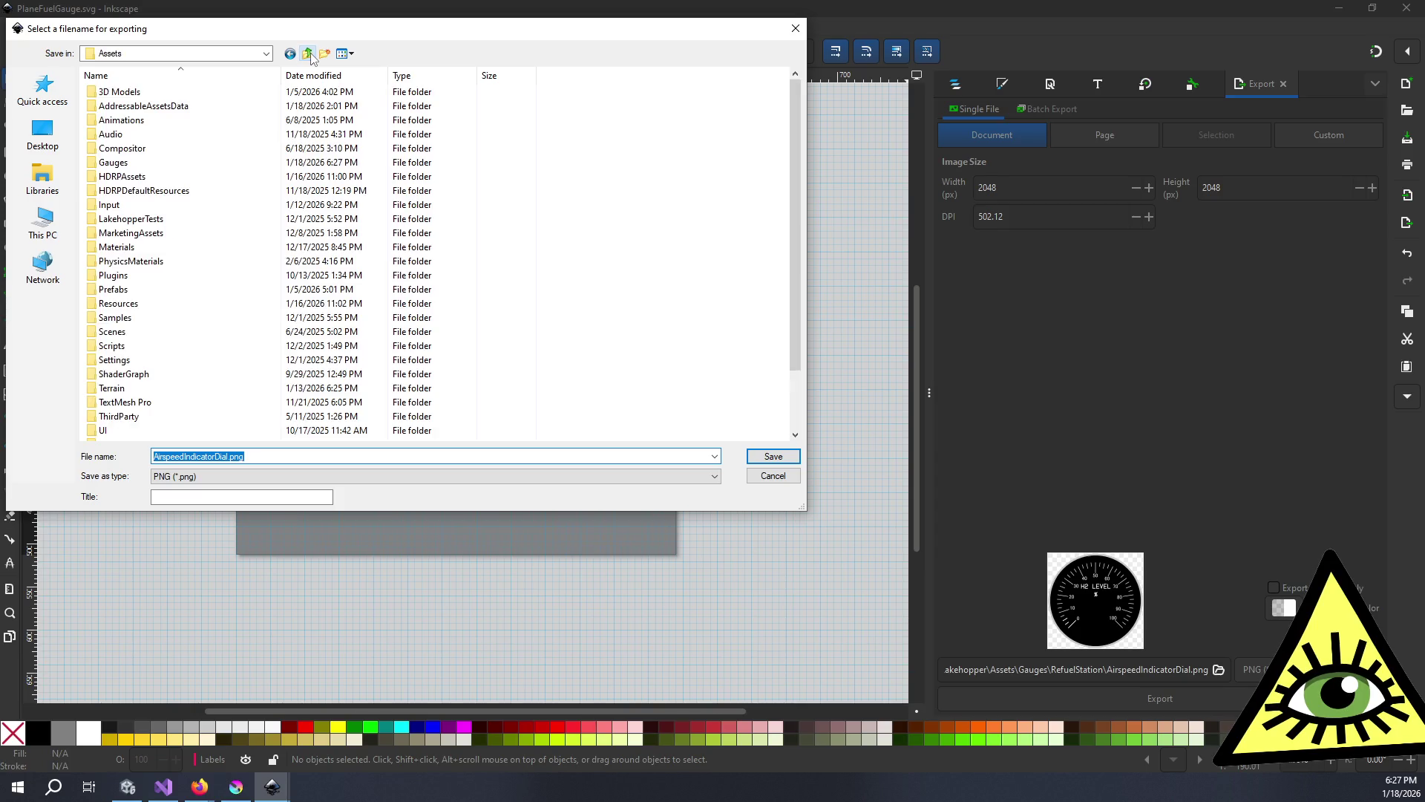
pyautogui.doubleClick(230, 162)
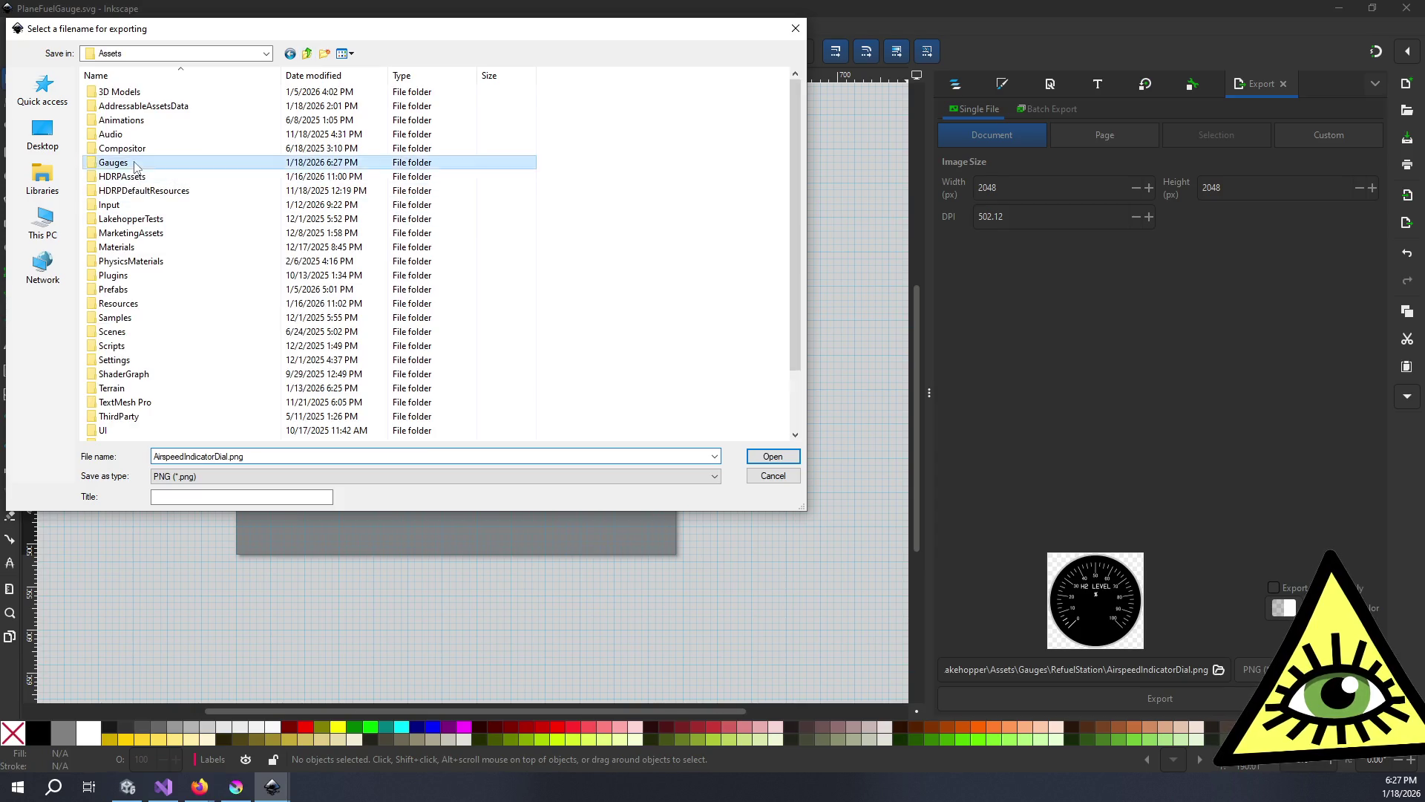
pyautogui.click(232, 458)
pyautogui.hotkey('ctrl', 'BackSpace')
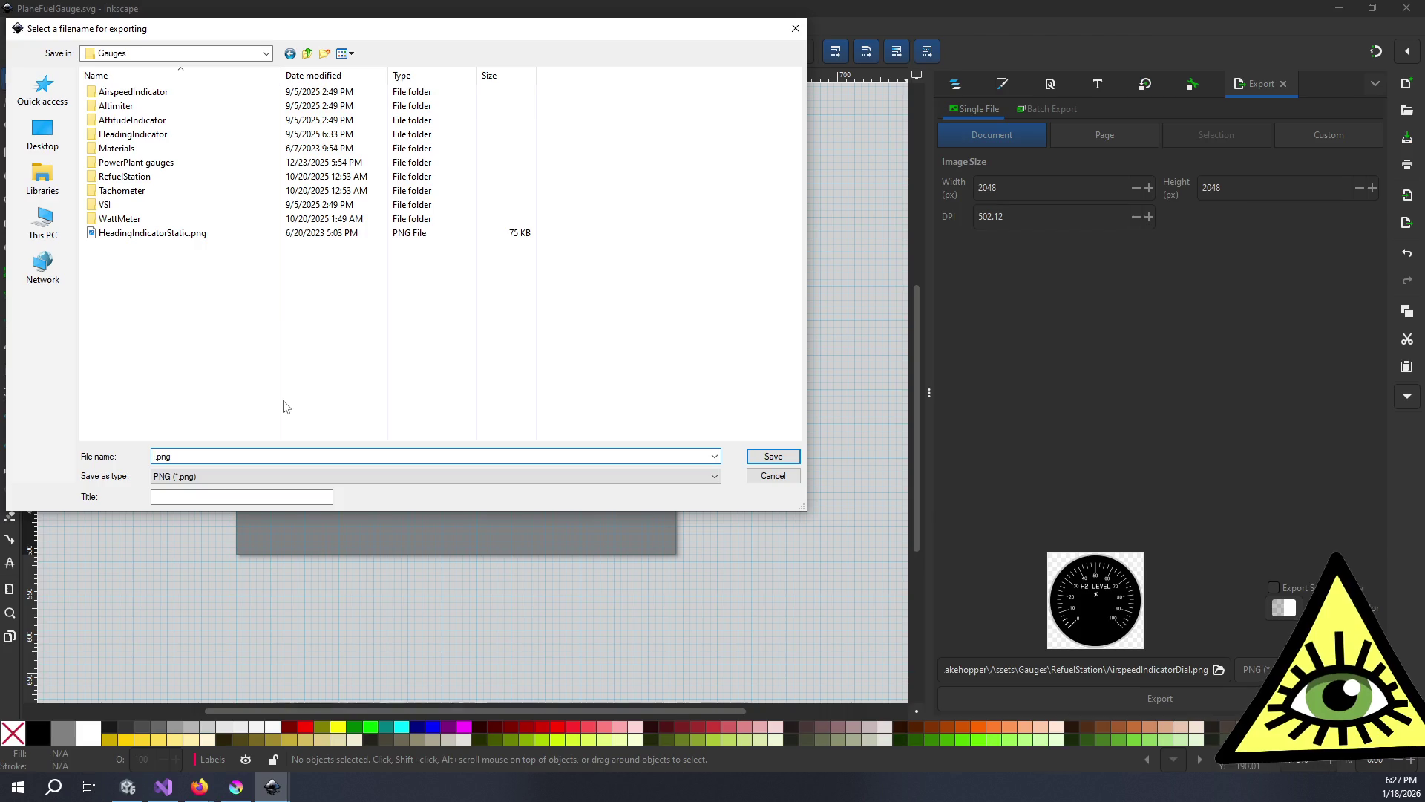
pyautogui.write('PlaneFuelGauge')
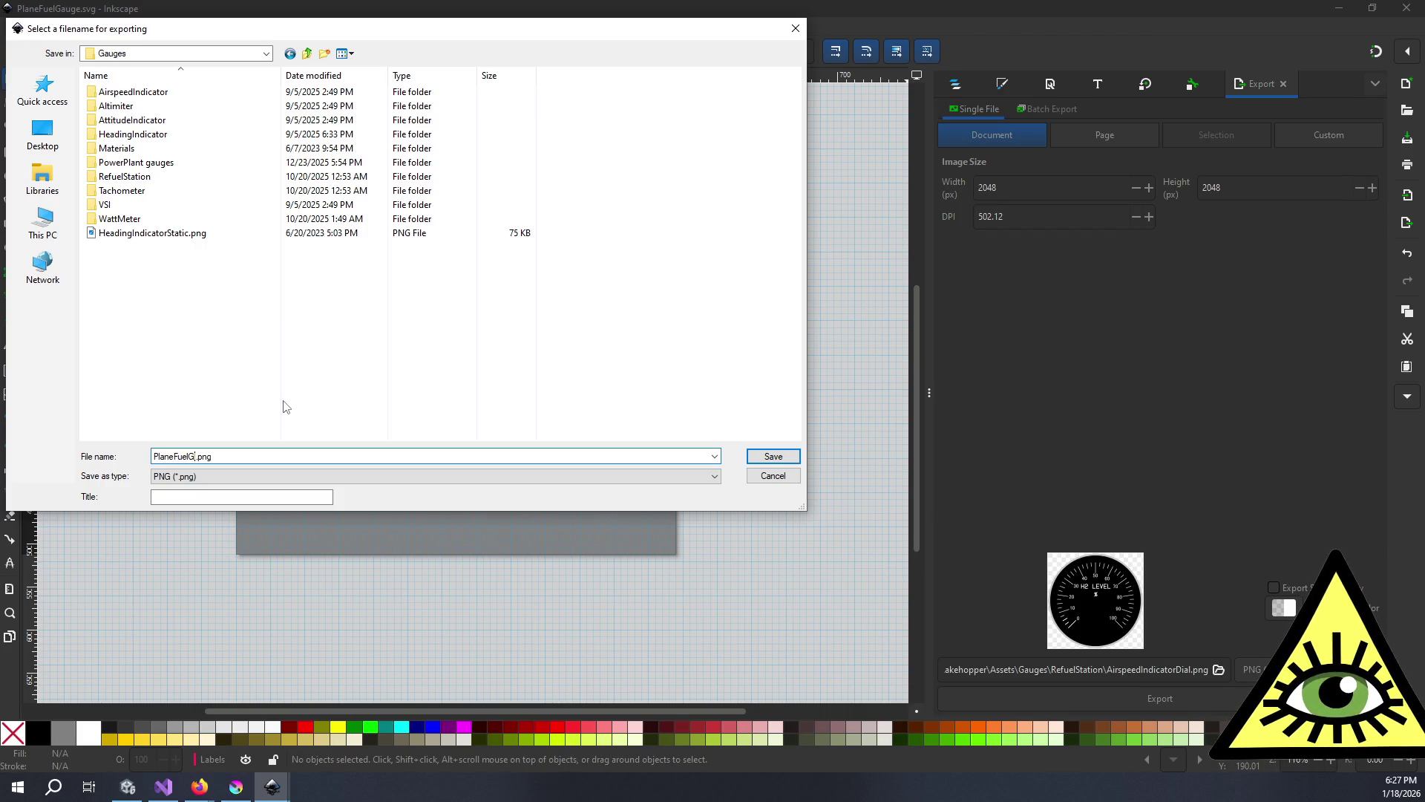
pyautogui.press('Return')
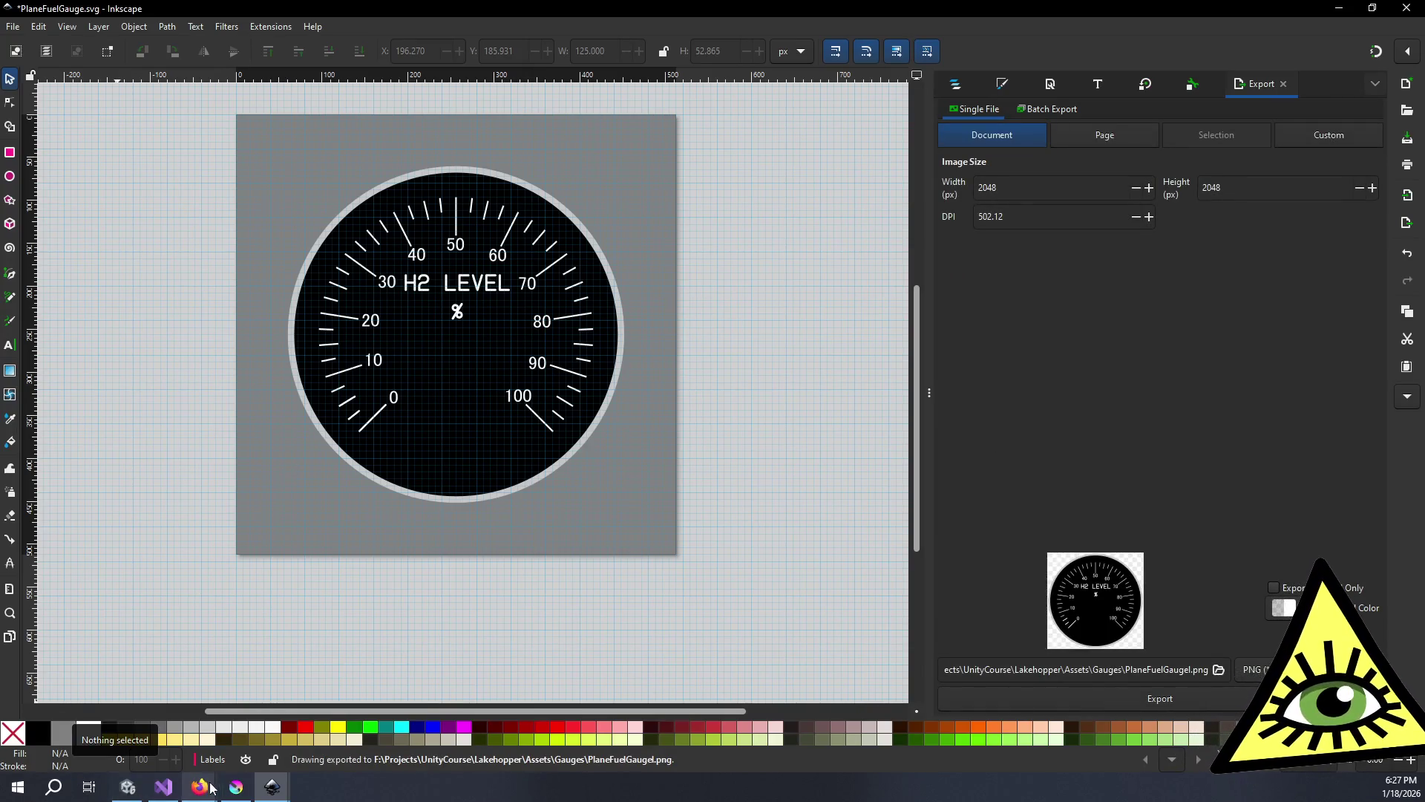
pyautogui.click(236, 787)
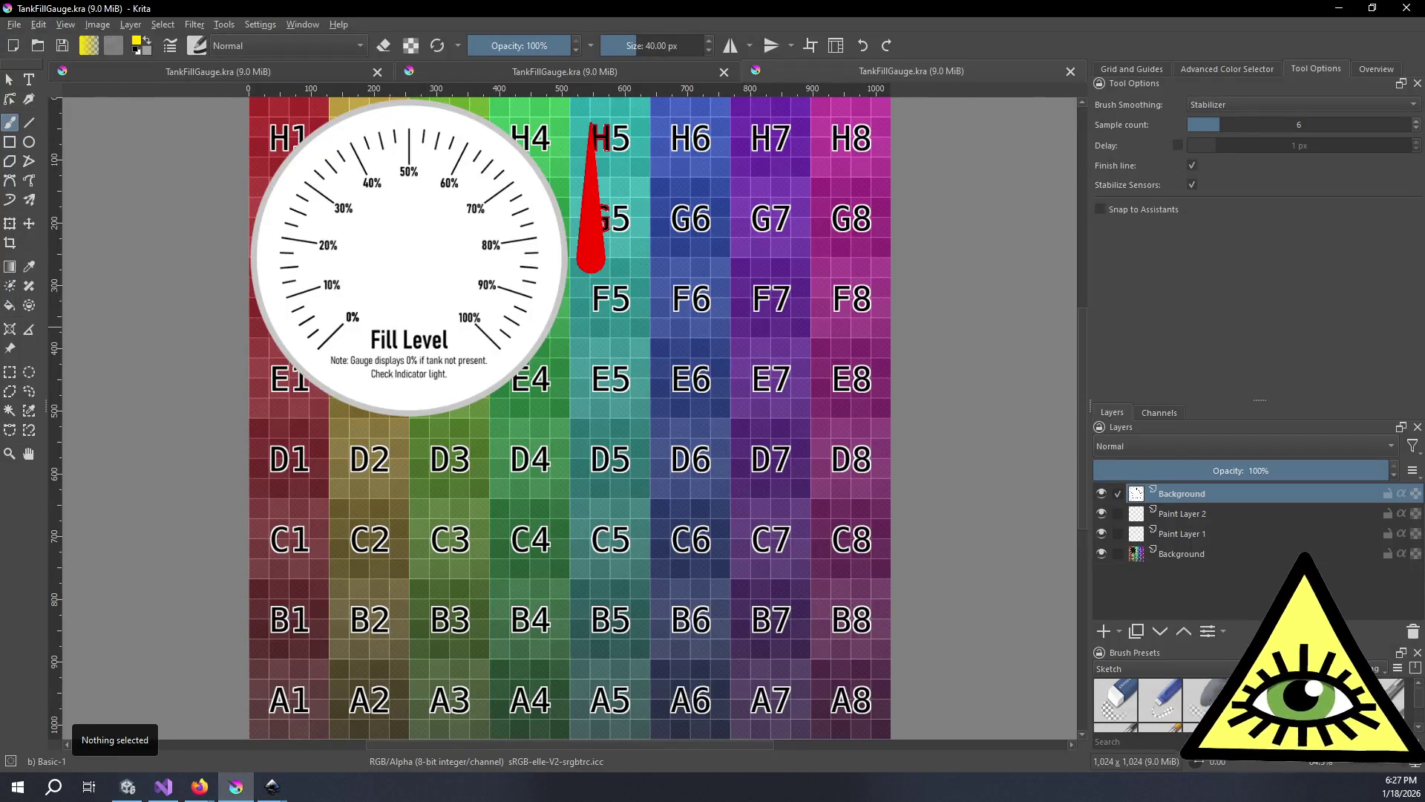
pyautogui.hotkey('alt', 'Tab')
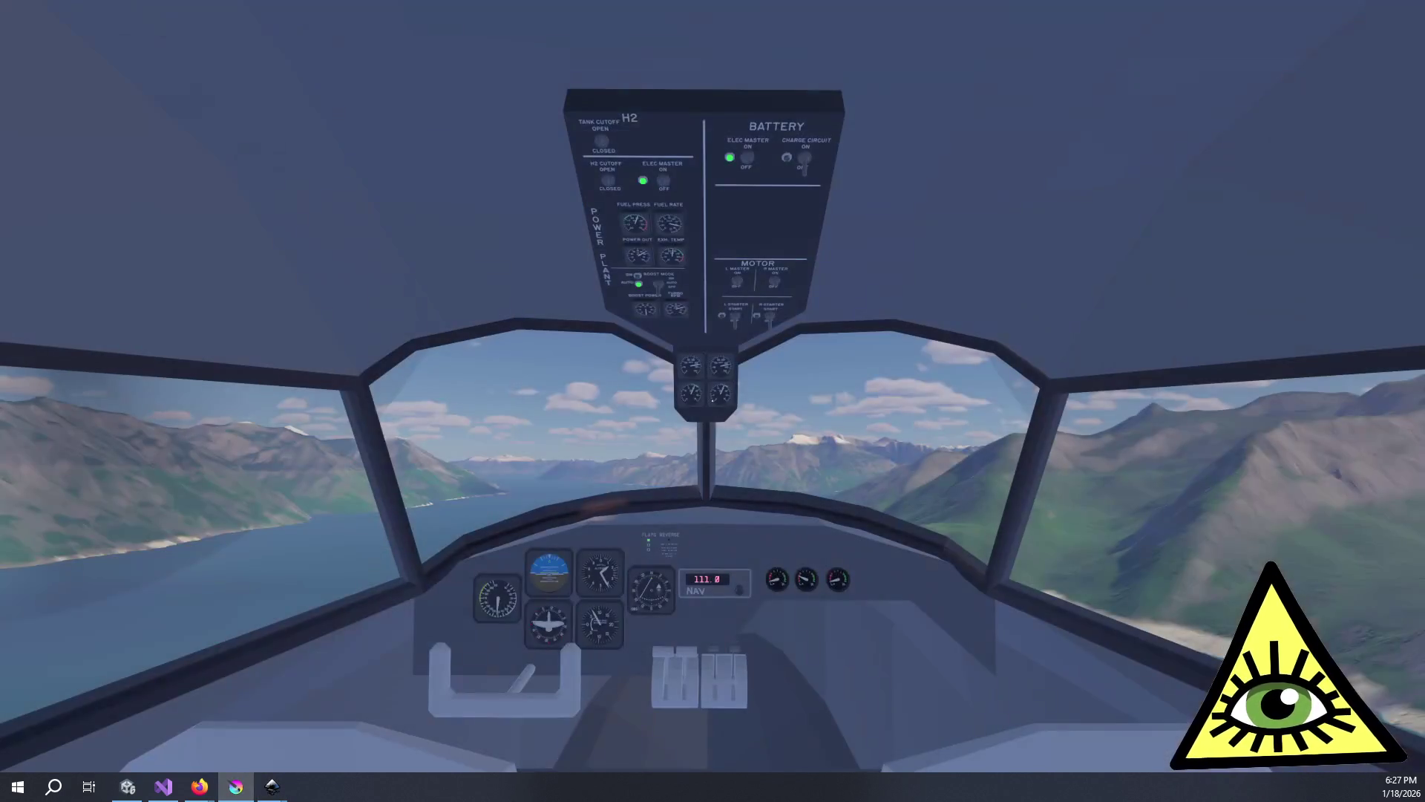
pyautogui.hotkey('alt', 'Tab')
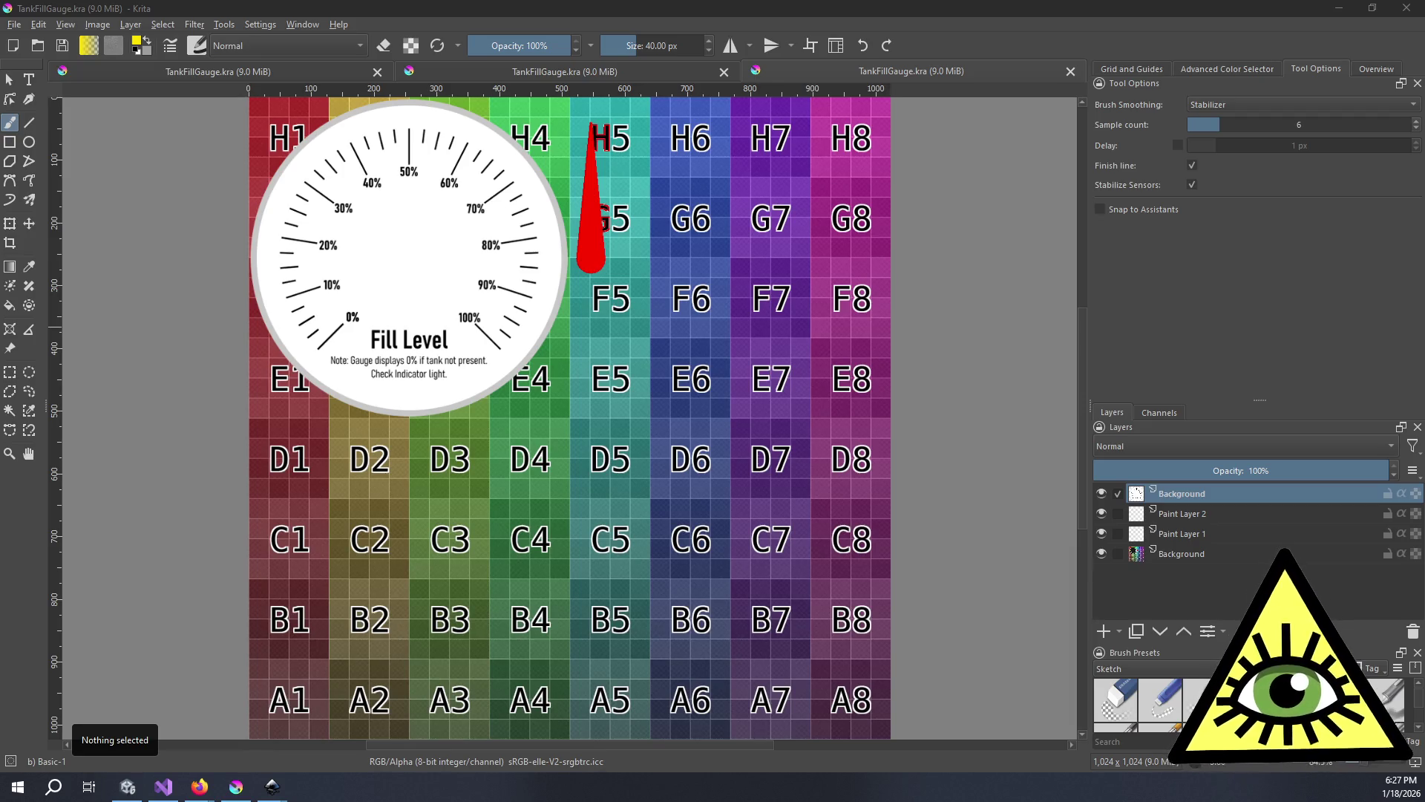
pyautogui.moveTo(928, 311)
pyautogui.mouseDown()
pyautogui.moveTo(607, 449)
pyautogui.moveTo(576, 440)
pyautogui.mouseUp()
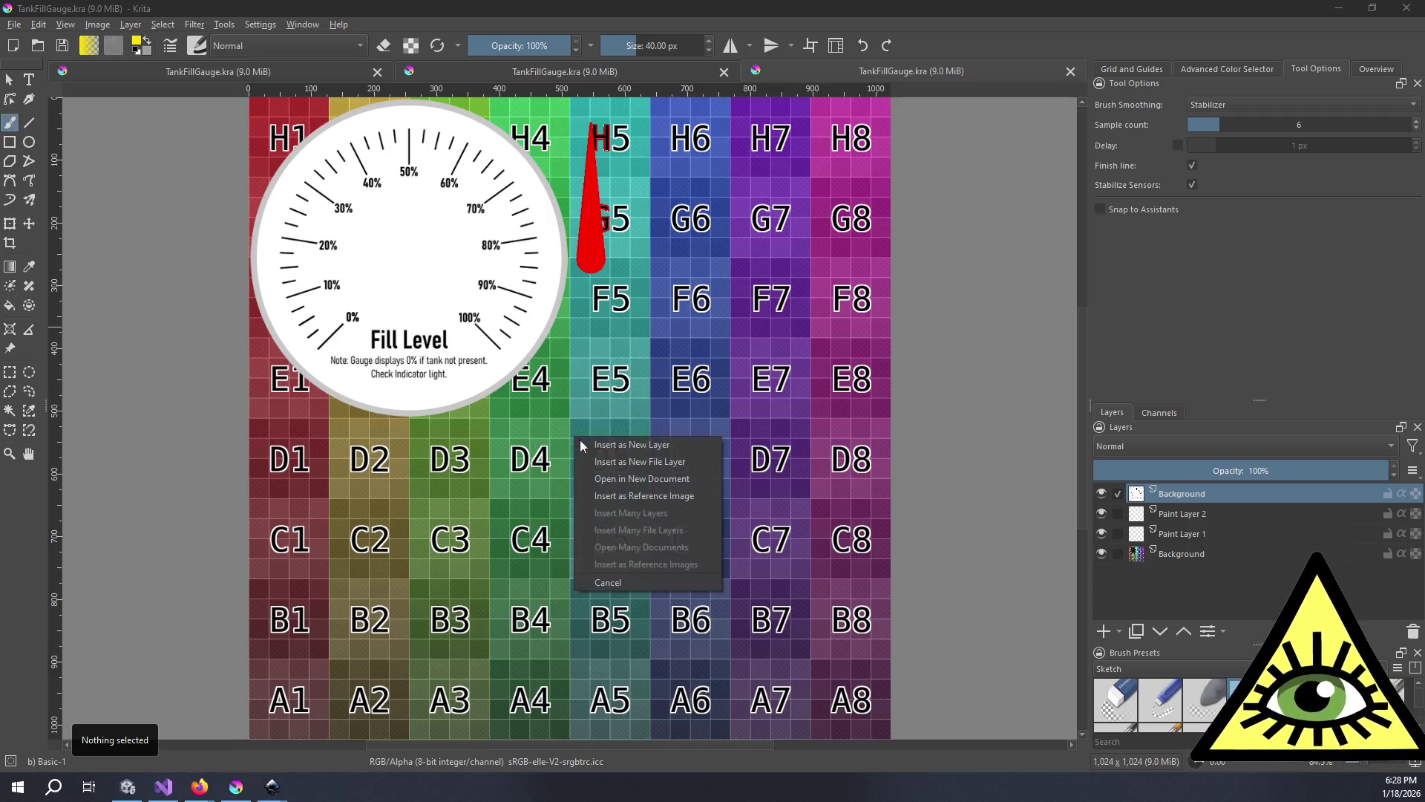
# - Insert the gauge PNG as a new layer and scale it down over the white Fill Level dial
pyautogui.click(613, 444)
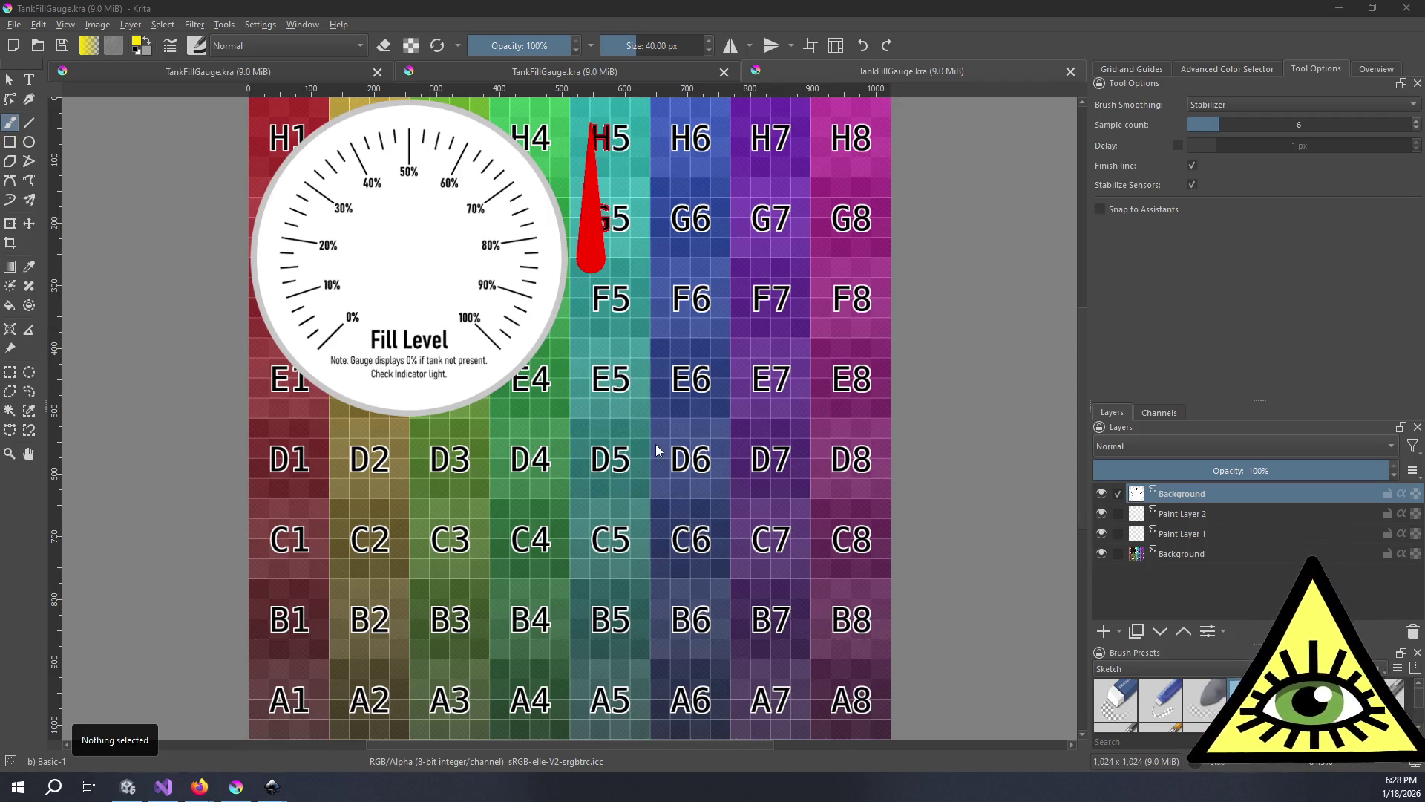
pyautogui.click(9, 223)
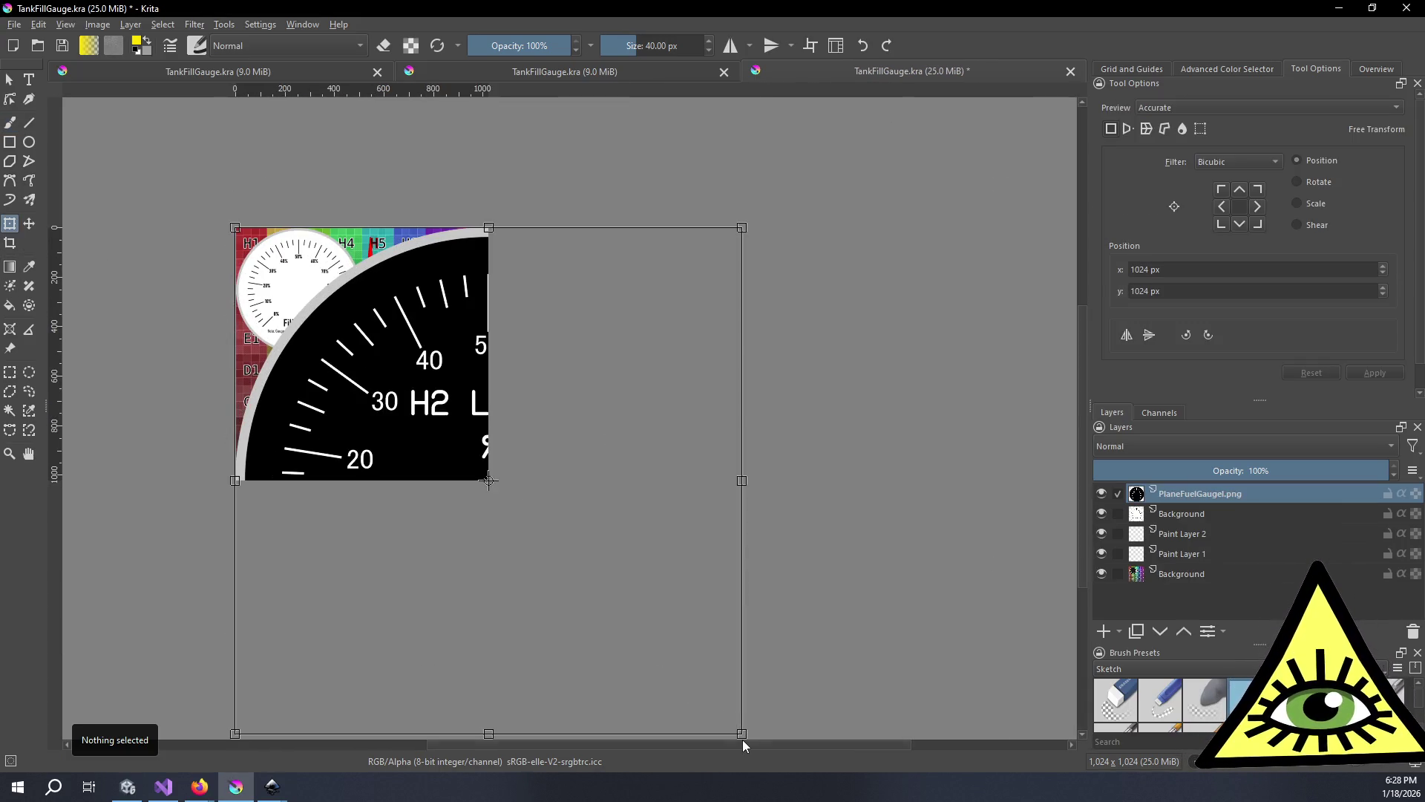
pyautogui.moveTo(742, 734)
pyautogui.mouseDown()
pyautogui.moveTo(458, 437)
pyautogui.moveTo(352, 351)
pyautogui.moveTo(364, 355)
pyautogui.mouseUp()
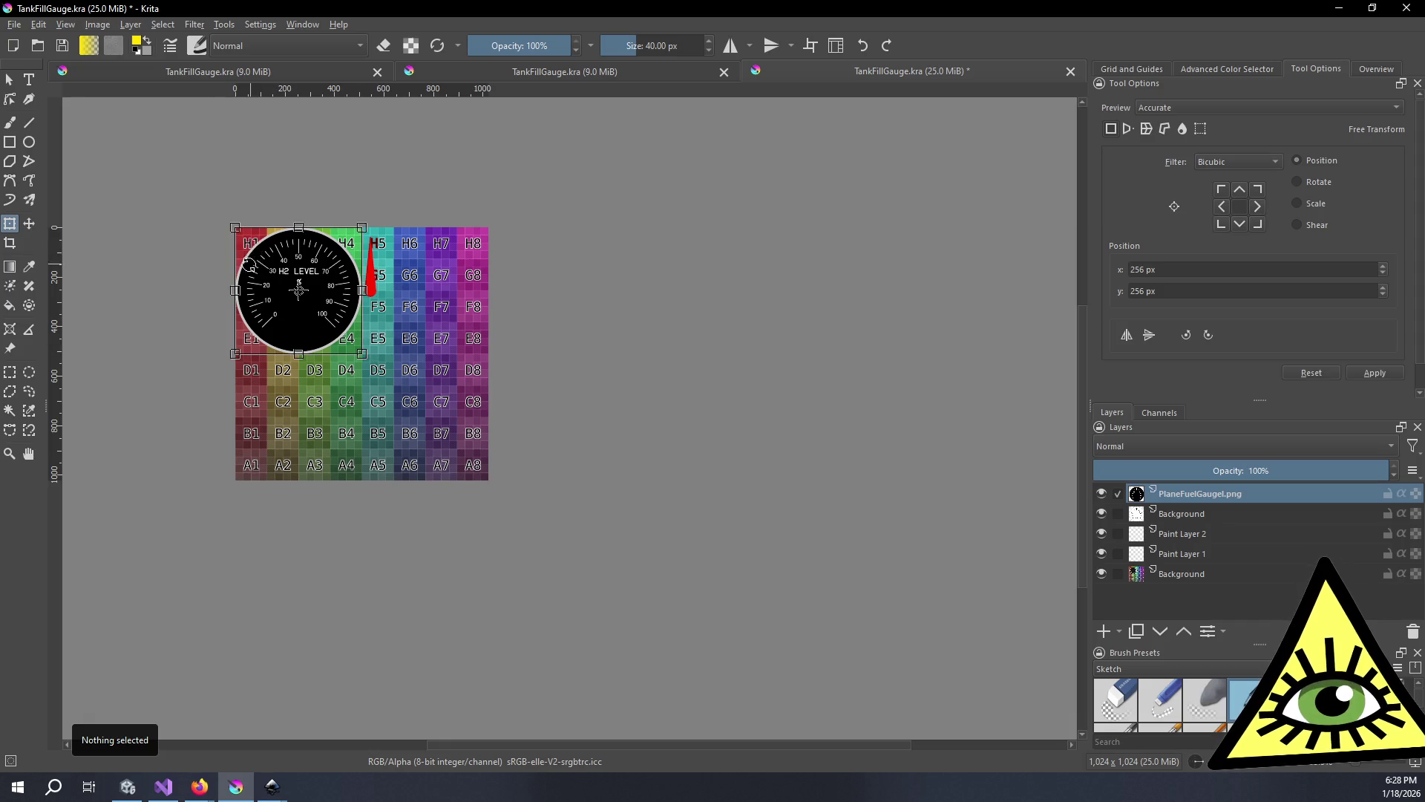
# - Reset the canvas view upright and commit the scaled H2 LEVEL dial over the old gauge
pyautogui.scroll(4, 209, 260)
pyautogui.scroll(-2, 482, 348)
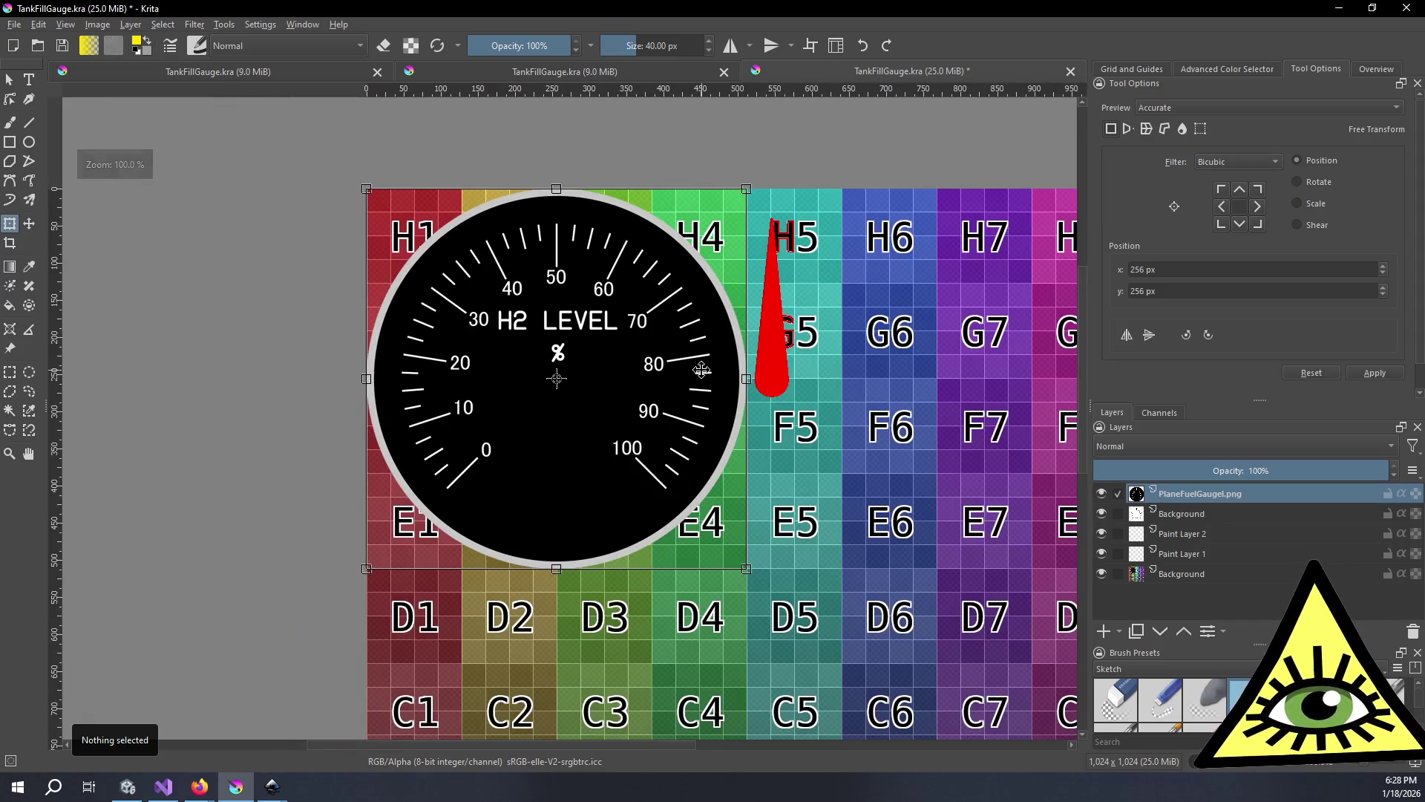
pyautogui.moveTo(775, 341); pyautogui.dragTo(816, 386)
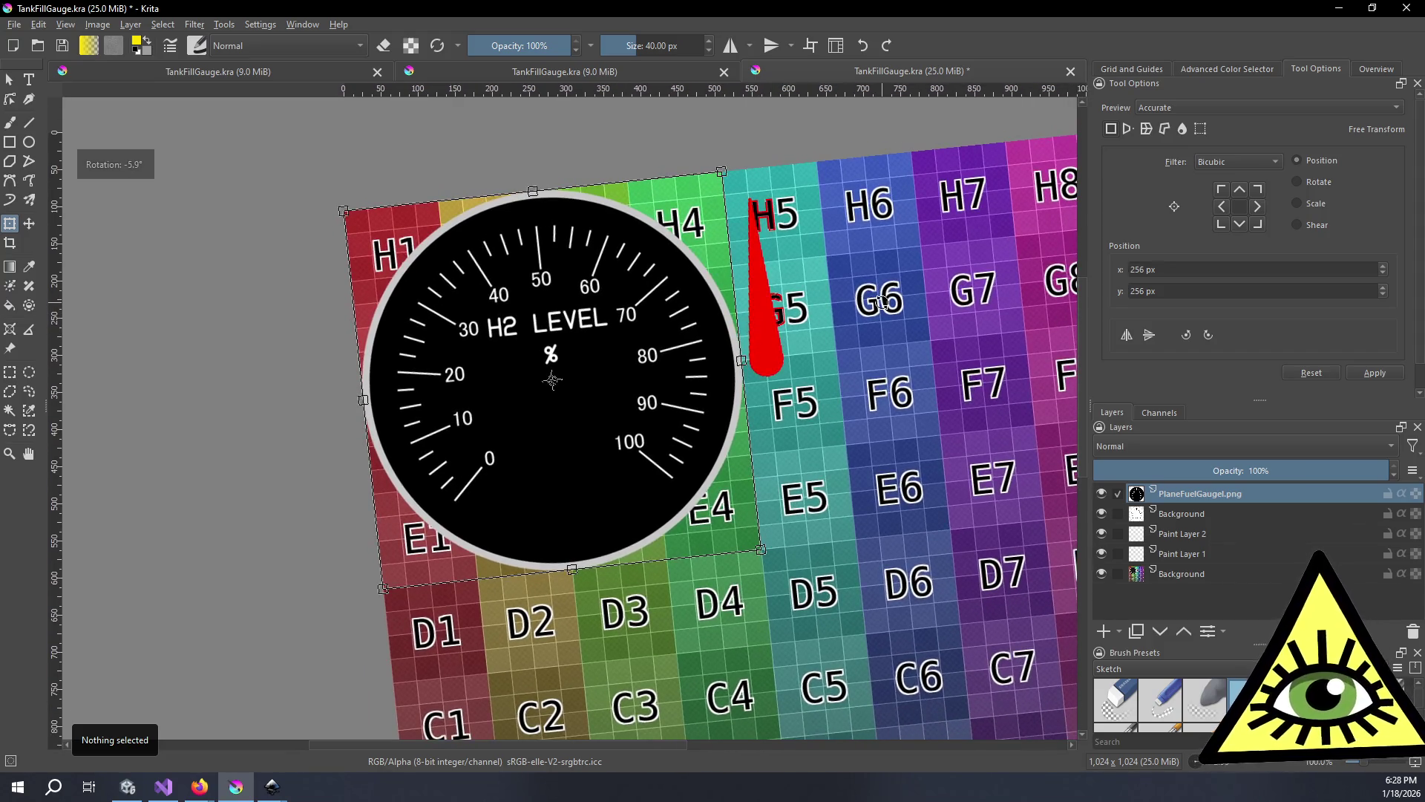
pyautogui.press('5')
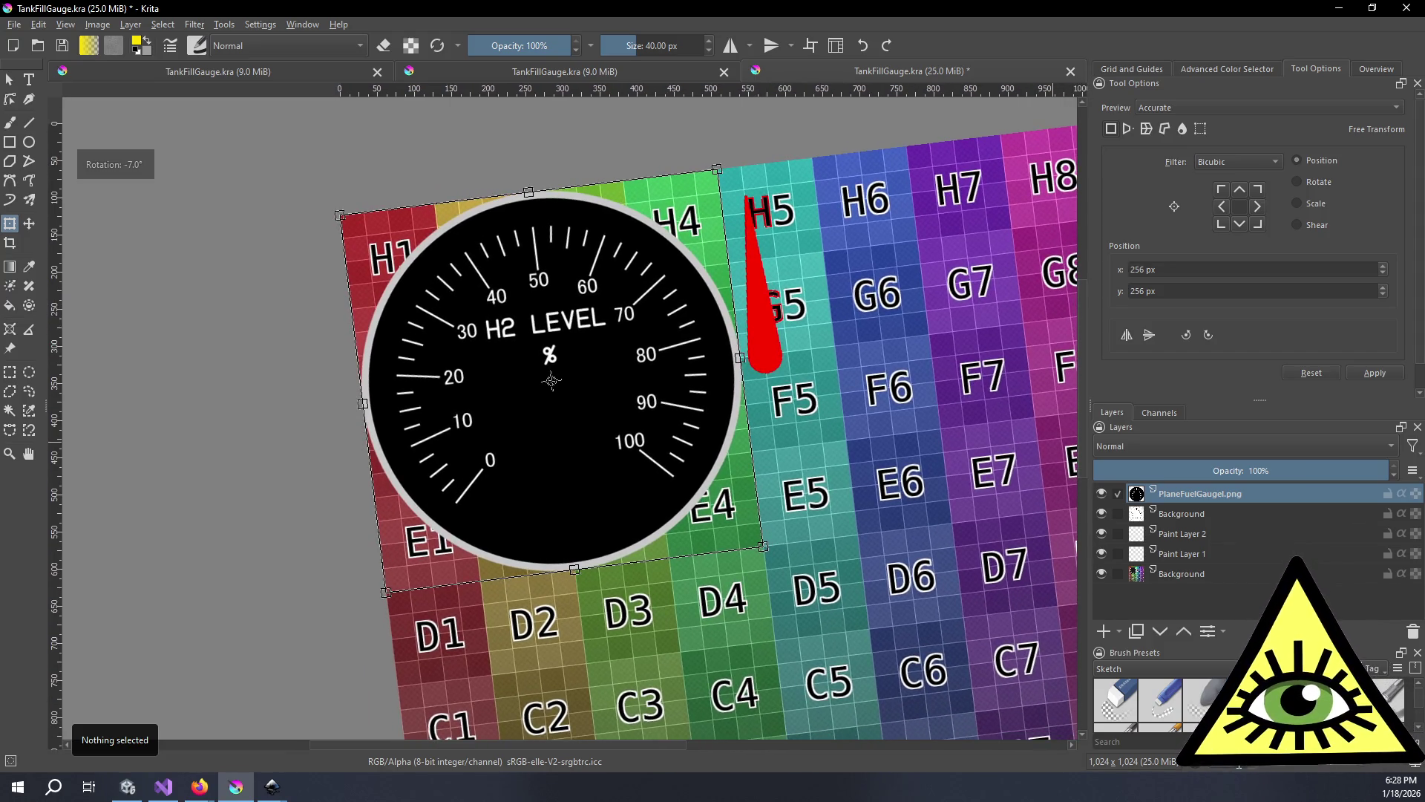
pyautogui.moveTo(660, 414); pyautogui.dragTo(625, 397)
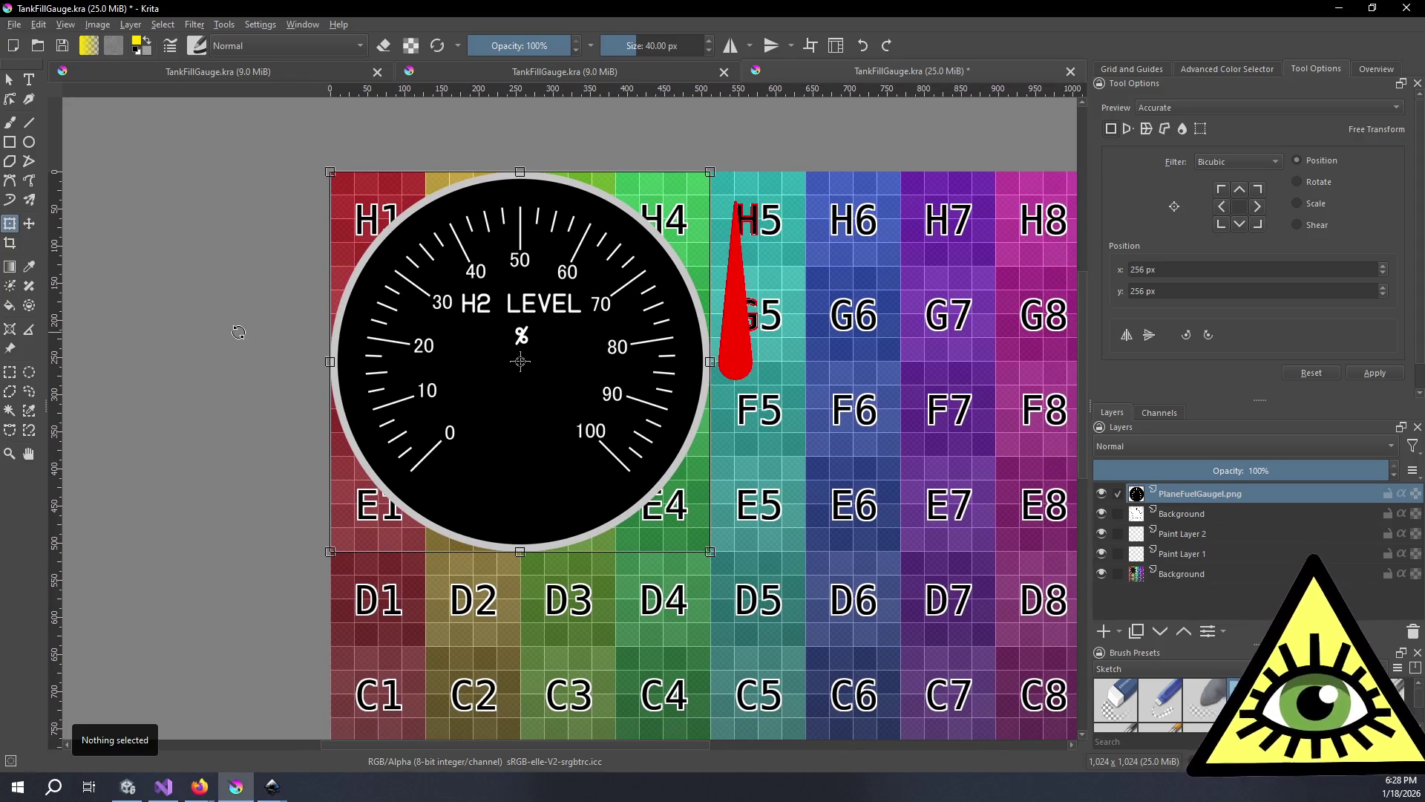
pyautogui.press('Return')
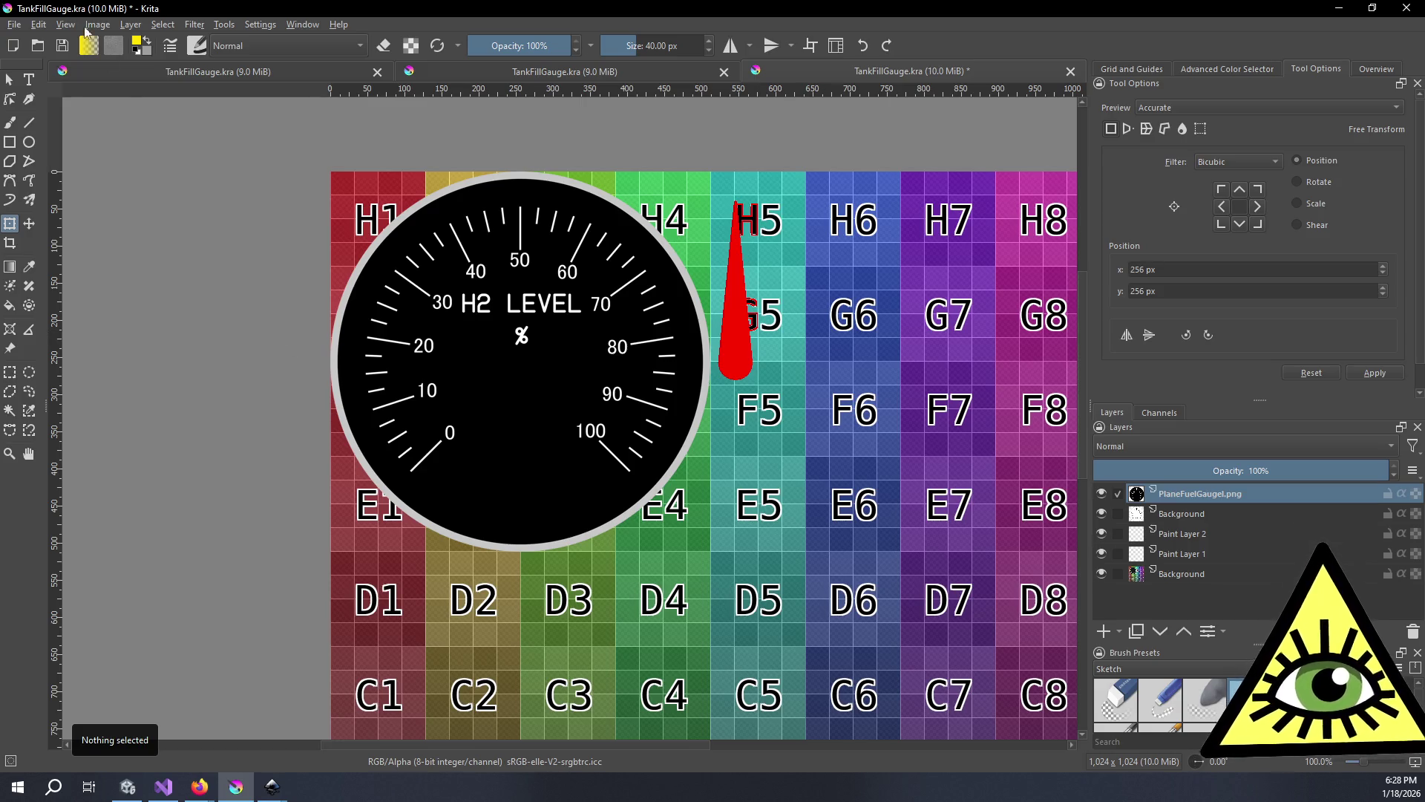
pyautogui.click(12, 25)
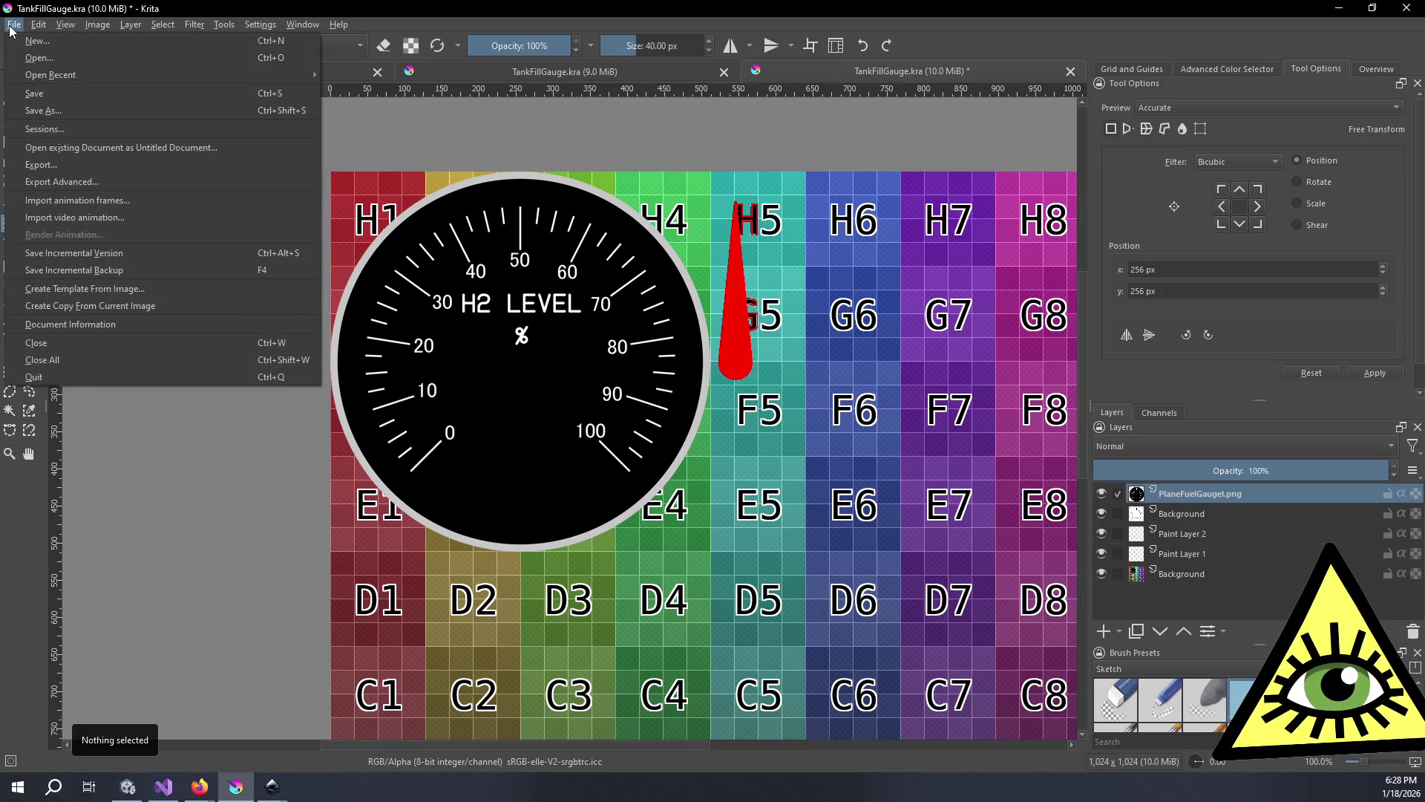
# - Save the texture as PlaneTankFuelGauge.kra and export it as PlaneTankFuelGauge.png, then return to Unity
pyautogui.click(73, 109)
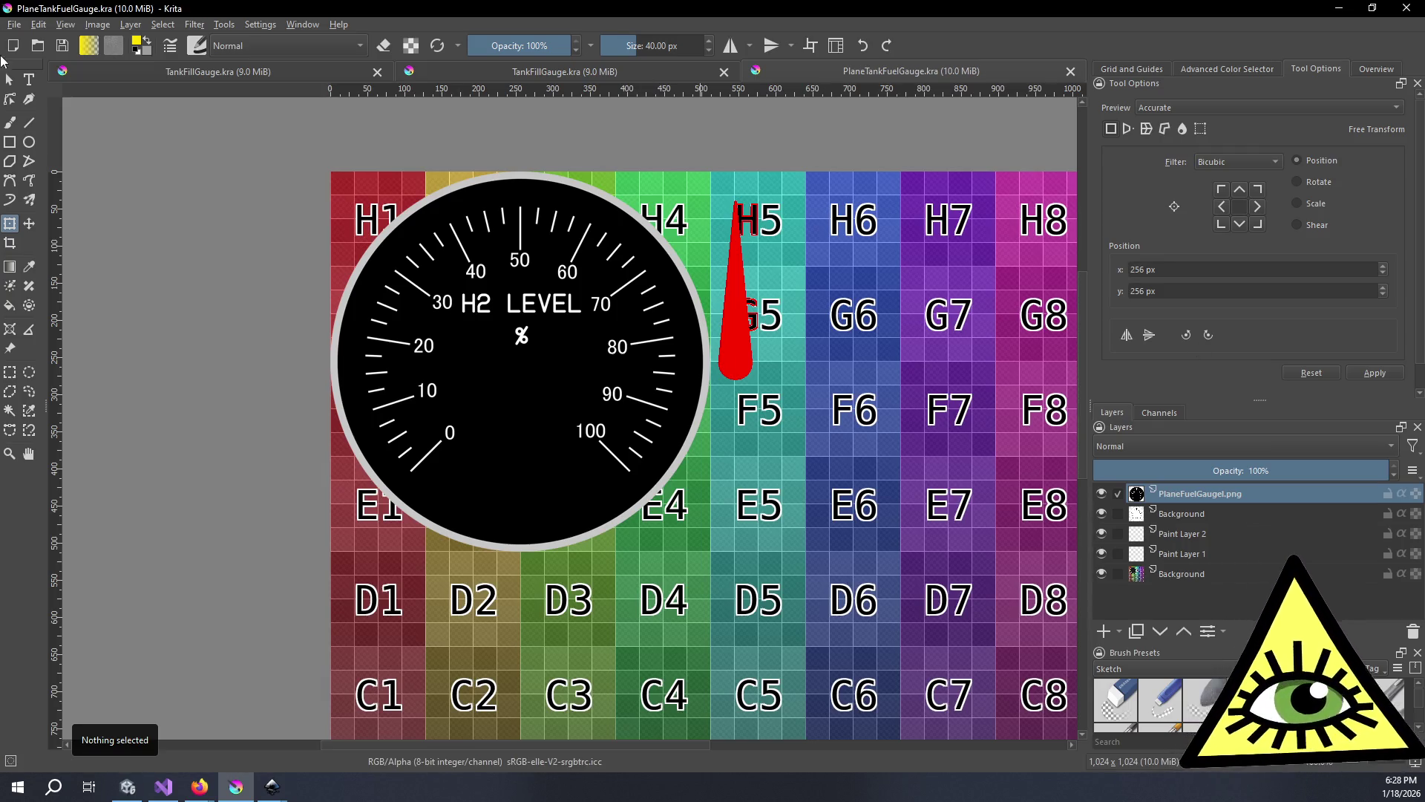
pyautogui.click(14, 25)
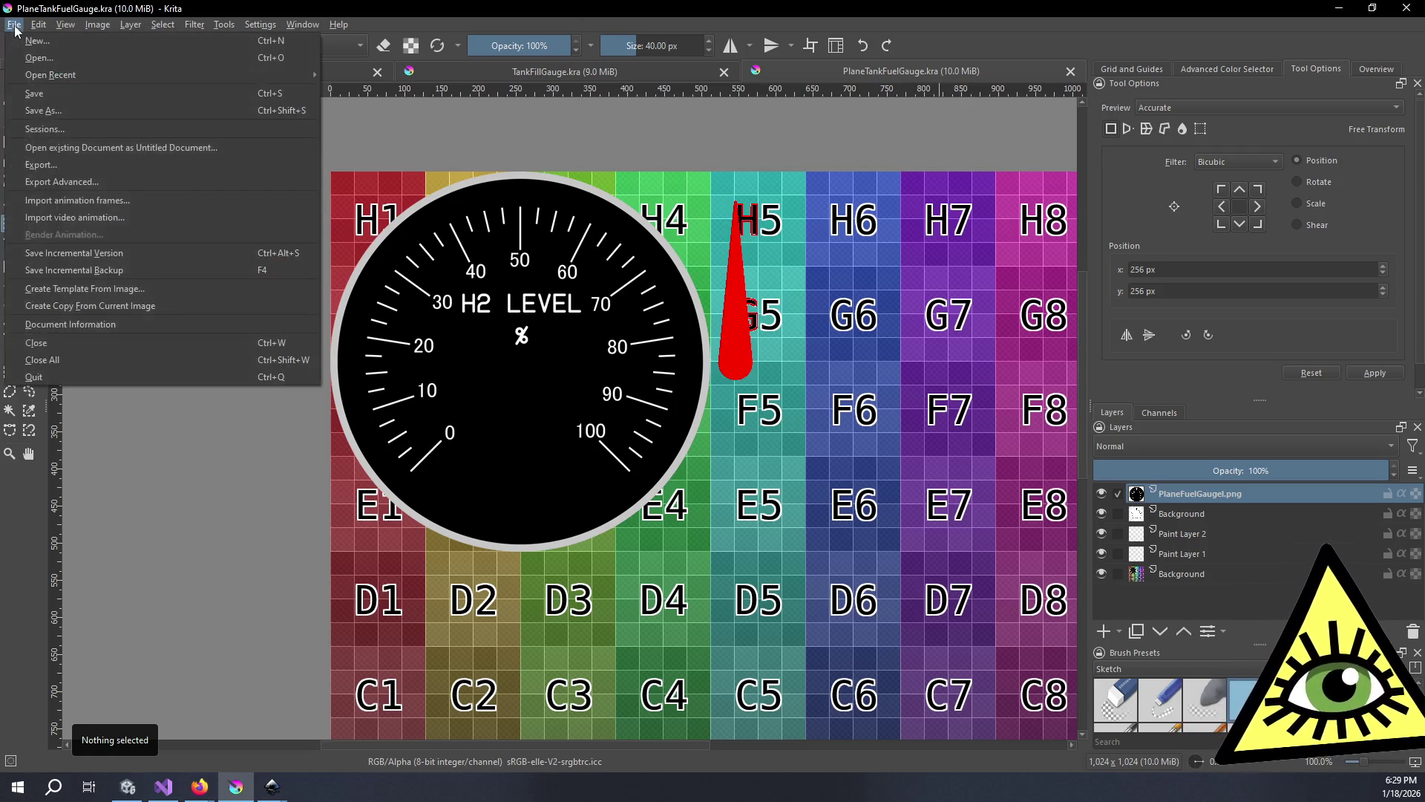
pyautogui.click(67, 179)
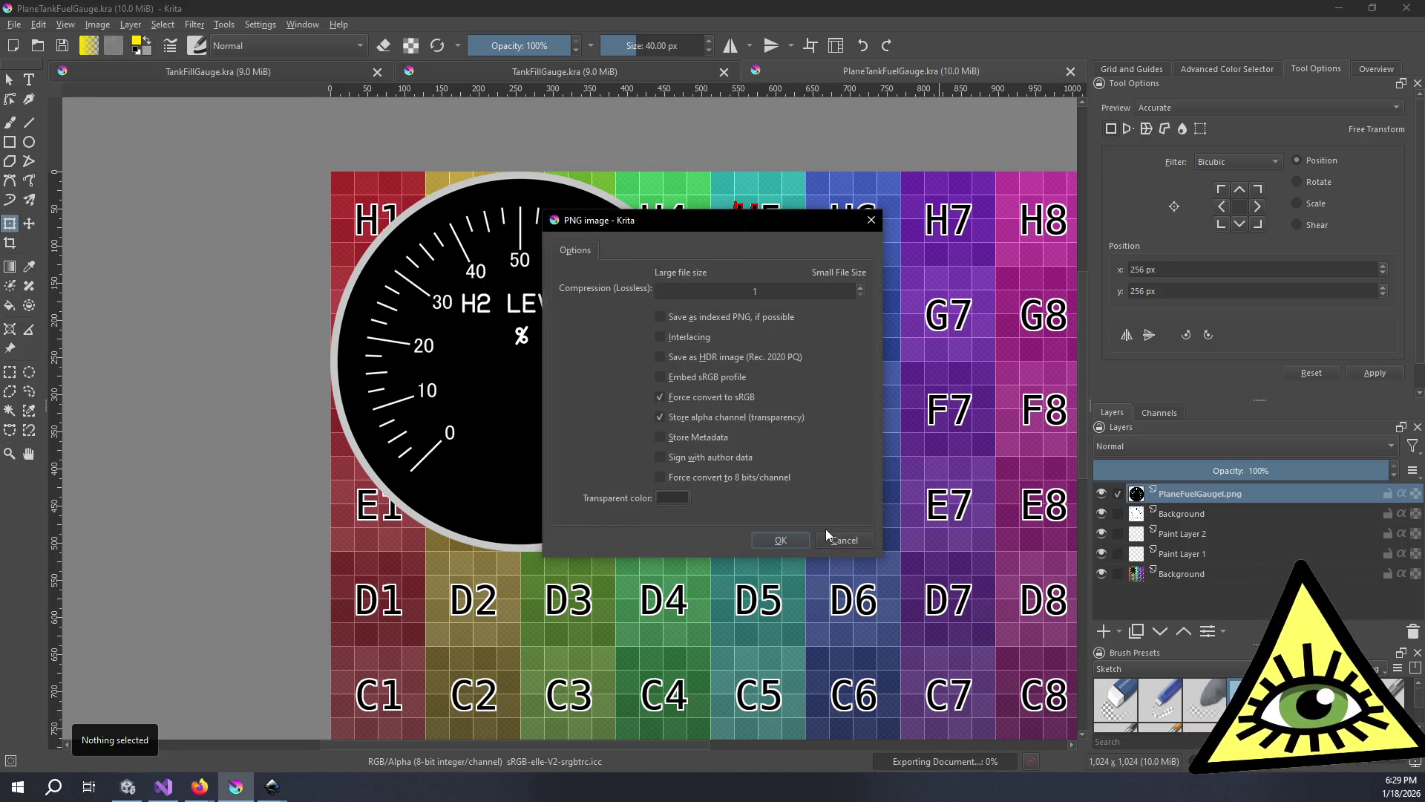
pyautogui.click(781, 540)
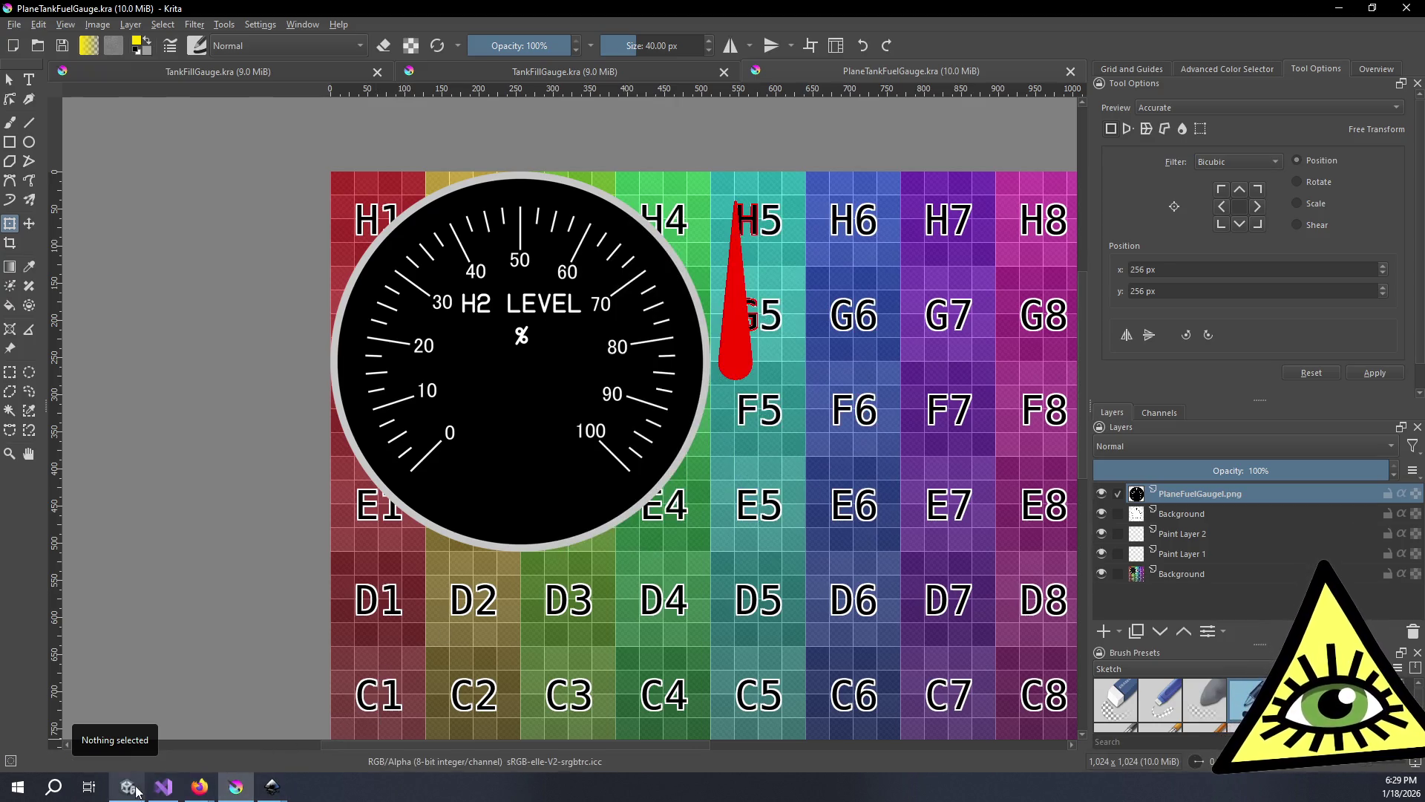
pyautogui.click(128, 786)
pyautogui.click(977, 128)
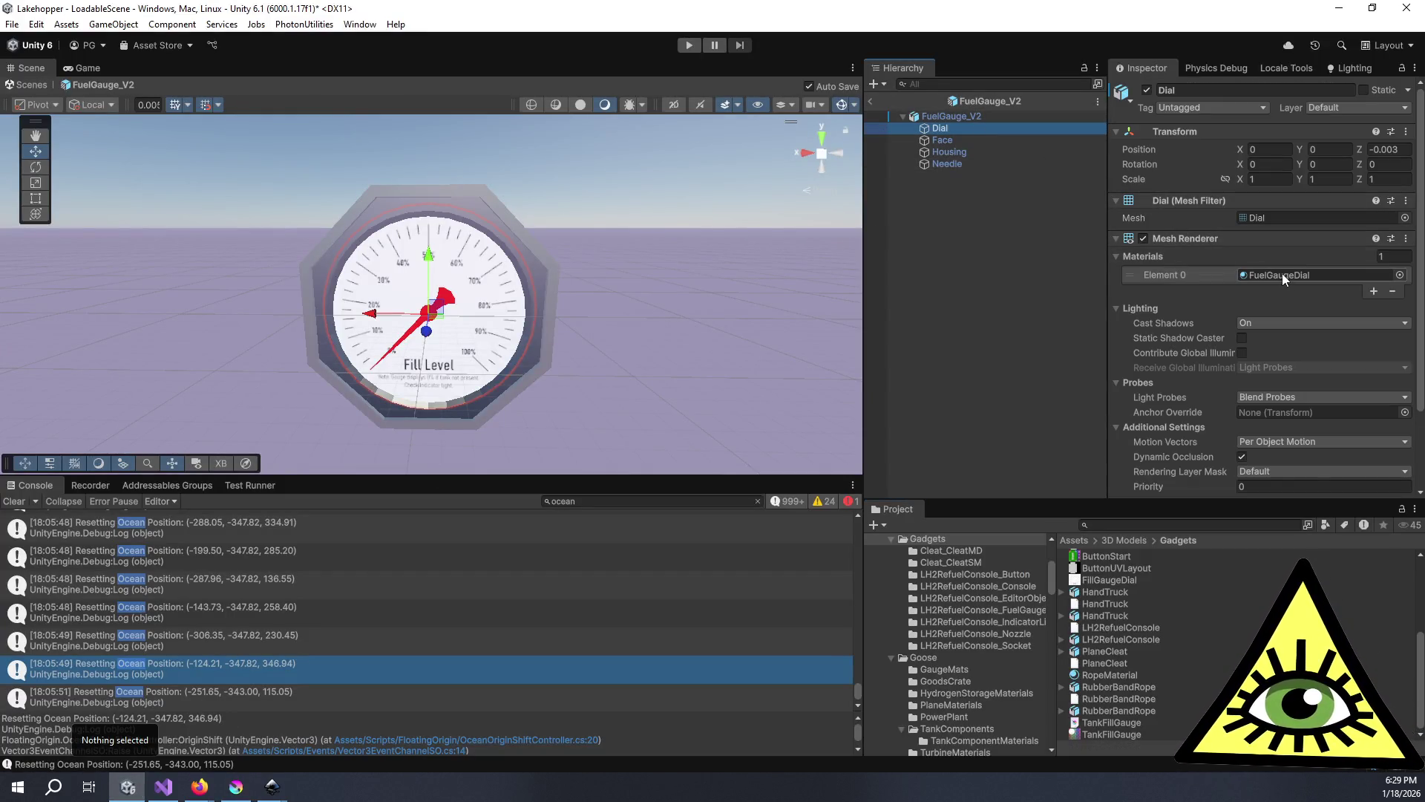
# - Give the Dial the PlaneFuelGaugeDial_V2 material and set its Base Map to the new PNG
pyautogui.click(1281, 273)
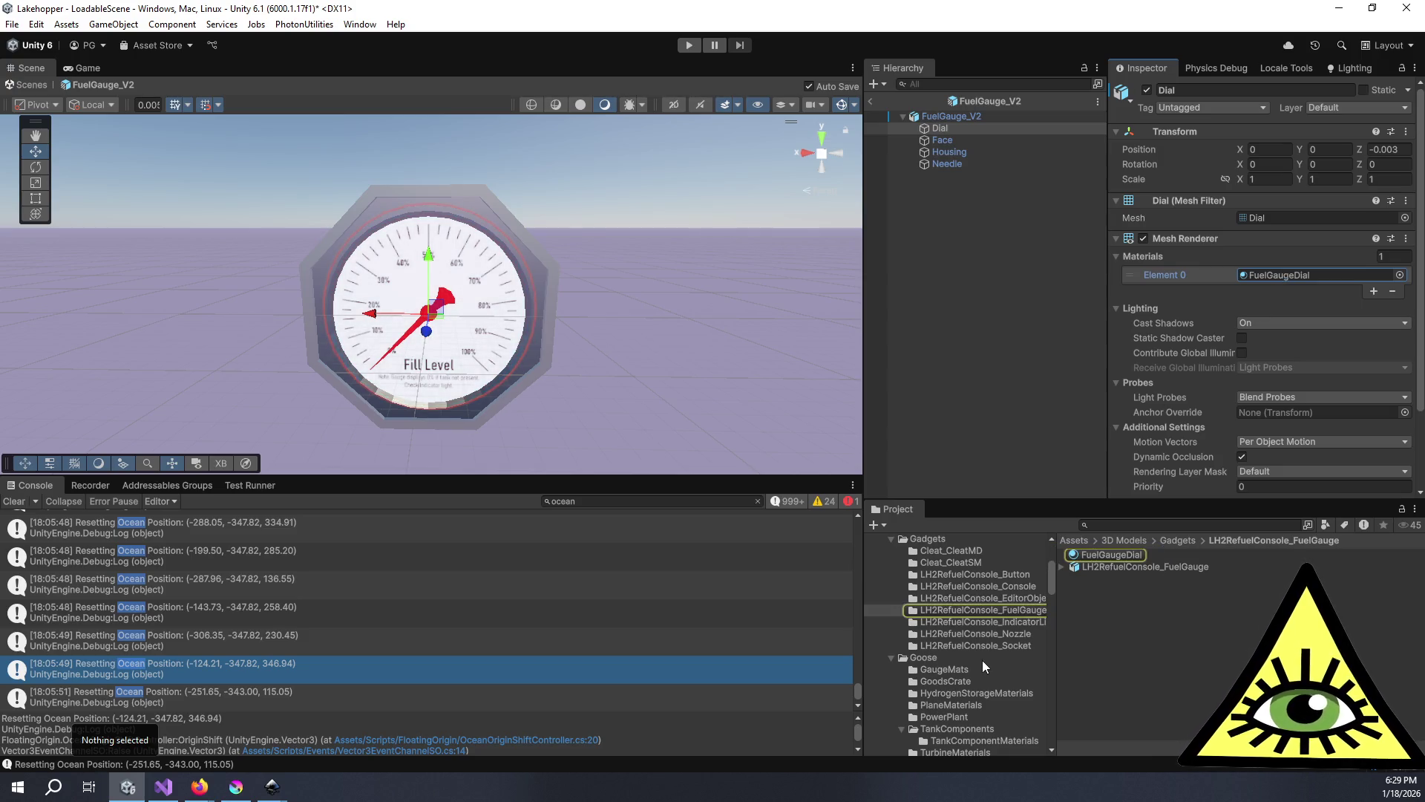
pyautogui.scroll(-3, 938, 557)
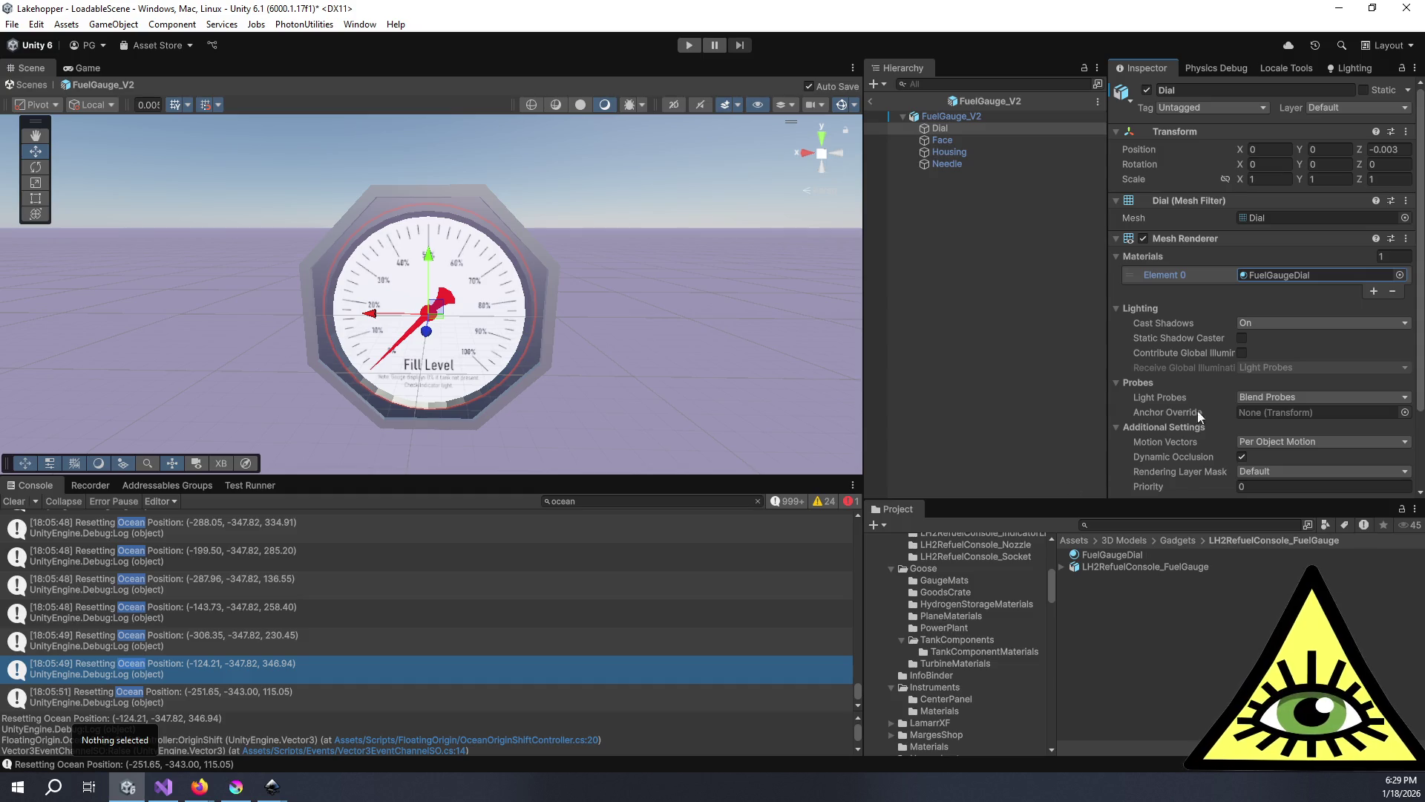
pyautogui.click(1403, 275)
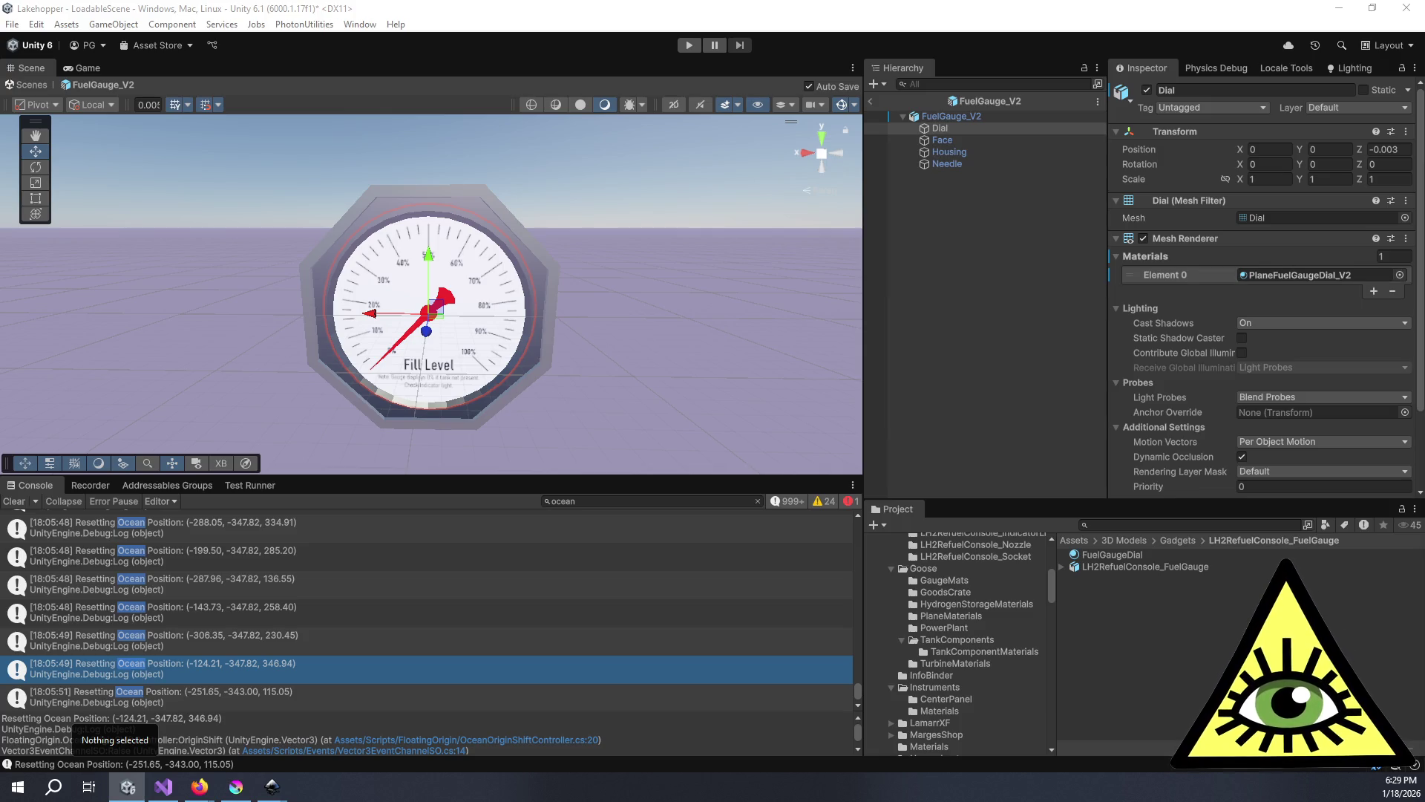
pyautogui.click(1262, 274)
pyautogui.click(1139, 687)
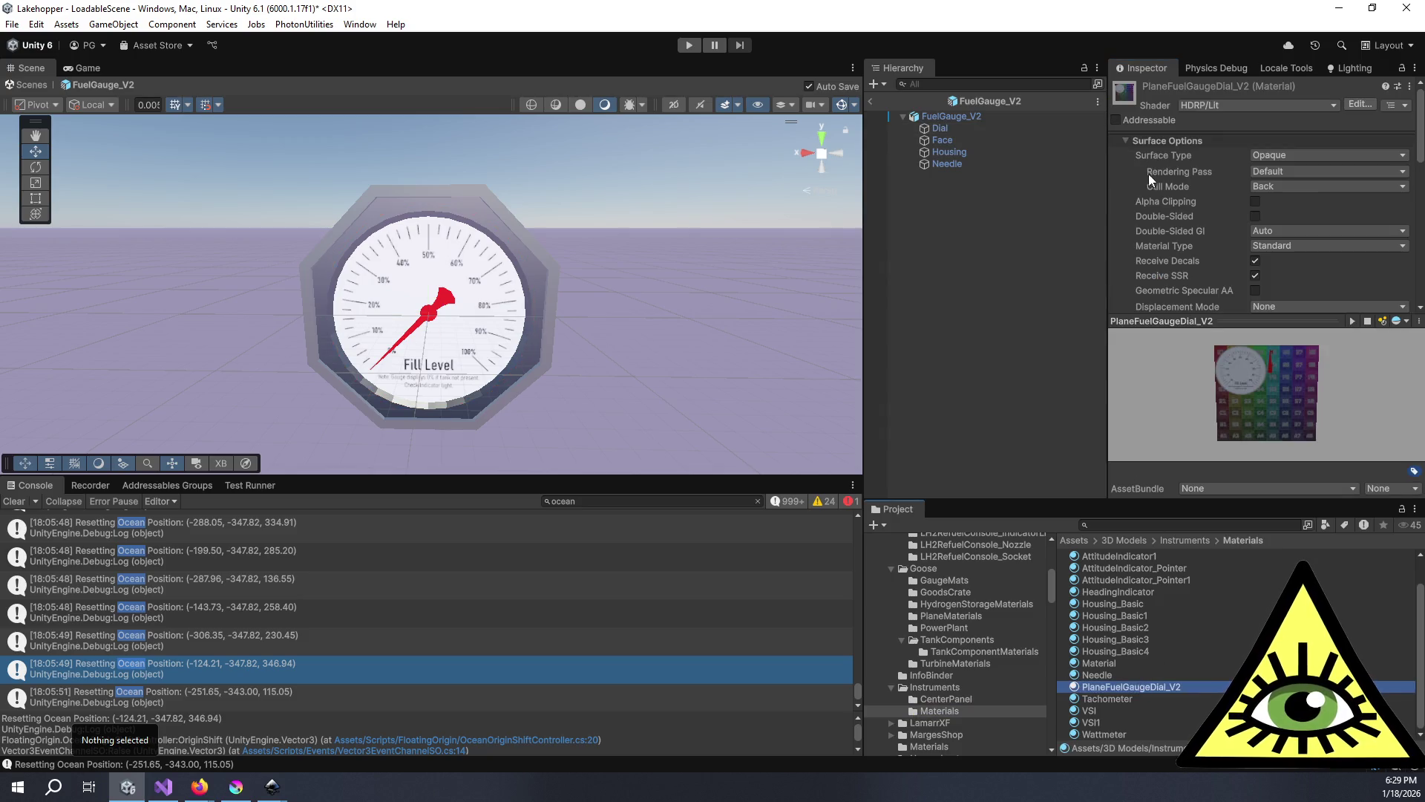
pyautogui.scroll(-3, 1148, 178)
pyautogui.click(1154, 220)
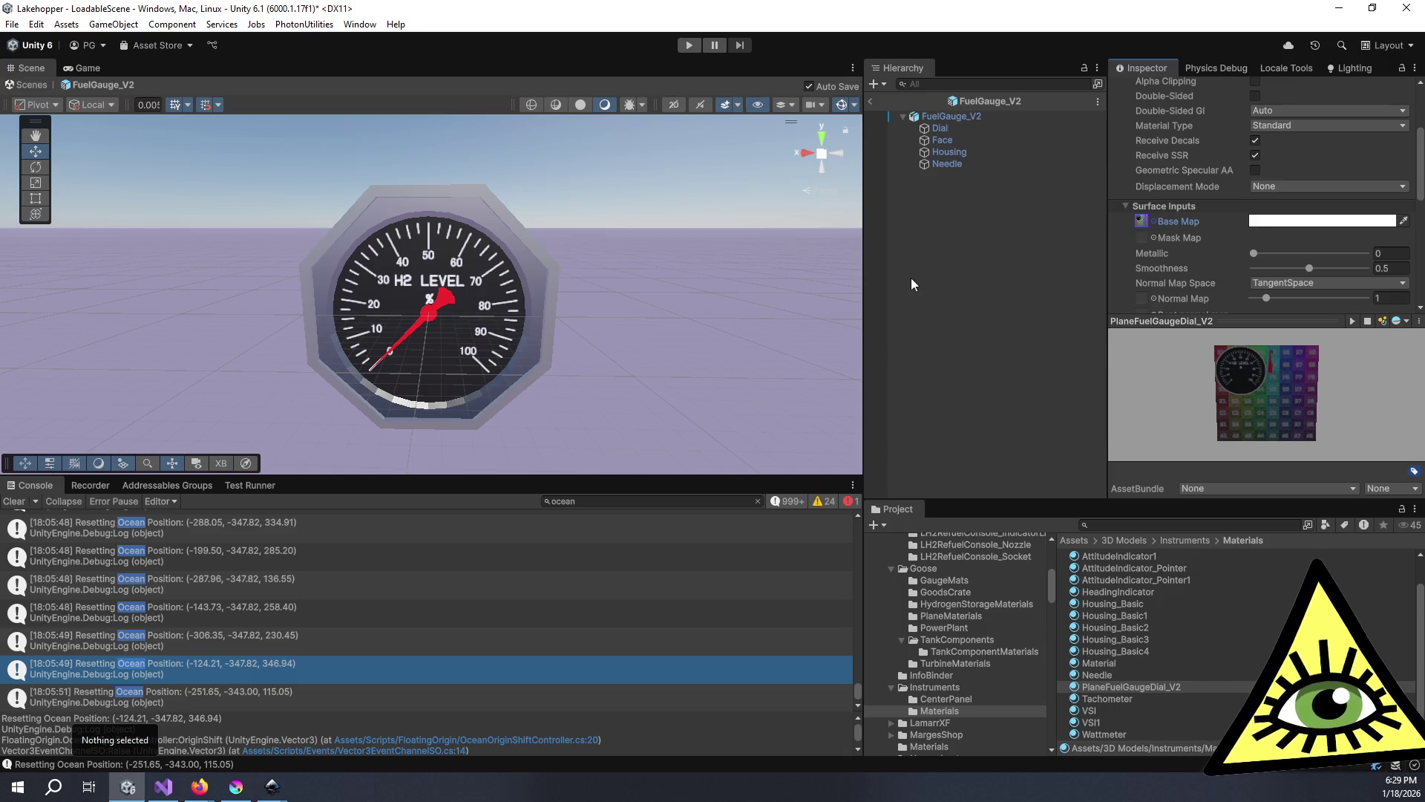
pyautogui.click(699, 269)
pyautogui.moveTo(644, 319)
pyautogui.mouseDown()
pyautogui.moveTo(631, 326)
pyautogui.moveTo(648, 342)
pyautogui.moveTo(604, 337)
pyautogui.moveTo(610, 351)
pyautogui.mouseUp()
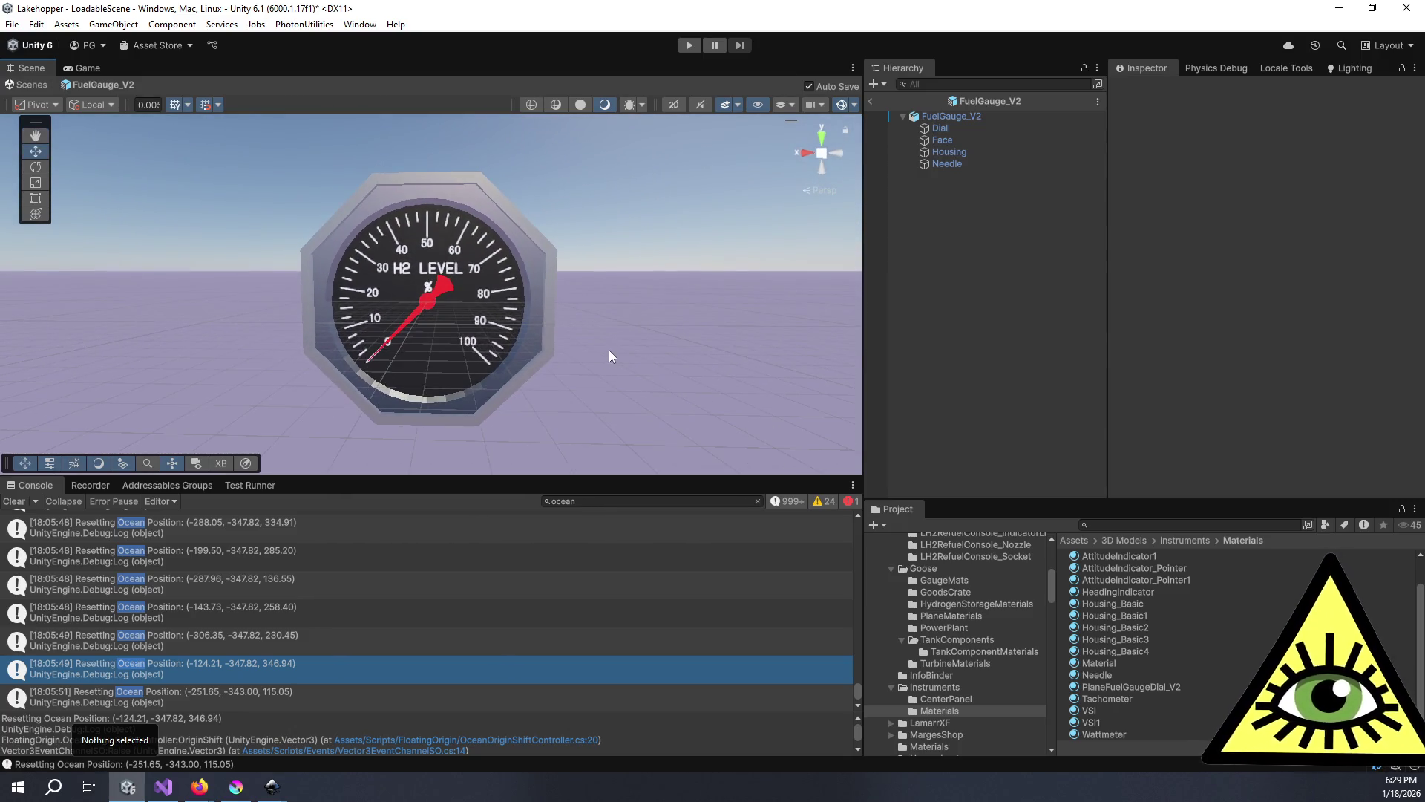
pyautogui.click(955, 117)
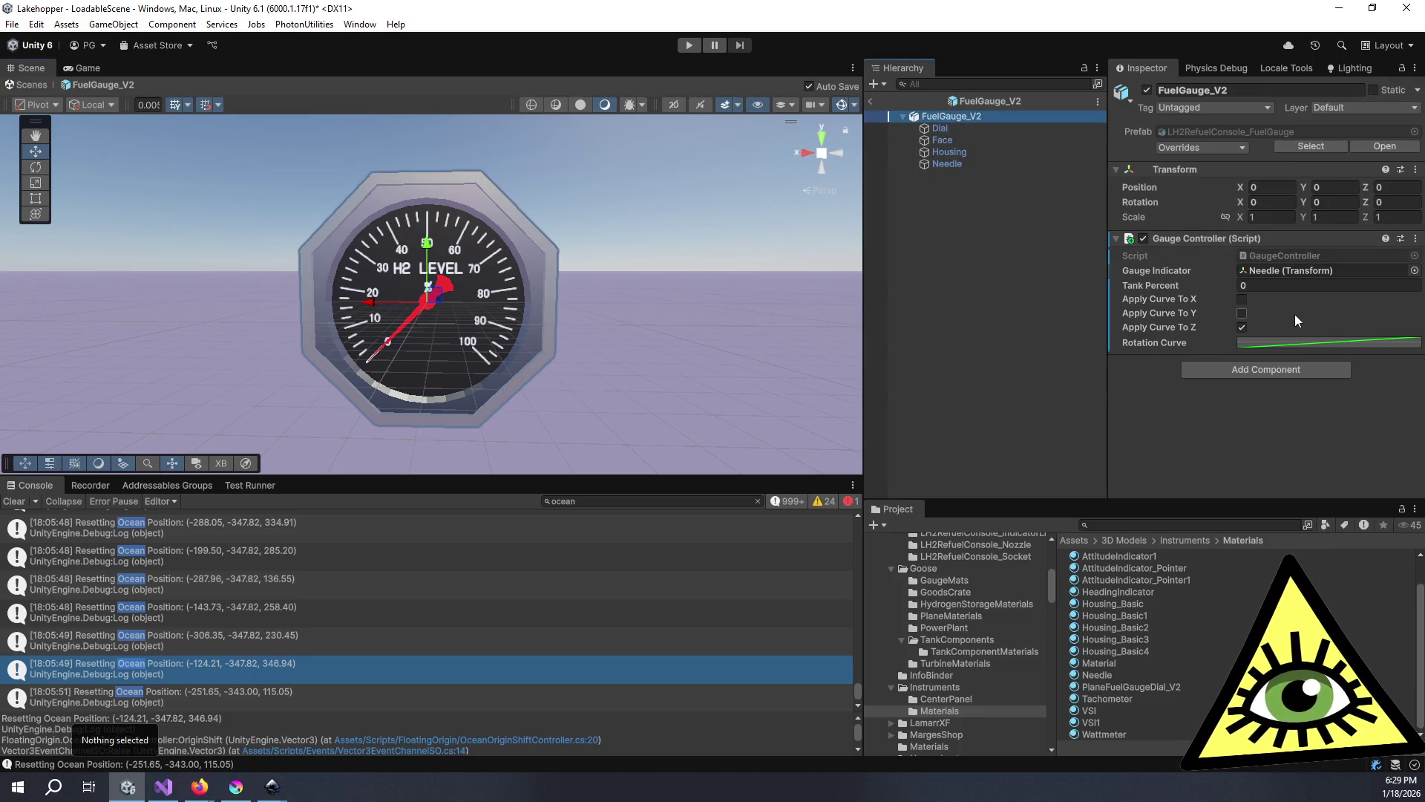
pyautogui.scroll(5, 256, 398)
pyautogui.moveTo(250, 352)
pyautogui.mouseDown()
pyautogui.moveTo(505, 316)
pyautogui.moveTo(123, 302)
pyautogui.mouseUp()
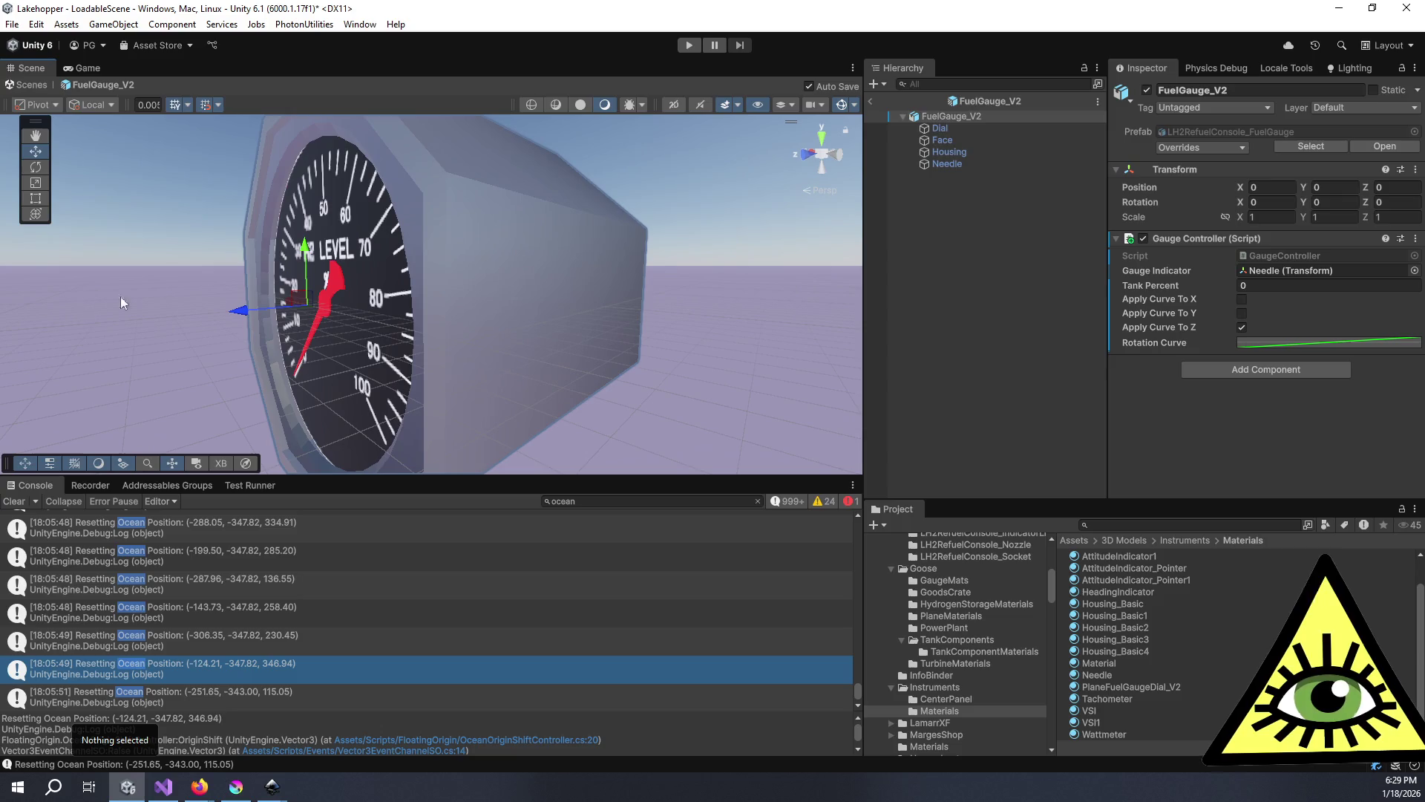
pyautogui.click(977, 158)
pyautogui.click(977, 151)
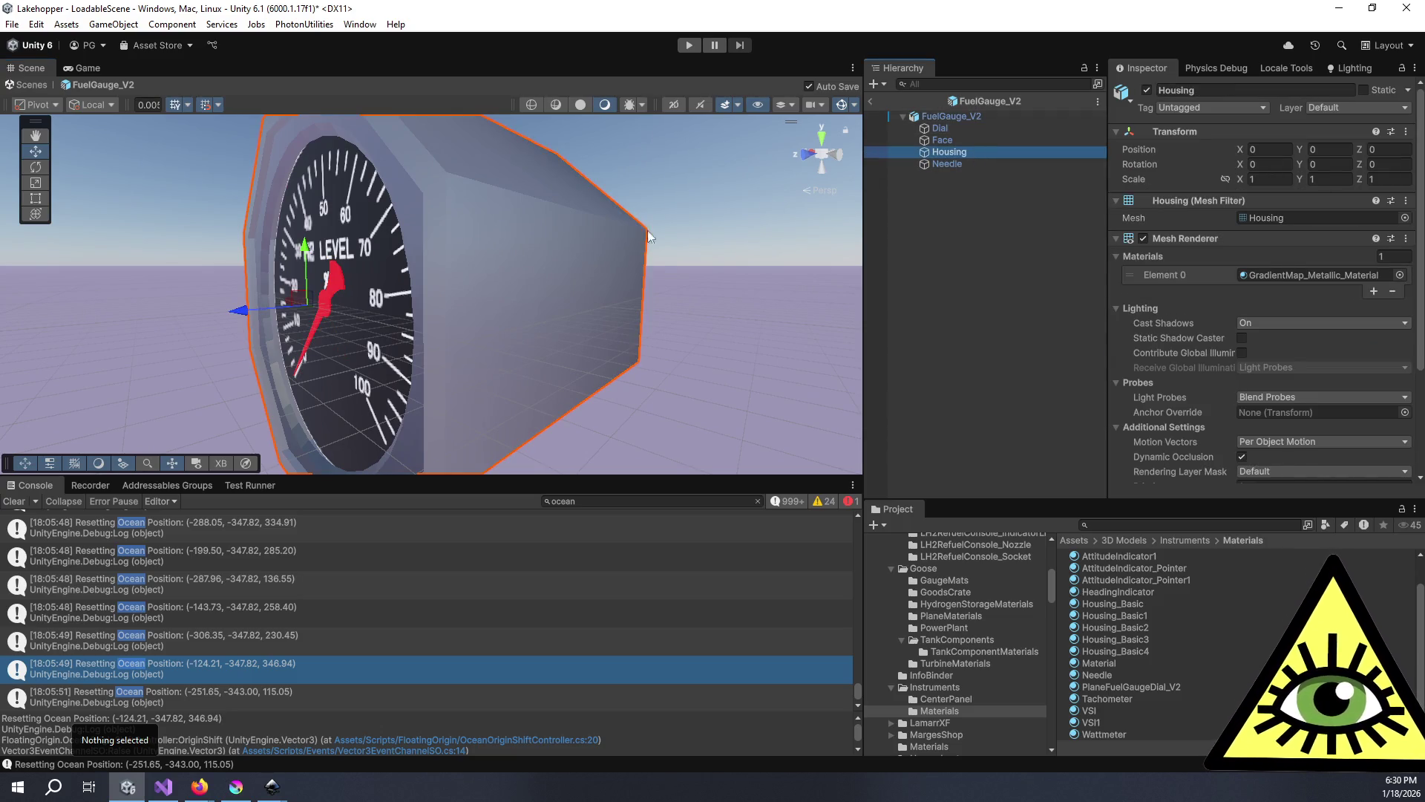
pyautogui.moveTo(192, 304)
pyautogui.mouseDown()
pyautogui.moveTo(626, 327)
pyautogui.moveTo(586, 313)
pyautogui.moveTo(672, 335)
pyautogui.mouseUp()
pyautogui.click(944, 130)
pyautogui.keyDown('ctrl'); pyautogui.click(959, 163); pyautogui.keyUp('ctrl')
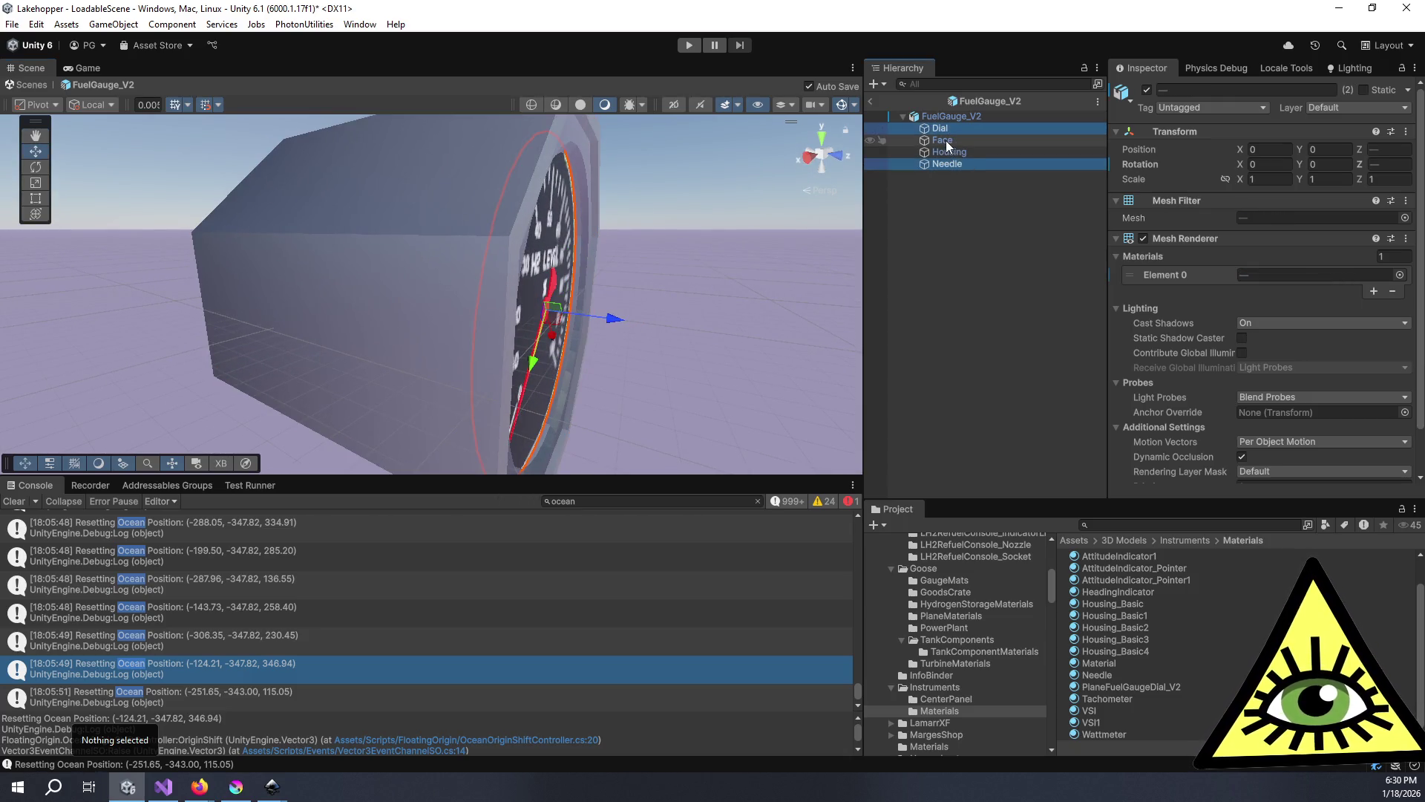
pyautogui.keyDown('ctrl'); pyautogui.click(946, 141); pyautogui.keyUp('ctrl')
pyautogui.keyDown('ctrl'); pyautogui.click(946, 145); pyautogui.keyUp('ctrl')
pyautogui.moveTo(615, 319); pyautogui.dragTo(622, 323)
pyautogui.hotkey('ctrl', 'z')
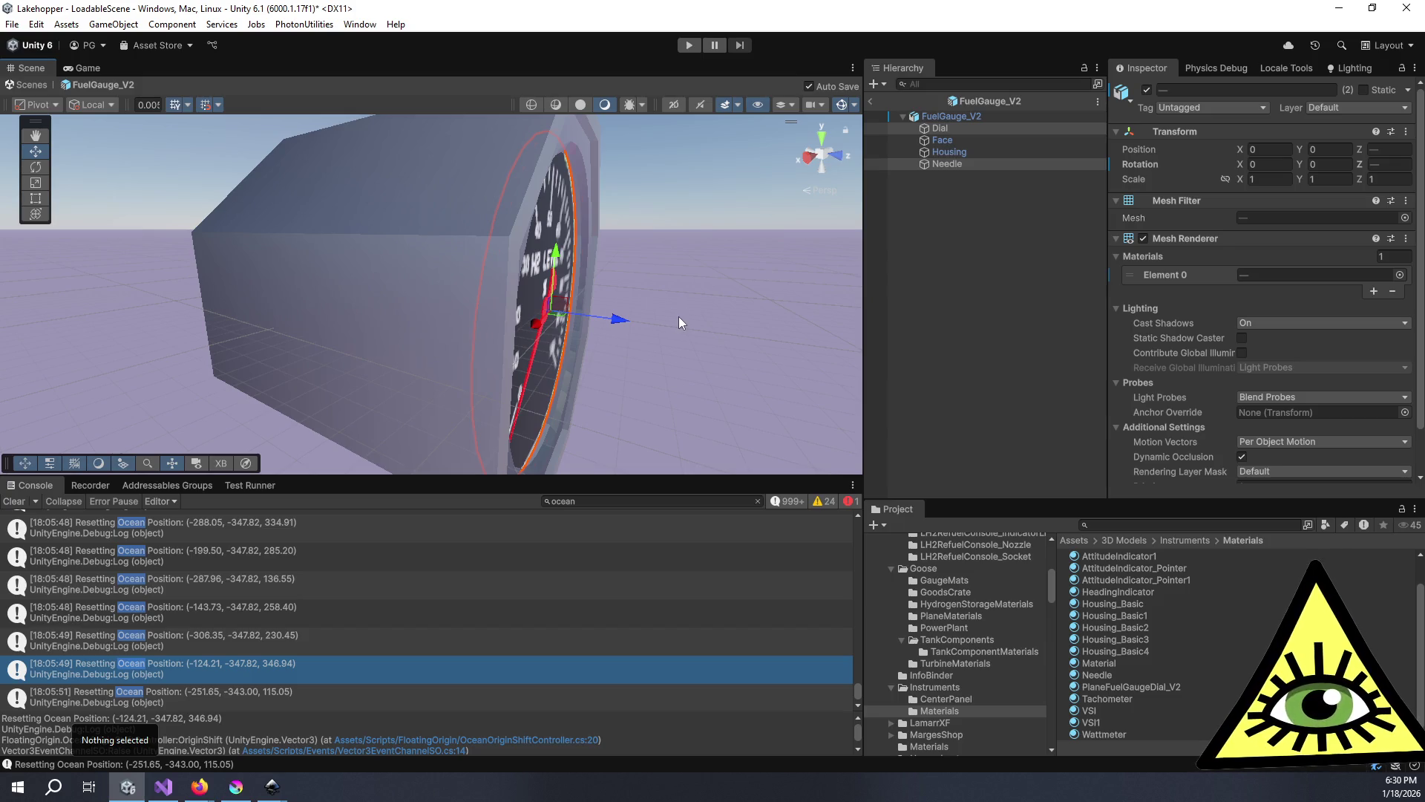
pyautogui.click(681, 320)
pyautogui.moveTo(685, 321)
pyautogui.mouseDown()
pyautogui.moveTo(157, 307)
pyautogui.moveTo(182, 311)
pyautogui.moveTo(153, 343)
pyautogui.moveTo(416, 334)
pyautogui.moveTo(222, 327)
pyautogui.moveTo(566, 325)
pyautogui.moveTo(426, 295)
pyautogui.moveTo(652, 319)
pyautogui.moveTo(394, 308)
pyautogui.moveTo(389, 354)
pyautogui.moveTo(581, 315)
pyautogui.moveTo(496, 284)
pyautogui.moveTo(438, 295)
pyautogui.mouseUp()
# - Move the Face, Dial and Needle together along Z so they sit inside the housing
pyautogui.click(987, 141)
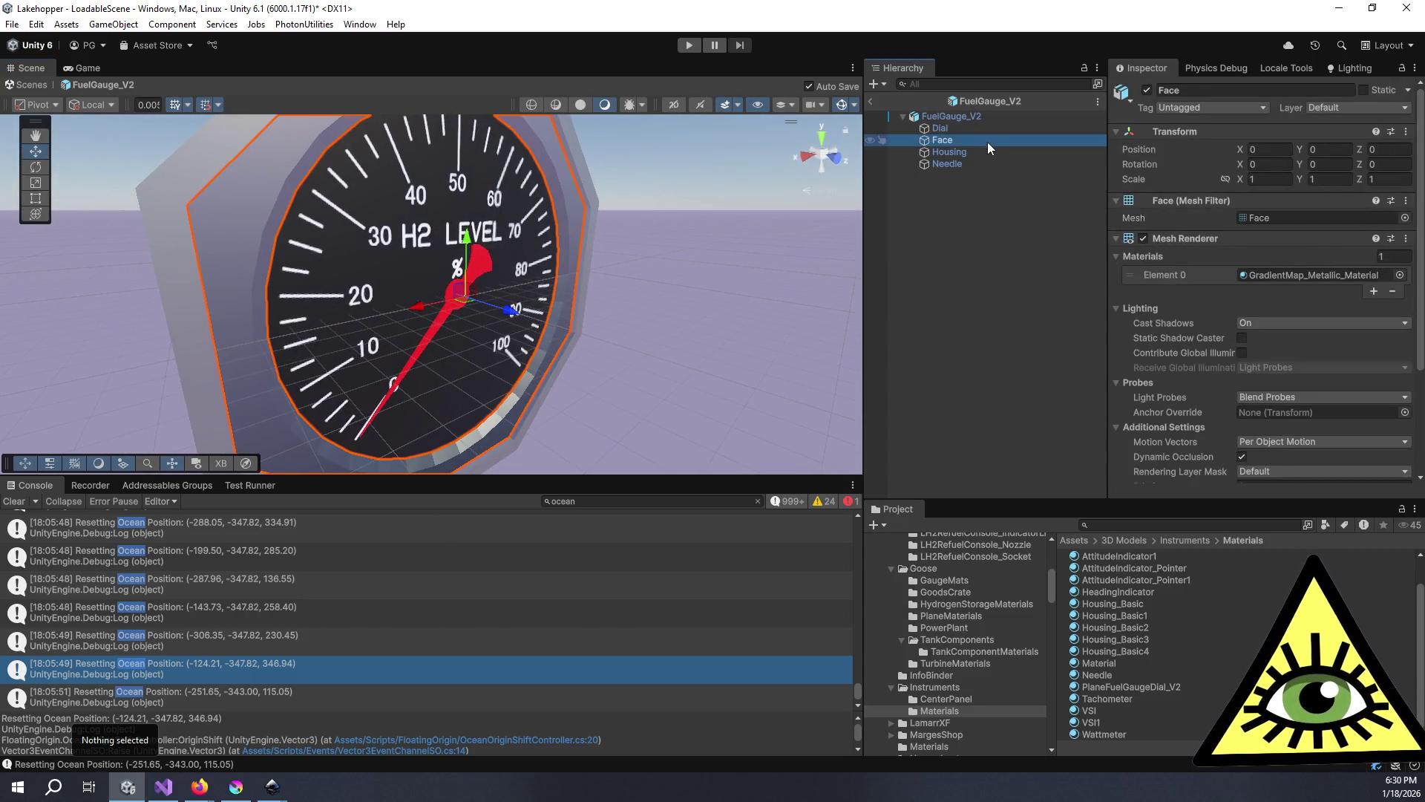
pyautogui.keyDown('ctrl'); pyautogui.click(950, 130); pyautogui.keyUp('ctrl')
pyautogui.keyDown('ctrl'); pyautogui.click(958, 165); pyautogui.keyUp('ctrl')
pyautogui.click(822, 138)
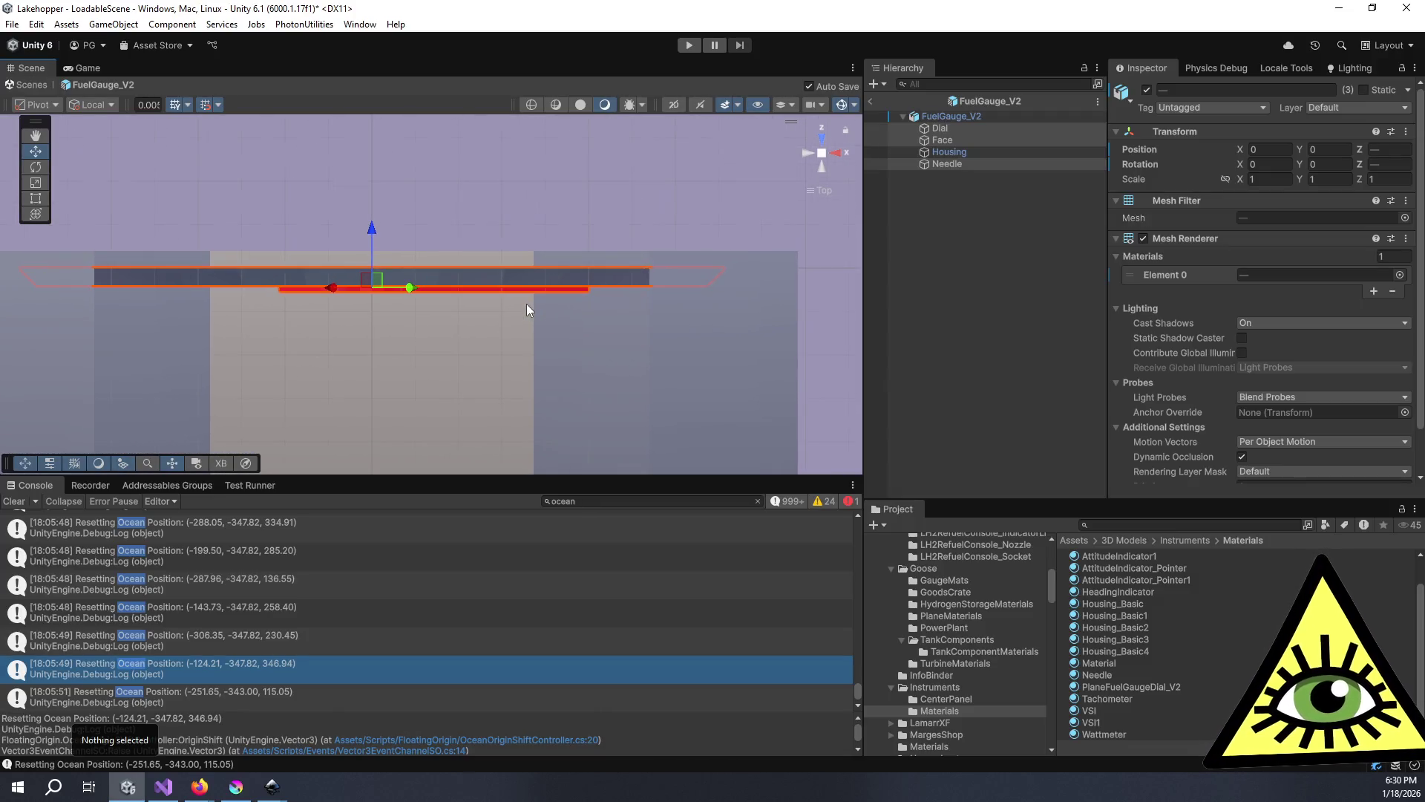
pyautogui.moveTo(375, 233); pyautogui.dragTo(378, 223)
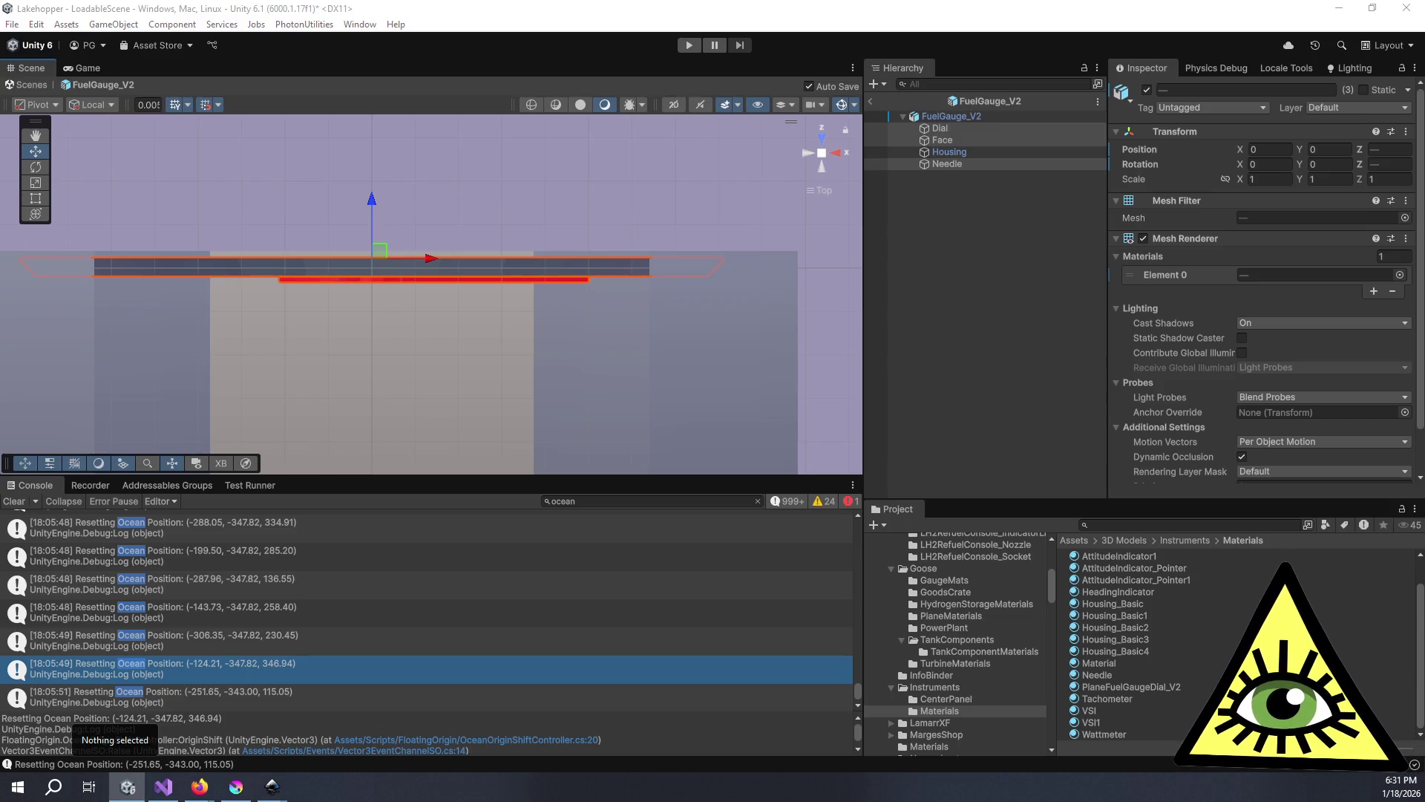
pyautogui.moveTo(412, 287); pyautogui.dragTo(684, 545)
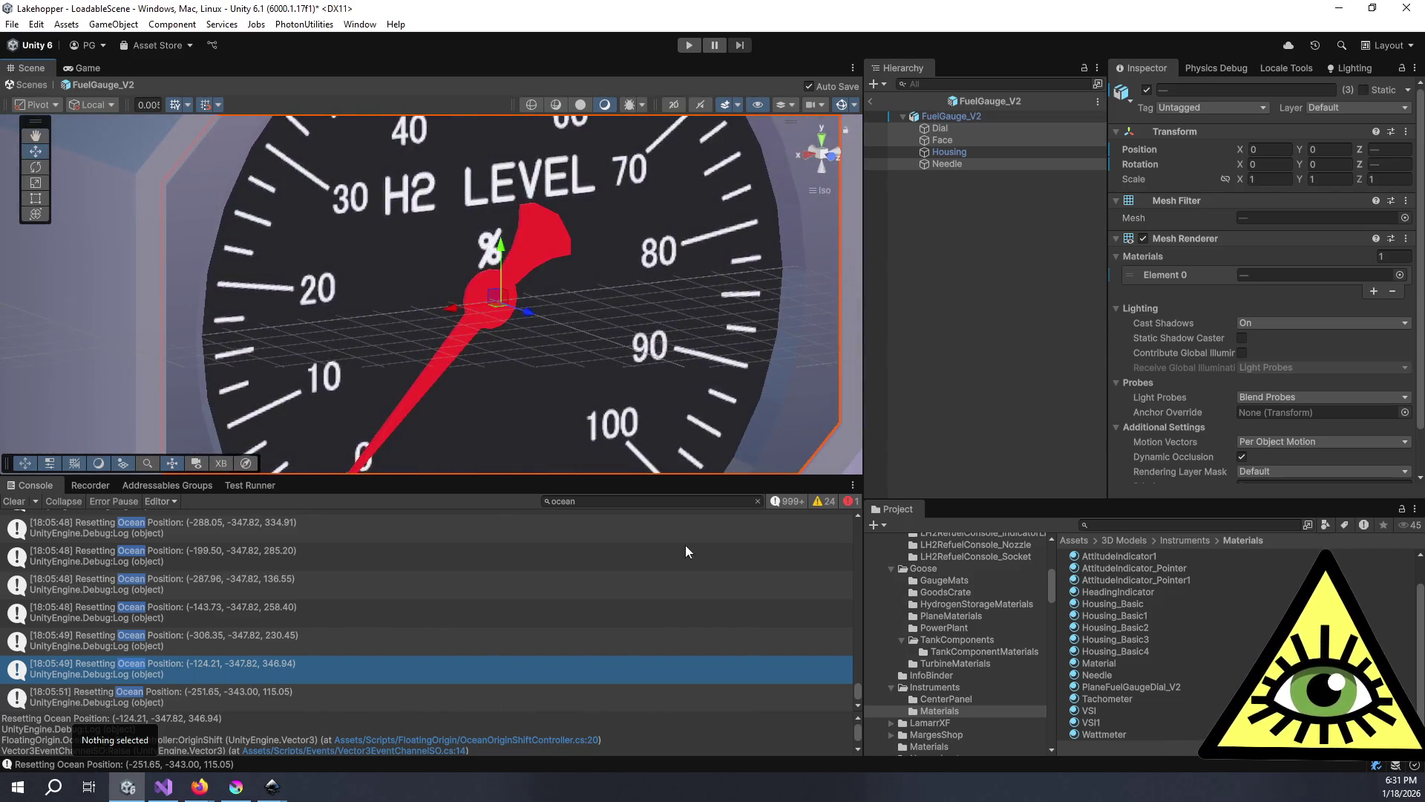
pyautogui.scroll(-6, 470, 319)
pyautogui.click(663, 358)
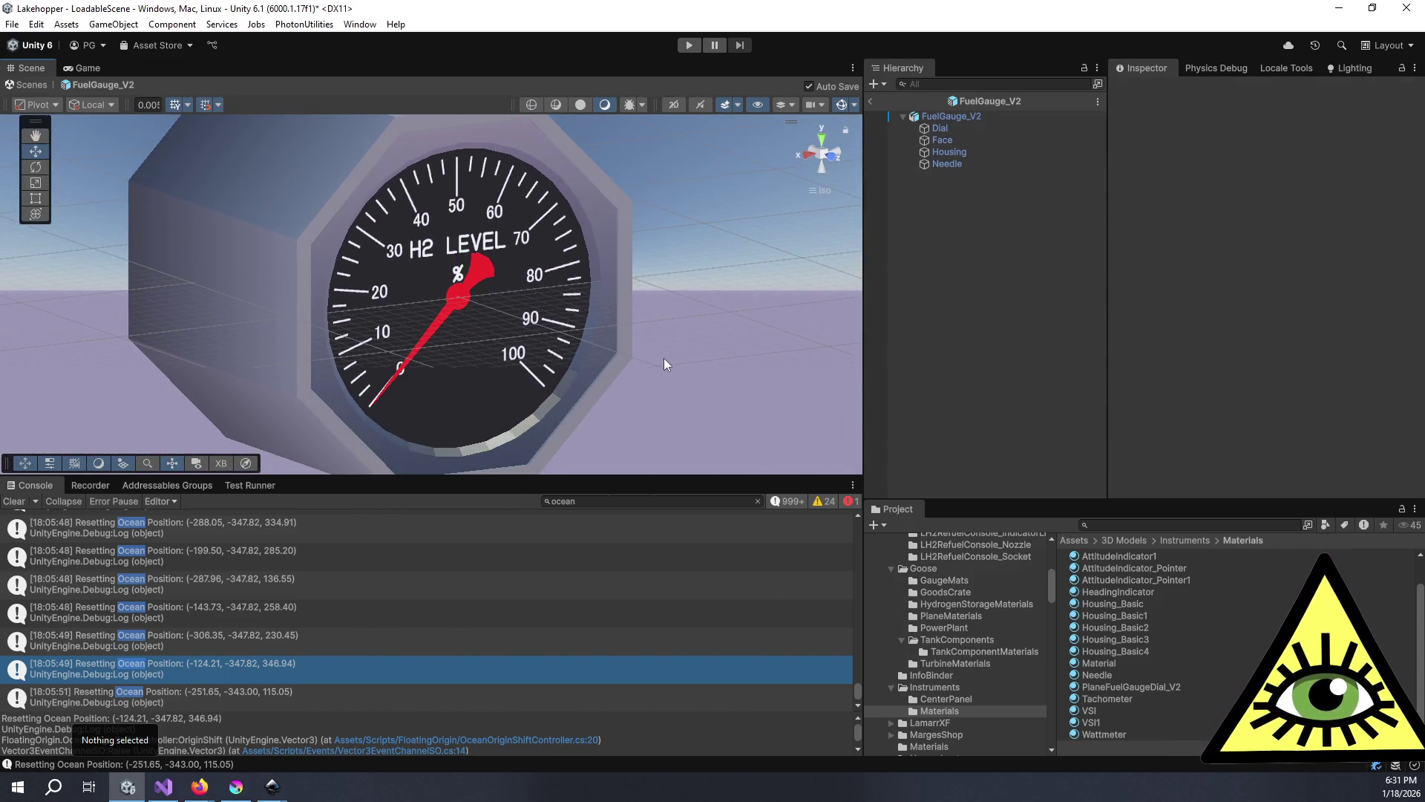
pyautogui.moveTo(488, 346)
pyautogui.mouseDown()
pyautogui.moveTo(612, 363)
pyautogui.moveTo(677, 341)
pyautogui.moveTo(30, 355)
pyautogui.moveTo(193, 334)
pyautogui.moveTo(238, 282)
pyautogui.moveTo(270, 86)
pyautogui.moveTo(417, 118)
pyautogui.moveTo(520, 297)
pyautogui.moveTo(611, 412)
pyautogui.moveTo(643, 489)
pyautogui.moveTo(581, 617)
pyautogui.moveTo(92, 516)
pyautogui.moveTo(1289, 423)
pyautogui.moveTo(1374, 280)
pyautogui.moveTo(1316, 248)
pyautogui.moveTo(1375, 227)
pyautogui.moveTo(1351, 225)
pyautogui.moveTo(1421, 245)
pyautogui.moveTo(223, 282)
pyautogui.moveTo(593, 309)
pyautogui.moveTo(586, 295)
pyautogui.moveTo(618, 339)
pyautogui.mouseUp()
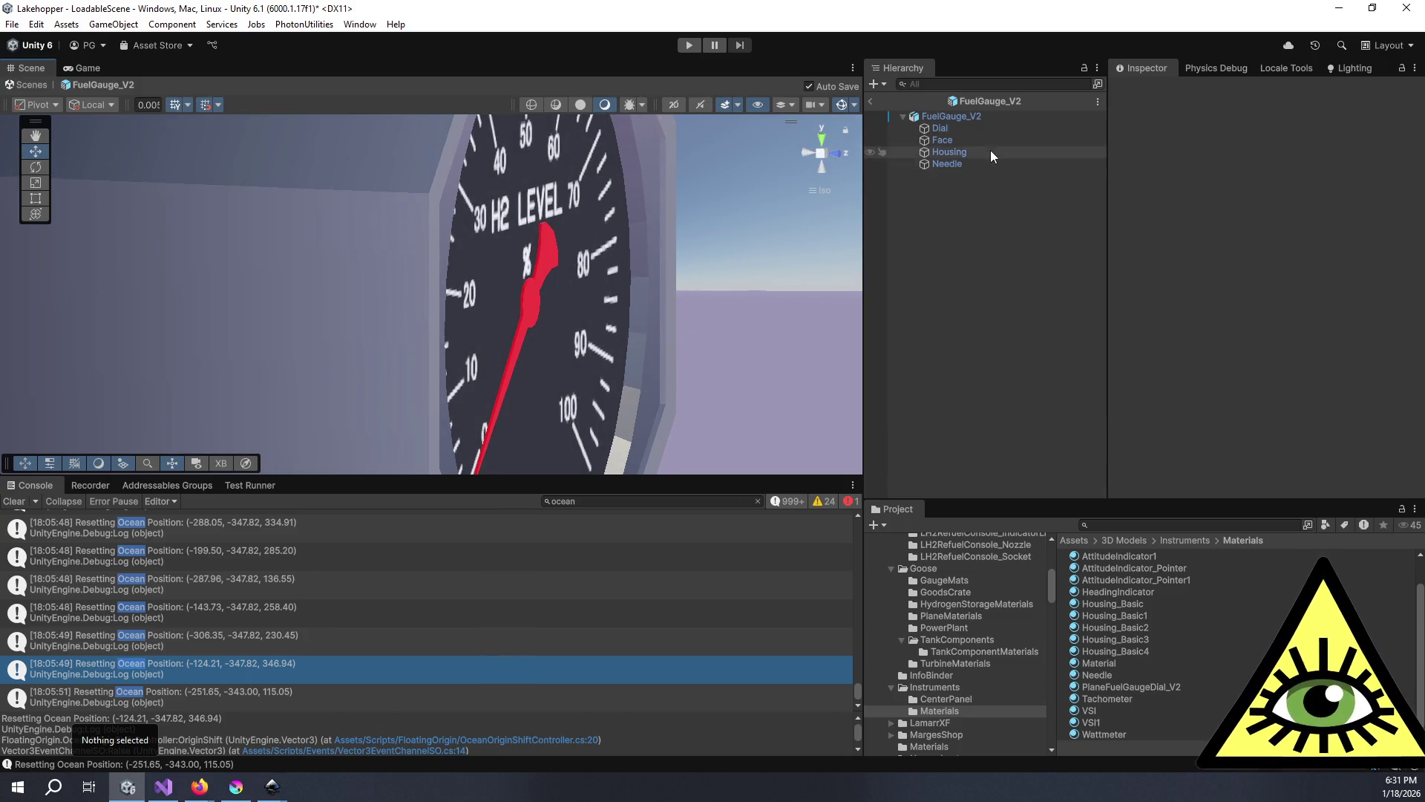
# - Open the PlaneTankFuelGauge texture's import settings from the material and turn compression off
pyautogui.click(1173, 689)
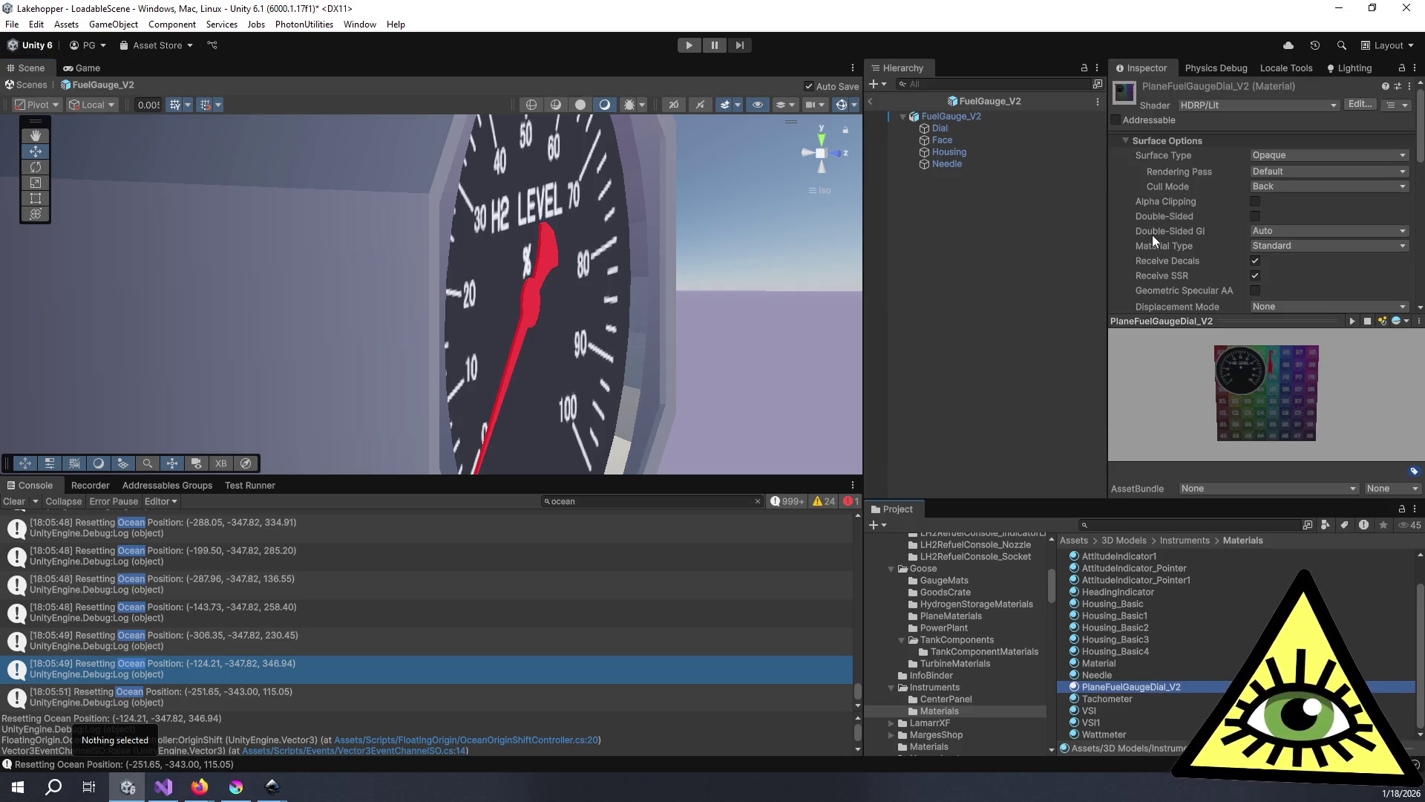
pyautogui.scroll(-5, 1152, 235)
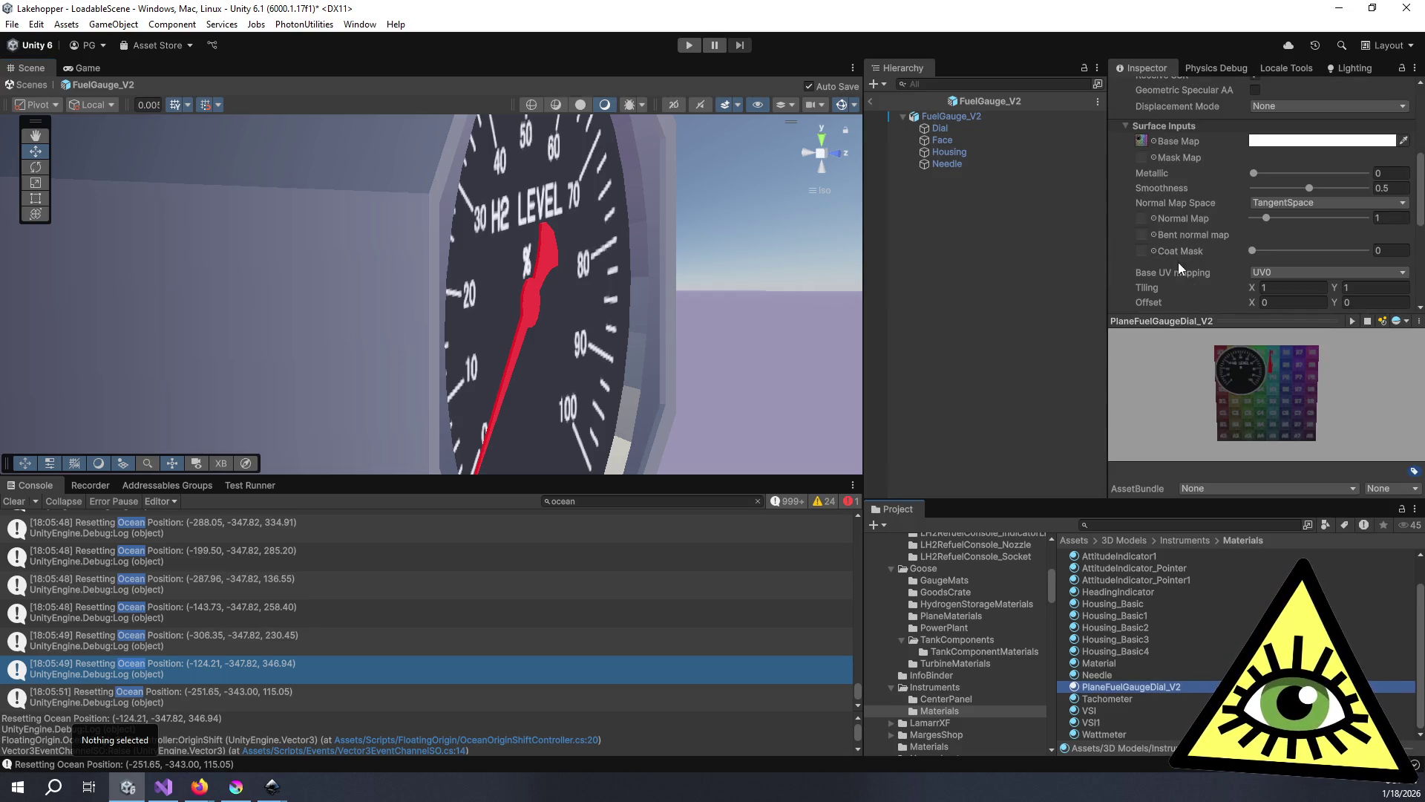
pyautogui.click(1141, 141)
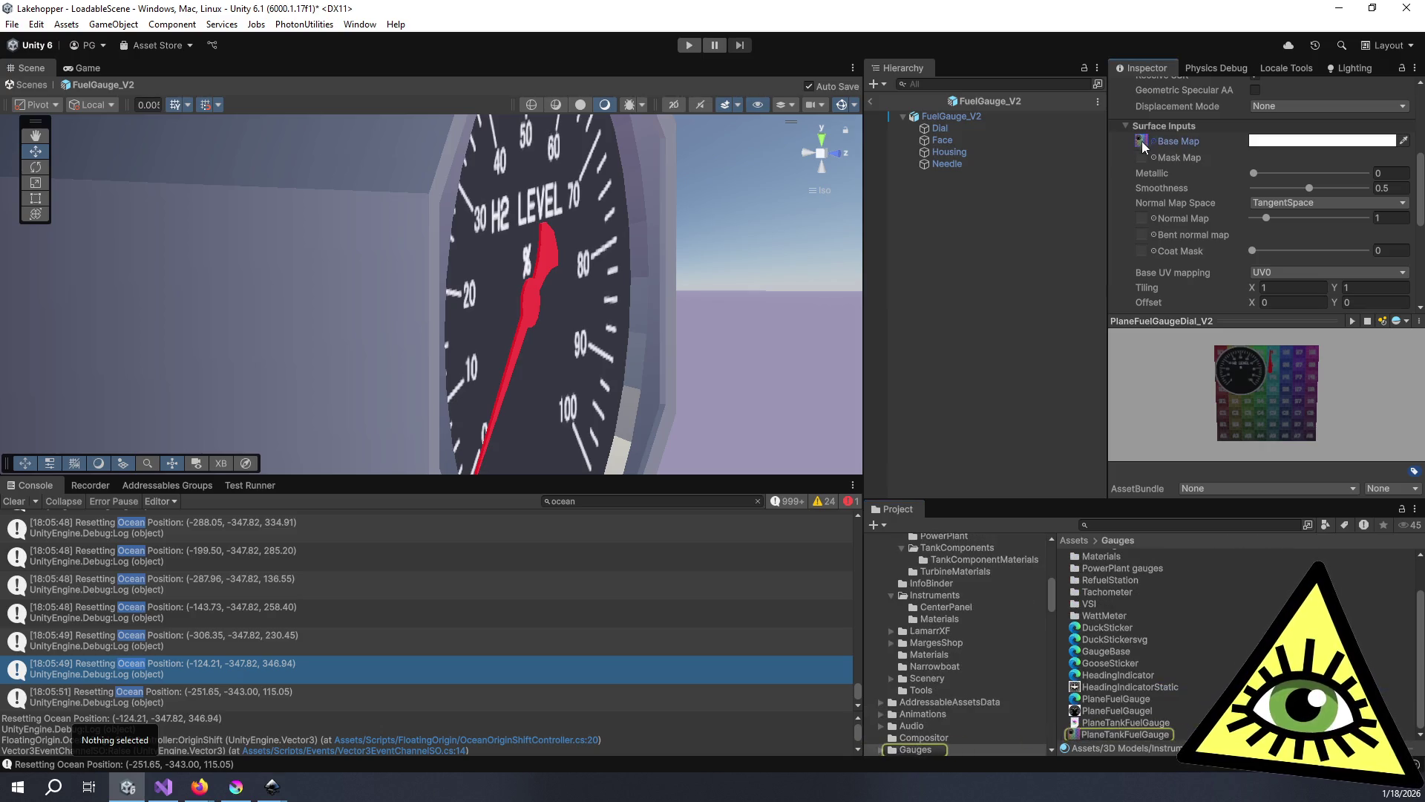
pyautogui.click(1134, 736)
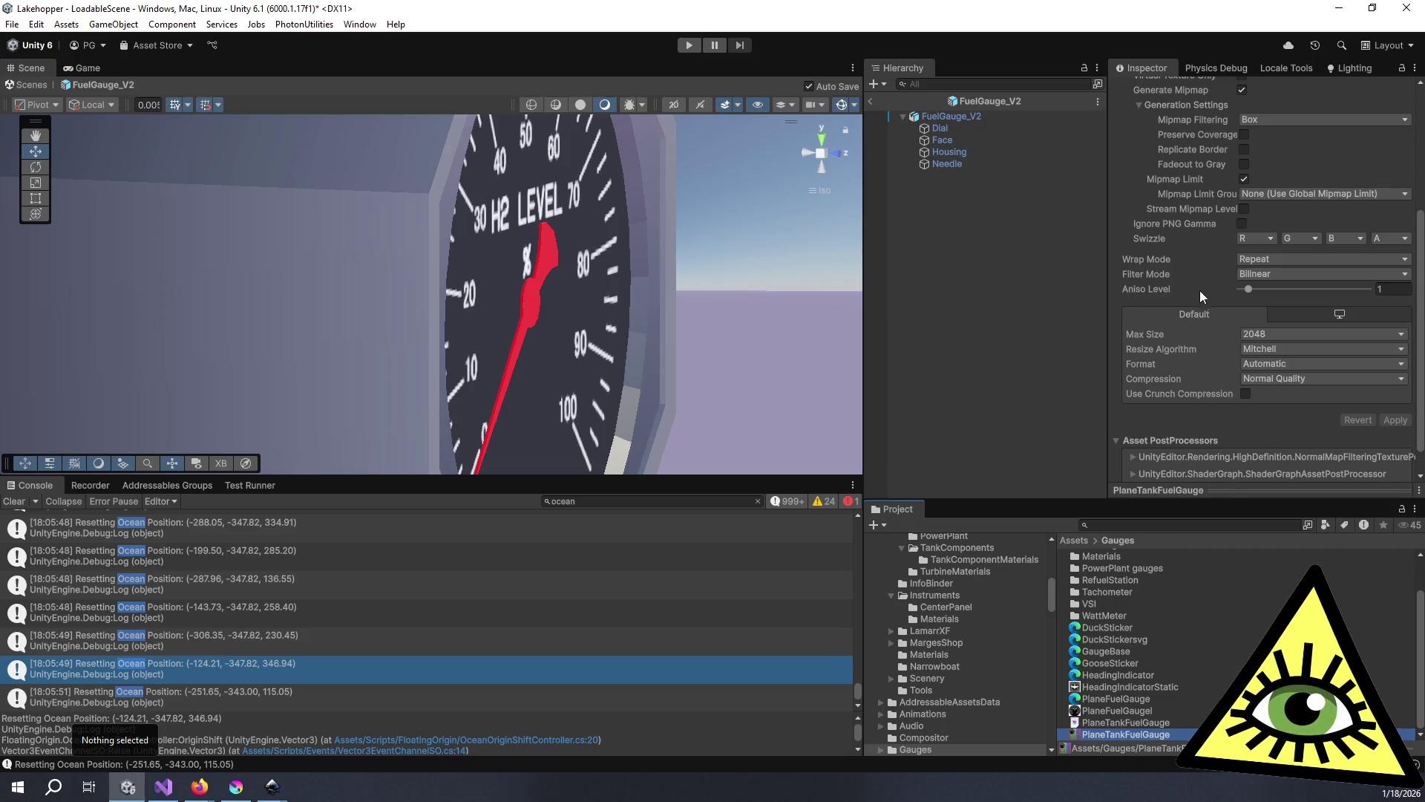
pyautogui.click(1281, 378)
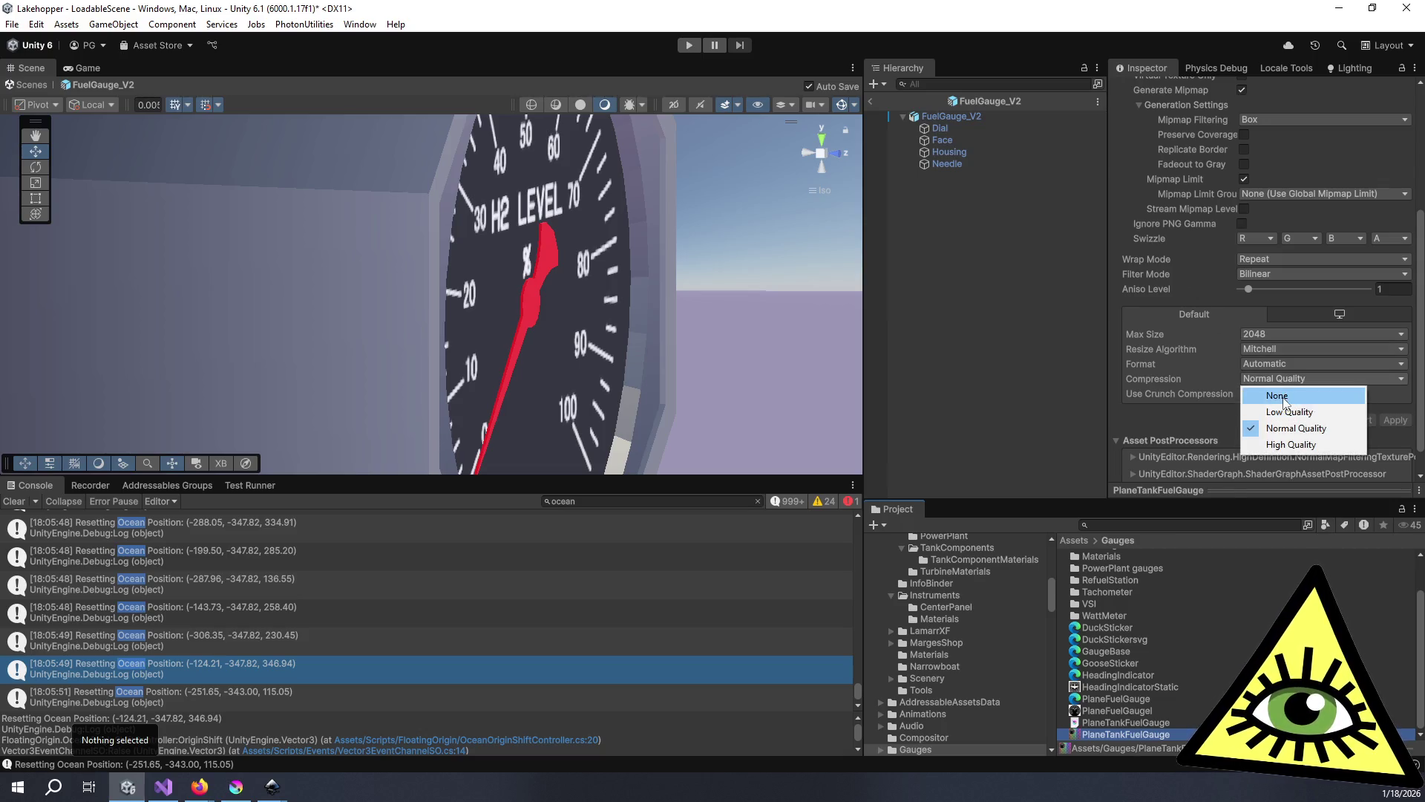
pyautogui.click(1277, 392)
pyautogui.click(1391, 407)
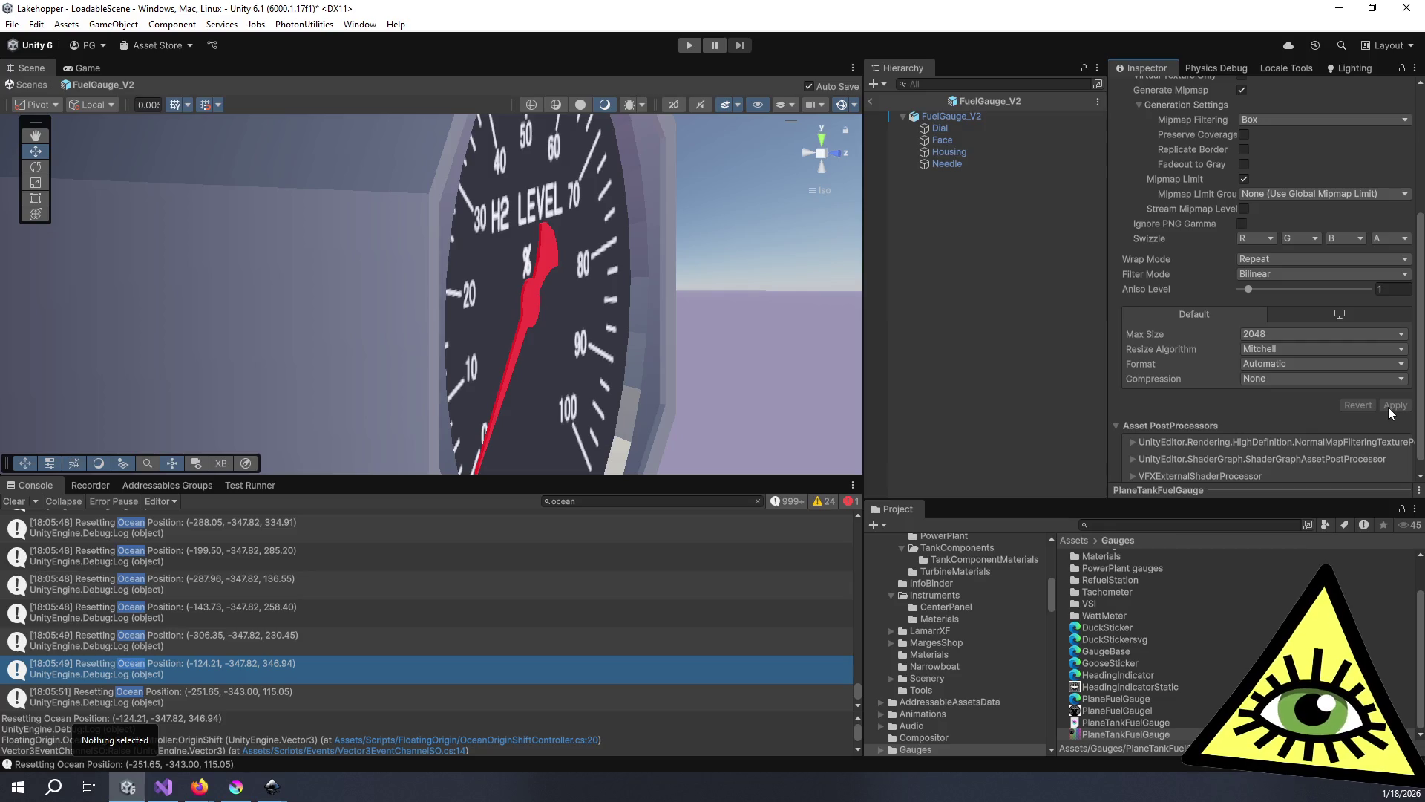
# - Set the texture to Low Quality compression with Aniso Level 6 and apply
pyautogui.click(1347, 377)
pyautogui.click(1335, 411)
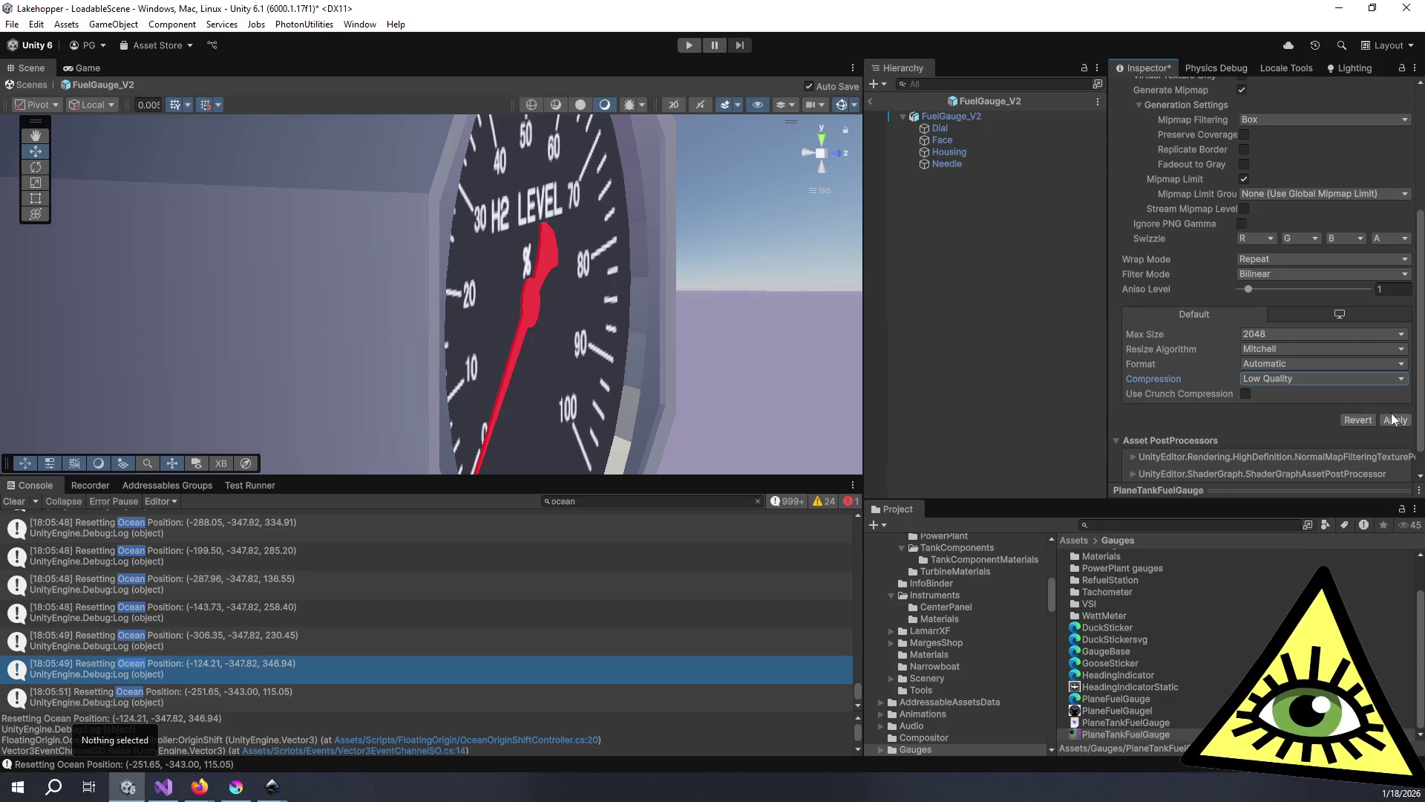
pyautogui.scroll(1, 1211, 383)
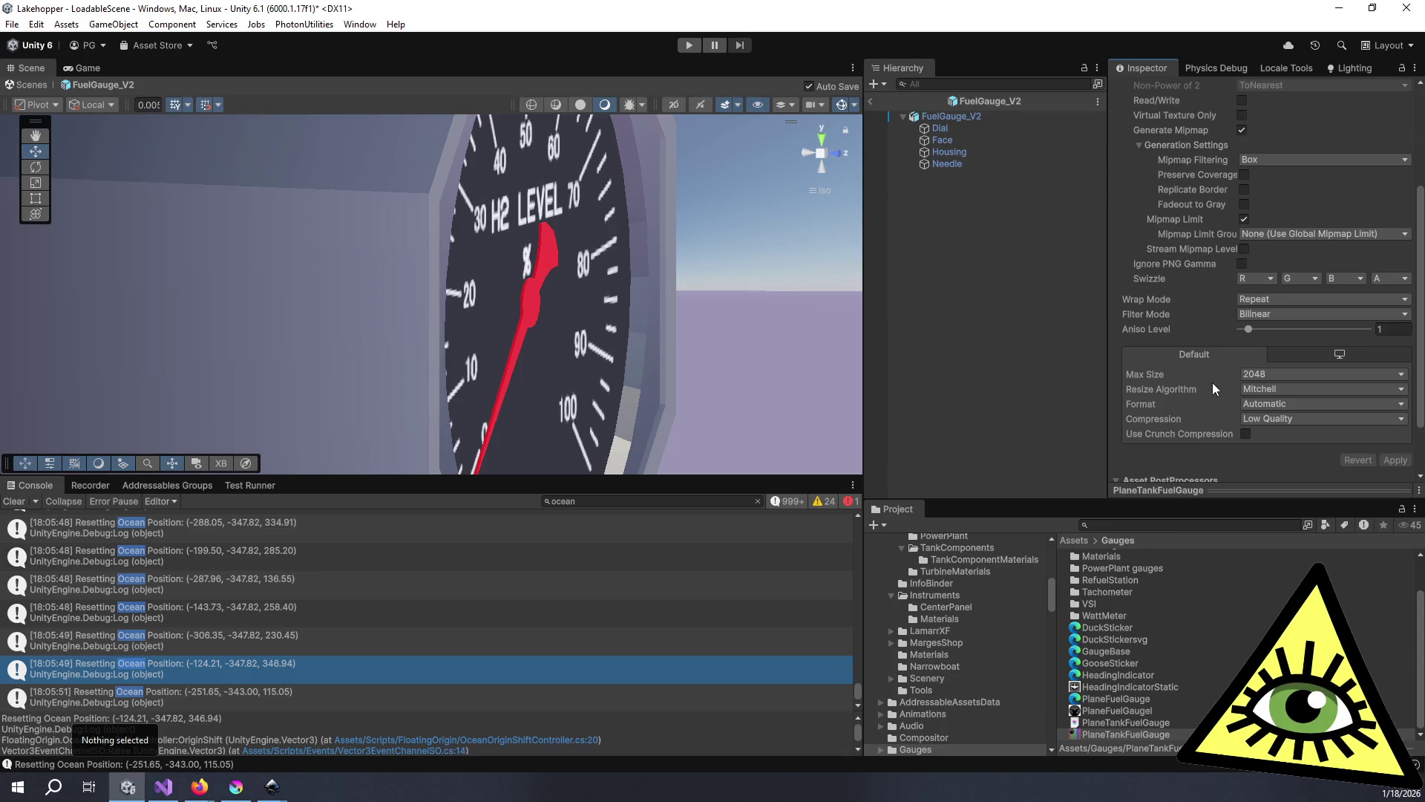
pyautogui.moveTo(1250, 332); pyautogui.dragTo(1278, 333)
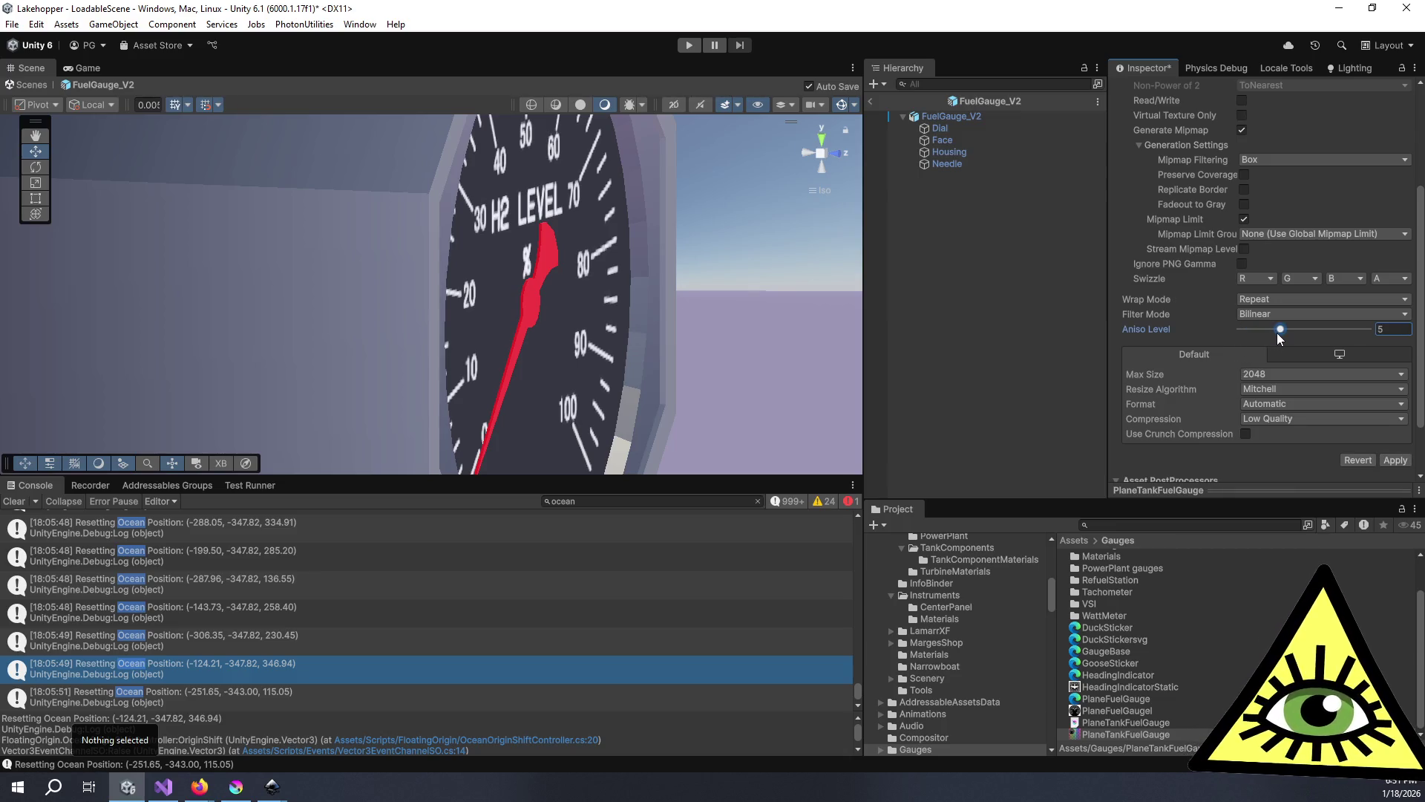
pyautogui.click(1395, 460)
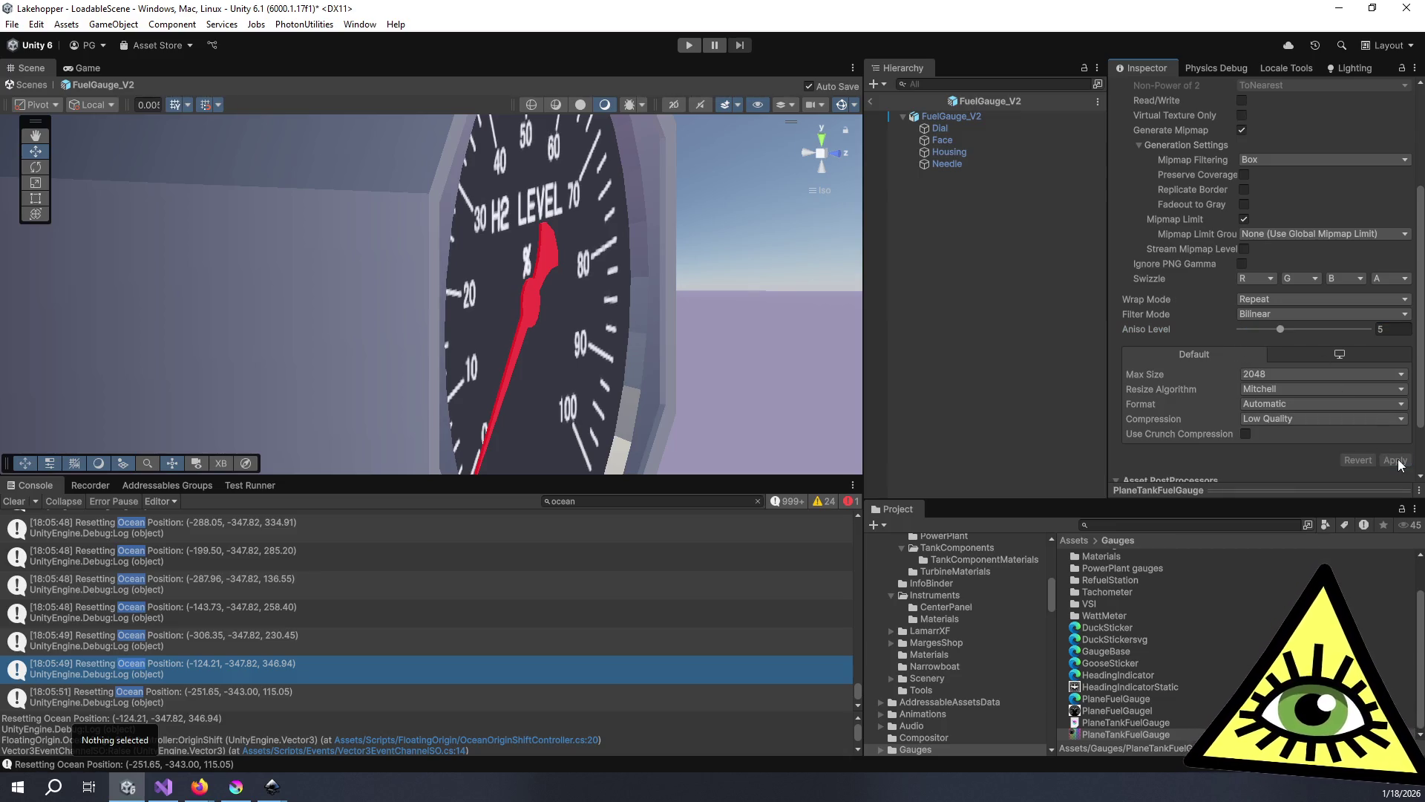
pyautogui.moveTo(1280, 330); pyautogui.dragTo(1290, 331)
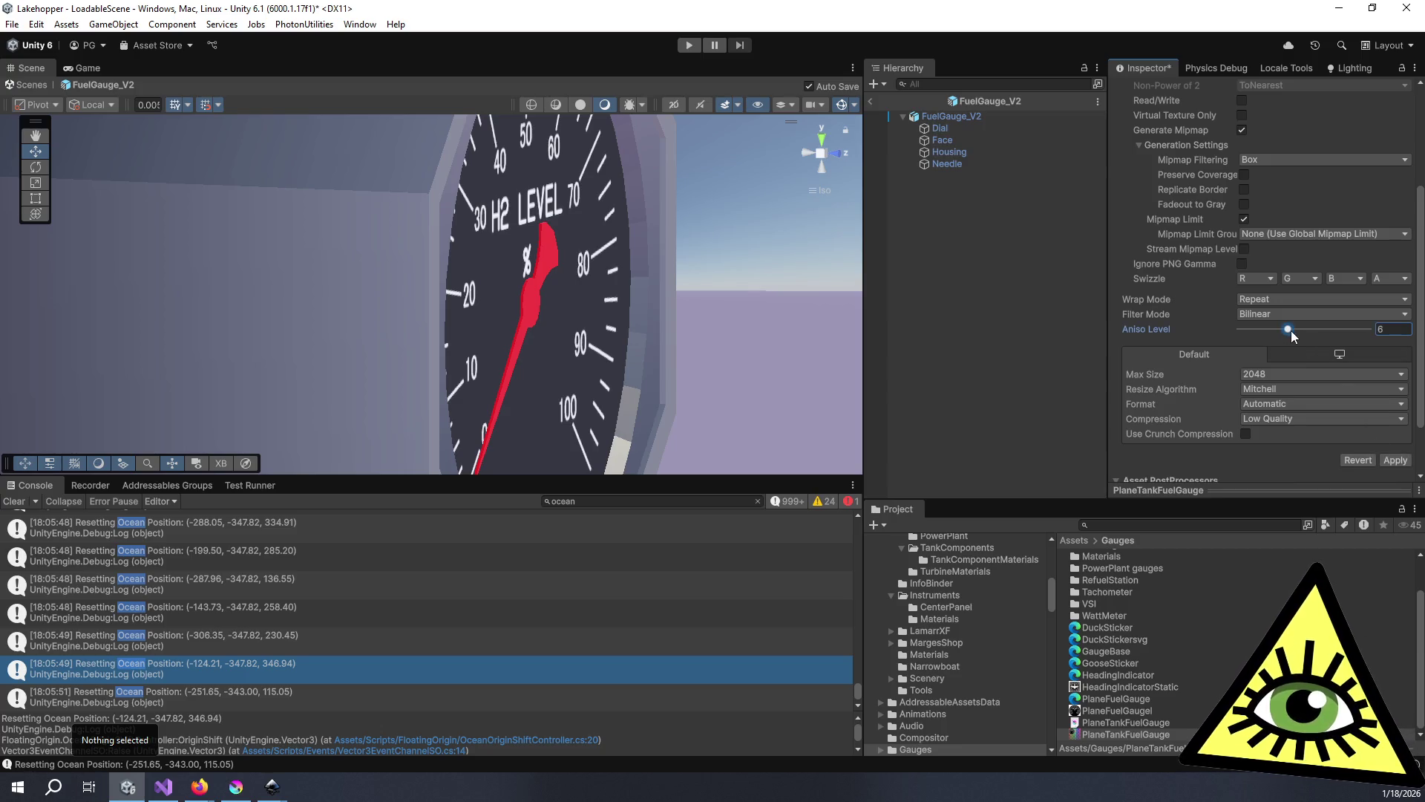
pyautogui.click(1394, 461)
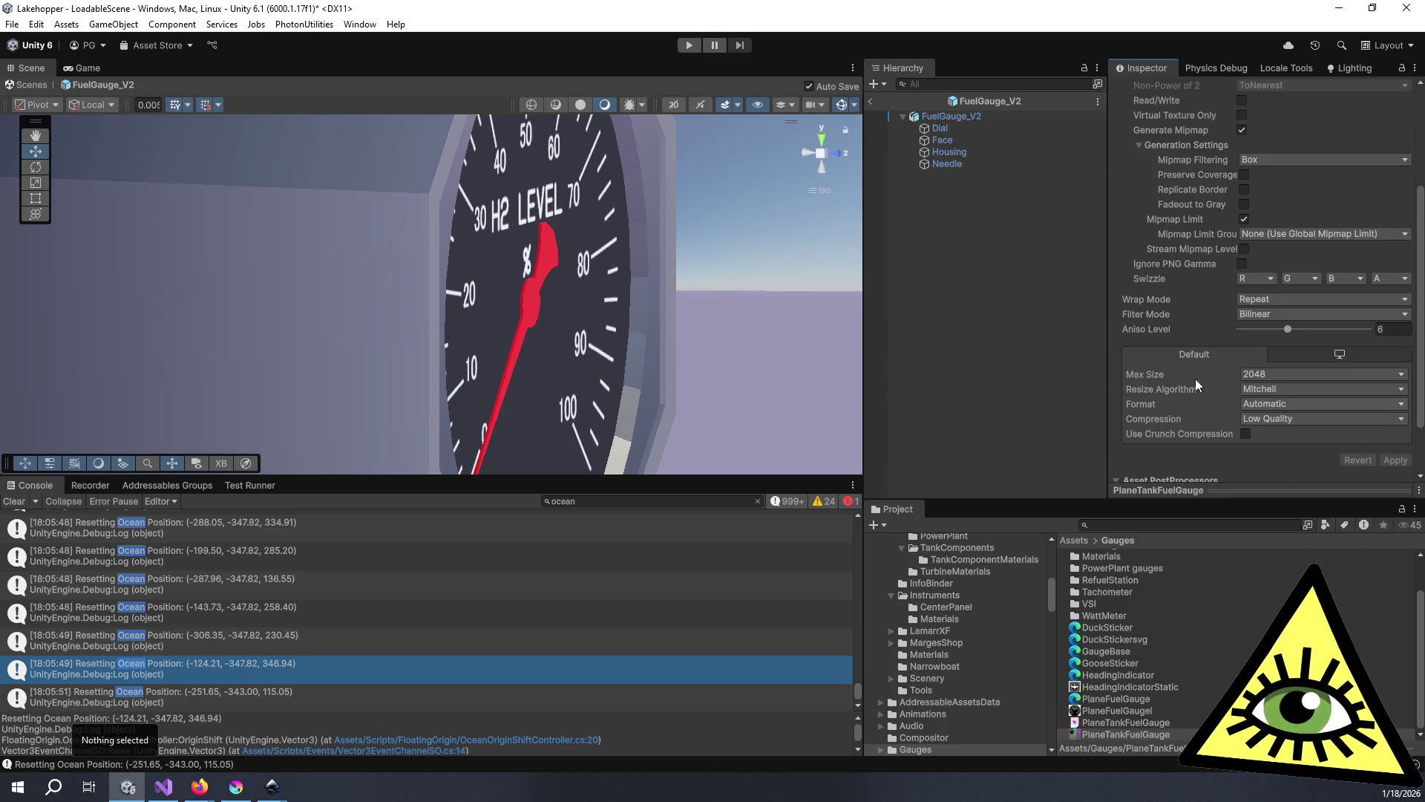
# - View the dial straight-on, then locate the FuelGauge_V2 prefab in the Instruments folder
pyautogui.moveTo(674, 251)
pyautogui.mouseDown()
pyautogui.moveTo(192, 129)
pyautogui.moveTo(312, 163)
pyautogui.moveTo(431, 223)
pyautogui.moveTo(438, 558)
pyautogui.moveTo(435, 517)
pyautogui.mouseUp()
pyautogui.scroll(-3, 540, 353)
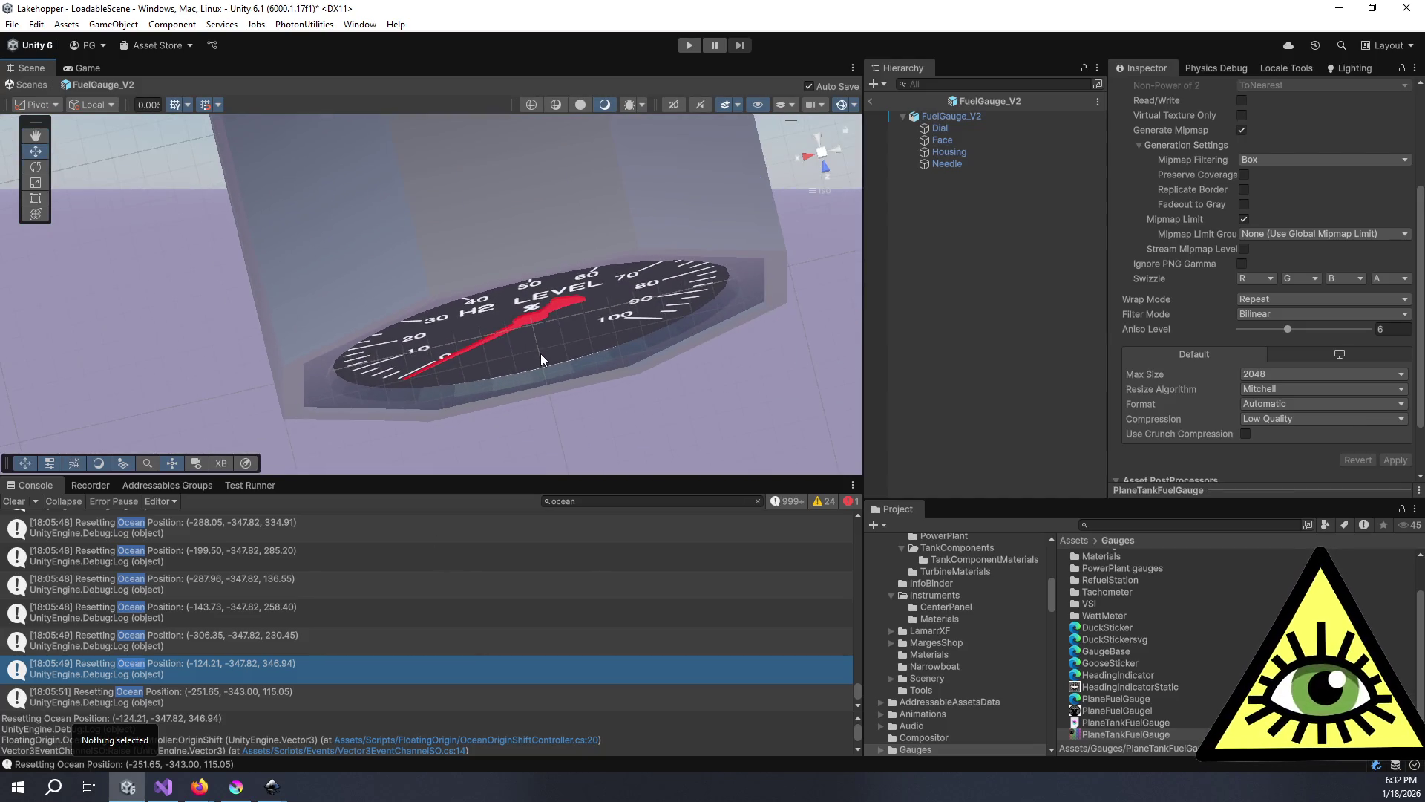
pyautogui.scroll(-2, 555, 382)
pyautogui.moveTo(598, 350)
pyautogui.mouseDown()
pyautogui.moveTo(652, 311)
pyautogui.moveTo(560, 135)
pyautogui.mouseUp()
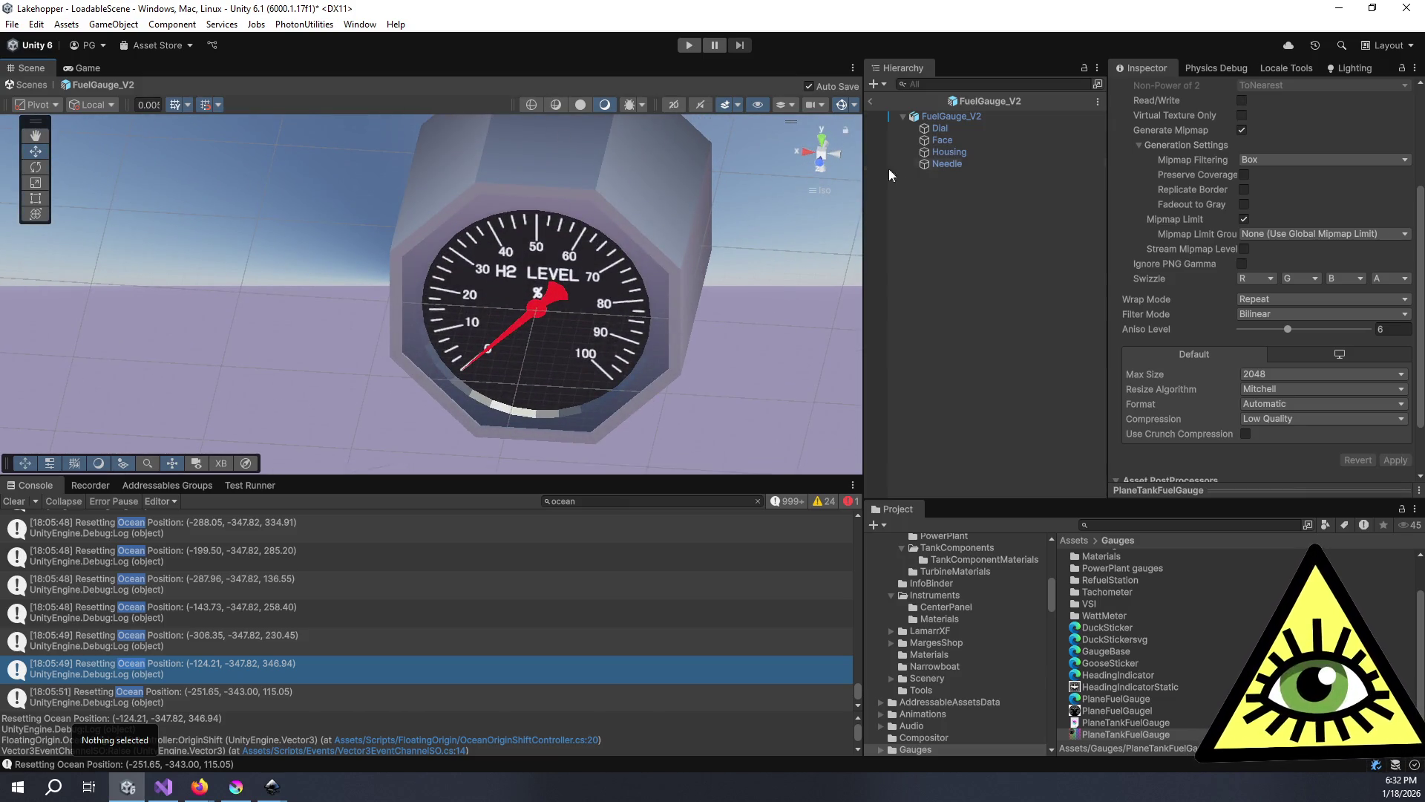
pyautogui.click(964, 117)
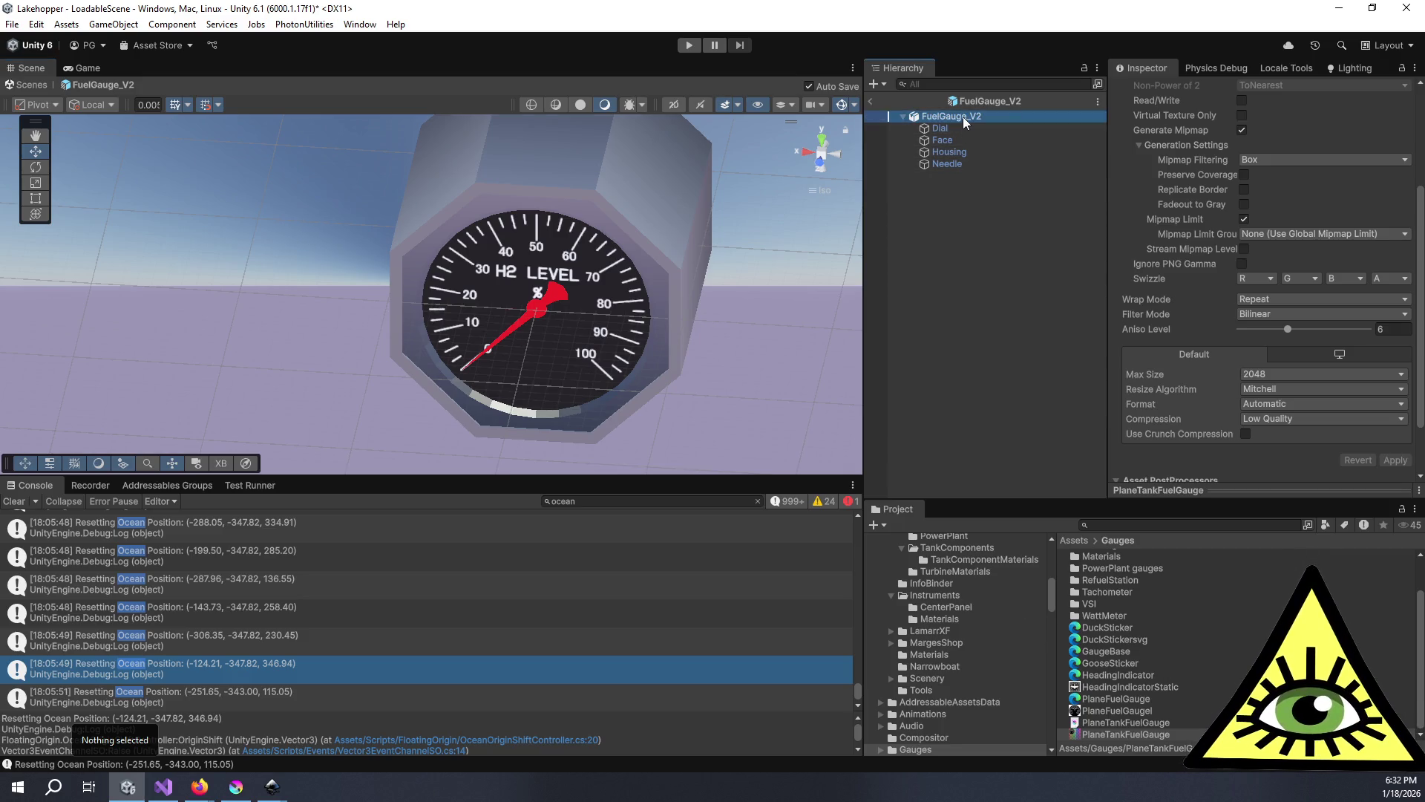
pyautogui.click(1178, 87)
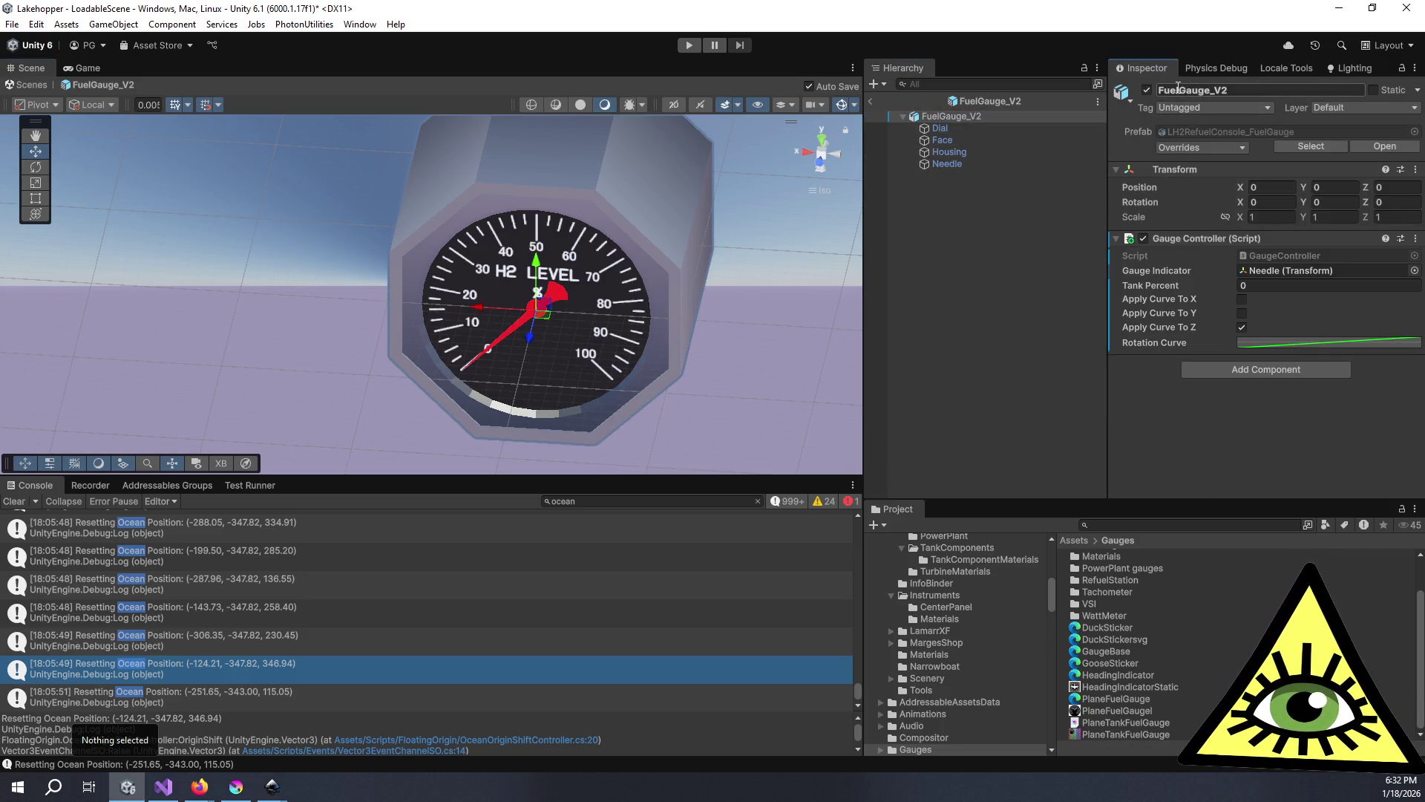
pyautogui.click(1183, 131)
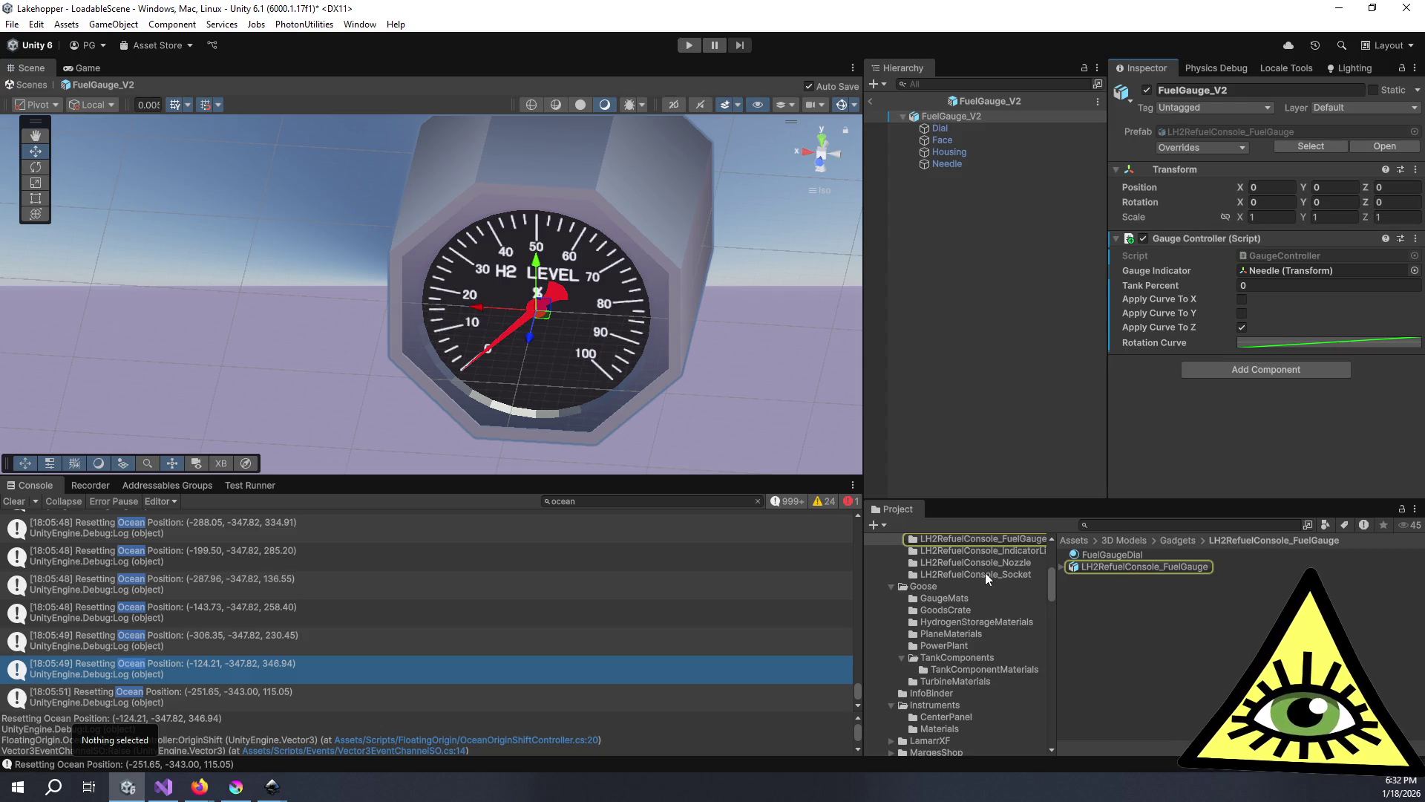
pyautogui.scroll(3, 919, 558)
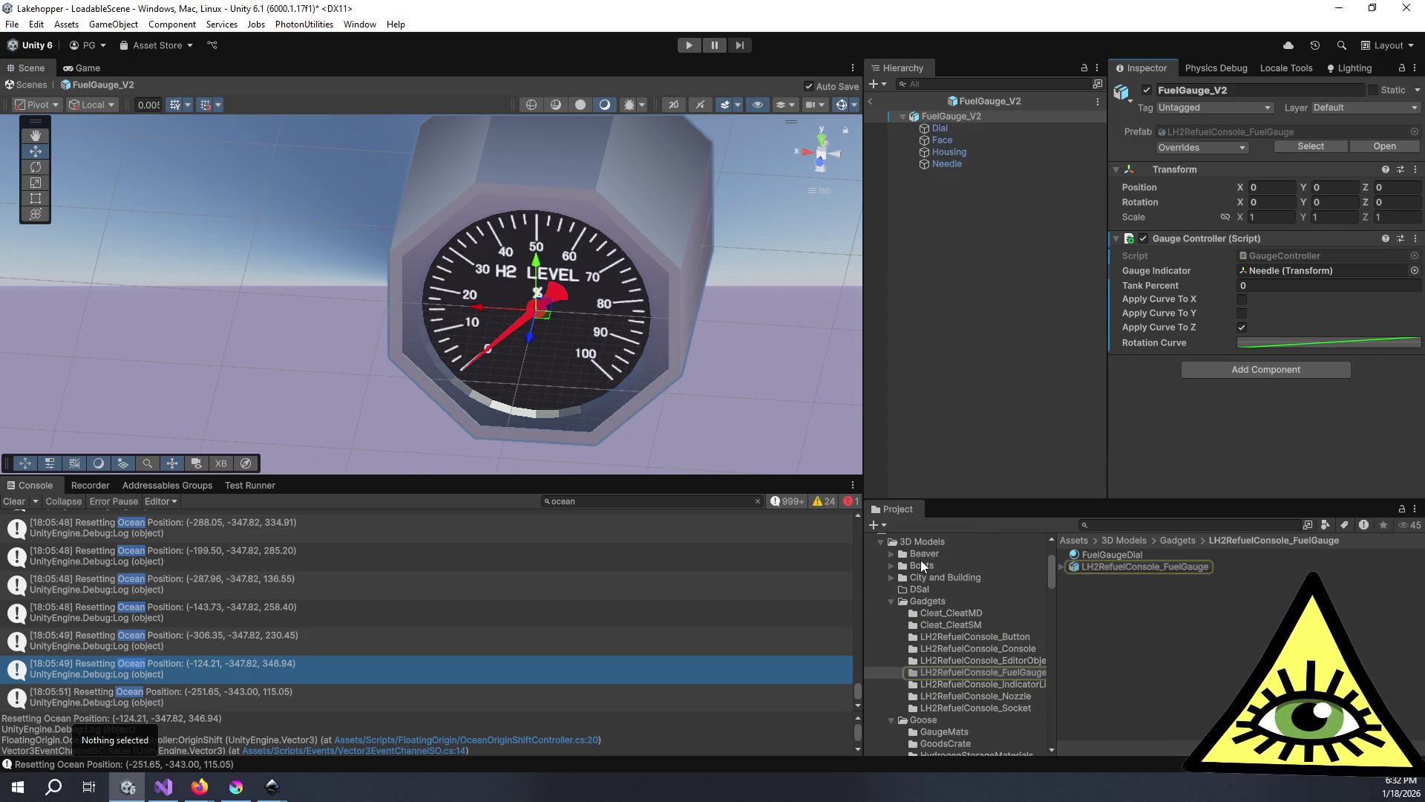
pyautogui.scroll(-10, 915, 602)
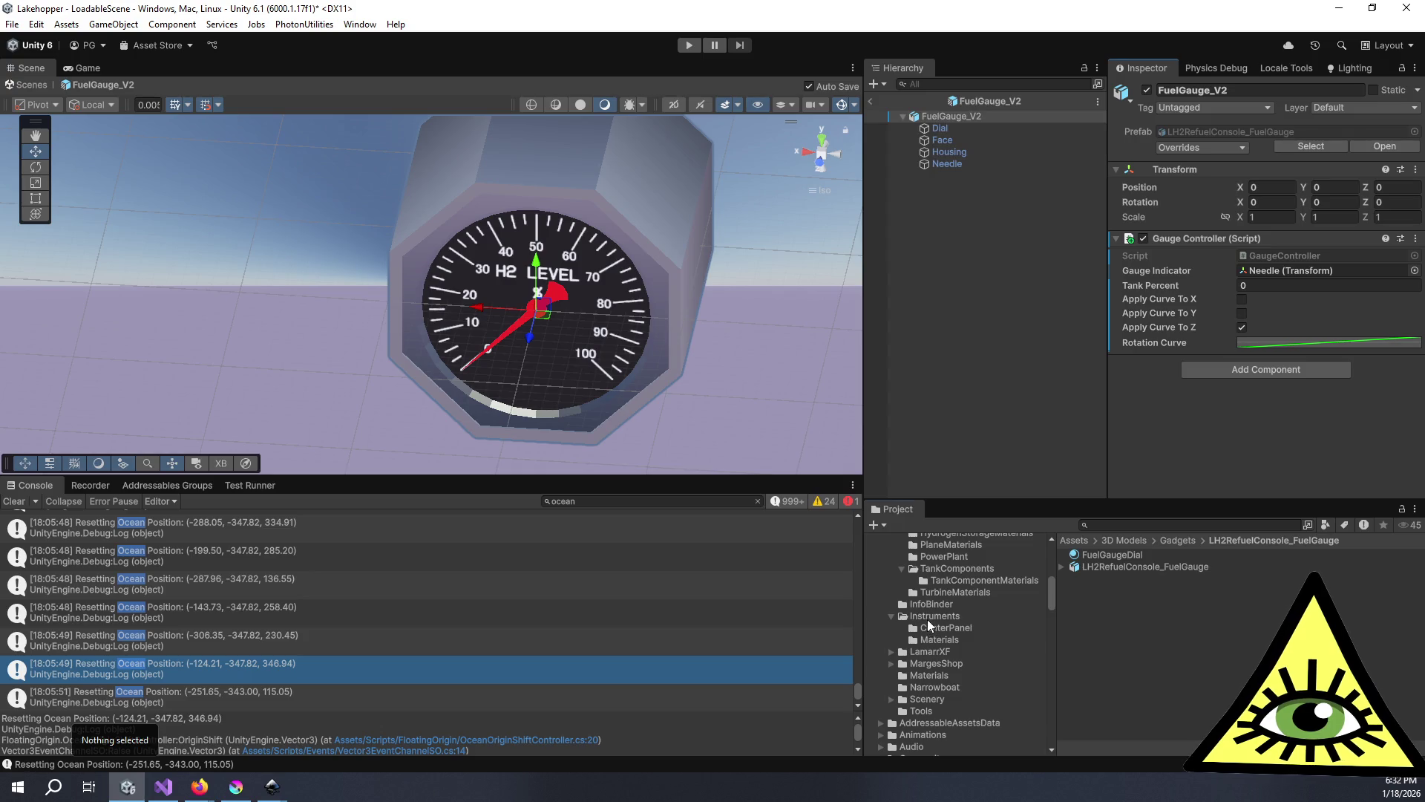
pyautogui.click(927, 618)
pyautogui.scroll(-3, 1202, 627)
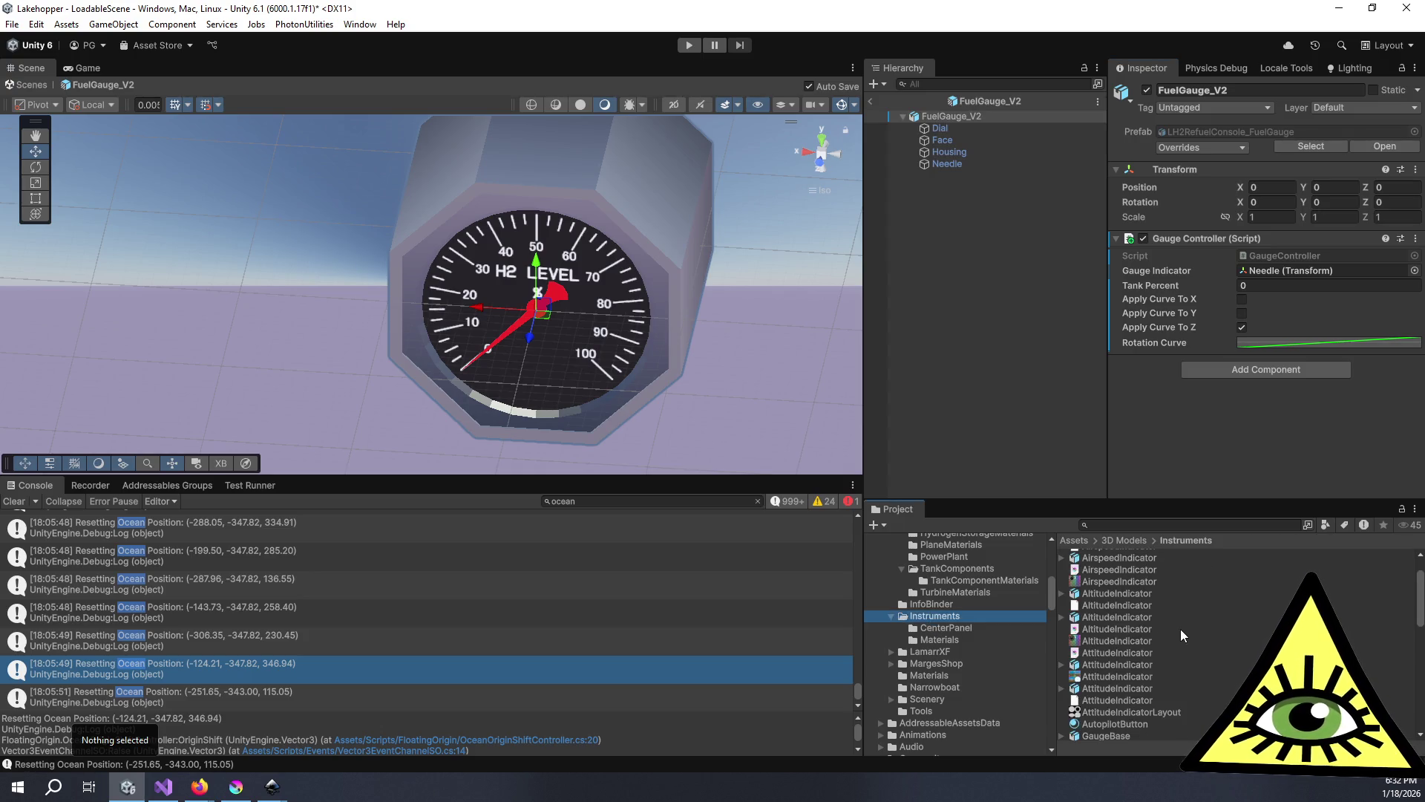
# - Search the project for 'instrument' and open the InstrumentPanel Variant prefab
pyautogui.click(1141, 663)
pyautogui.scroll(-5, 1144, 666)
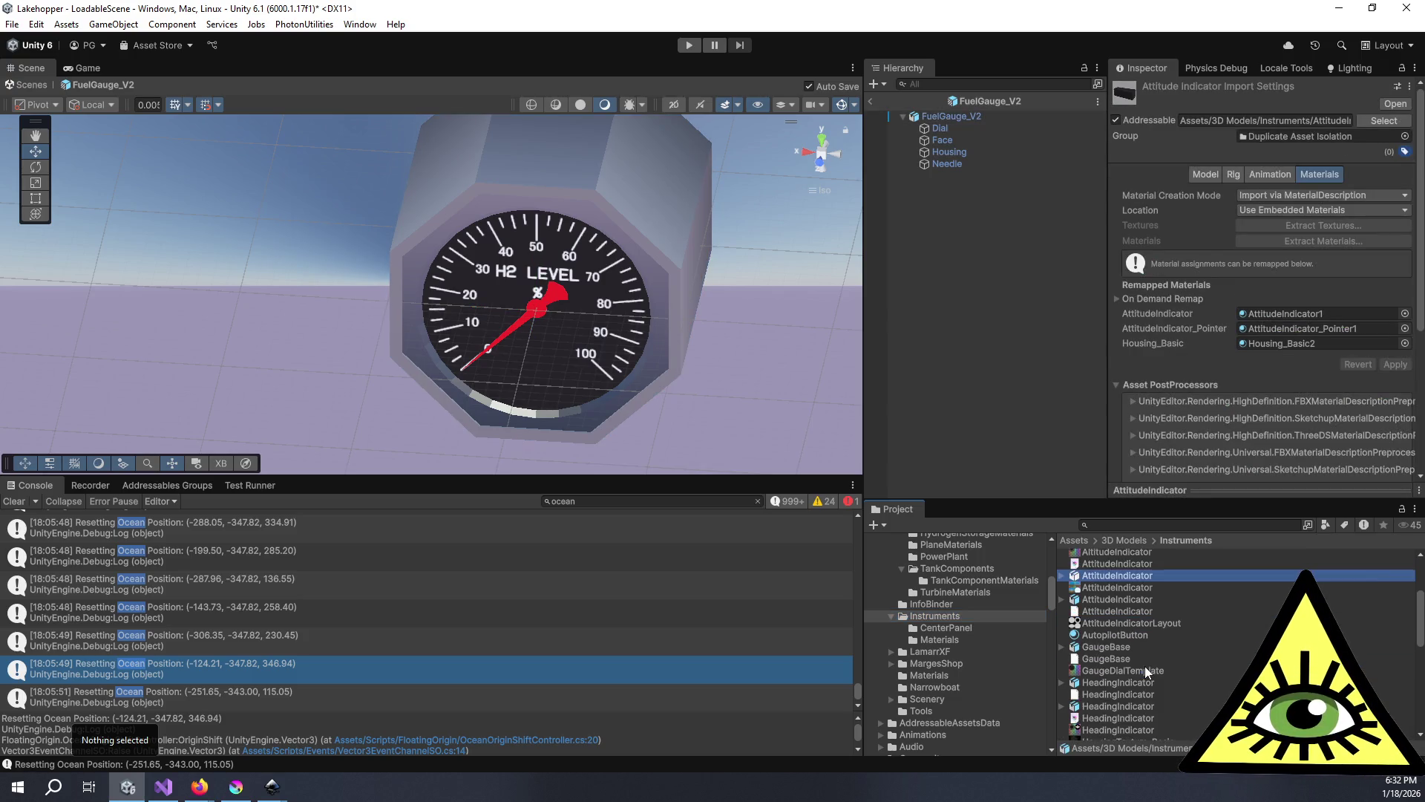
pyautogui.click(1128, 526)
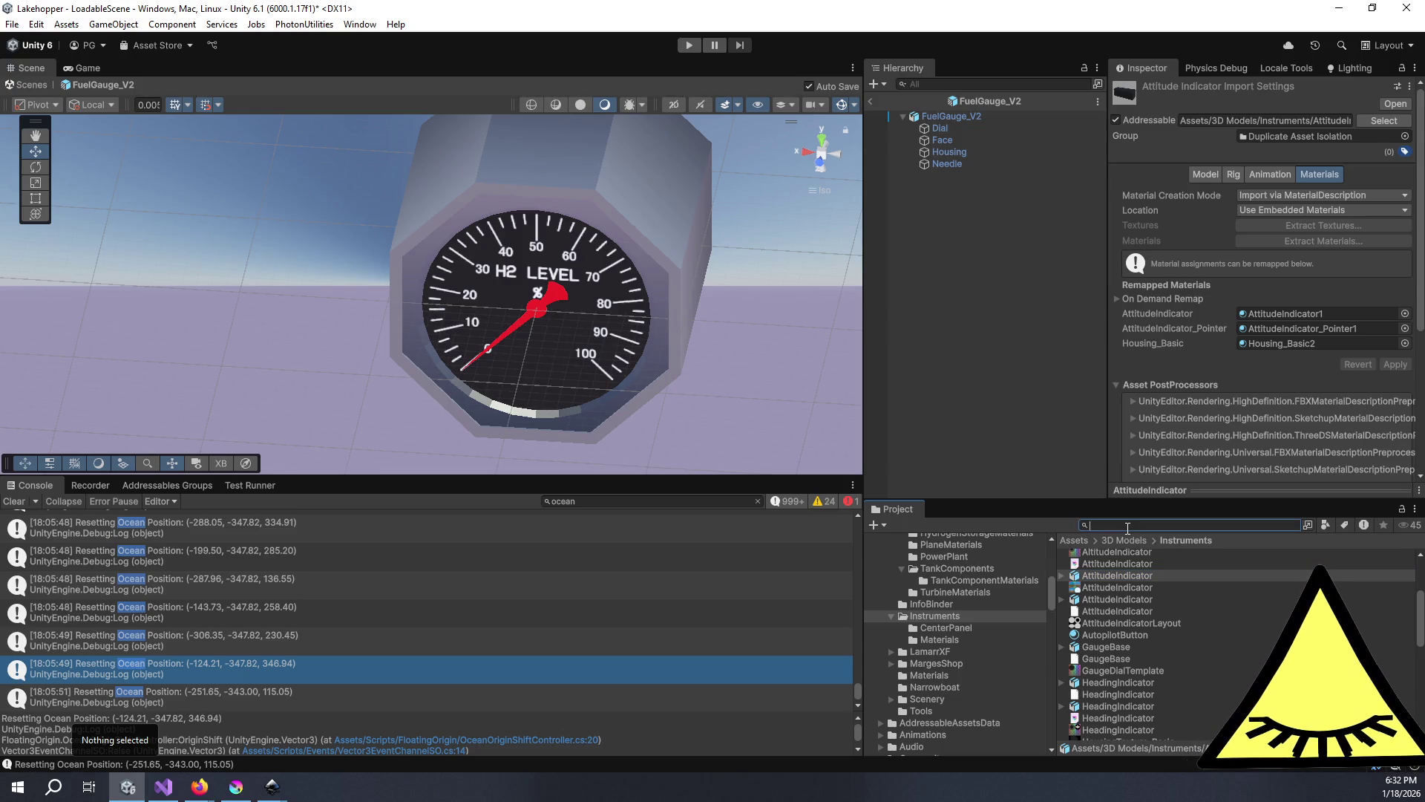
pyautogui.write('instrument')
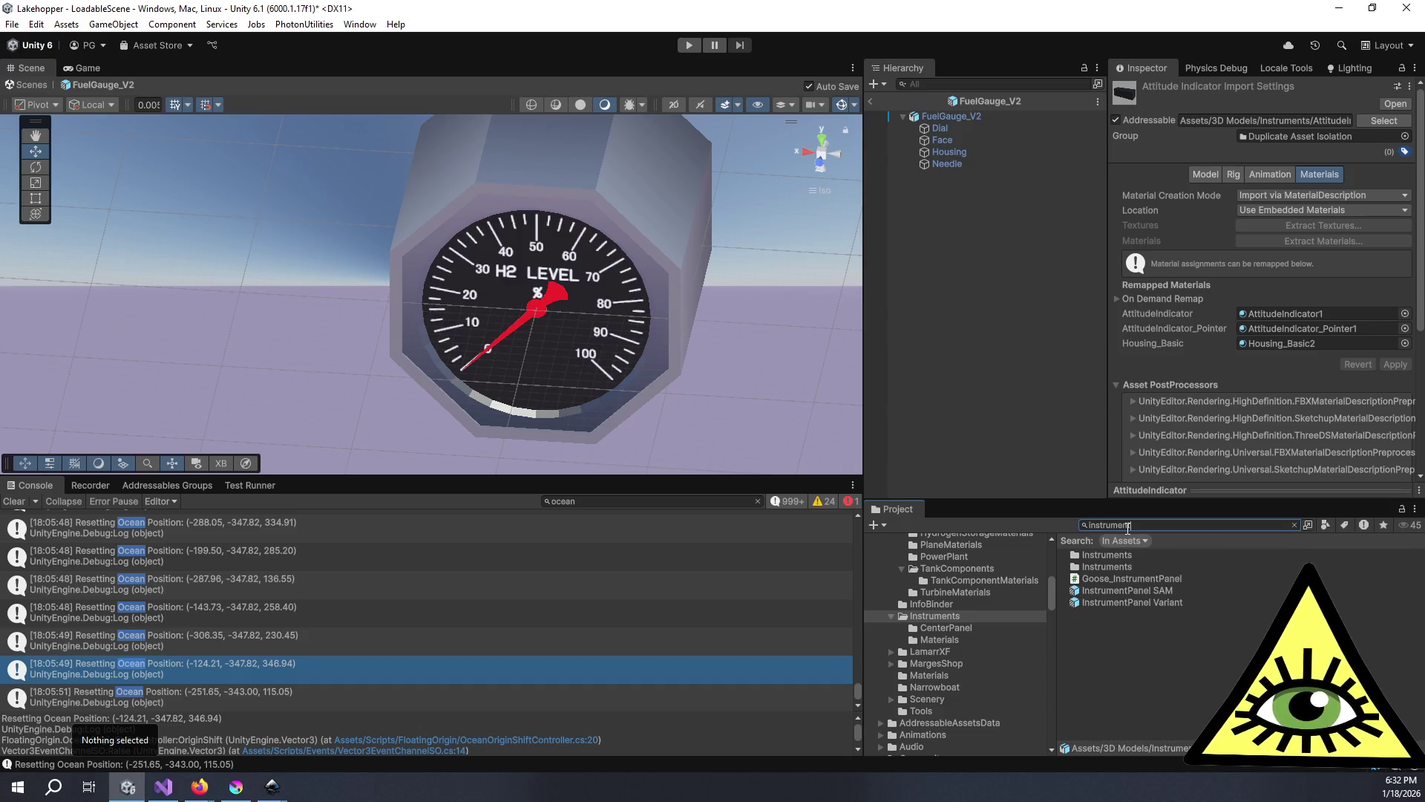
pyautogui.doubleClick(1162, 598)
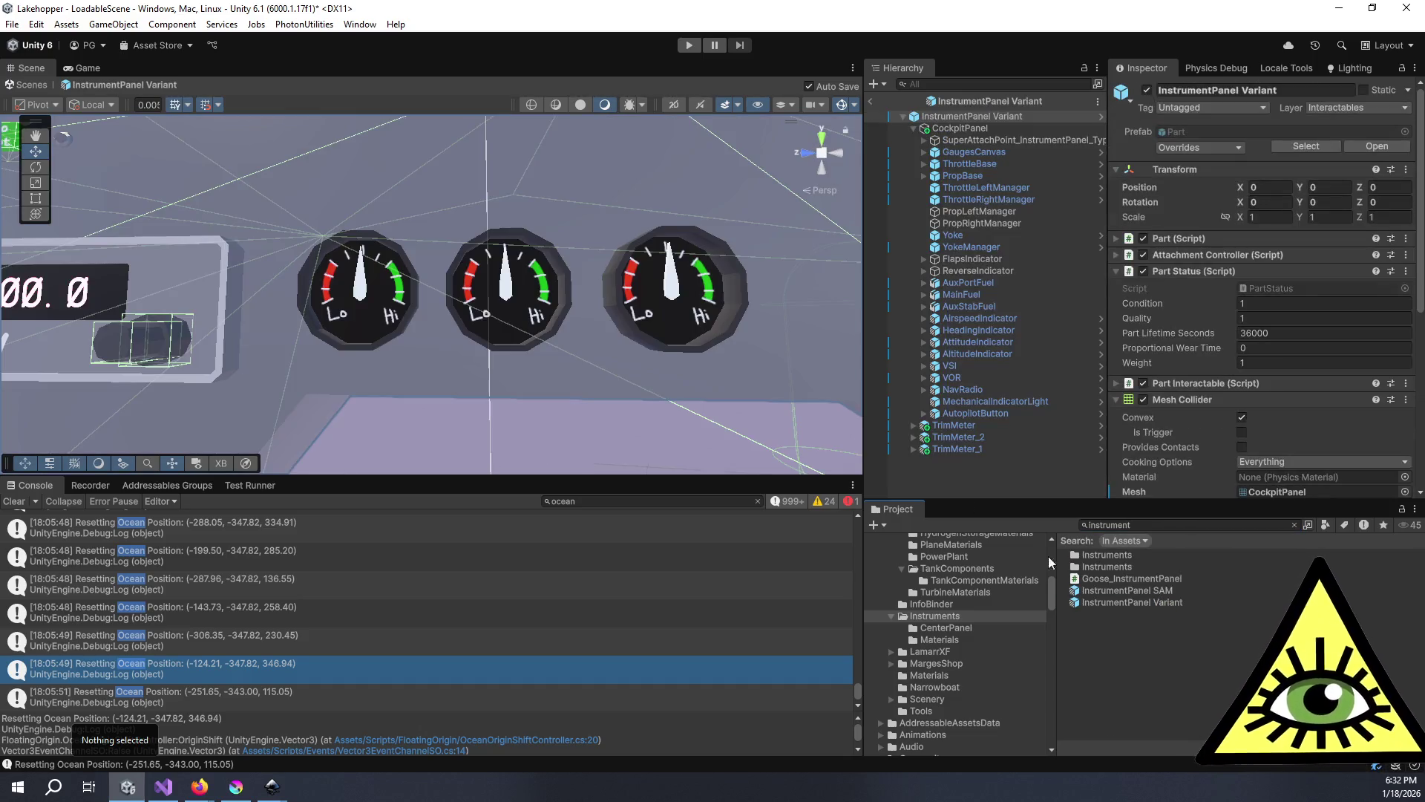
pyautogui.scroll(-4, 553, 269)
pyautogui.moveTo(339, 250); pyautogui.dragTo(889, 213)
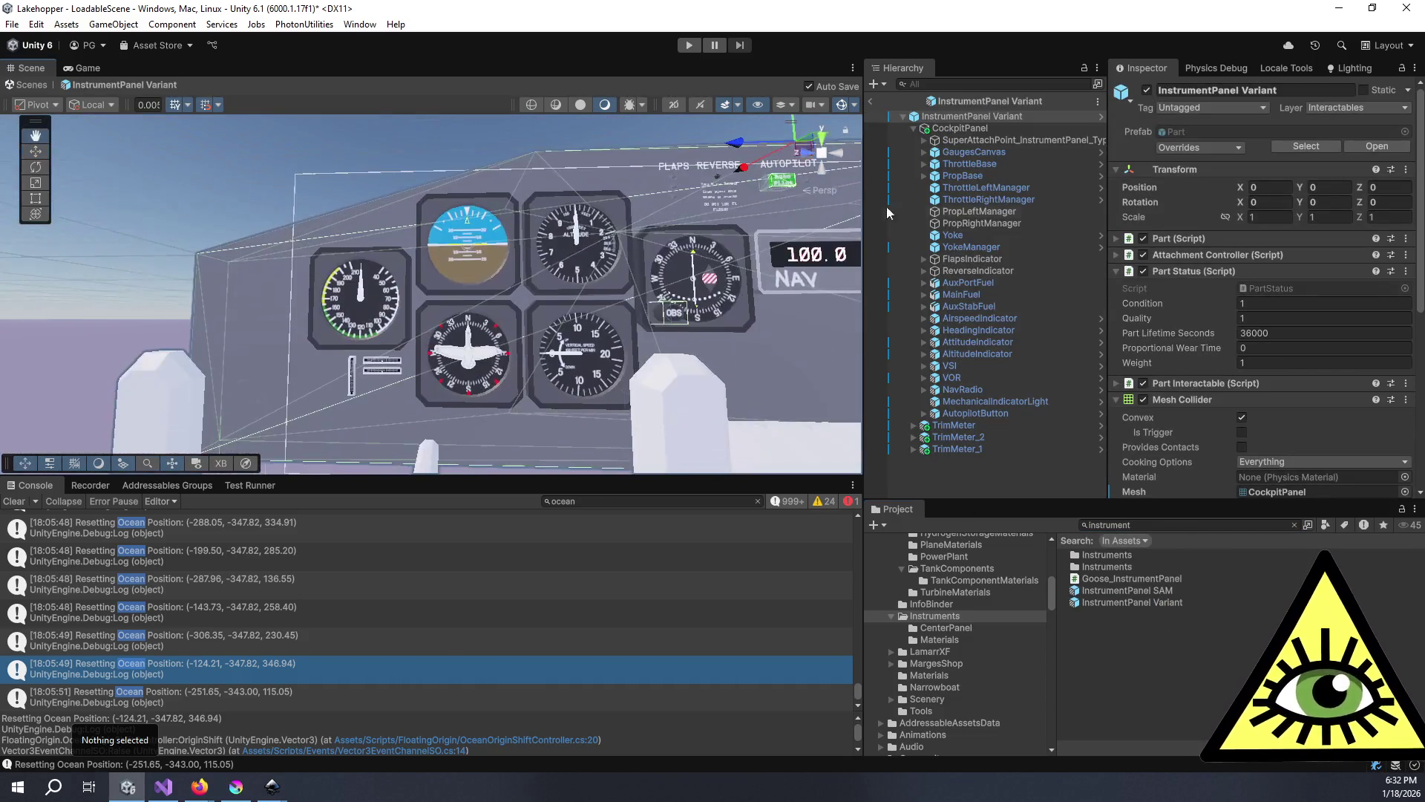
# - Open the attitude indicator's AttitudeIndicator source prefab for editing
pyautogui.click(449, 251)
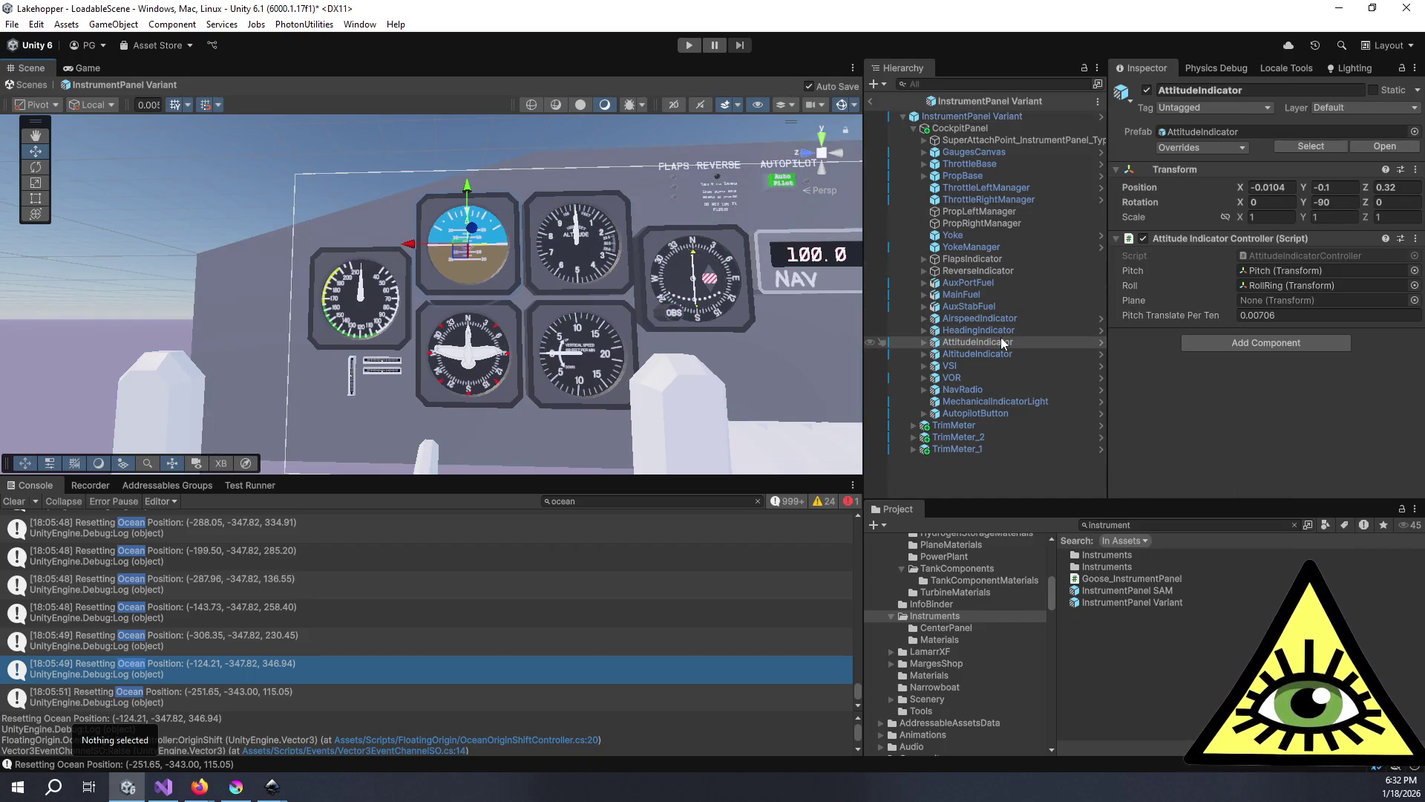
pyautogui.click(1207, 130)
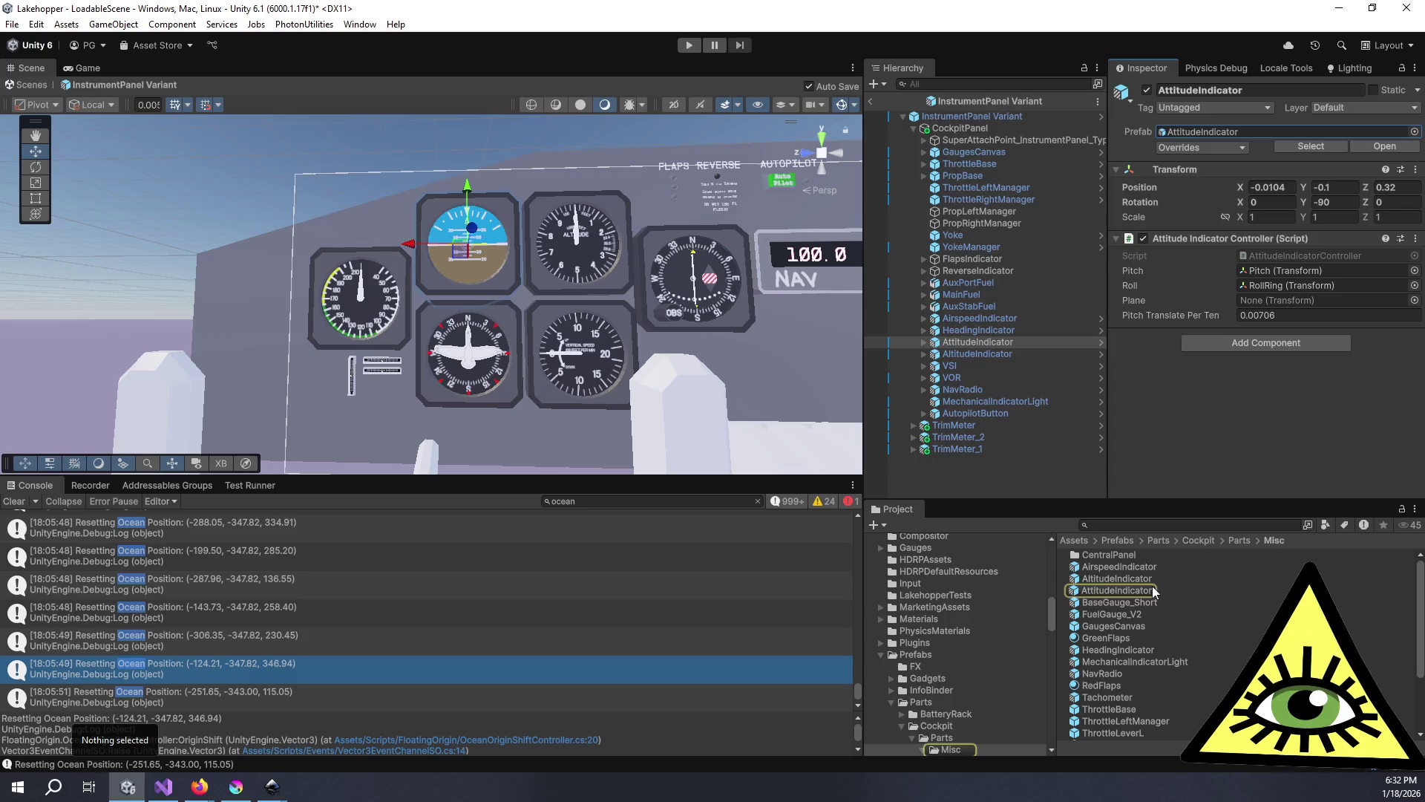
pyautogui.doubleClick(1130, 590)
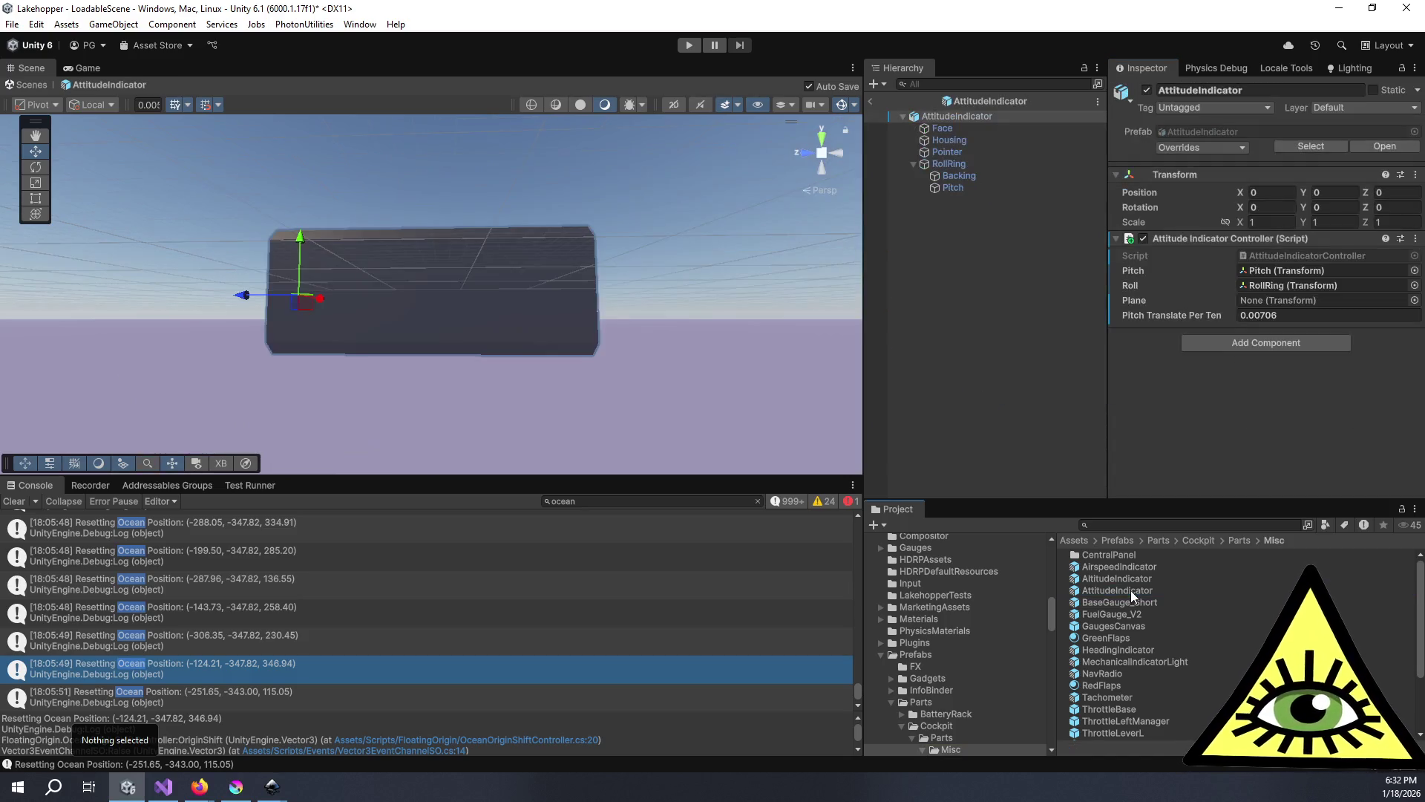
pyautogui.scroll(3, 592, 259)
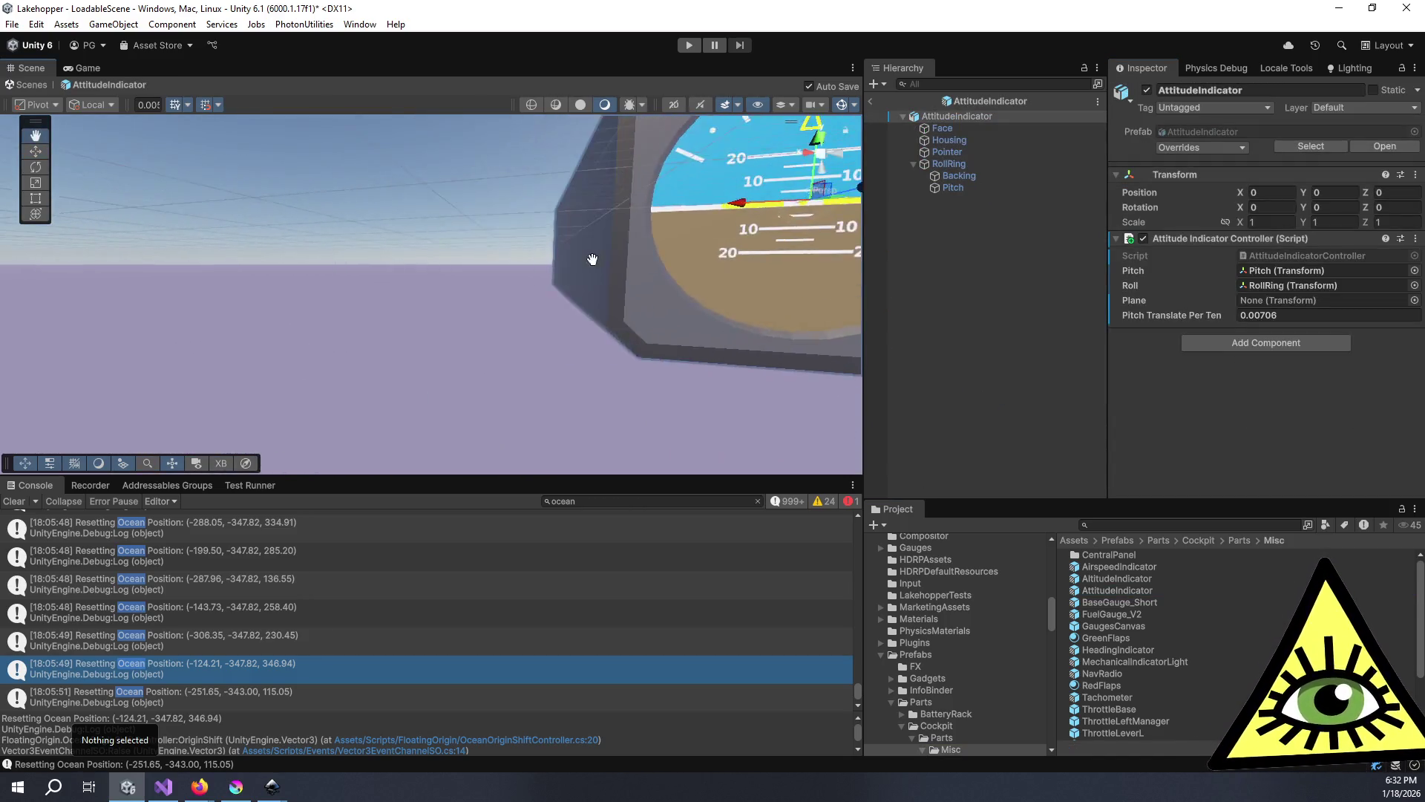
pyautogui.scroll(-5, 591, 259)
pyautogui.moveTo(591, 260)
pyautogui.mouseDown()
pyautogui.moveTo(484, 328)
pyautogui.moveTo(356, 334)
pyautogui.moveTo(795, 340)
pyautogui.mouseUp()
pyautogui.scroll(3, 483, 328)
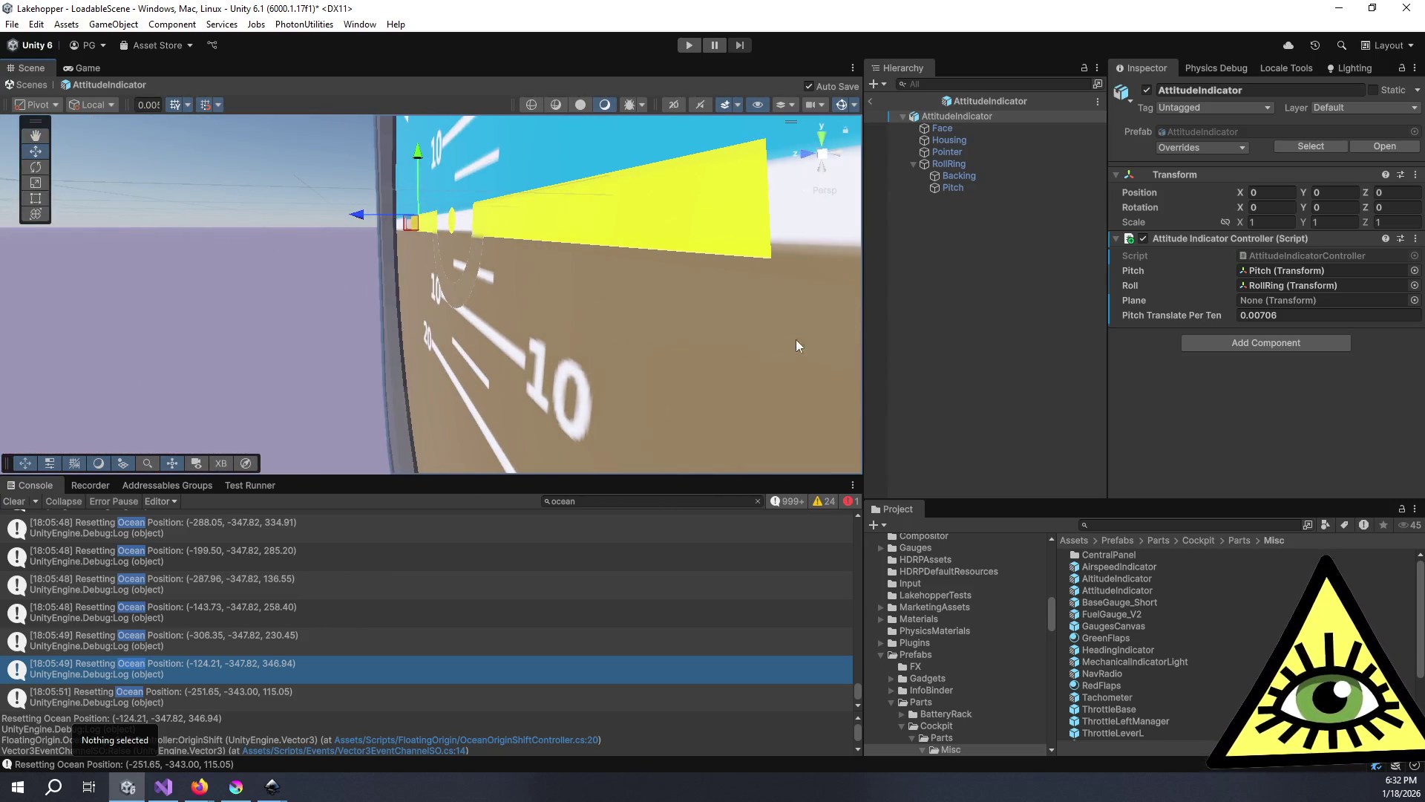
pyautogui.scroll(-3, 1173, 670)
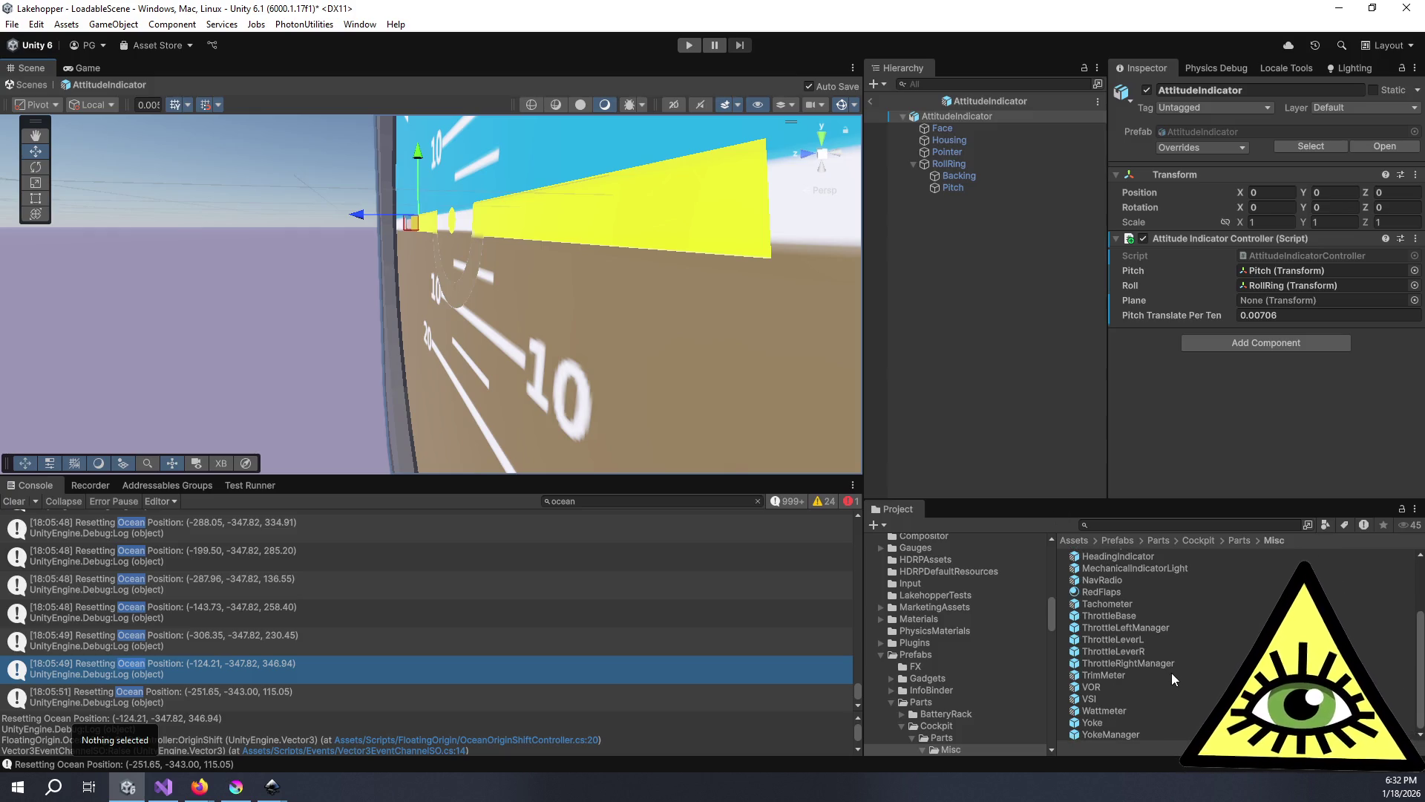
# - Open the VOR prefab for editing and orbit the view to face its dial
pyautogui.doubleClick(1091, 687)
pyautogui.moveTo(442, 363); pyautogui.dragTo(840, 327)
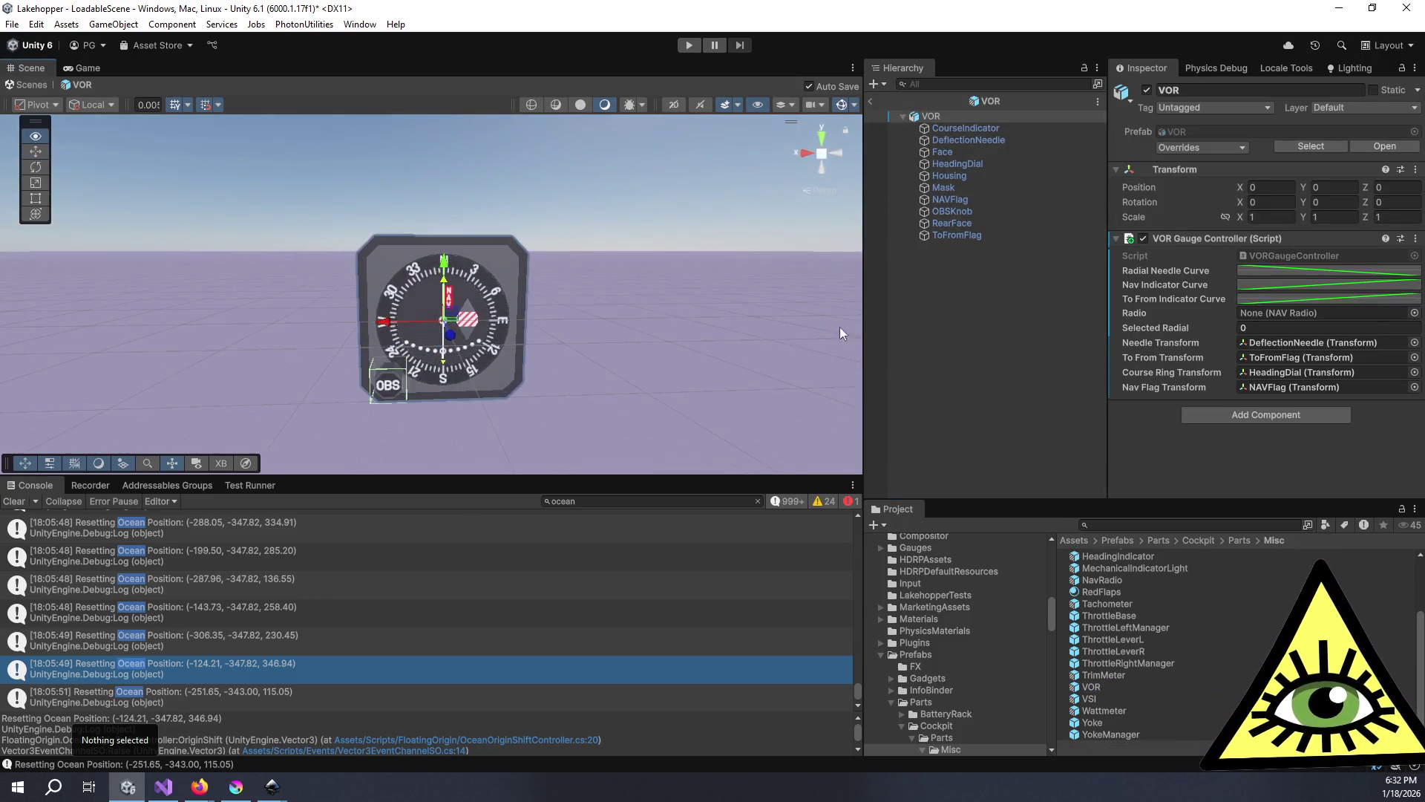
pyautogui.scroll(3, 500, 360)
pyautogui.moveTo(494, 345)
pyautogui.mouseDown()
pyautogui.moveTo(448, 489)
pyautogui.moveTo(350, 336)
pyautogui.moveTo(482, 304)
pyautogui.moveTo(356, 319)
pyautogui.moveTo(393, 302)
pyautogui.moveTo(371, 305)
pyautogui.moveTo(453, 326)
pyautogui.moveTo(631, 296)
pyautogui.mouseUp()
pyautogui.scroll(3, 506, 301)
# - Inspect the VOR's ToFromFlag, NAVFlag, RearFace and Housing parts up close
pyautogui.click(532, 291)
pyautogui.moveTo(532, 291); pyautogui.dragTo(456, 298)
pyautogui.moveTo(509, 312)
pyautogui.mouseDown()
pyautogui.moveTo(534, 216)
pyautogui.moveTo(538, 252)
pyautogui.moveTo(483, 282)
pyautogui.moveTo(649, 207)
pyautogui.moveTo(479, 293)
pyautogui.moveTo(555, 267)
pyautogui.mouseUp()
pyautogui.click(604, 233)
pyautogui.click(535, 225)
pyautogui.click(555, 267)
pyautogui.click(556, 267)
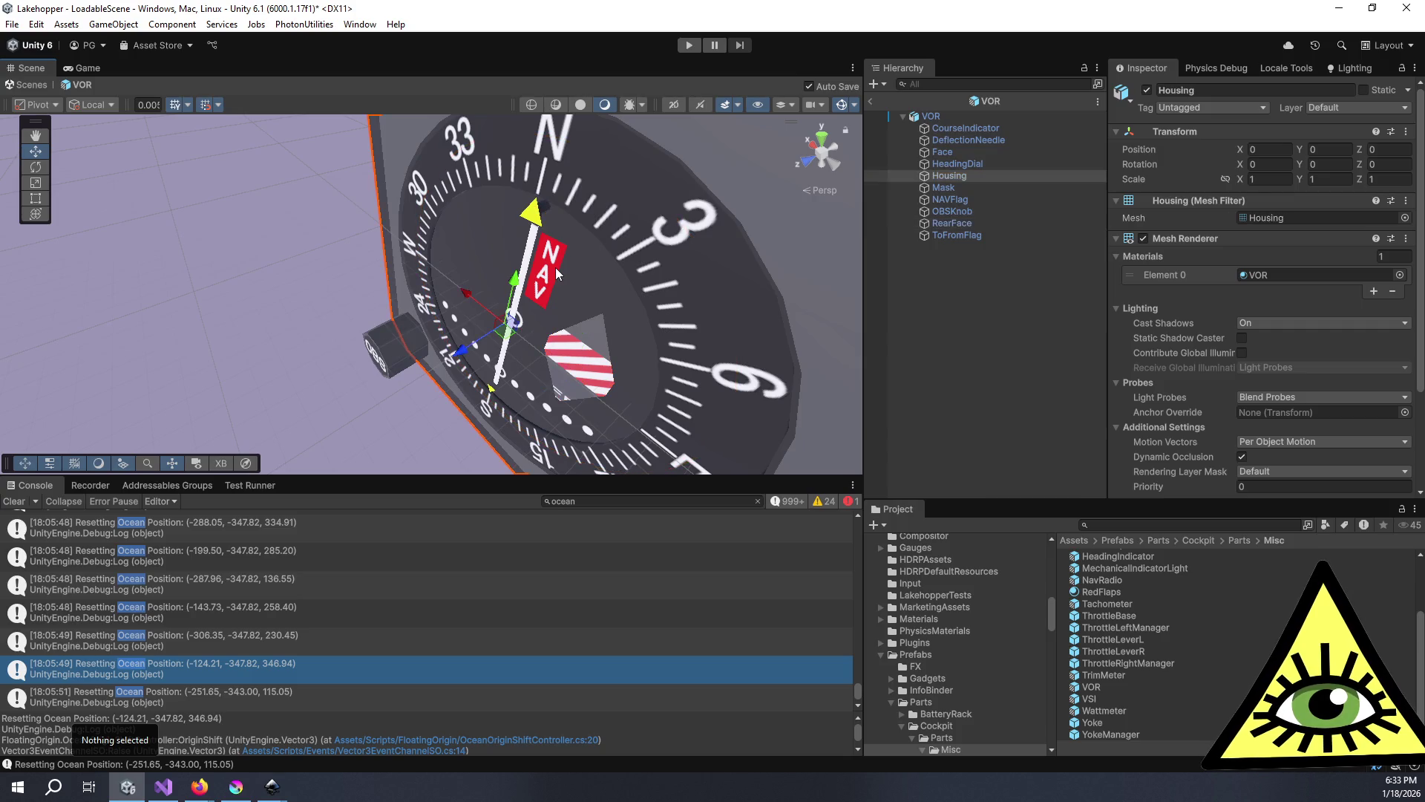
pyautogui.click(556, 267)
pyautogui.click(555, 274)
pyautogui.moveTo(556, 273)
pyautogui.mouseDown()
pyautogui.moveTo(240, 255)
pyautogui.moveTo(189, 291)
pyautogui.moveTo(415, 289)
pyautogui.moveTo(605, 314)
pyautogui.moveTo(634, 280)
pyautogui.moveTo(385, 276)
pyautogui.moveTo(416, 247)
pyautogui.mouseUp()
pyautogui.click(192, 289)
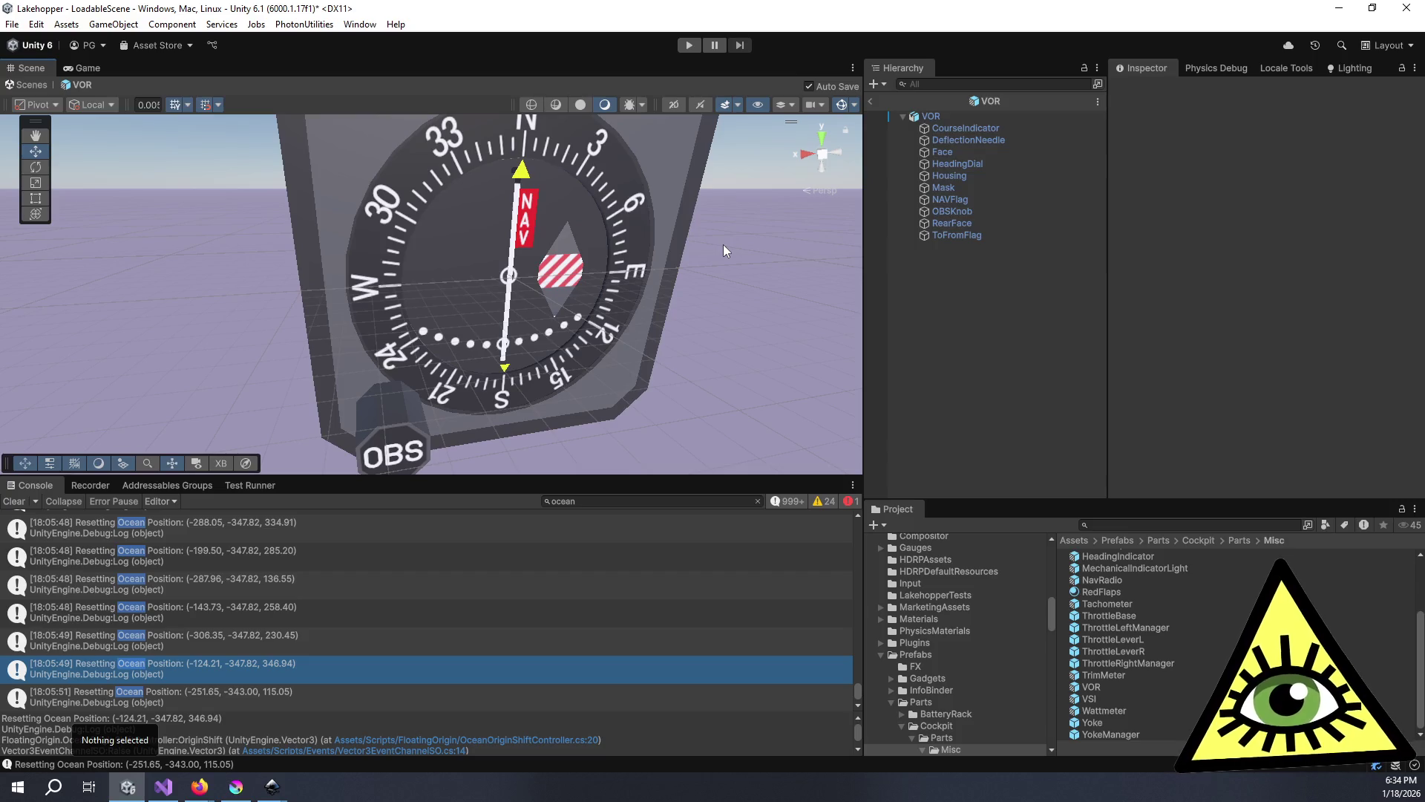
pyautogui.click(336, 693)
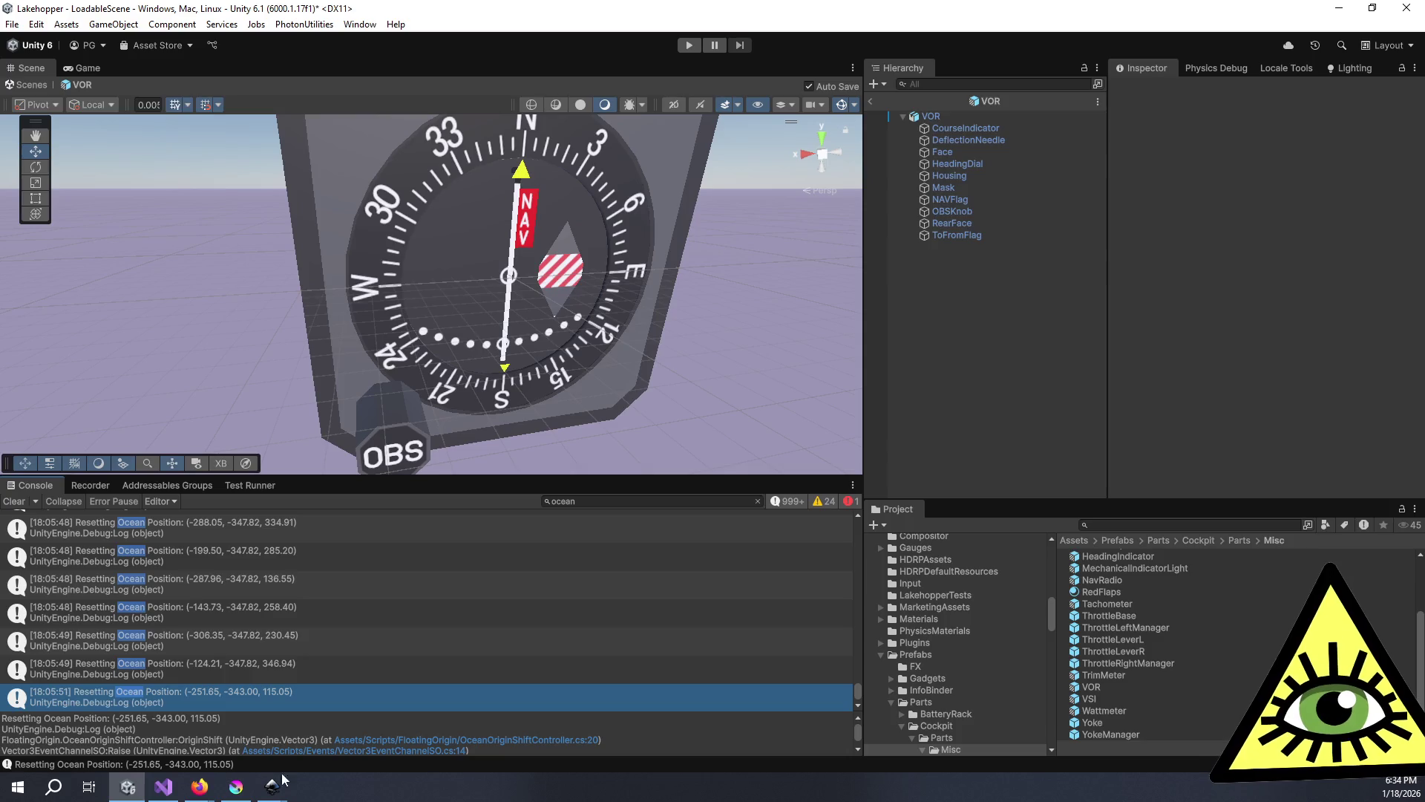
pyautogui.moveTo(222, 351)
pyautogui.mouseDown()
pyautogui.moveTo(355, 374)
pyautogui.moveTo(162, 354)
pyautogui.moveTo(211, 359)
pyautogui.mouseUp()
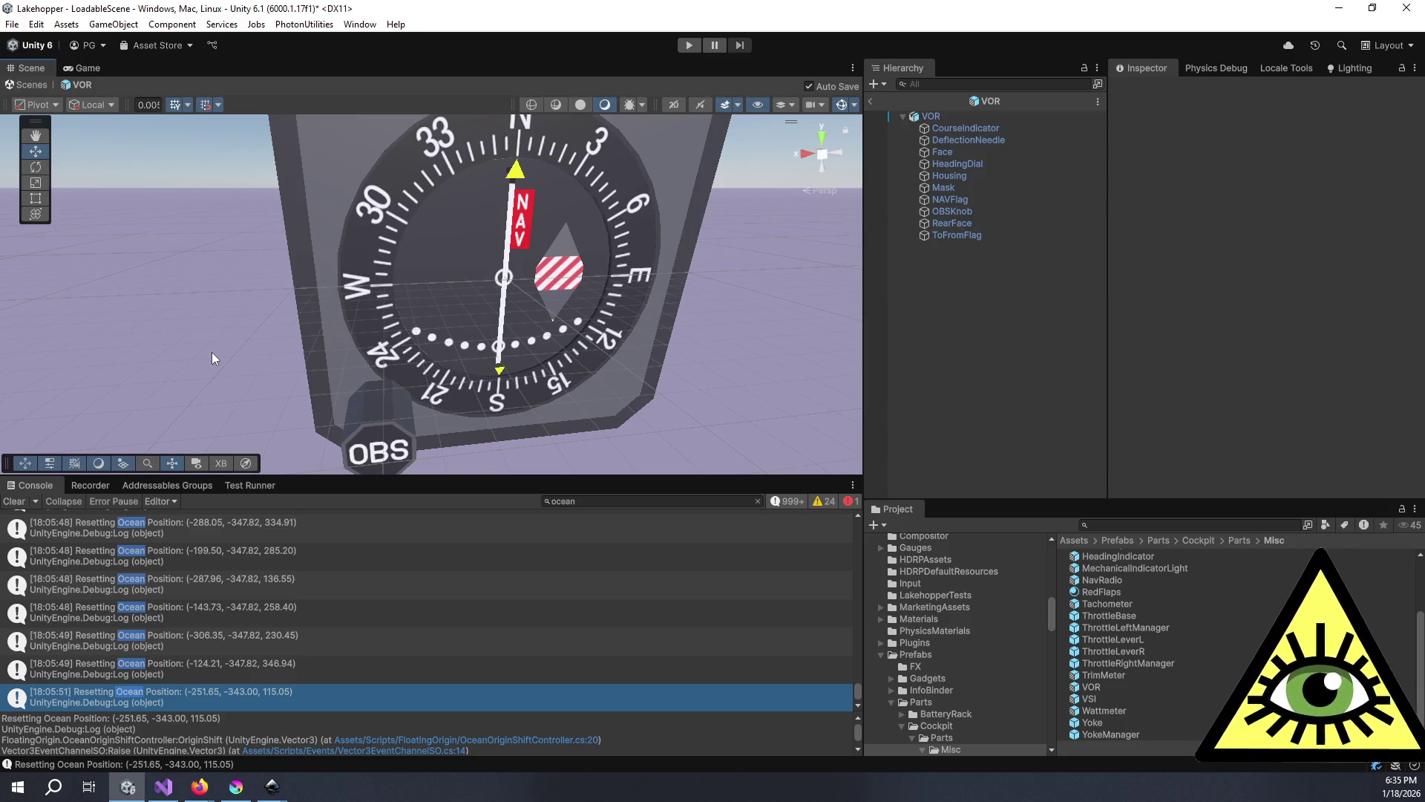
pyautogui.scroll(-3, 278, 287)
pyautogui.moveTo(251, 287)
pyautogui.mouseDown()
pyautogui.moveTo(424, 337)
pyautogui.moveTo(520, 268)
pyautogui.mouseUp()
pyautogui.scroll(5, 540, 247)
pyautogui.scroll(5, 539, 248)
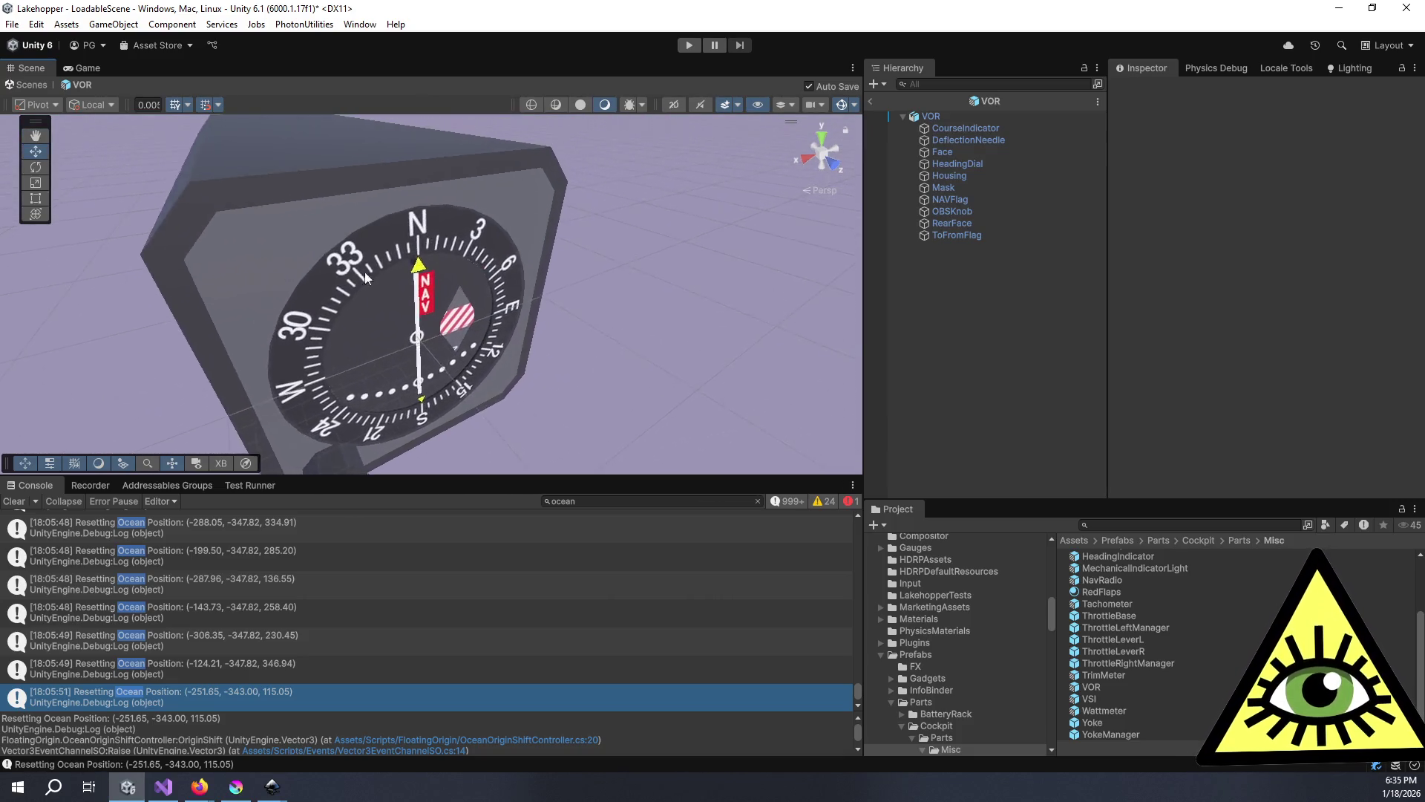
pyautogui.moveTo(372, 281)
pyautogui.mouseDown()
pyautogui.moveTo(490, 225)
pyautogui.moveTo(431, 201)
pyautogui.moveTo(592, 164)
pyautogui.moveTo(340, 227)
pyautogui.mouseUp()
pyautogui.scroll(-3, 340, 228)
pyautogui.moveTo(453, 310); pyautogui.dragTo(377, 328)
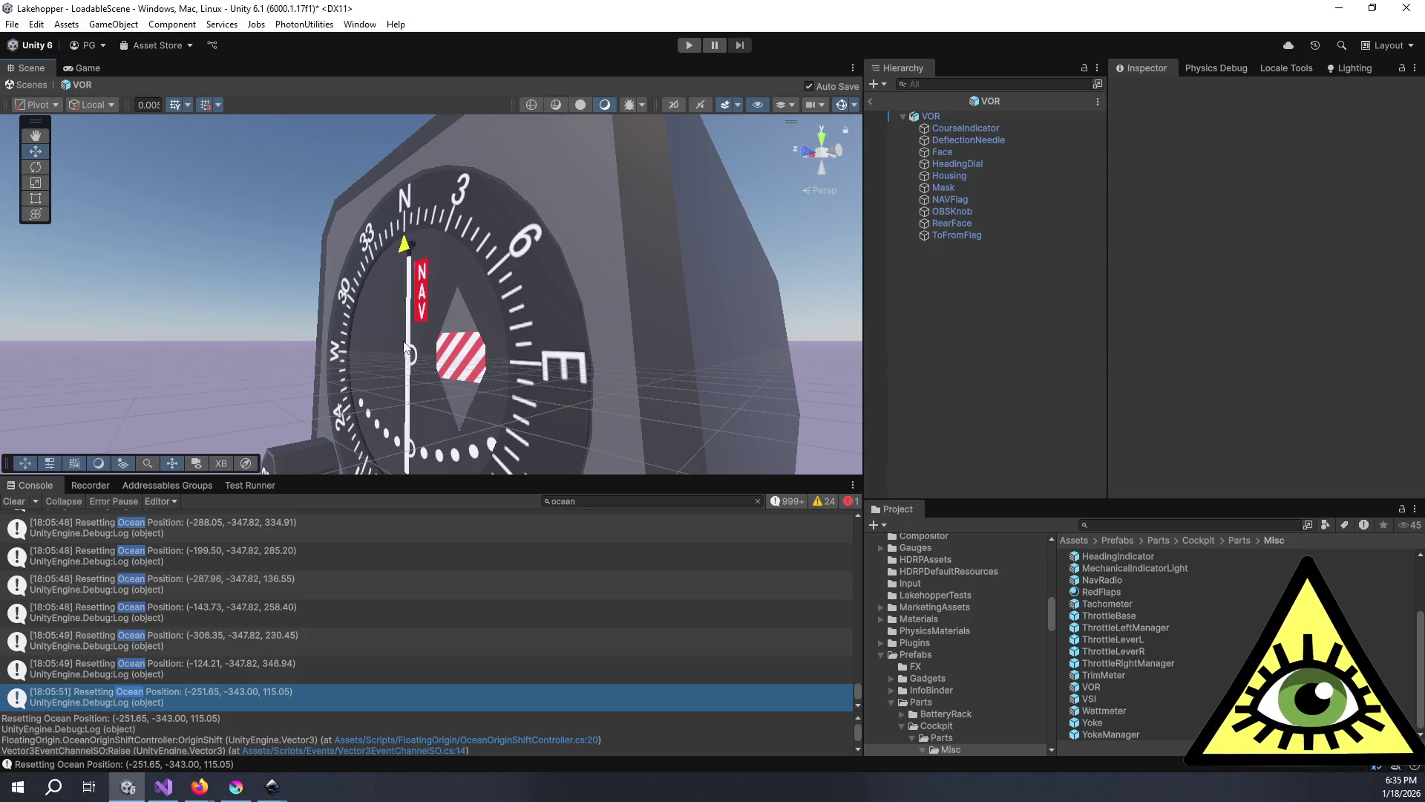
pyautogui.moveTo(404, 347); pyautogui.dragTo(717, 328)
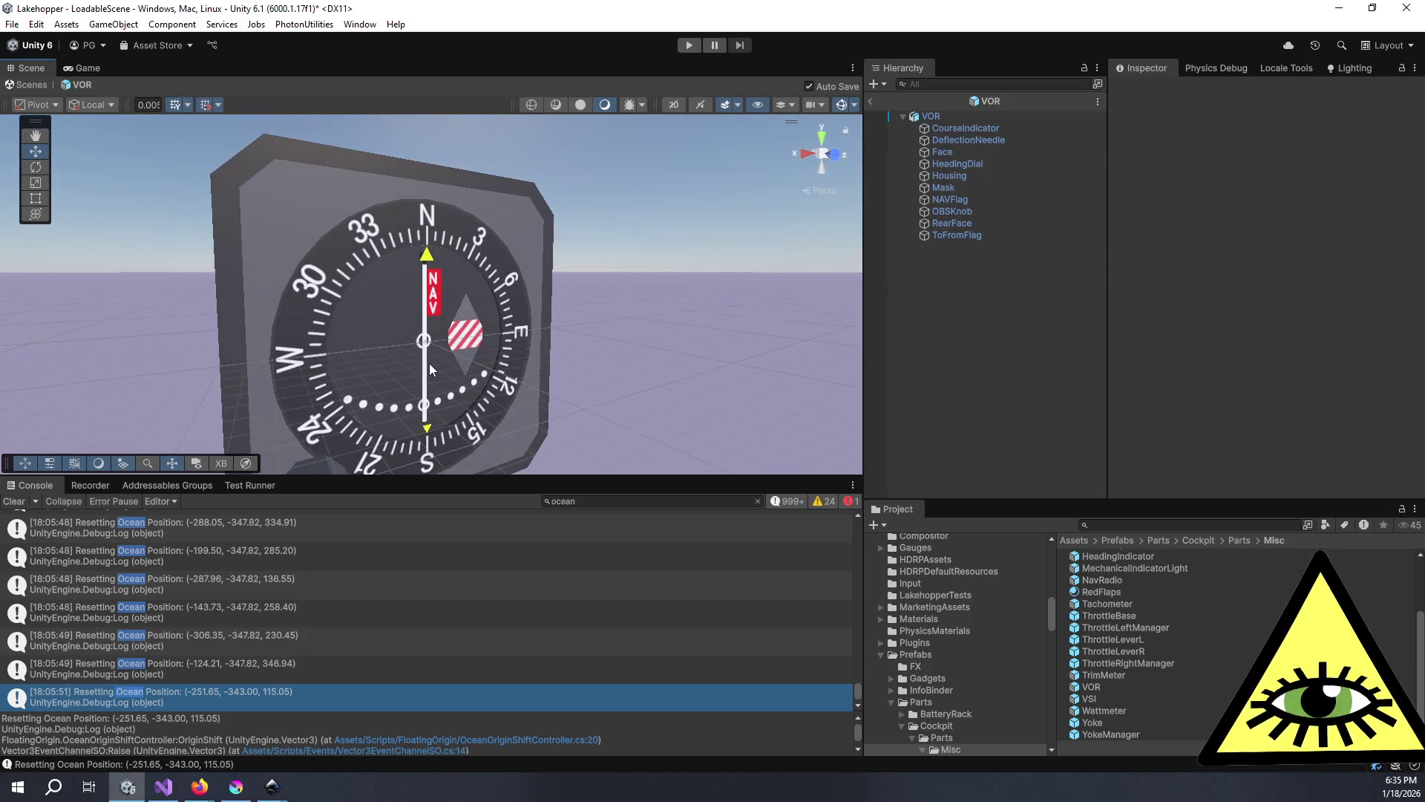
pyautogui.moveTo(429, 363)
pyautogui.mouseDown()
pyautogui.moveTo(478, 307)
pyautogui.moveTo(577, 303)
pyautogui.moveTo(454, 350)
pyautogui.mouseUp()
pyautogui.scroll(3, 461, 387)
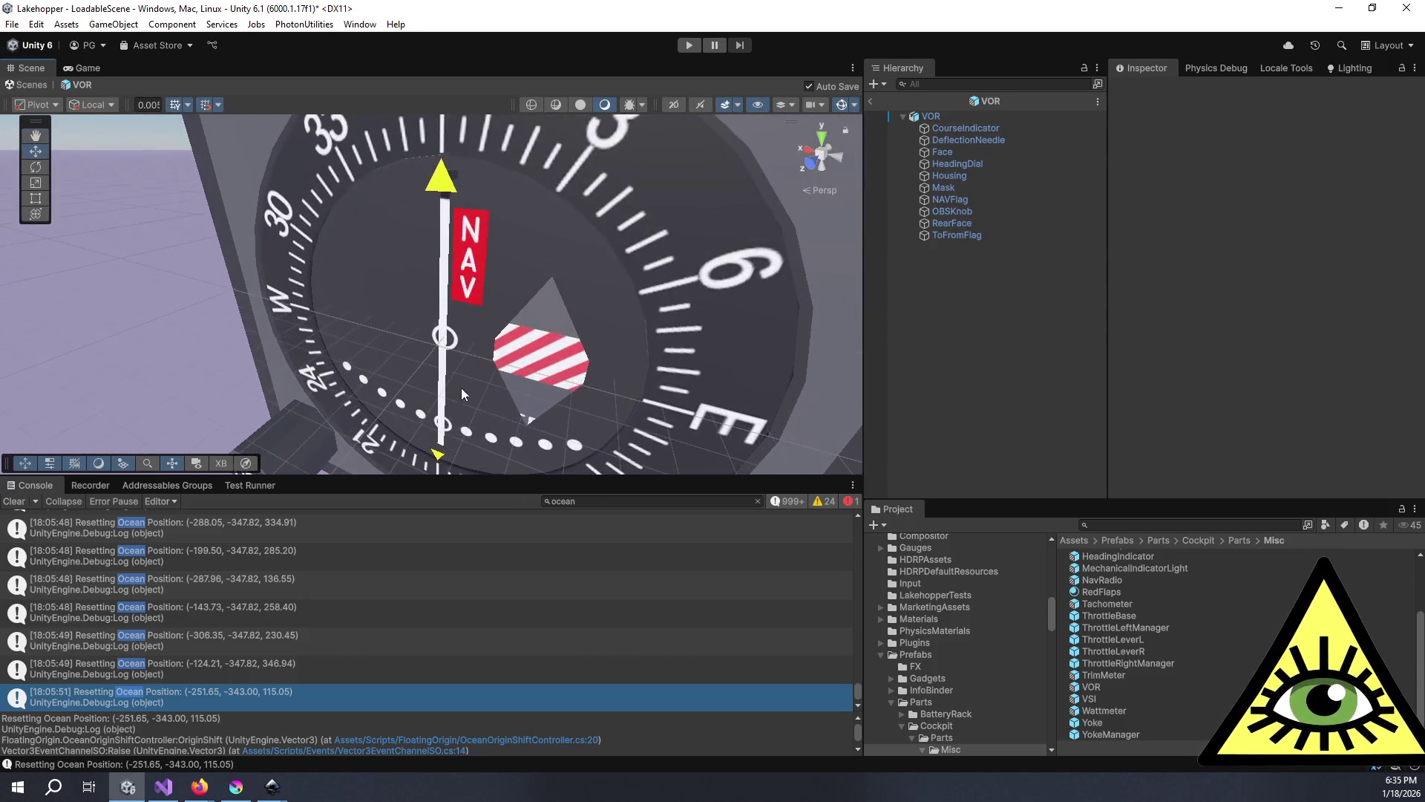
pyautogui.moveTo(585, 255)
pyautogui.mouseDown()
pyautogui.moveTo(340, 221)
pyautogui.moveTo(500, 265)
pyautogui.moveTo(498, 284)
pyautogui.moveTo(511, 237)
pyautogui.moveTo(631, 282)
pyautogui.mouseUp()
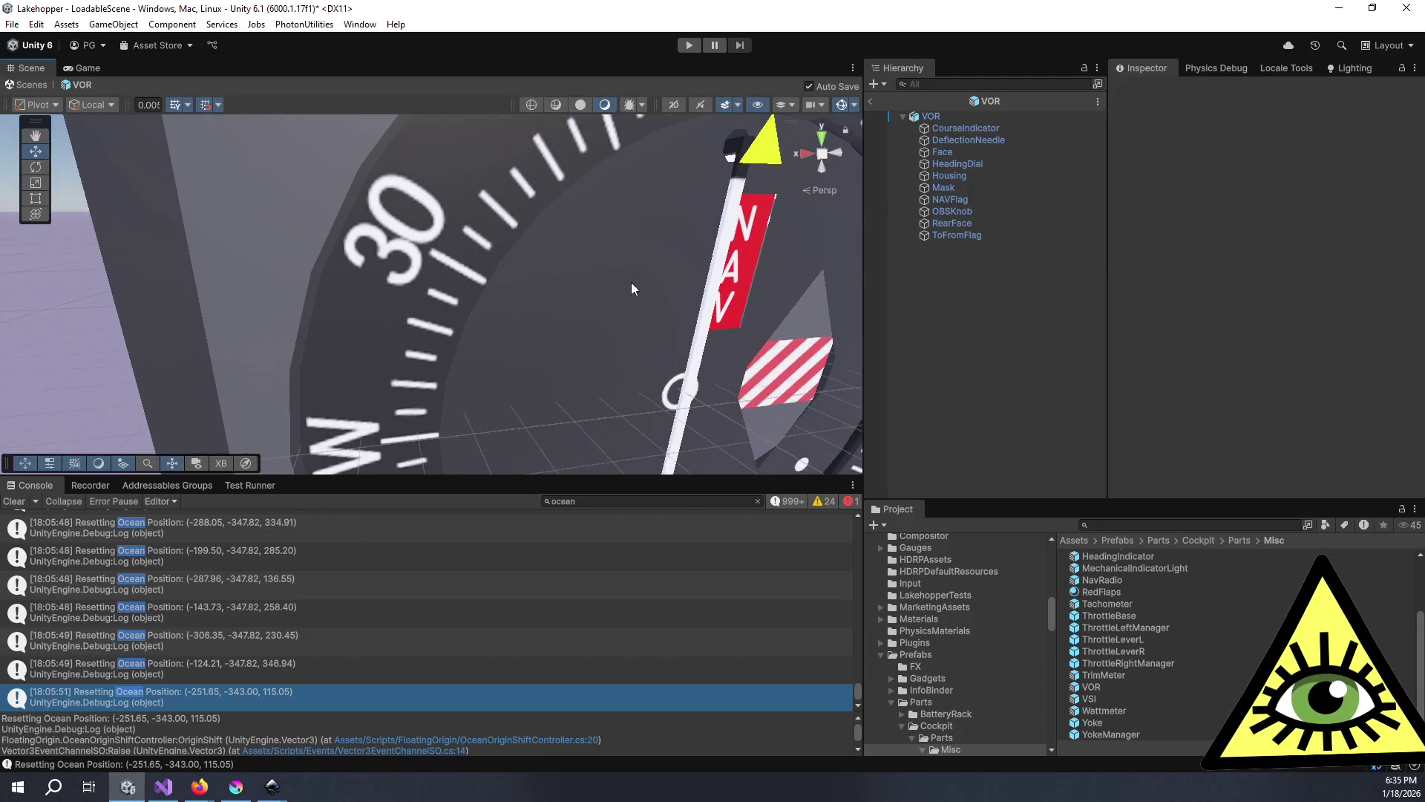
pyautogui.scroll(-5, 631, 282)
pyautogui.moveTo(558, 242); pyautogui.dragTo(554, 239)
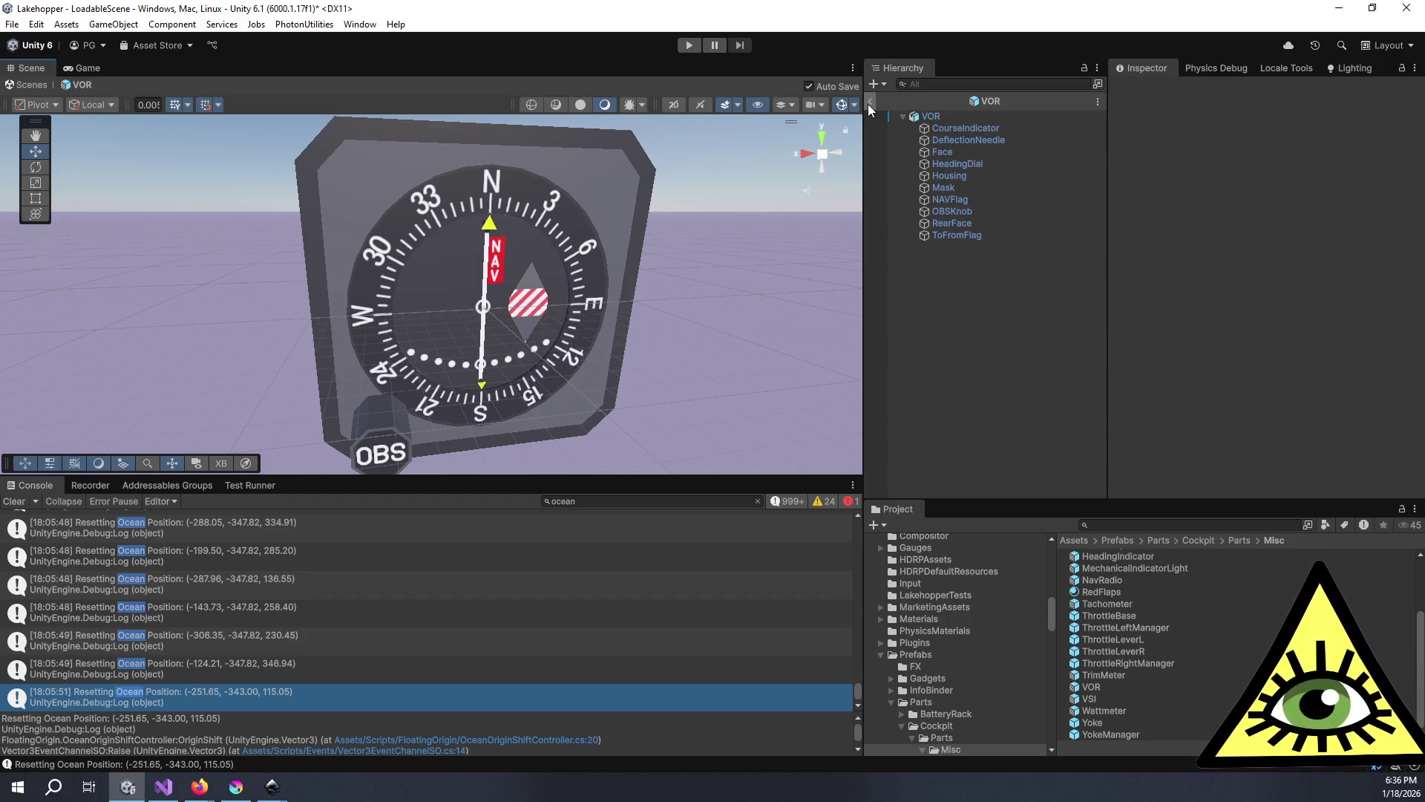
pyautogui.click(869, 104)
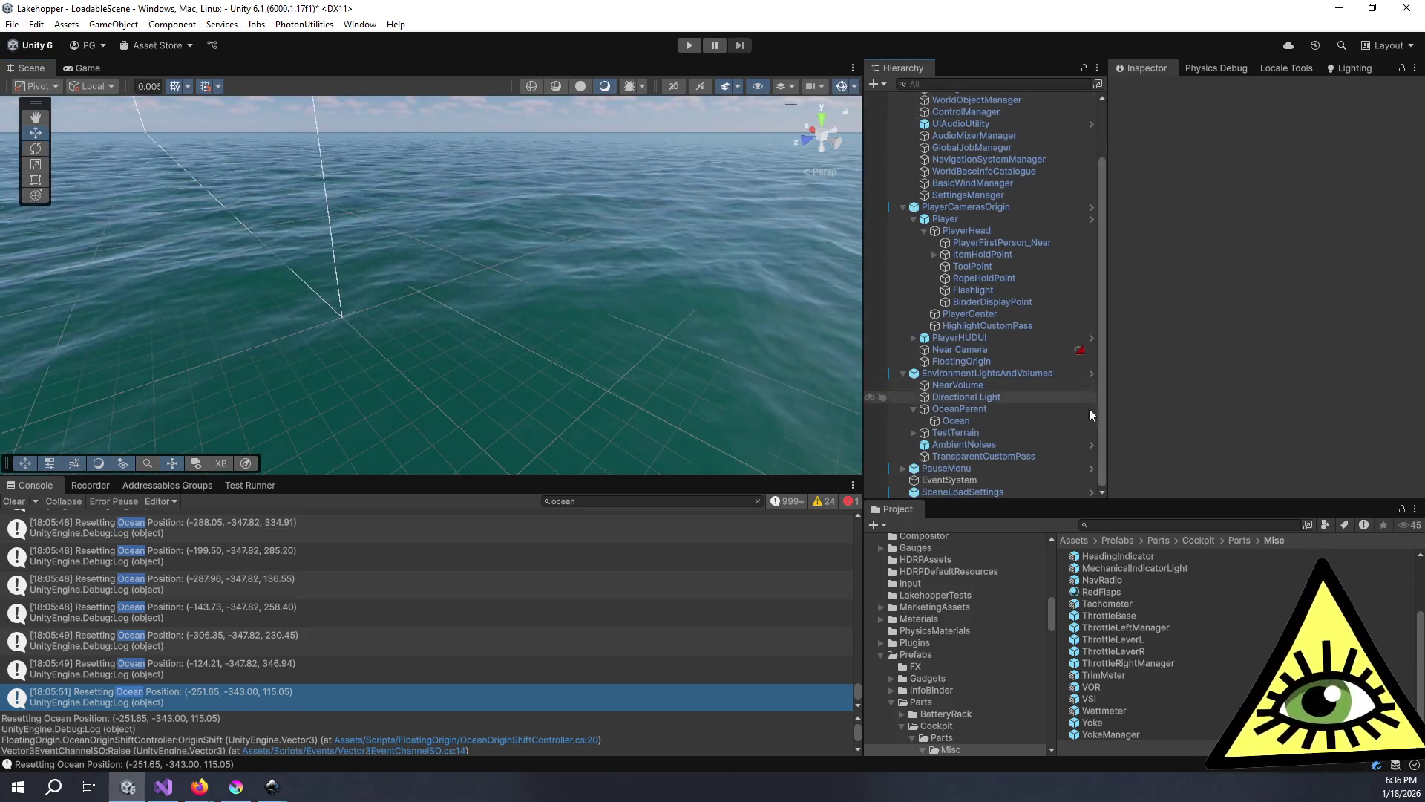
# - Search the Project for 'instrument' and open the InstrumentPanel Variant prefab
pyautogui.click(1144, 526)
pyautogui.write('in')
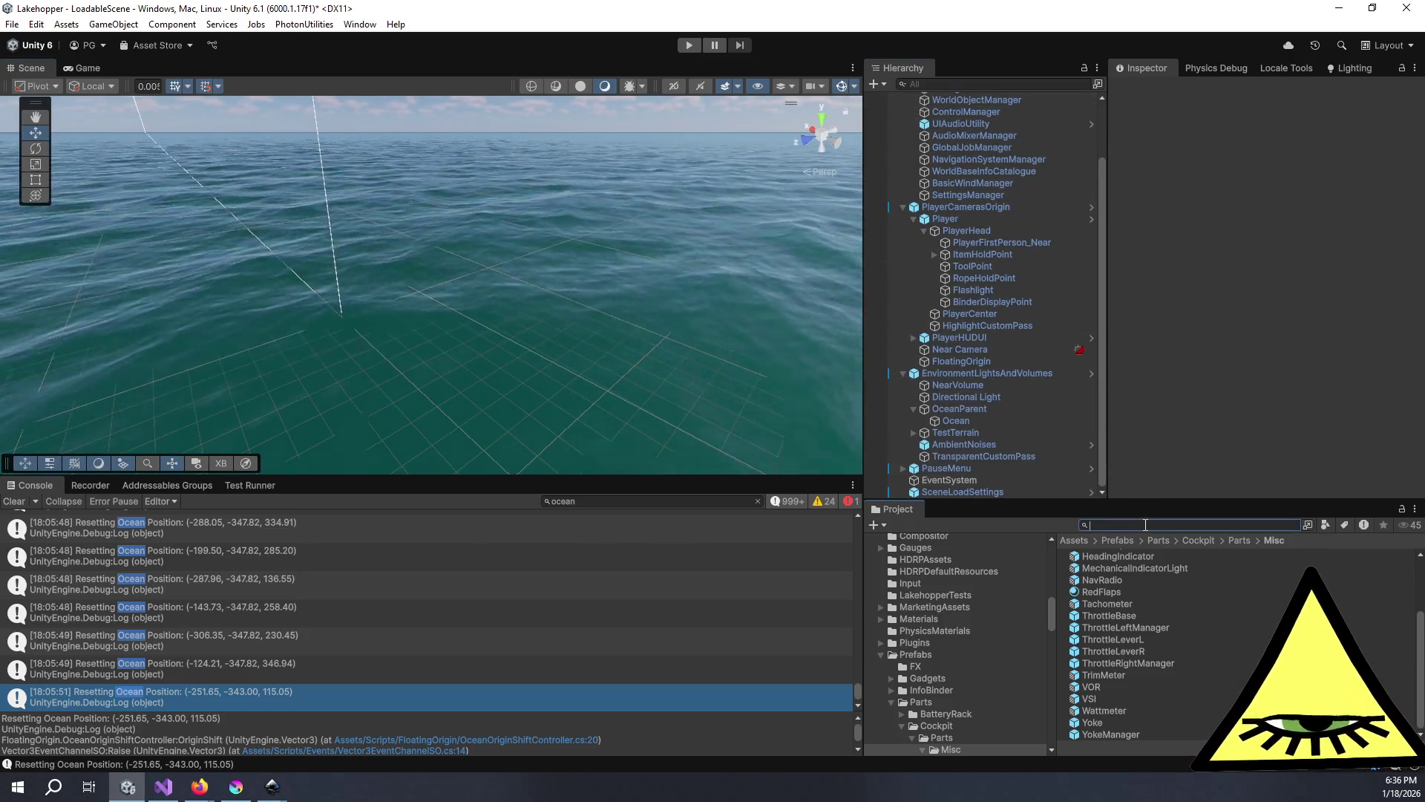
pyautogui.write('s')
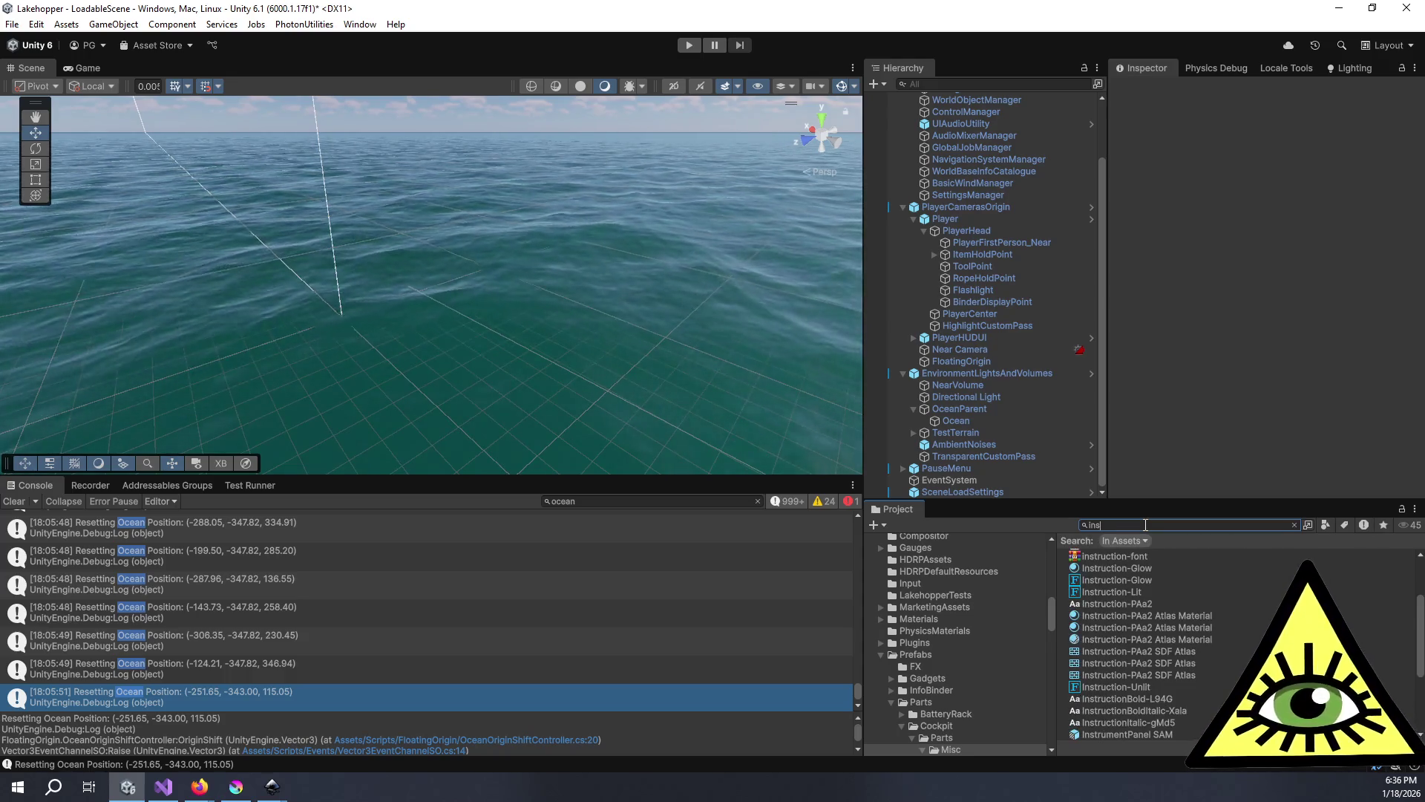
pyautogui.write('trument')
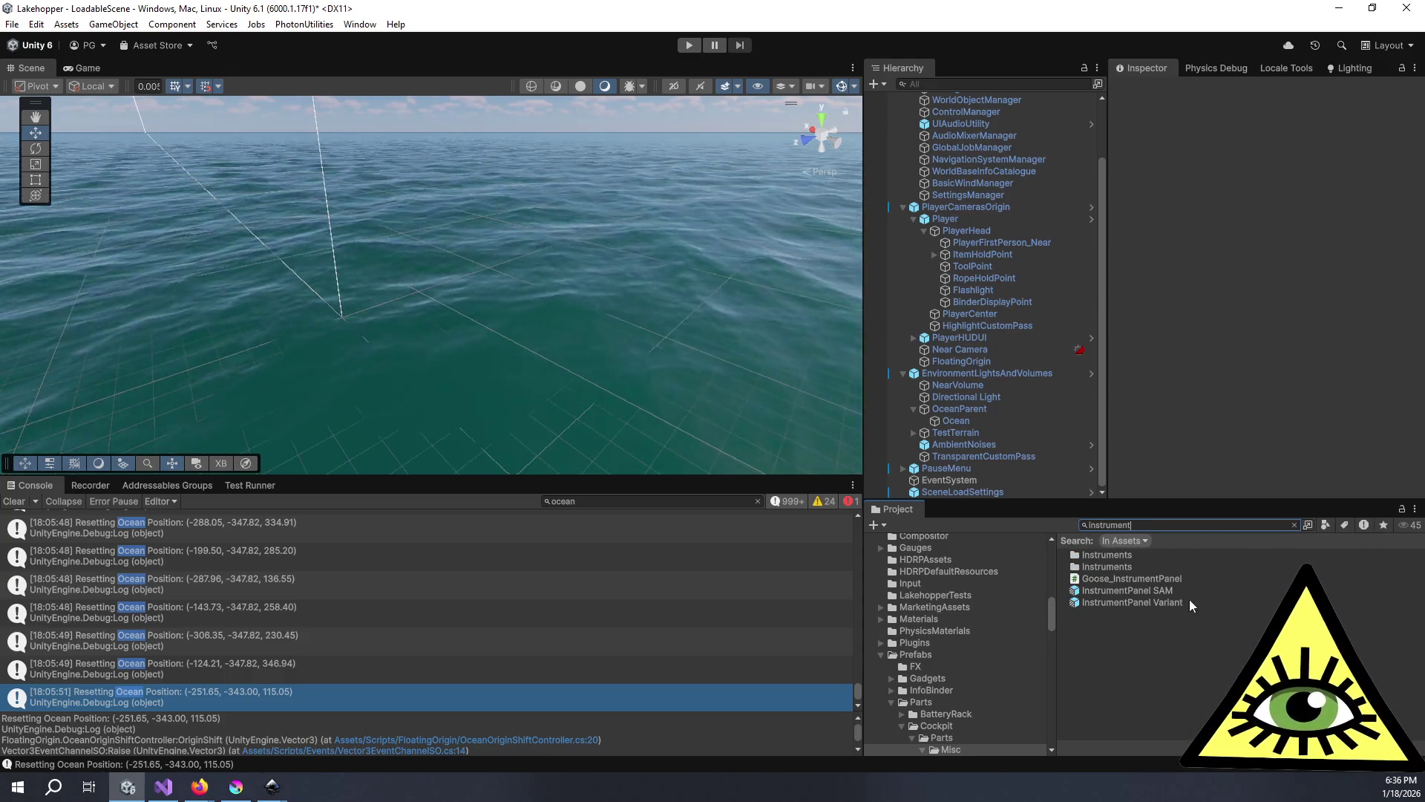
pyautogui.click(1187, 601)
pyautogui.doubleClick(1188, 599)
# - Search 'fuel', then 'gauge fuel', and pick the FuelGauge_V2 prefab asset
pyautogui.click(1161, 528)
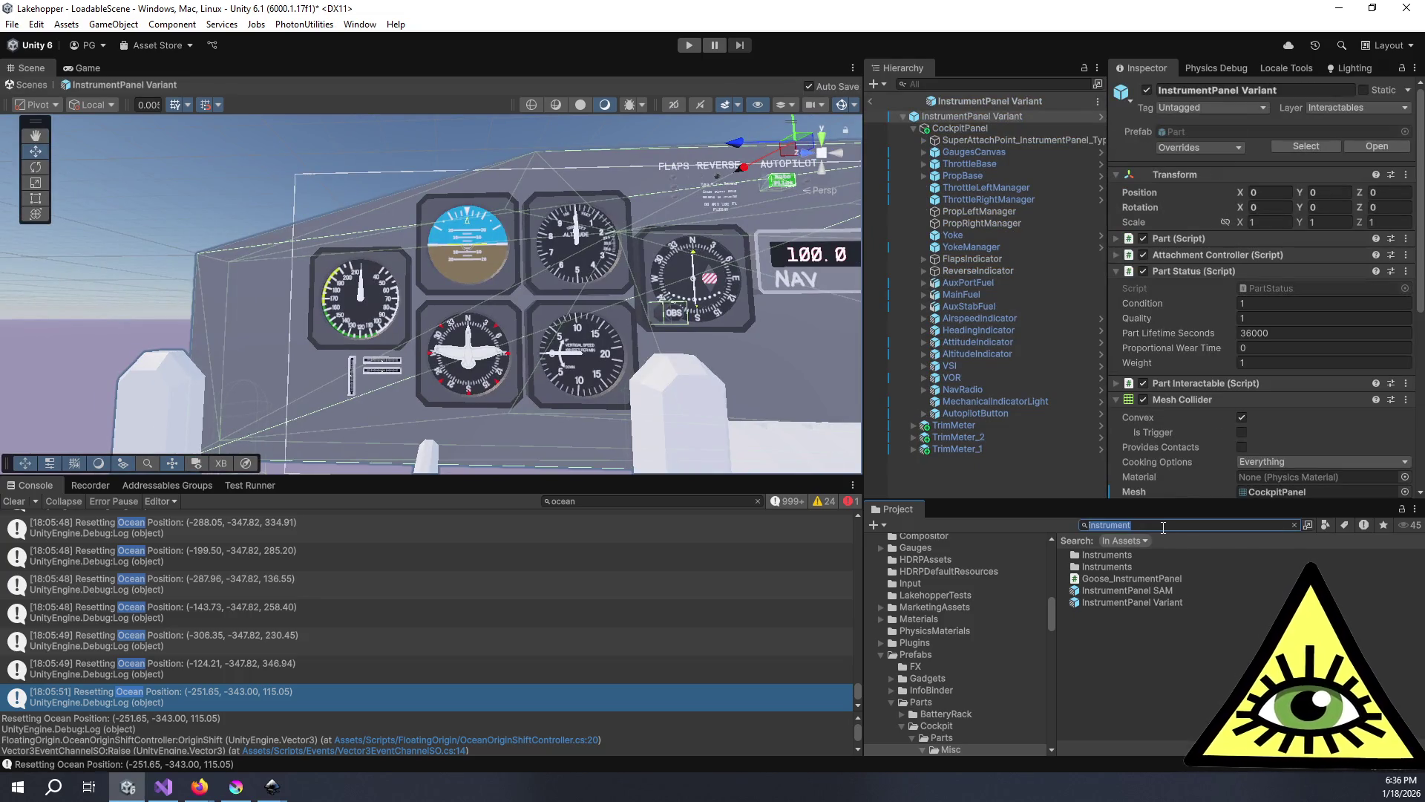
pyautogui.write('fuel')
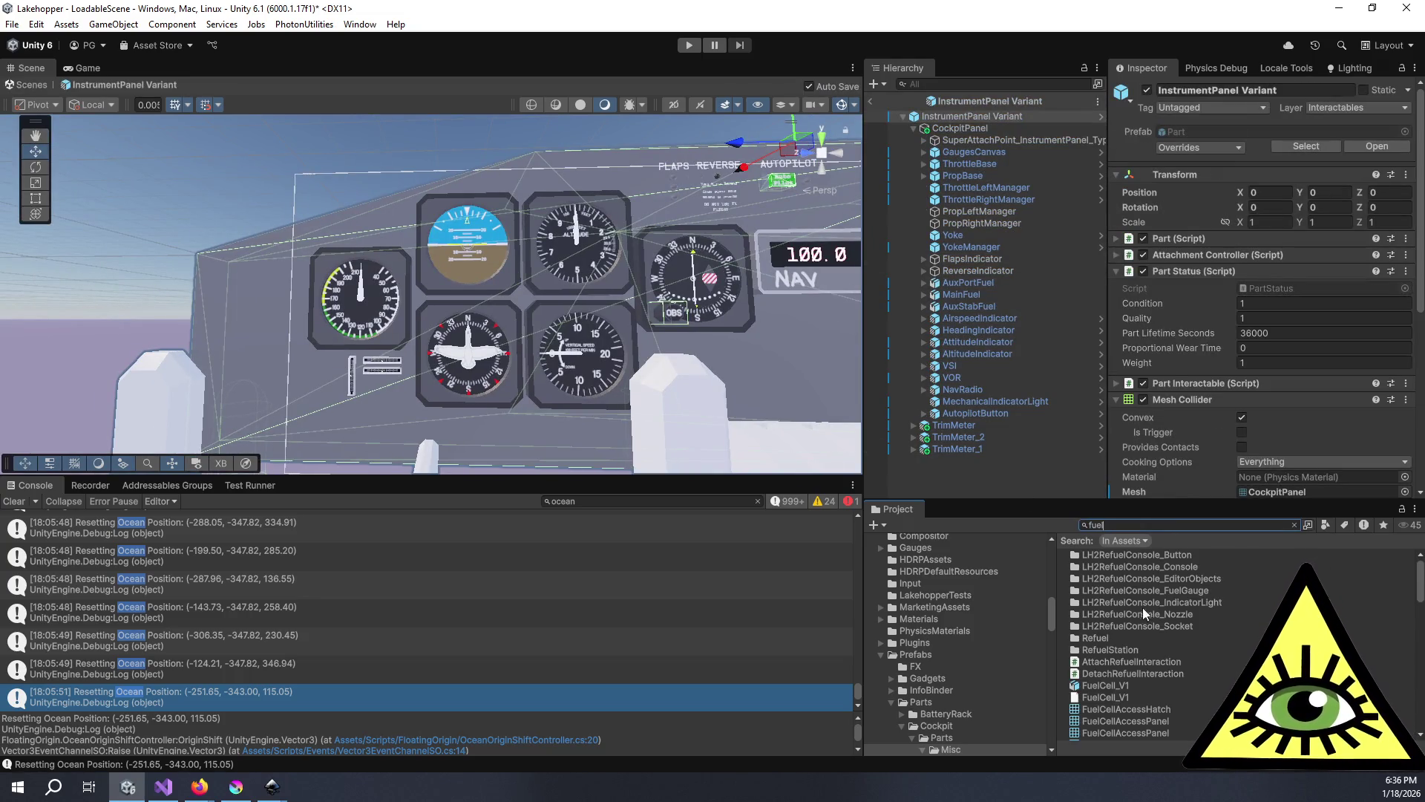
pyautogui.scroll(-5, 1155, 617)
pyautogui.scroll(-3, 1188, 631)
pyautogui.scroll(-6, 1152, 618)
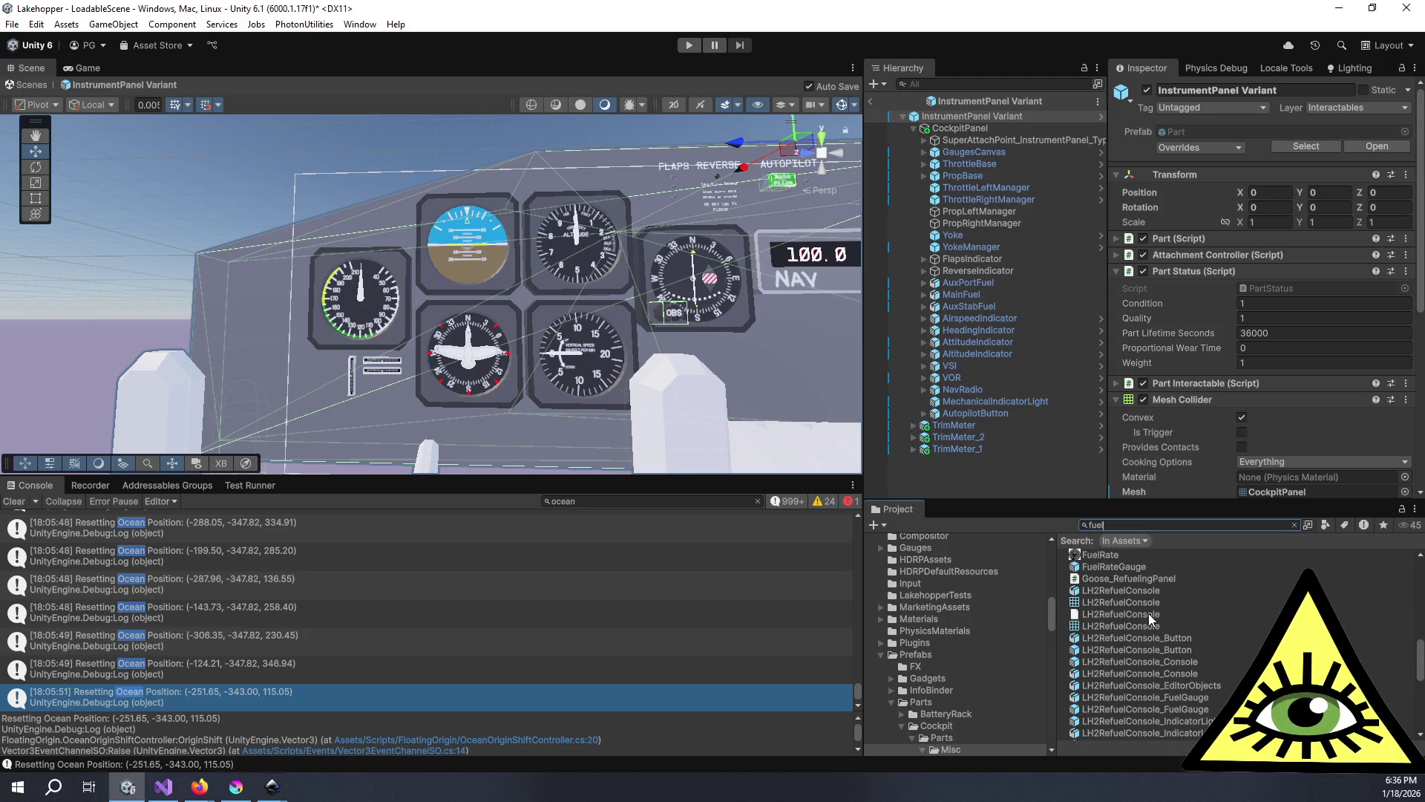
pyautogui.scroll(3, 1177, 632)
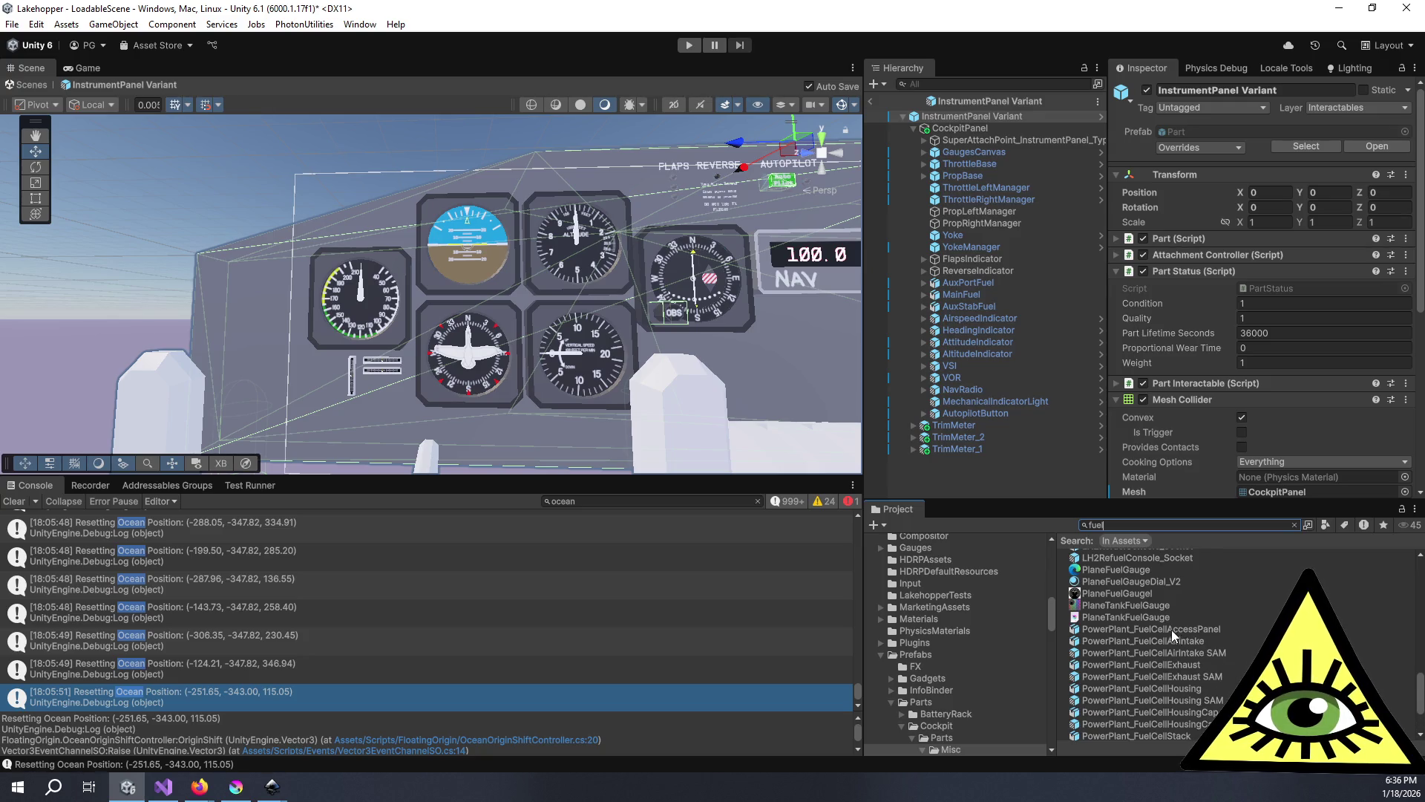
pyautogui.scroll(-3, 1172, 628)
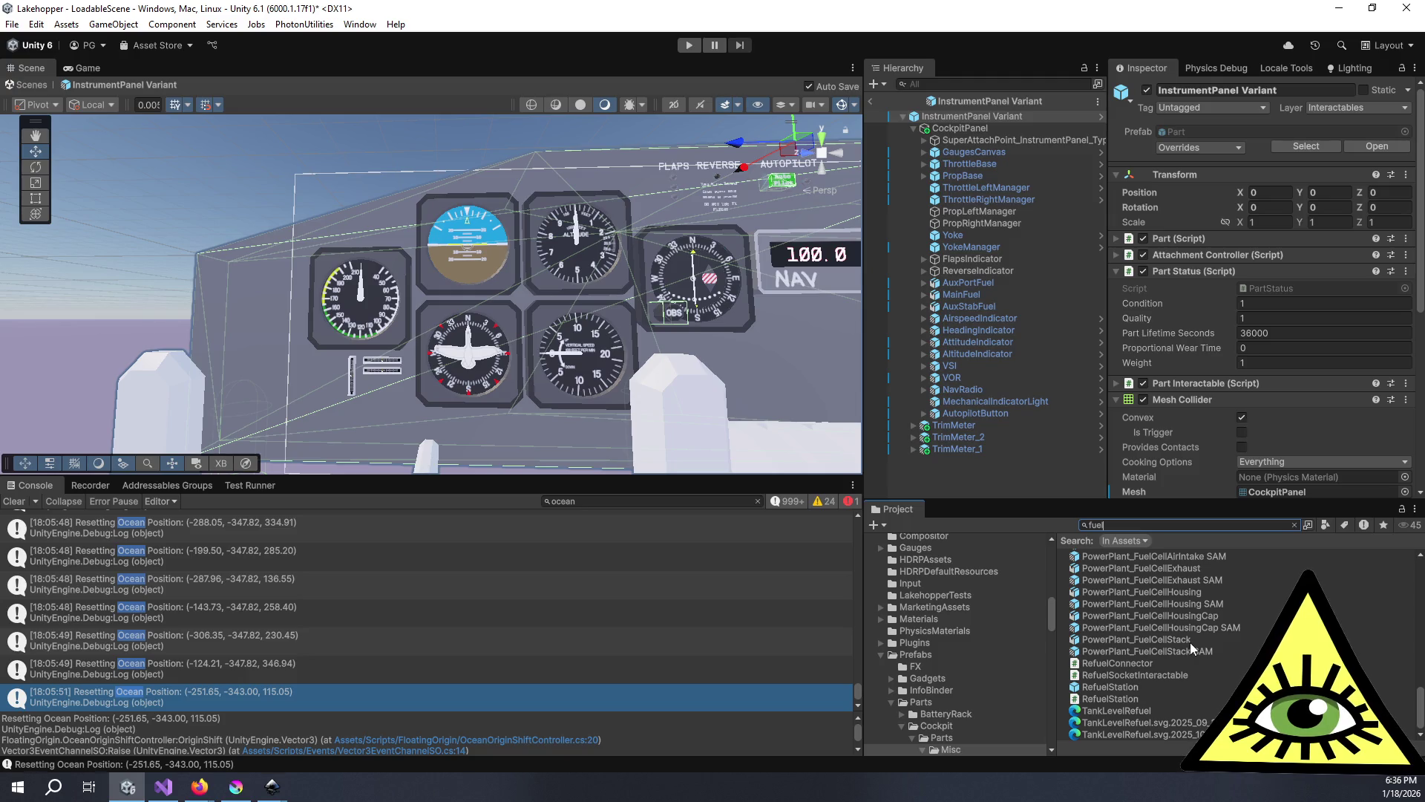
pyautogui.scroll(4, 1155, 649)
pyautogui.scroll(4, 1155, 645)
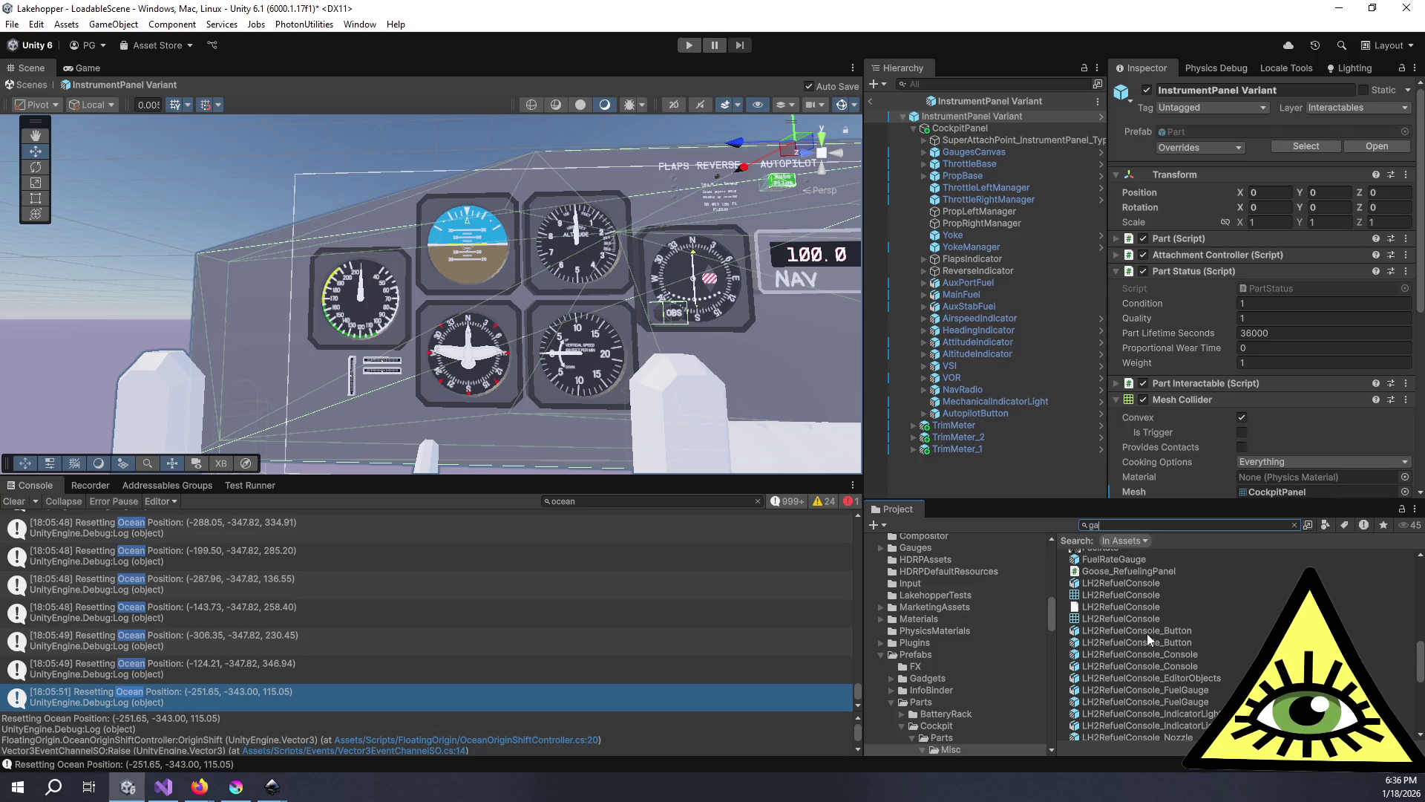
pyautogui.write('gauge fuel')
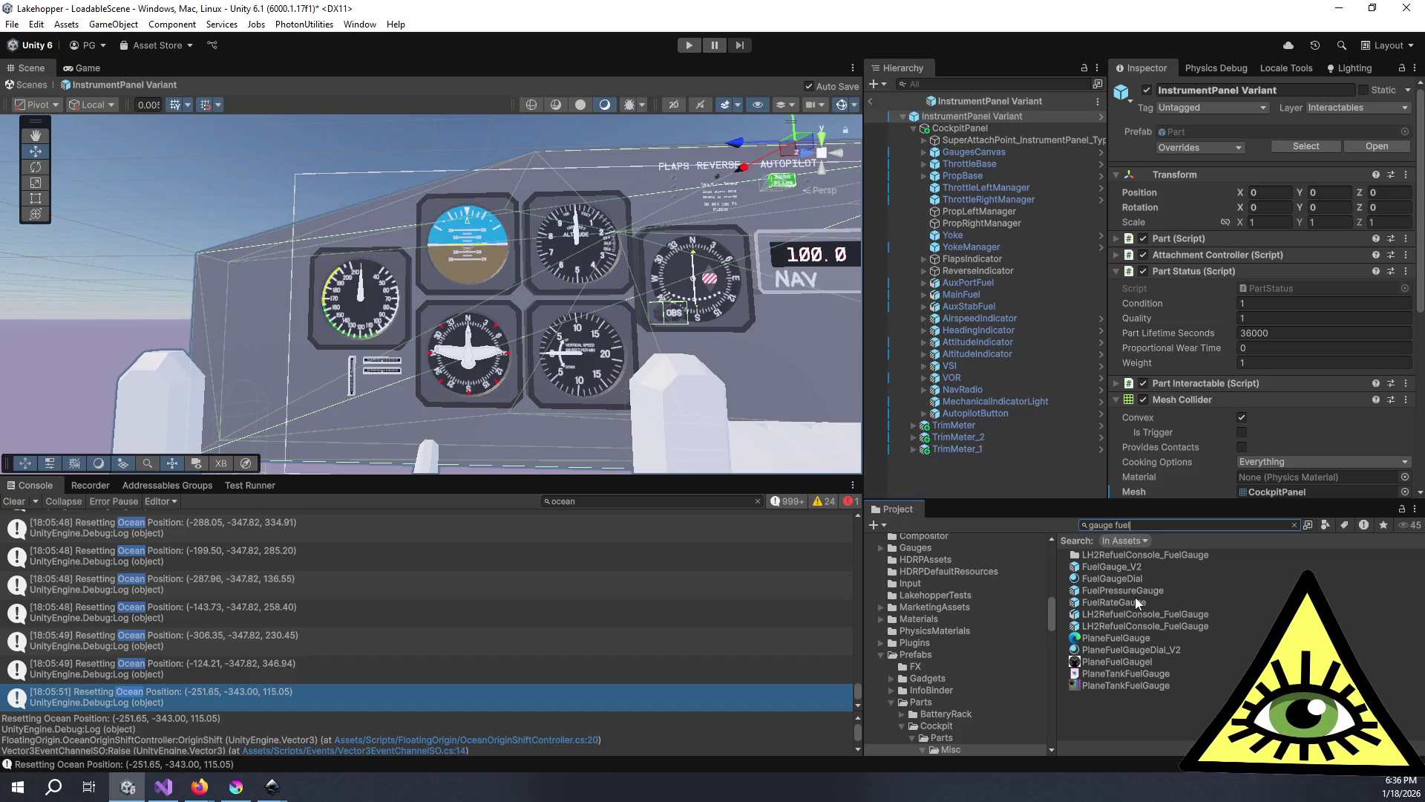
pyautogui.click(1112, 568)
# - Drop FuelGauge_V2 onto the instrument panel and rotate it -90° on Y
pyautogui.moveTo(828, 373); pyautogui.dragTo(445, 348)
pyautogui.moveTo(1078, 562)
pyautogui.mouseDown()
pyautogui.moveTo(1106, 573)
pyautogui.moveTo(512, 209)
pyautogui.moveTo(479, 211)
pyautogui.mouseUp()
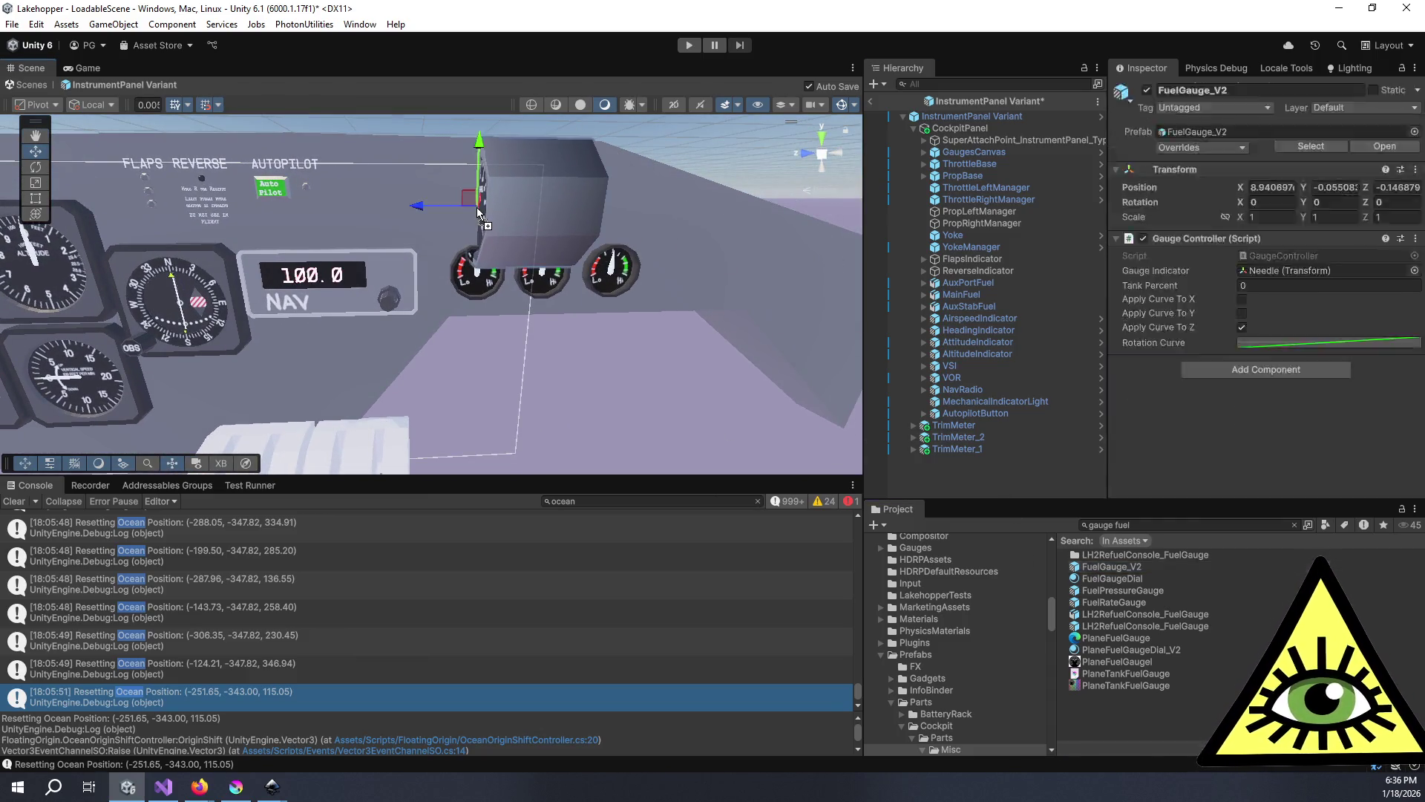
pyautogui.click(41, 174)
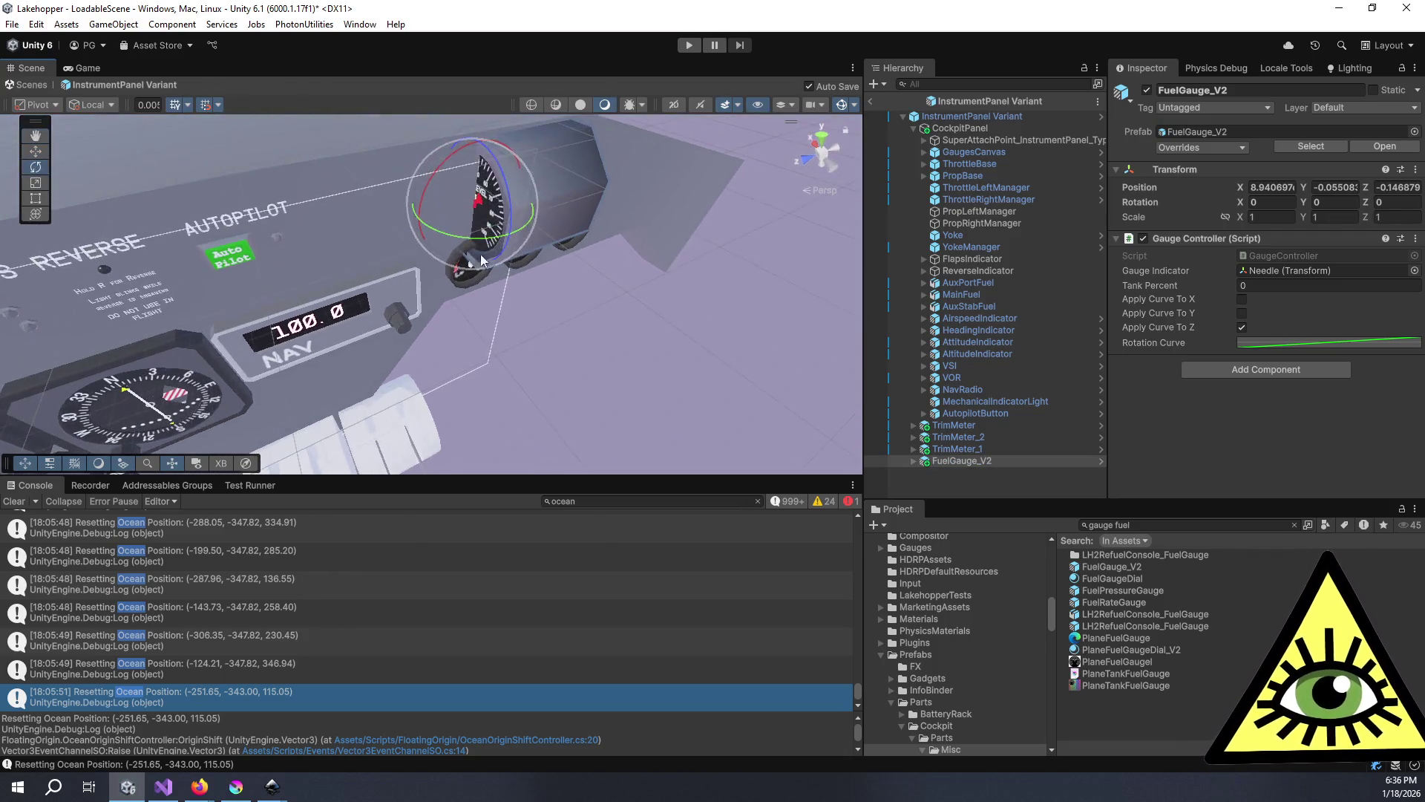
pyautogui.moveTo(470, 242)
pyautogui.mouseDown()
pyautogui.moveTo(625, 262)
pyautogui.moveTo(359, 171)
pyautogui.mouseUp()
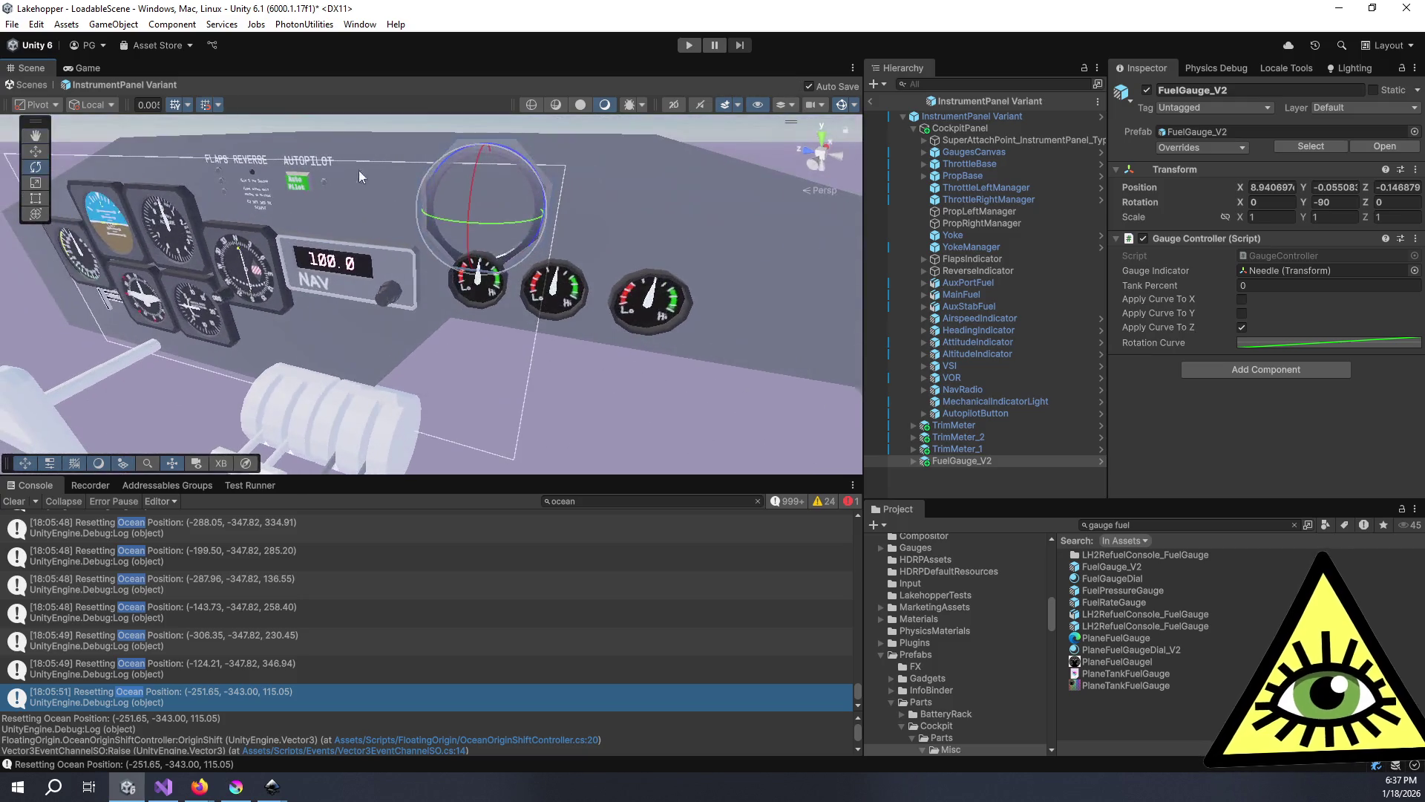
# - Scale the fuel gauge to 0.5 on X, Y and Z
pyautogui.write('0.5')
pyautogui.press('Tab')
pyautogui.write('0.5')
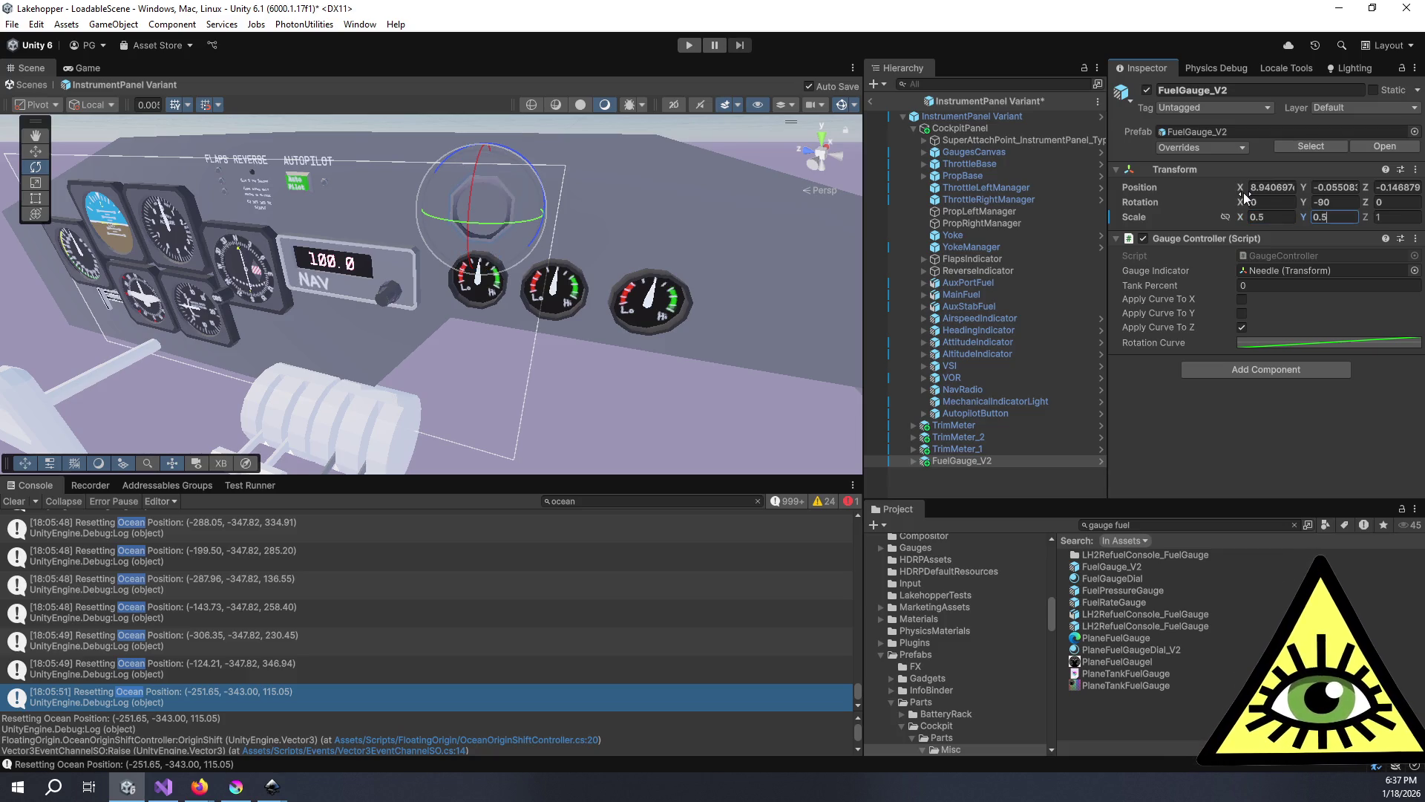
pyautogui.press('Tab')
pyautogui.write('0.5')
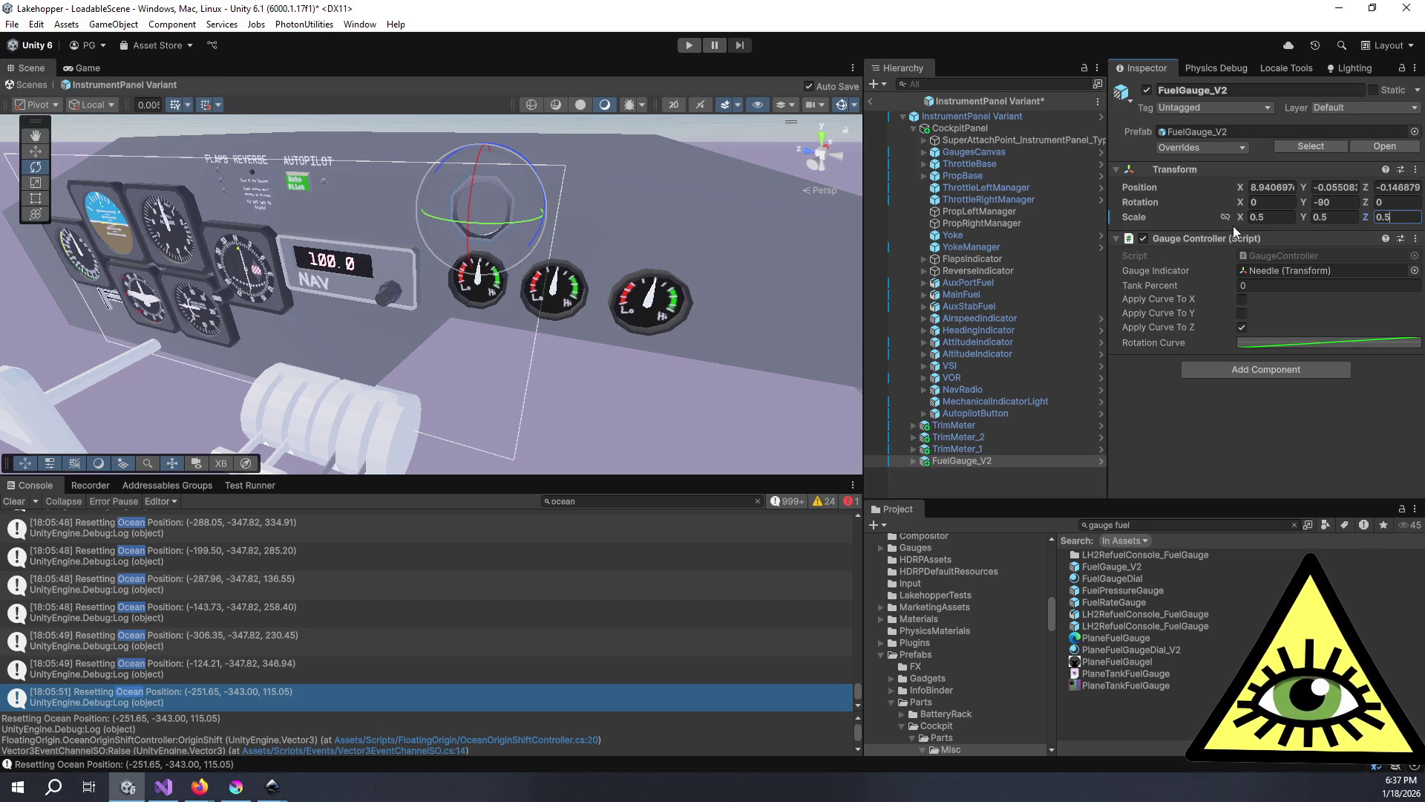
pyautogui.press('Return')
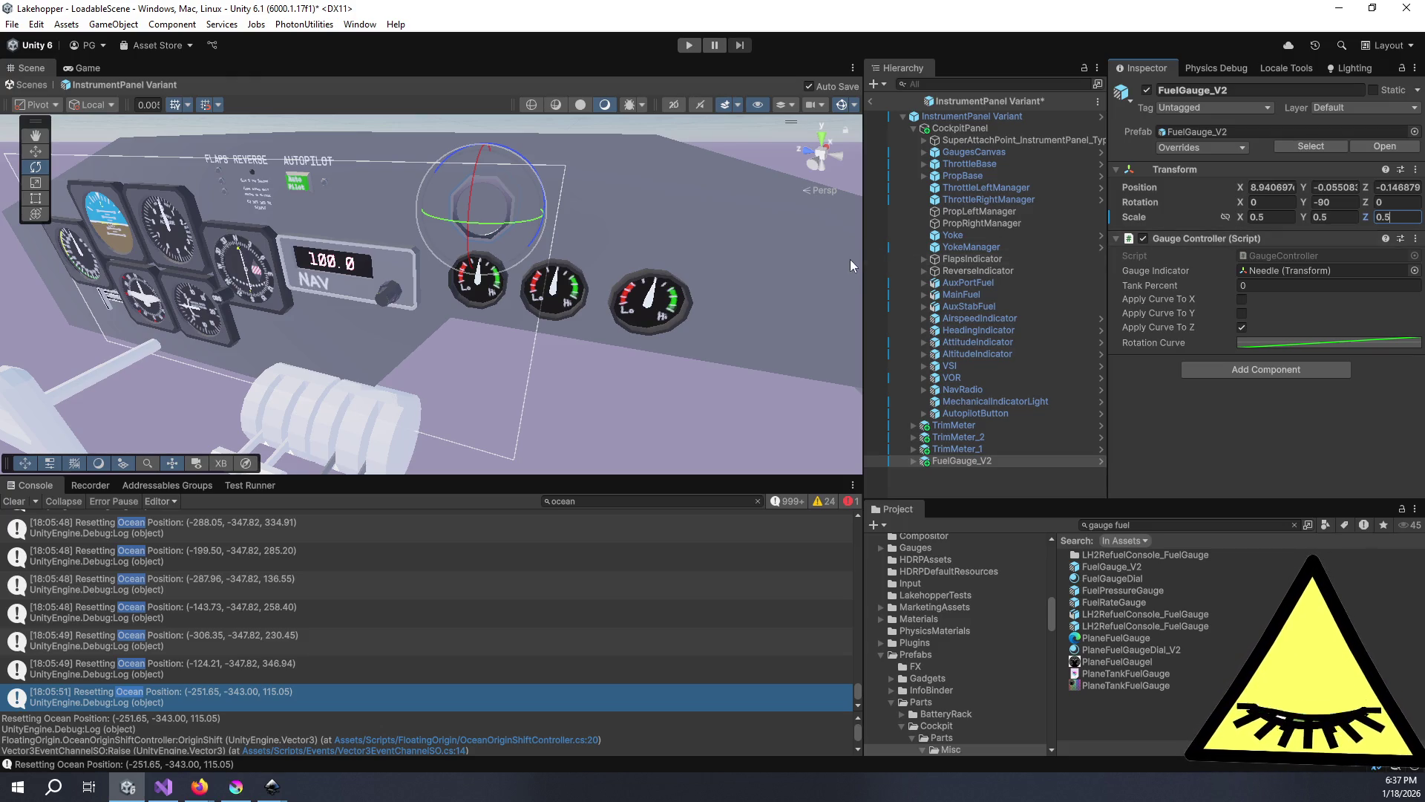
# - Move the gauge above the left Lo/Hi gauge, flush against the panel face
pyautogui.scroll(3, 850, 259)
pyautogui.scroll(2, 64, 154)
pyautogui.click(36, 151)
pyautogui.press('f')
pyautogui.moveTo(432, 255); pyautogui.dragTo(656, 219)
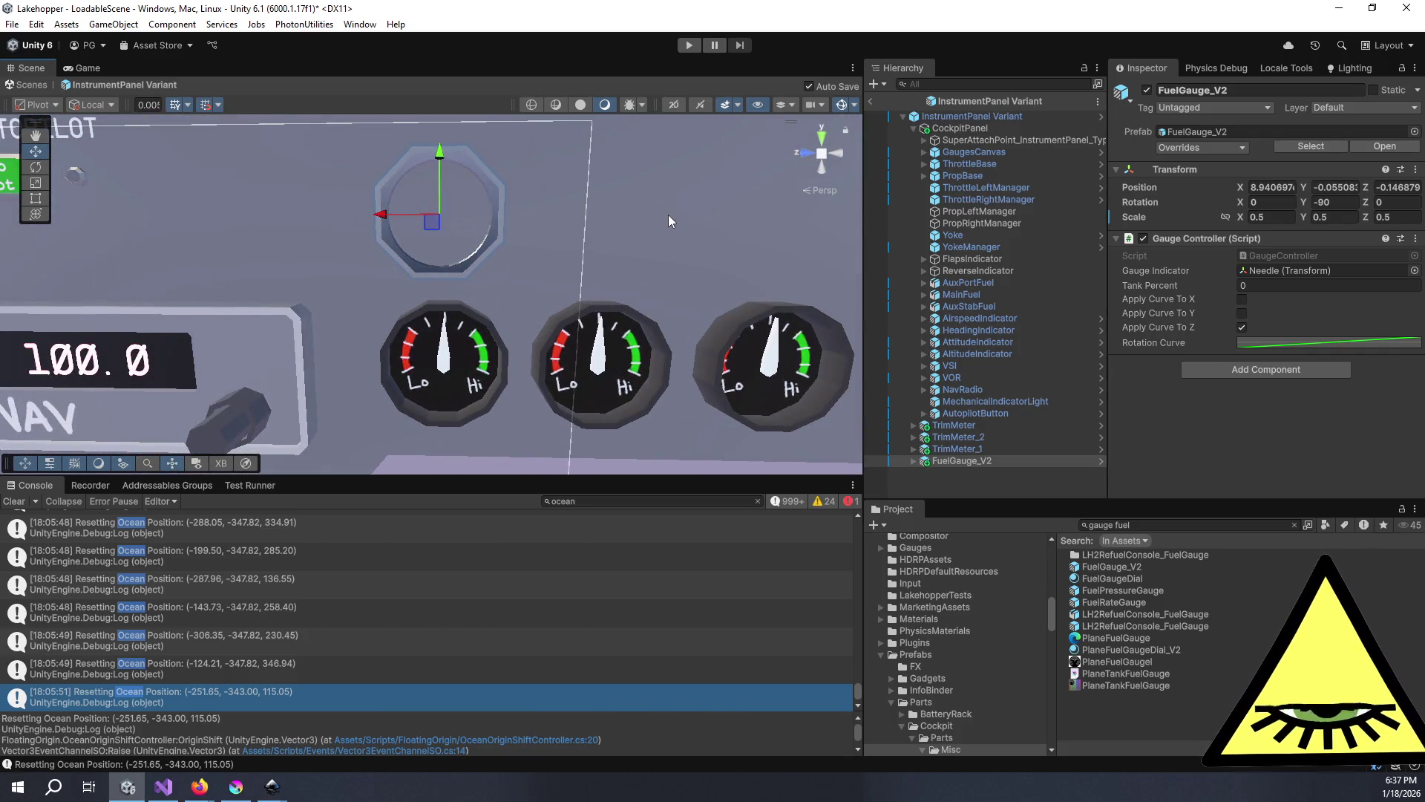
pyautogui.scroll(-5, 669, 216)
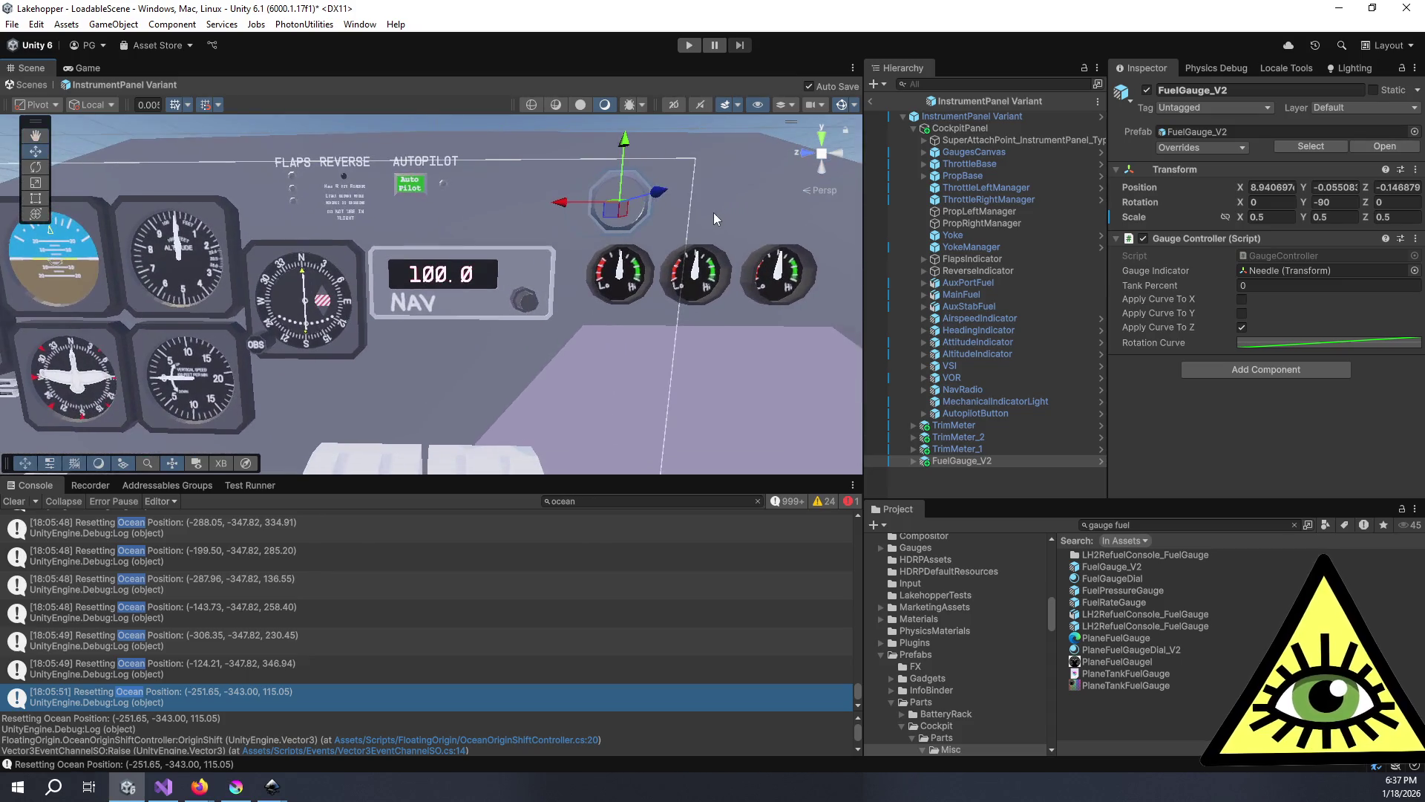
pyautogui.moveTo(710, 226); pyautogui.dragTo(559, 220)
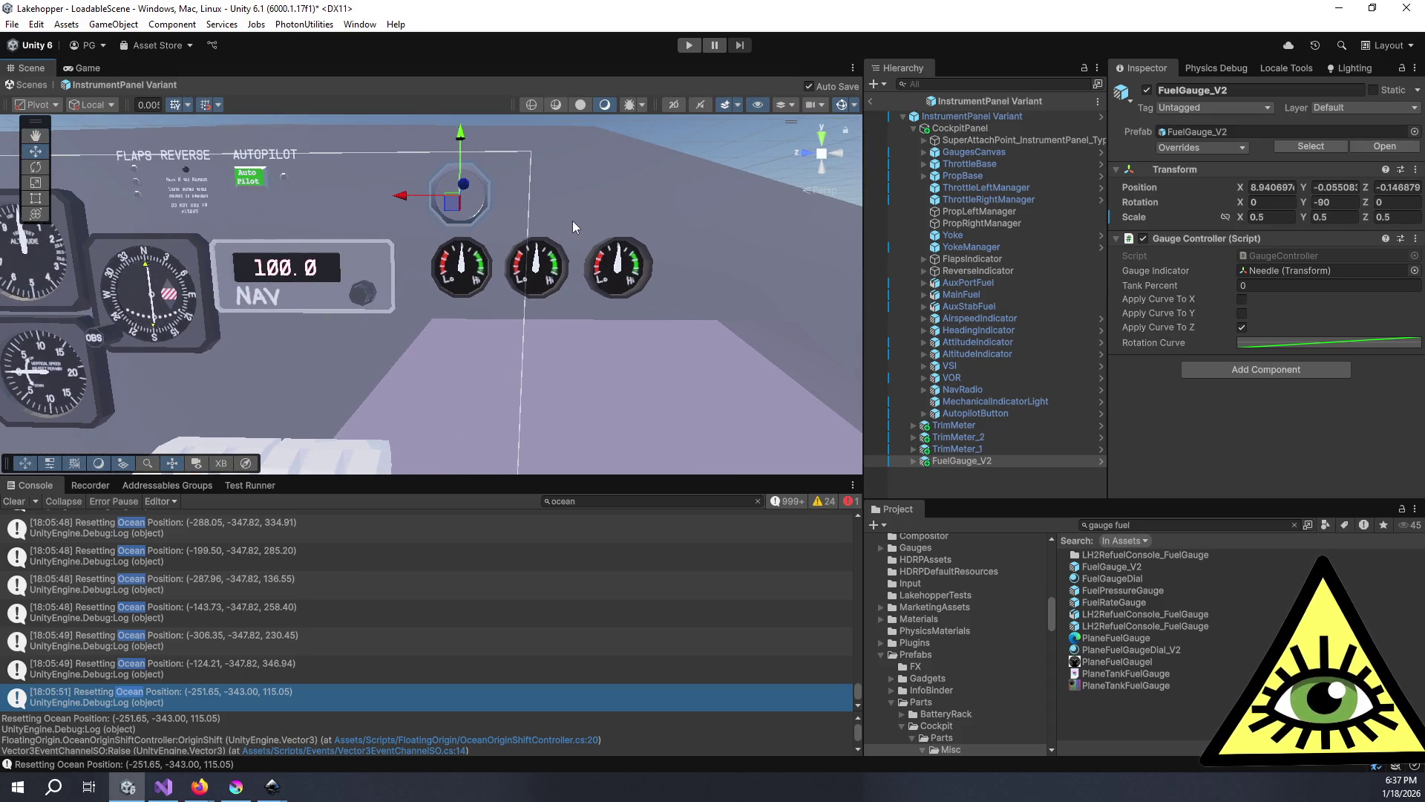
pyautogui.scroll(2, 582, 226)
pyautogui.moveTo(582, 226)
pyautogui.mouseDown()
pyautogui.moveTo(780, 123)
pyautogui.moveTo(727, 147)
pyautogui.moveTo(727, 189)
pyautogui.moveTo(504, 240)
pyautogui.moveTo(546, 256)
pyautogui.moveTo(512, 241)
pyautogui.moveTo(559, 228)
pyautogui.moveTo(484, 296)
pyautogui.moveTo(412, 266)
pyautogui.moveTo(465, 266)
pyautogui.mouseUp()
pyautogui.scroll(2, 668, 201)
pyautogui.moveTo(383, 223)
pyautogui.mouseDown()
pyautogui.moveTo(386, 176)
pyautogui.moveTo(389, 195)
pyautogui.mouseUp()
pyautogui.moveTo(478, 263); pyautogui.dragTo(294, 302)
pyautogui.moveTo(286, 250); pyautogui.dragTo(283, 250)
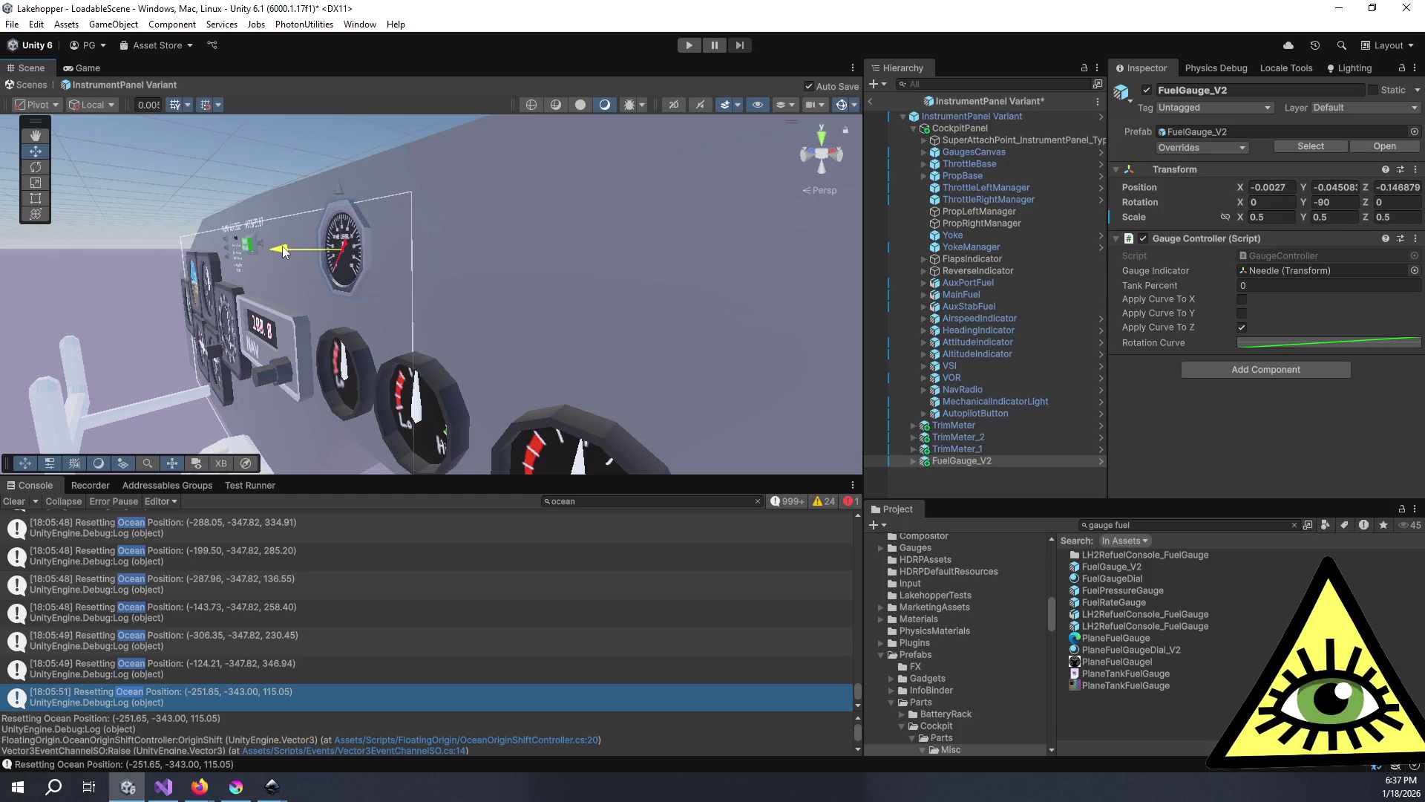
pyautogui.press('f')
pyautogui.moveTo(403, 300)
pyautogui.mouseDown()
pyautogui.moveTo(555, 292)
pyautogui.moveTo(537, 306)
pyautogui.moveTo(639, 190)
pyautogui.moveTo(527, 233)
pyautogui.moveTo(483, 297)
pyautogui.mouseUp()
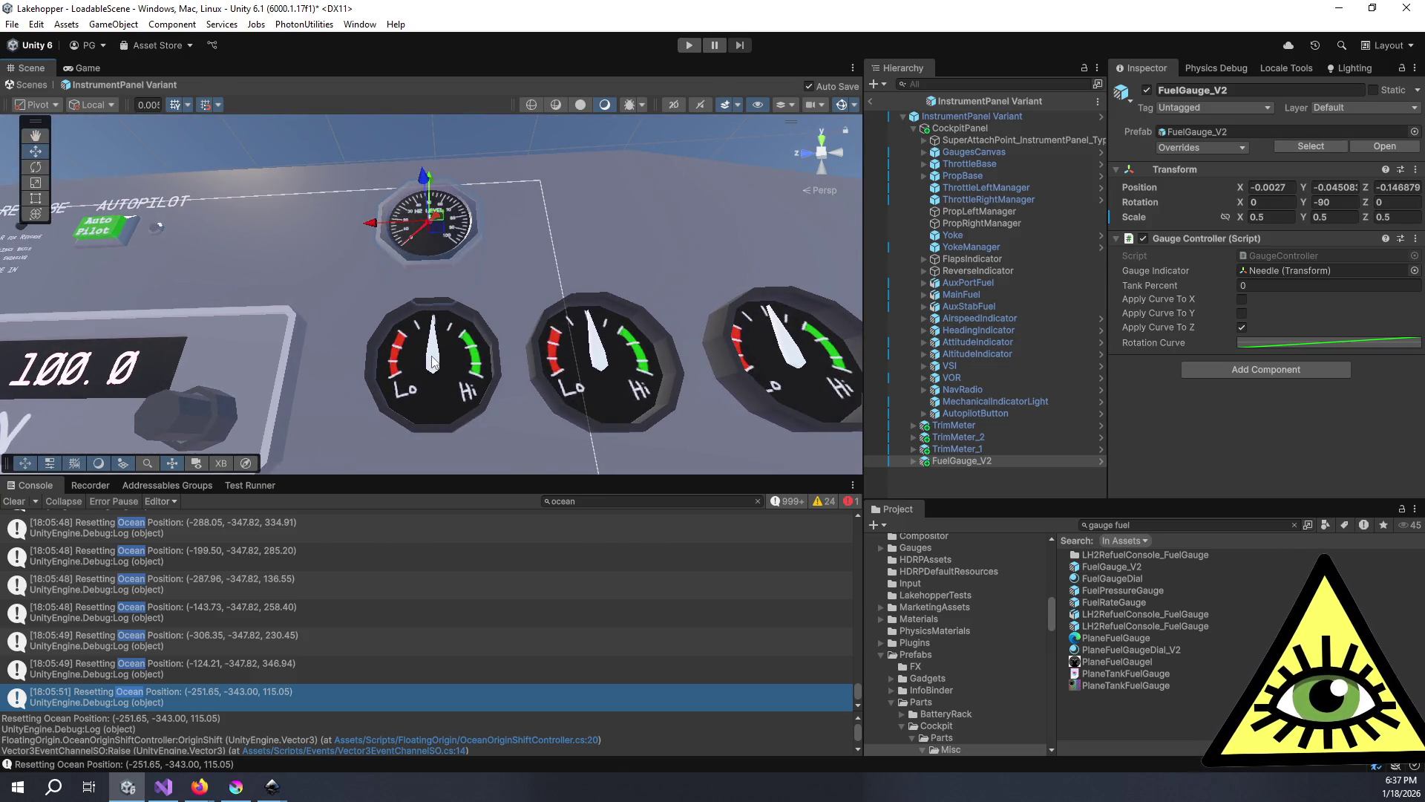
pyautogui.moveTo(433, 361); pyautogui.dragTo(479, 238)
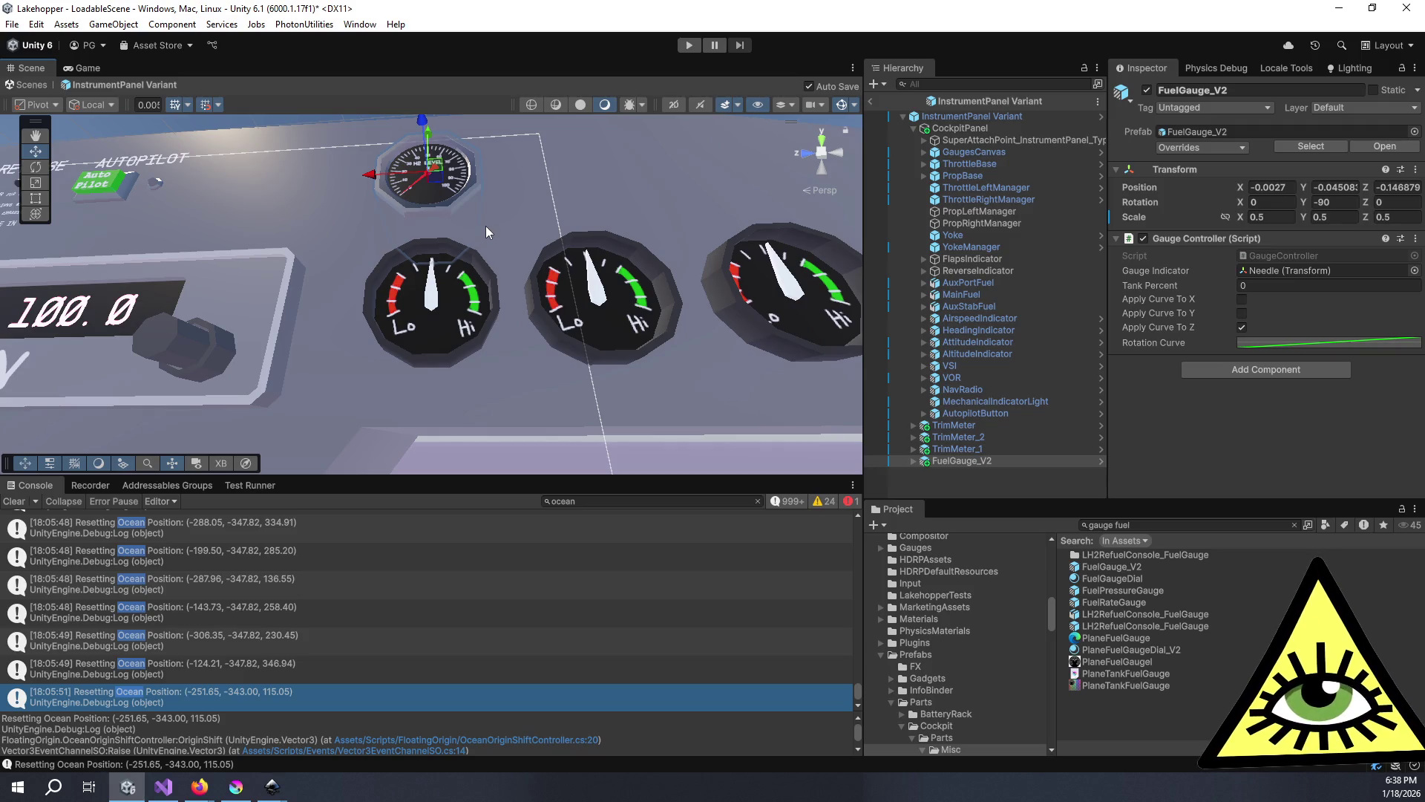
pyautogui.moveTo(489, 220)
pyautogui.mouseDown()
pyautogui.moveTo(506, 227)
pyautogui.moveTo(495, 260)
pyautogui.moveTo(579, 312)
pyautogui.moveTo(671, 341)
pyautogui.moveTo(633, 342)
pyautogui.moveTo(460, 251)
pyautogui.moveTo(511, 360)
pyautogui.moveTo(562, 267)
pyautogui.moveTo(605, 288)
pyautogui.moveTo(736, 296)
pyautogui.moveTo(608, 234)
pyautogui.moveTo(609, 314)
pyautogui.mouseUp()
pyautogui.scroll(-3, 580, 275)
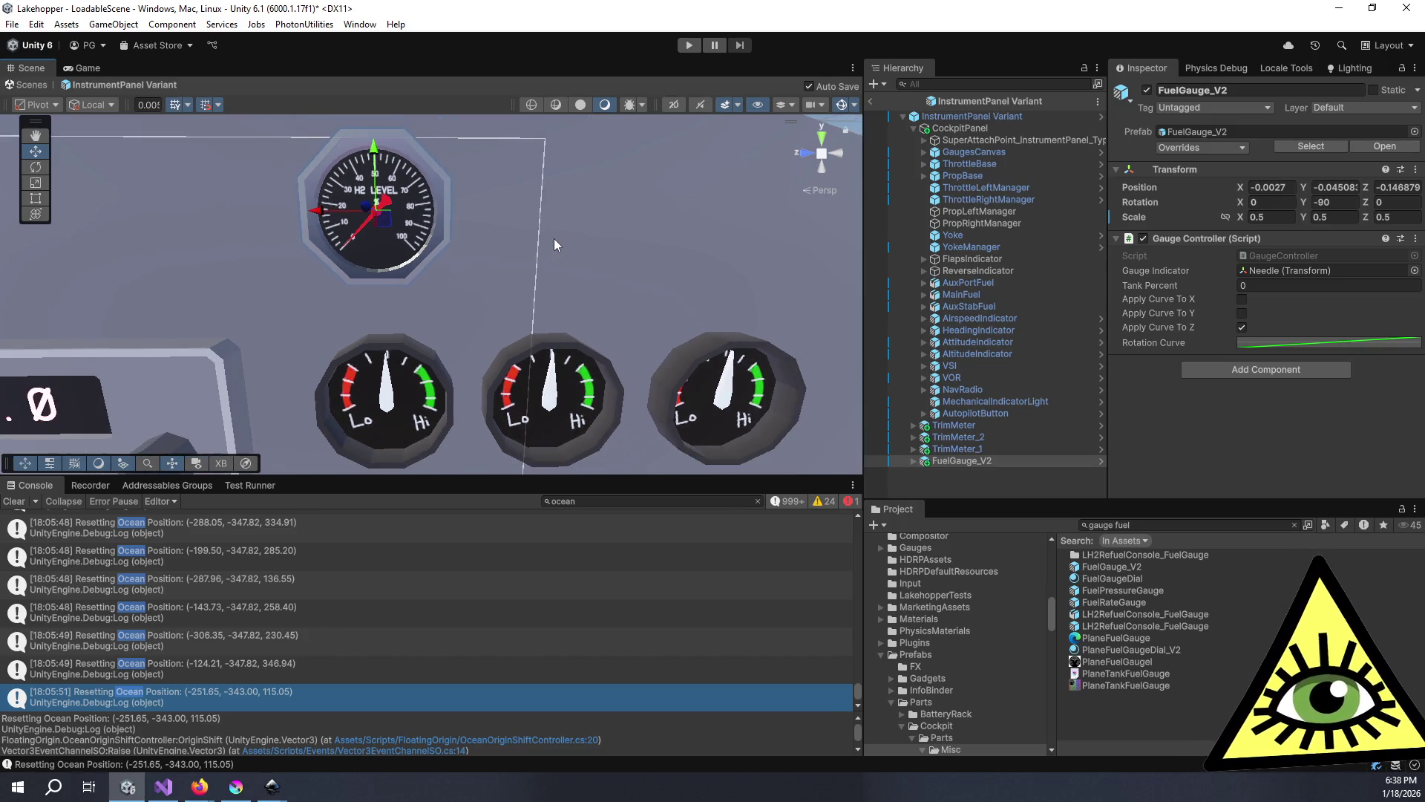
# - Switch the Scene view to a flat Left view framing the gauges
pyautogui.click(844, 156)
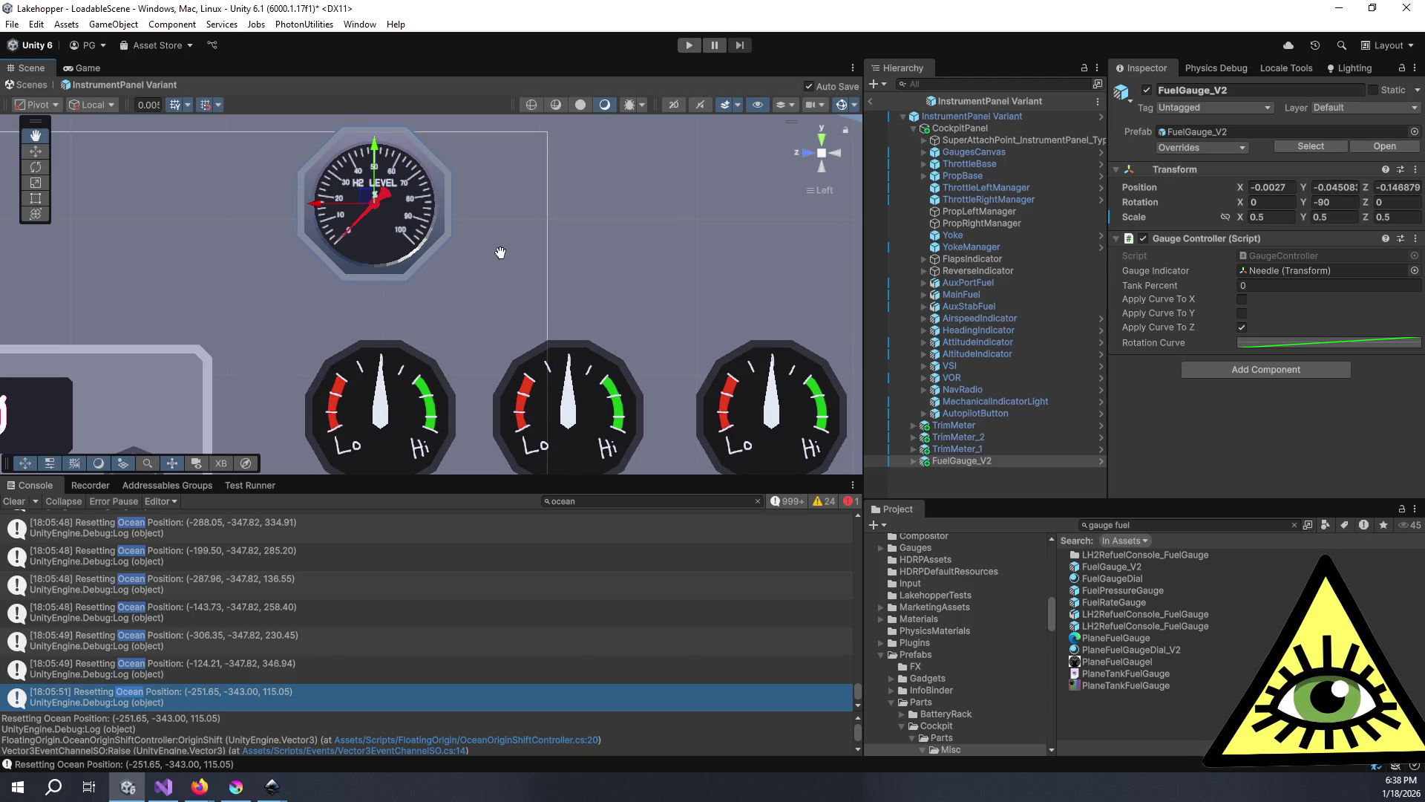
pyautogui.moveTo(500, 248); pyautogui.dragTo(504, 275)
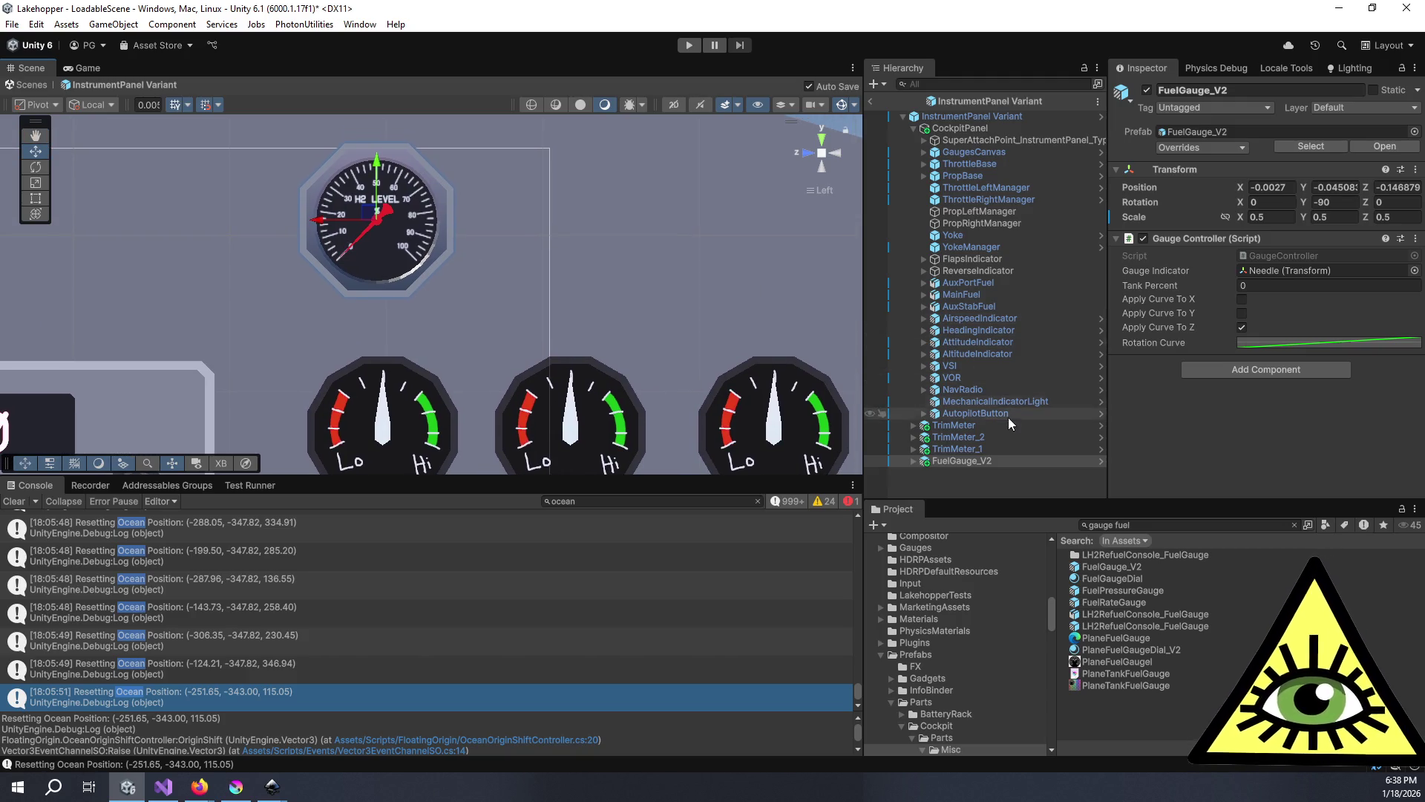
pyautogui.moveTo(966, 457)
pyautogui.mouseDown()
pyautogui.moveTo(987, 447)
pyautogui.moveTo(1036, 331)
pyautogui.mouseUp()
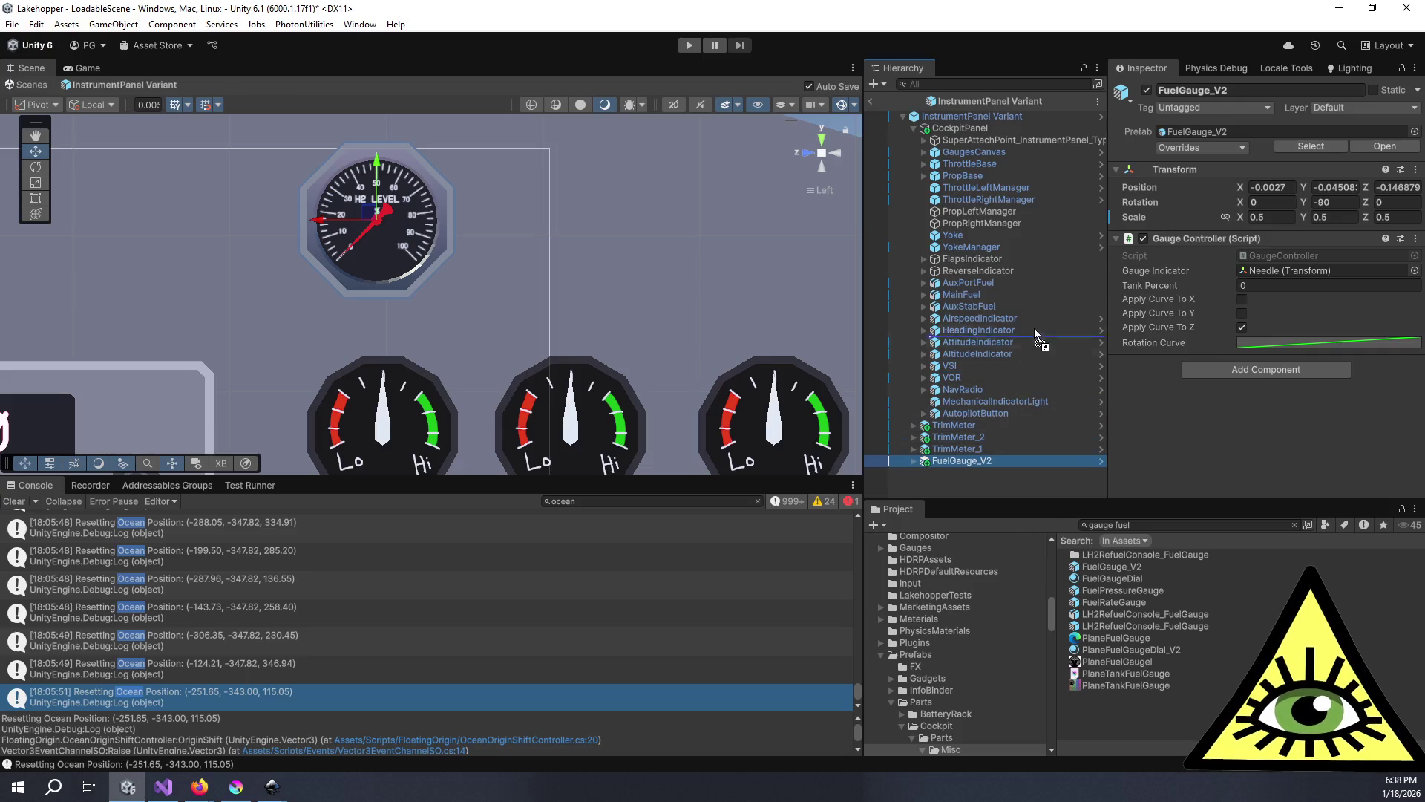
# - Place FuelGauge_V2 after ReverseIndicator and duplicate it twice above the middle and right Lo/Hi gauges
pyautogui.moveTo(1016, 276); pyautogui.dragTo(1015, 276)
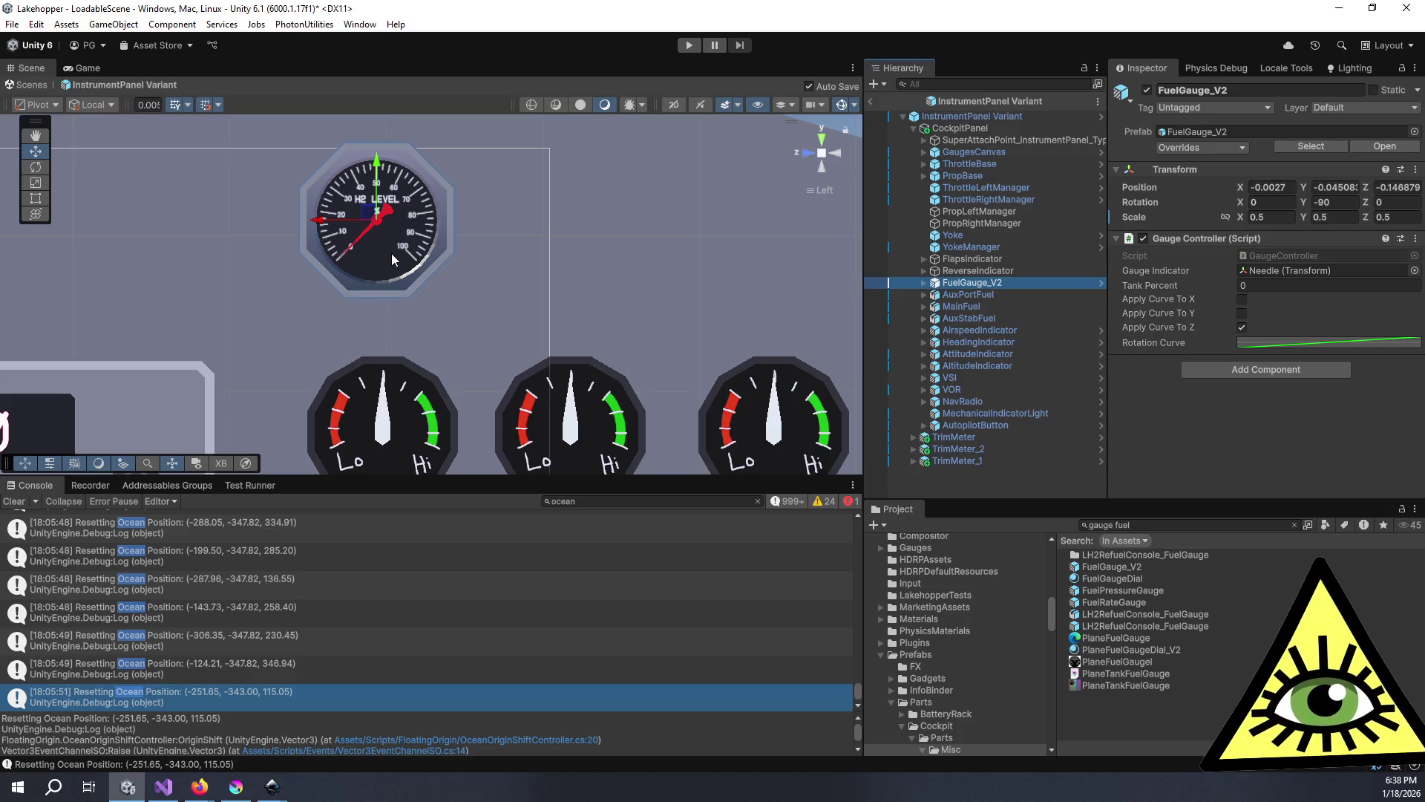
pyautogui.hotkey('ctrl', 'd')
pyautogui.moveTo(332, 223); pyautogui.dragTo(491, 239)
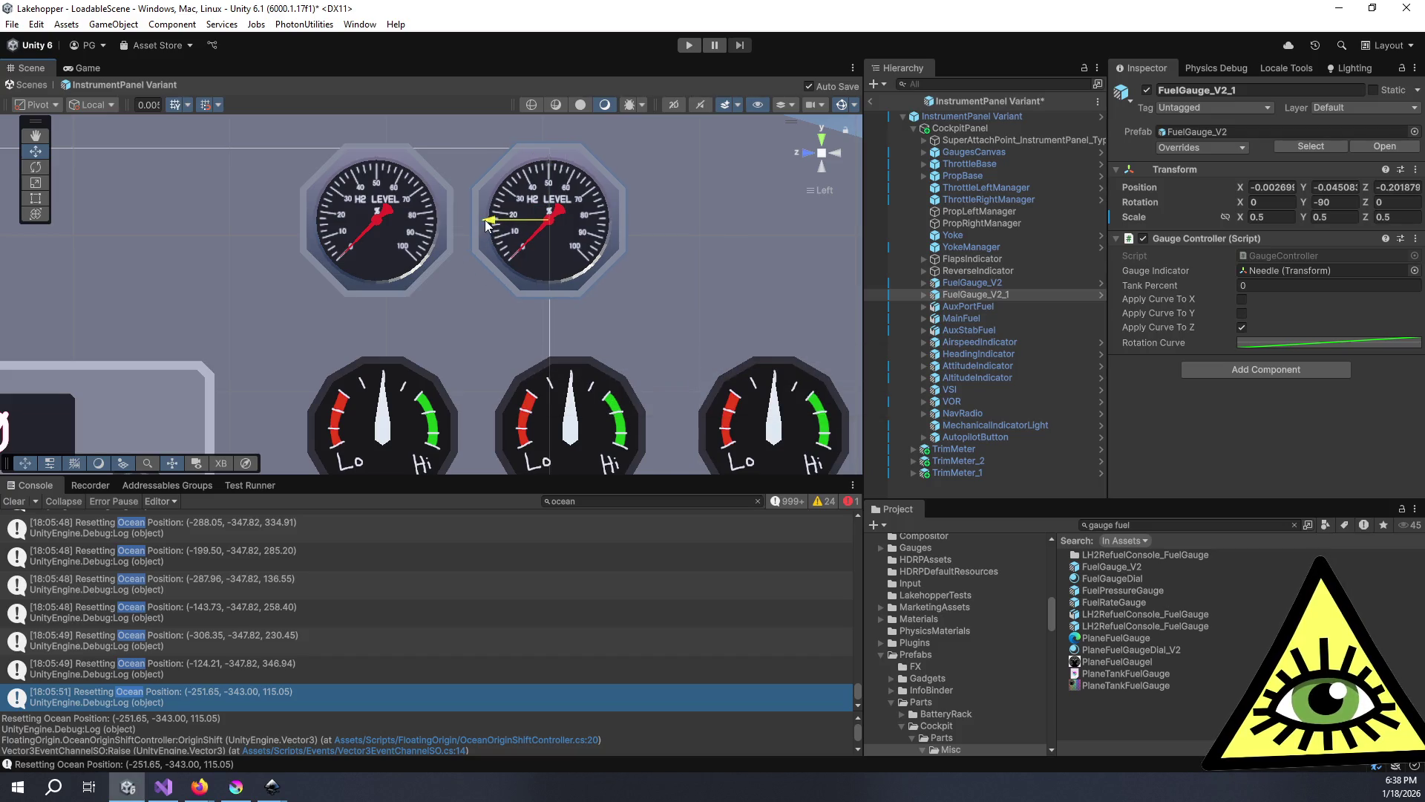
pyautogui.hotkey('ctrl', 'd')
pyautogui.moveTo(496, 232); pyautogui.dragTo(669, 234)
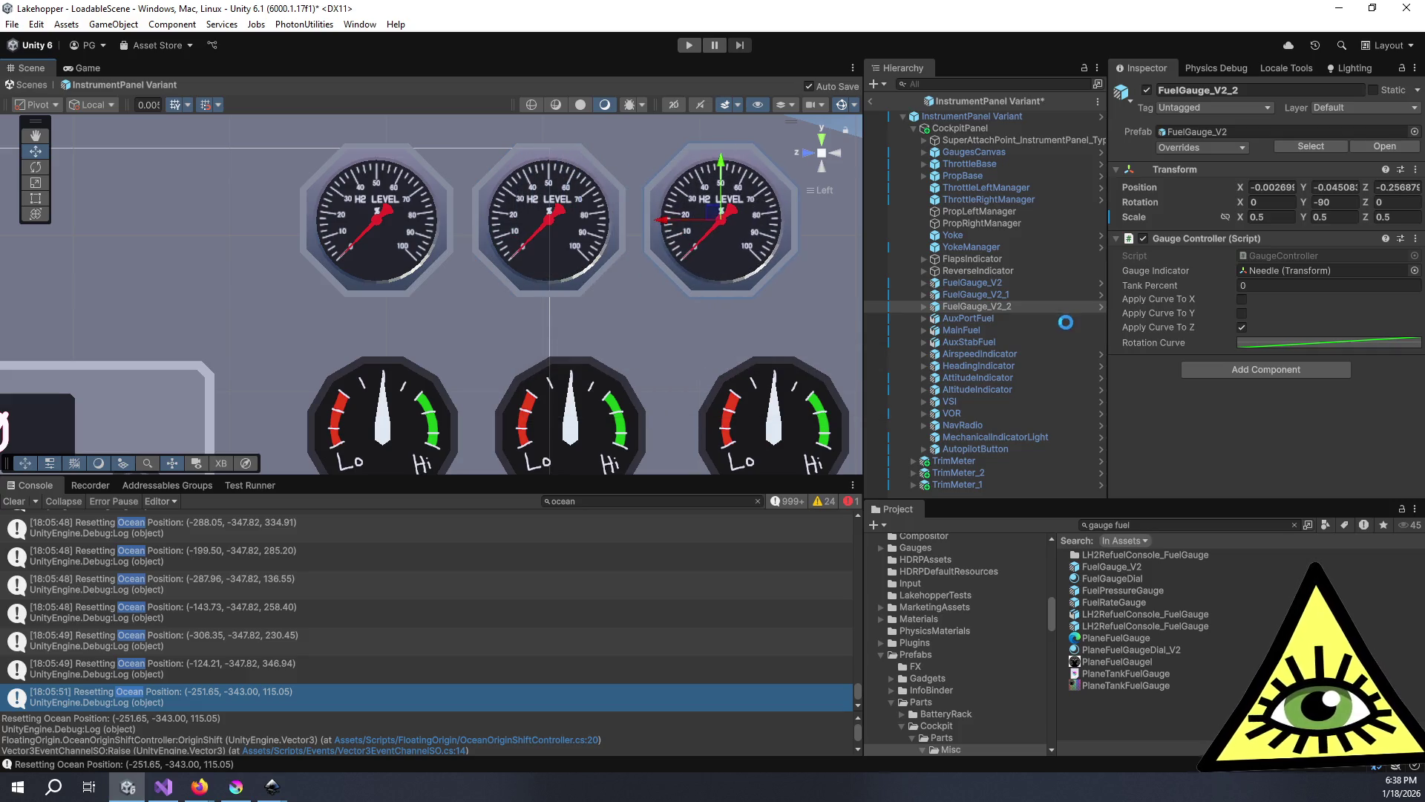
# - Rename the first gauge to AuxPort_FuelGauge_V2
pyautogui.click(996, 287)
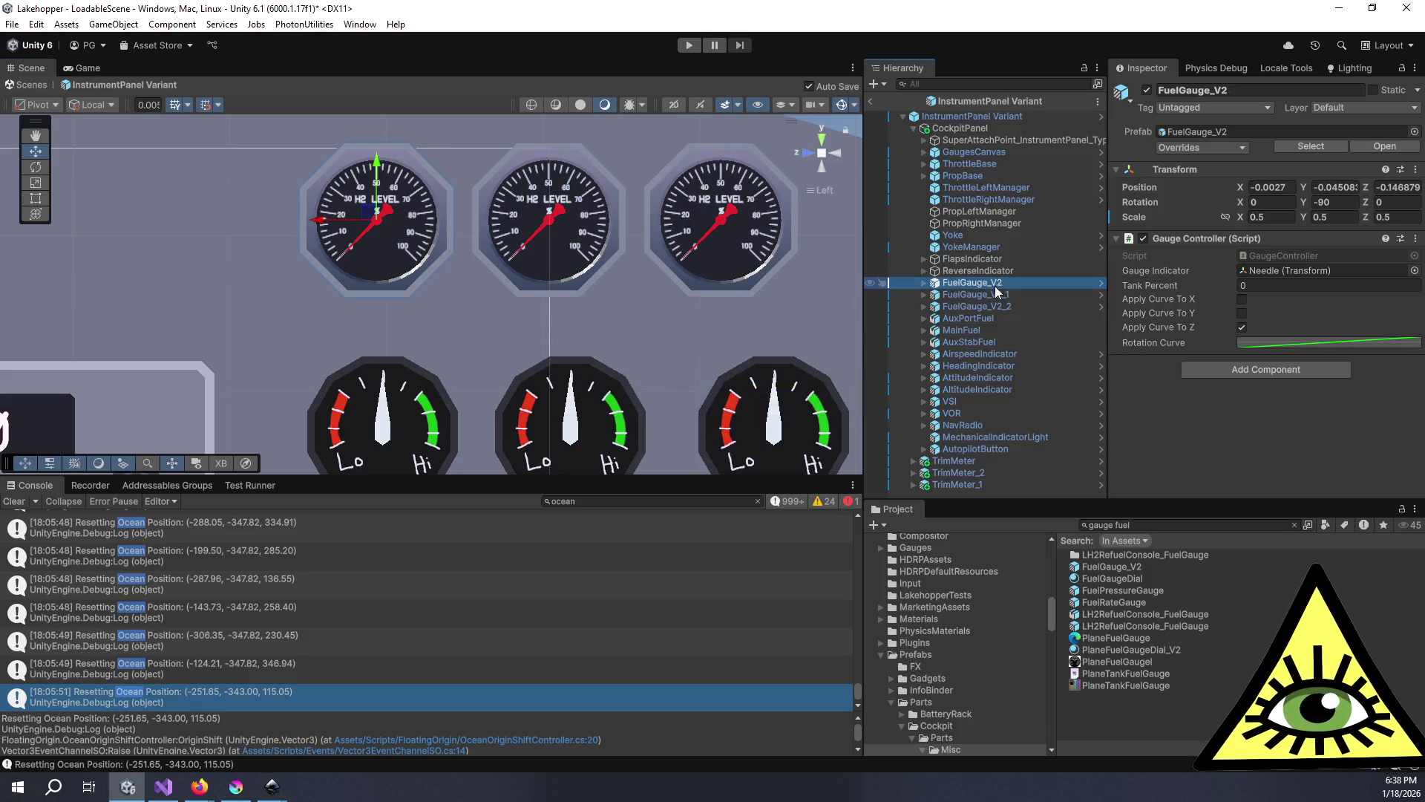
pyautogui.click(996, 289)
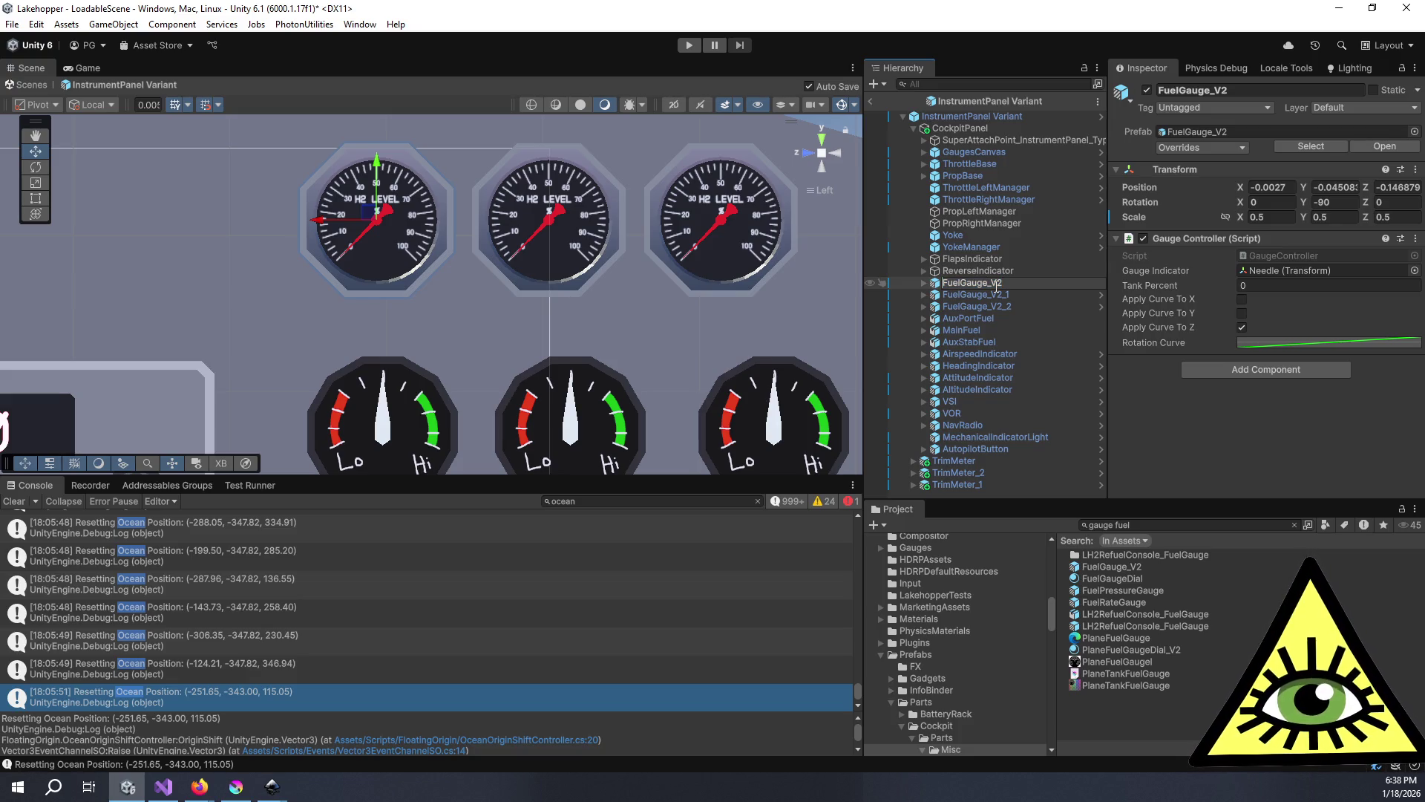
pyautogui.write('AuxPort_')
# - Rename the other two copies Main_FuelGauge_V2 and AuxStab_FuelGauge_V2
pyautogui.click(1007, 295)
pyautogui.click(1008, 295)
pyautogui.click(1007, 295)
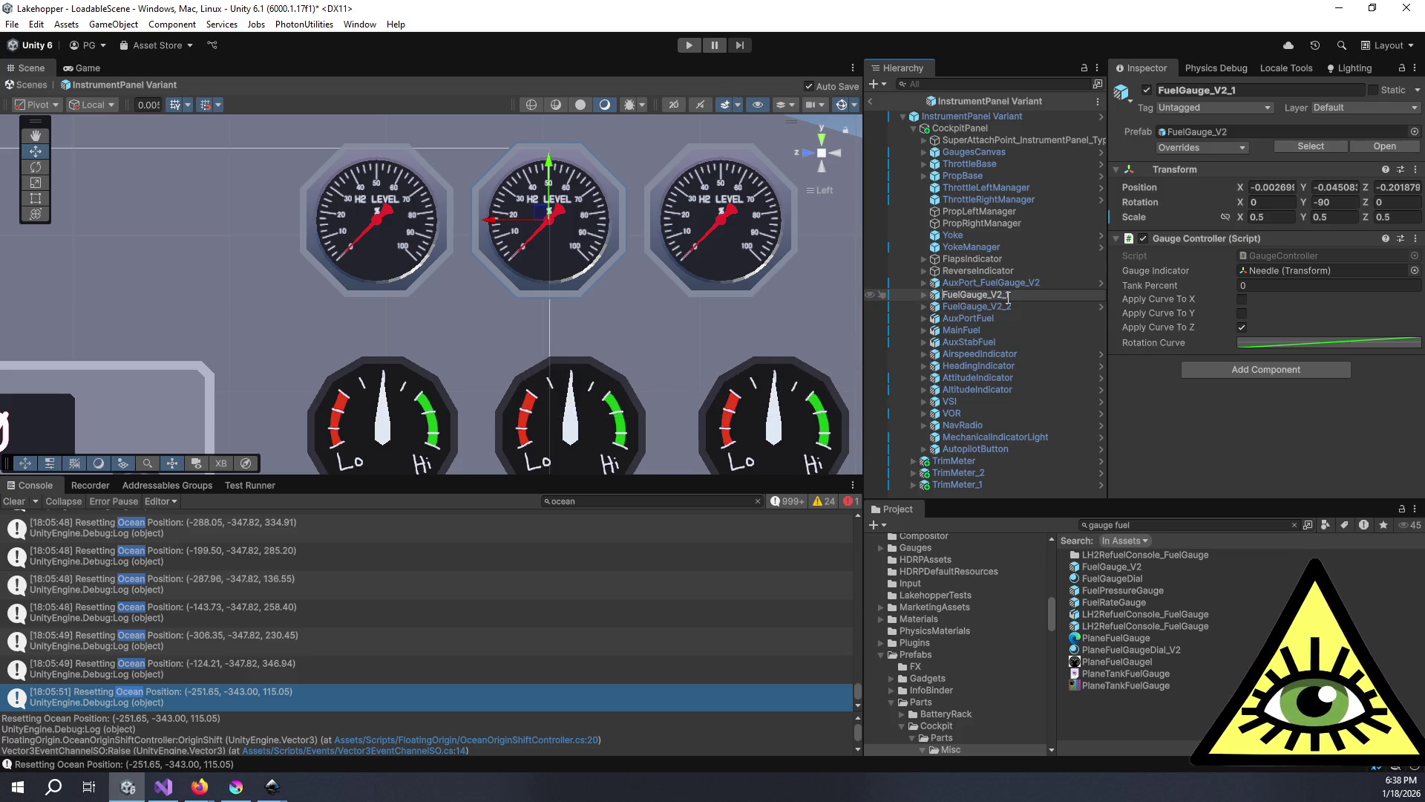
pyautogui.write('Main_')
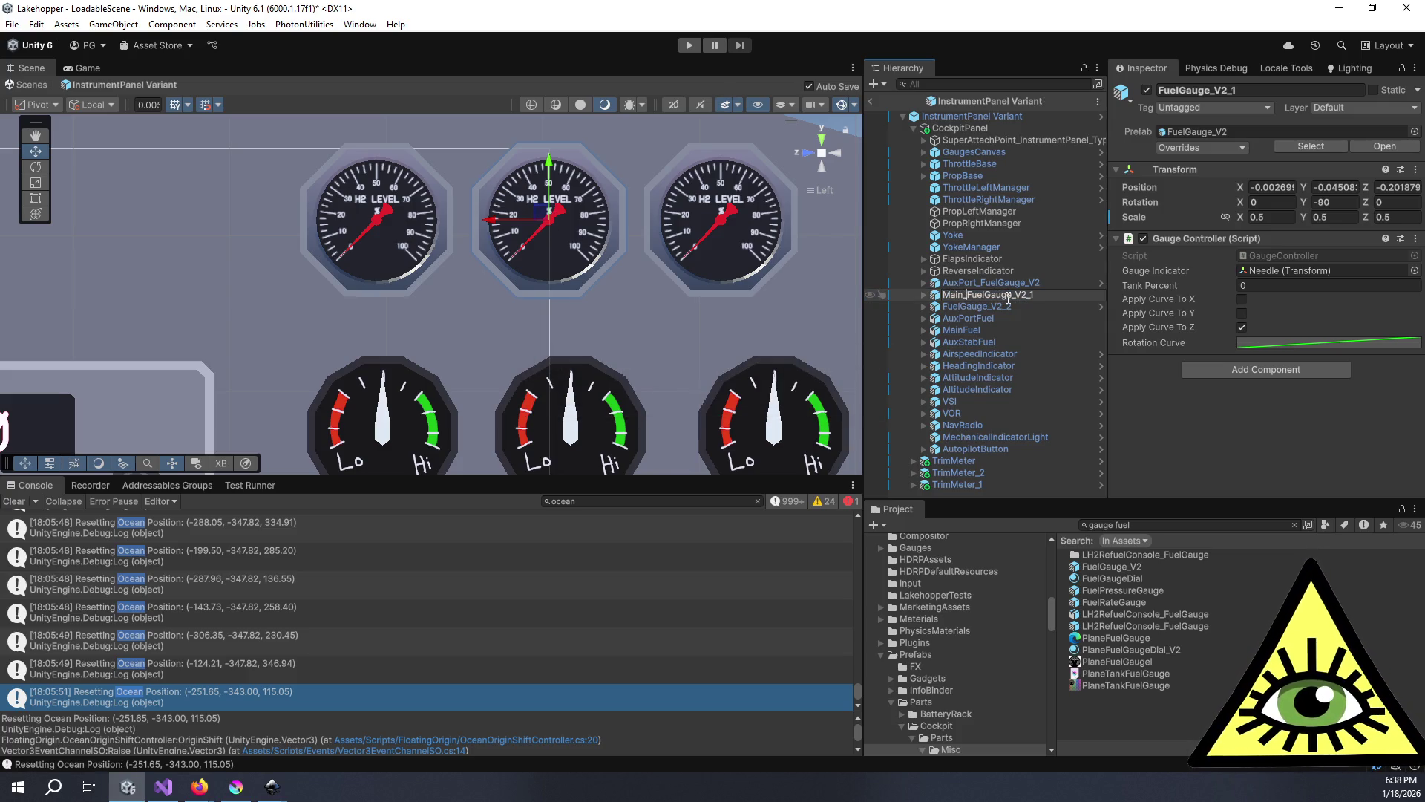
pyautogui.press('BackSpace')
pyautogui.press('BackSpace')
pyautogui.click(1014, 306)
pyautogui.click(1010, 305)
pyautogui.press('Home')
pyautogui.write('Au')
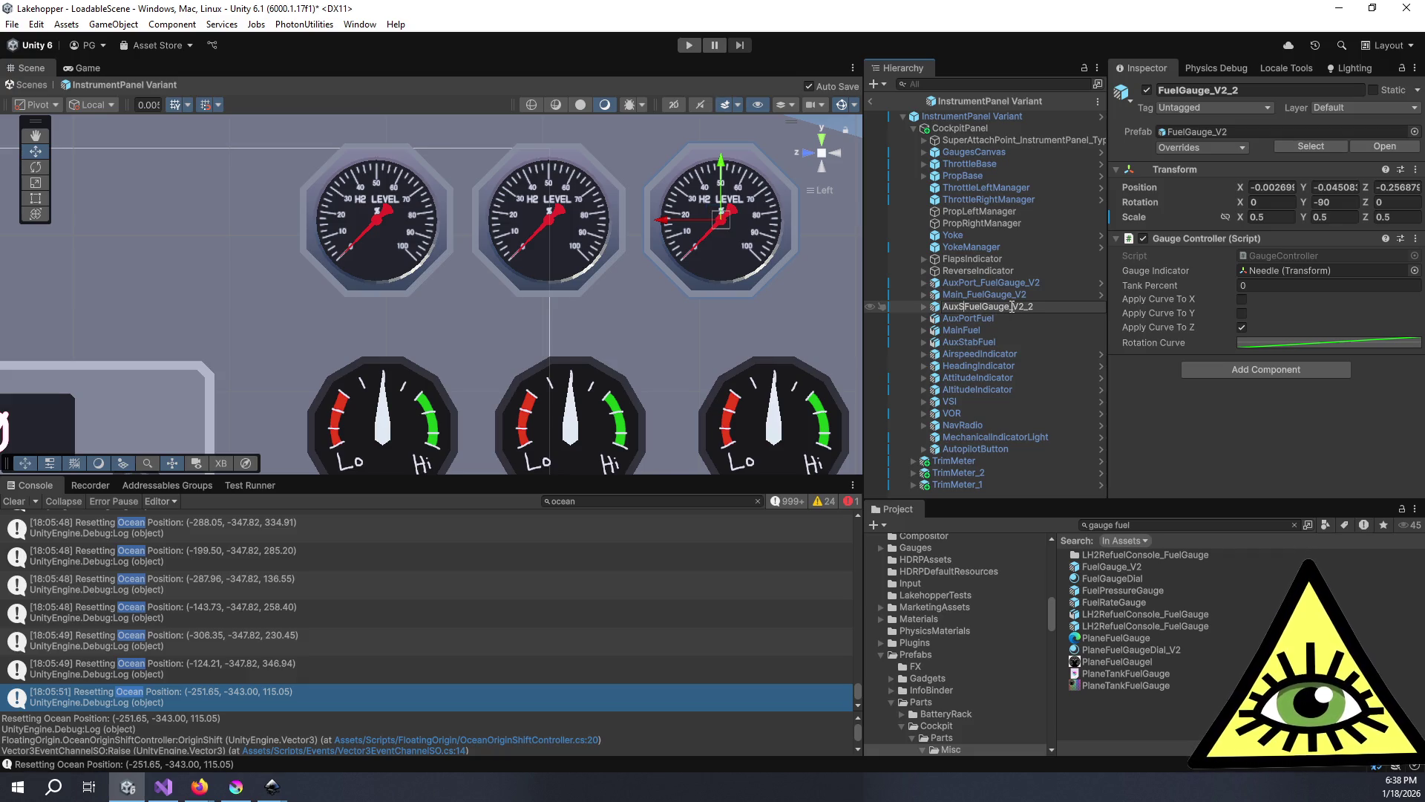
pyautogui.write('_')
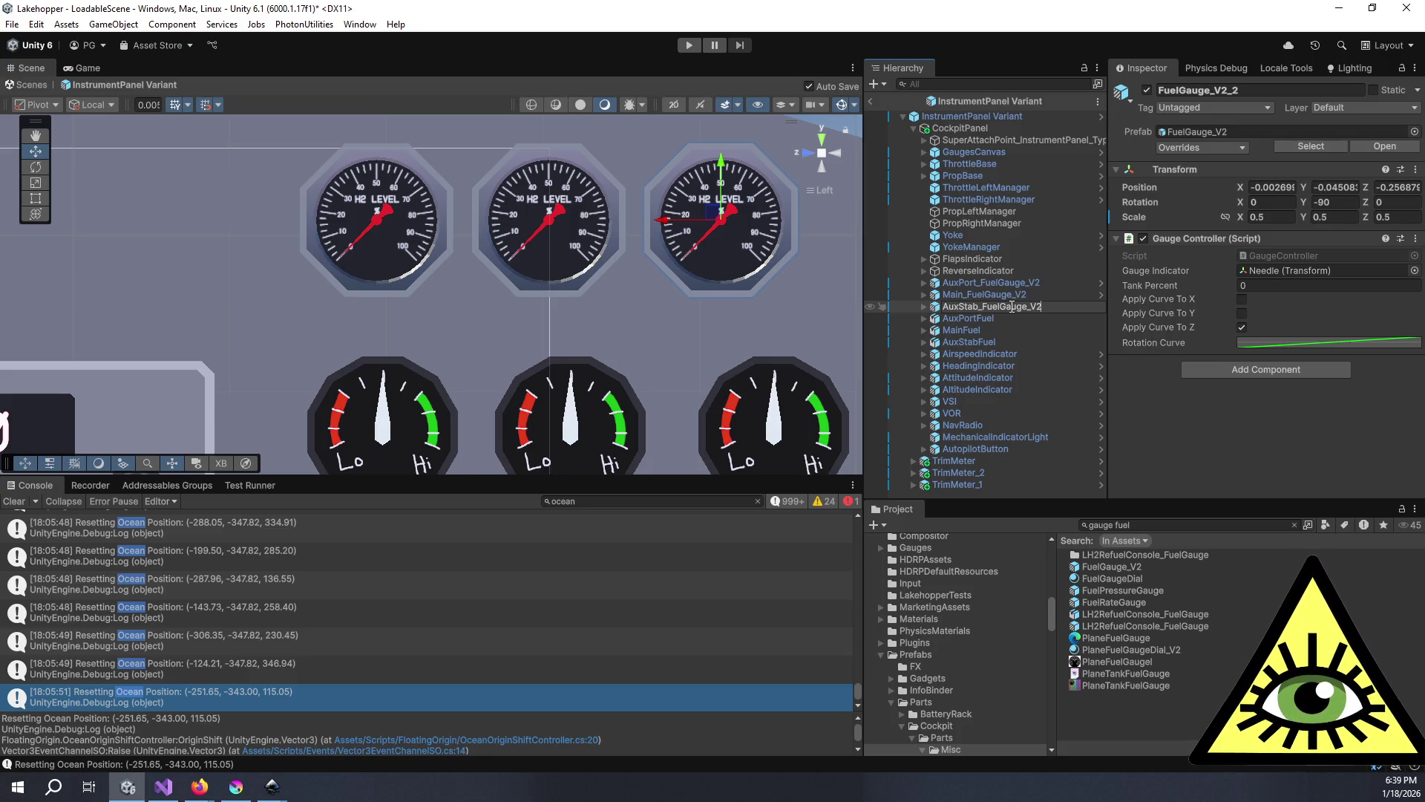
# - Compare the Gauge Controller settings of old AuxPortFuel and new AuxPort_FuelGauge_V2
pyautogui.click(1027, 297)
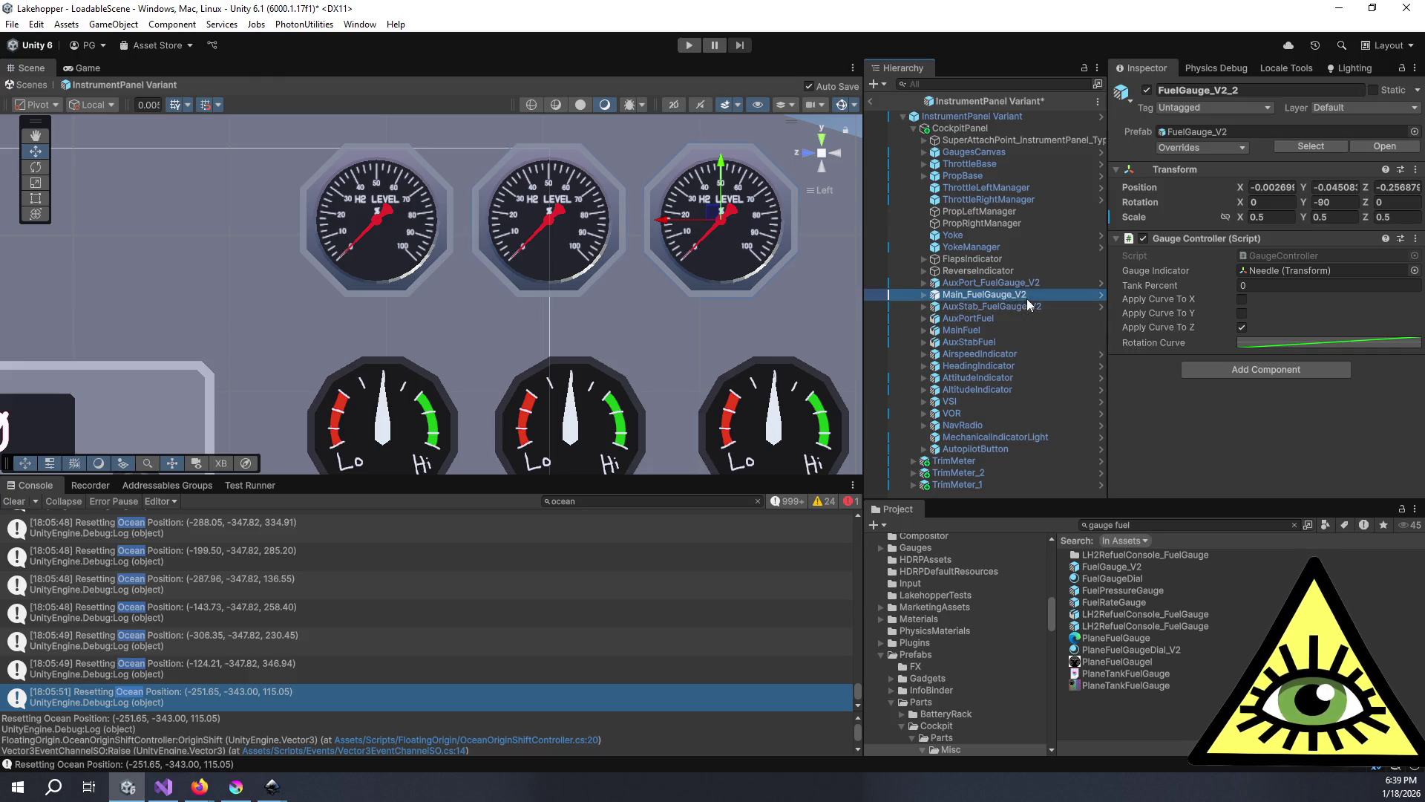
pyautogui.click(1000, 318)
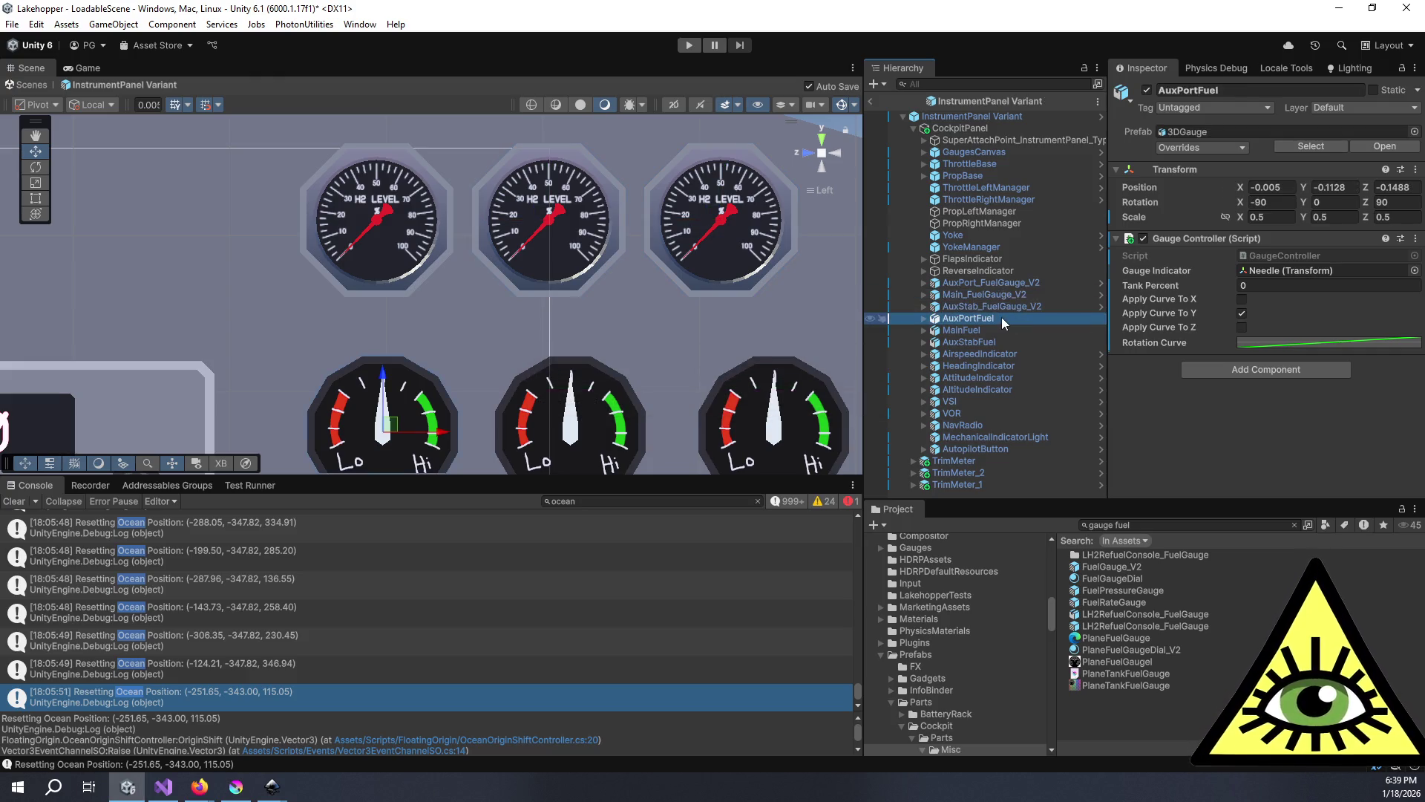
pyautogui.click(982, 284)
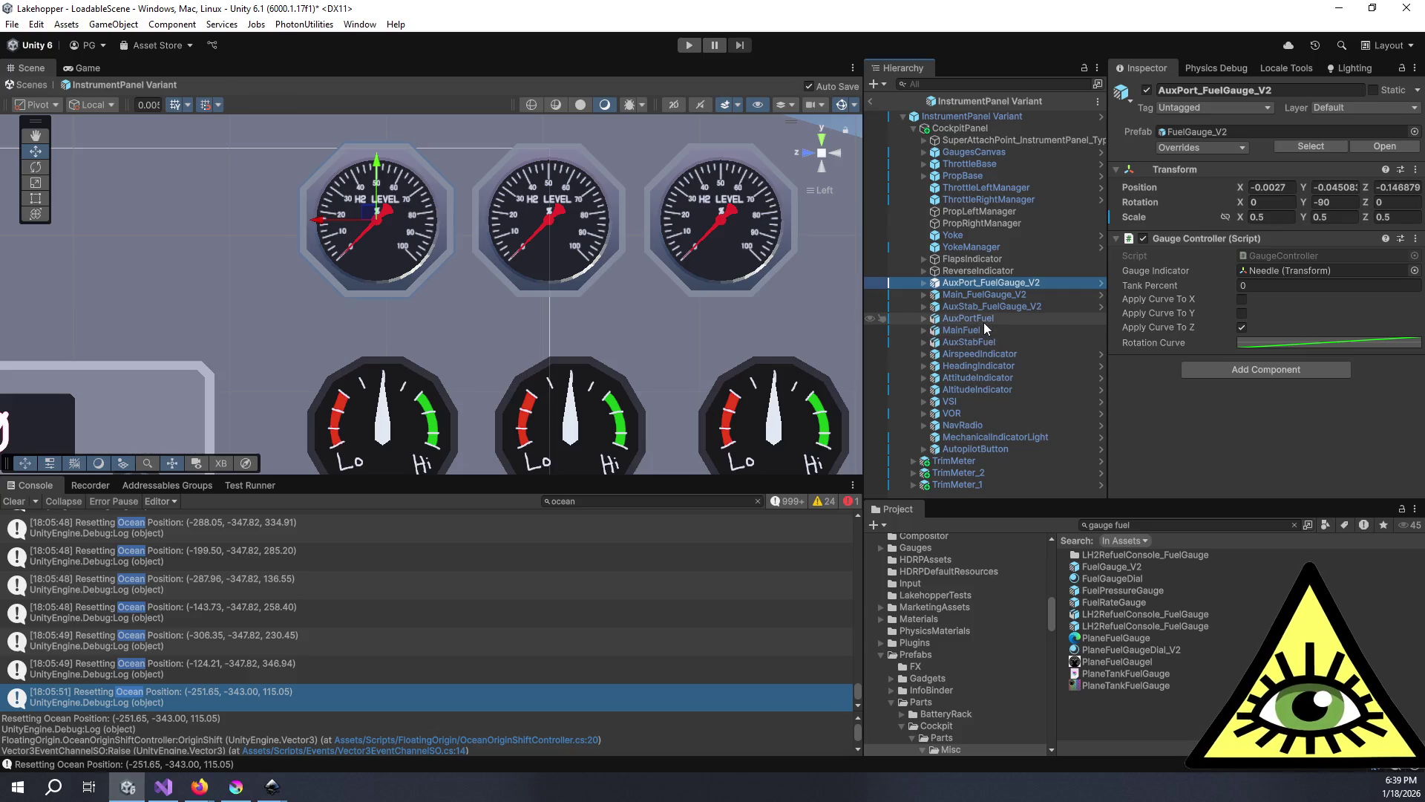
pyautogui.click(984, 319)
pyautogui.click(985, 283)
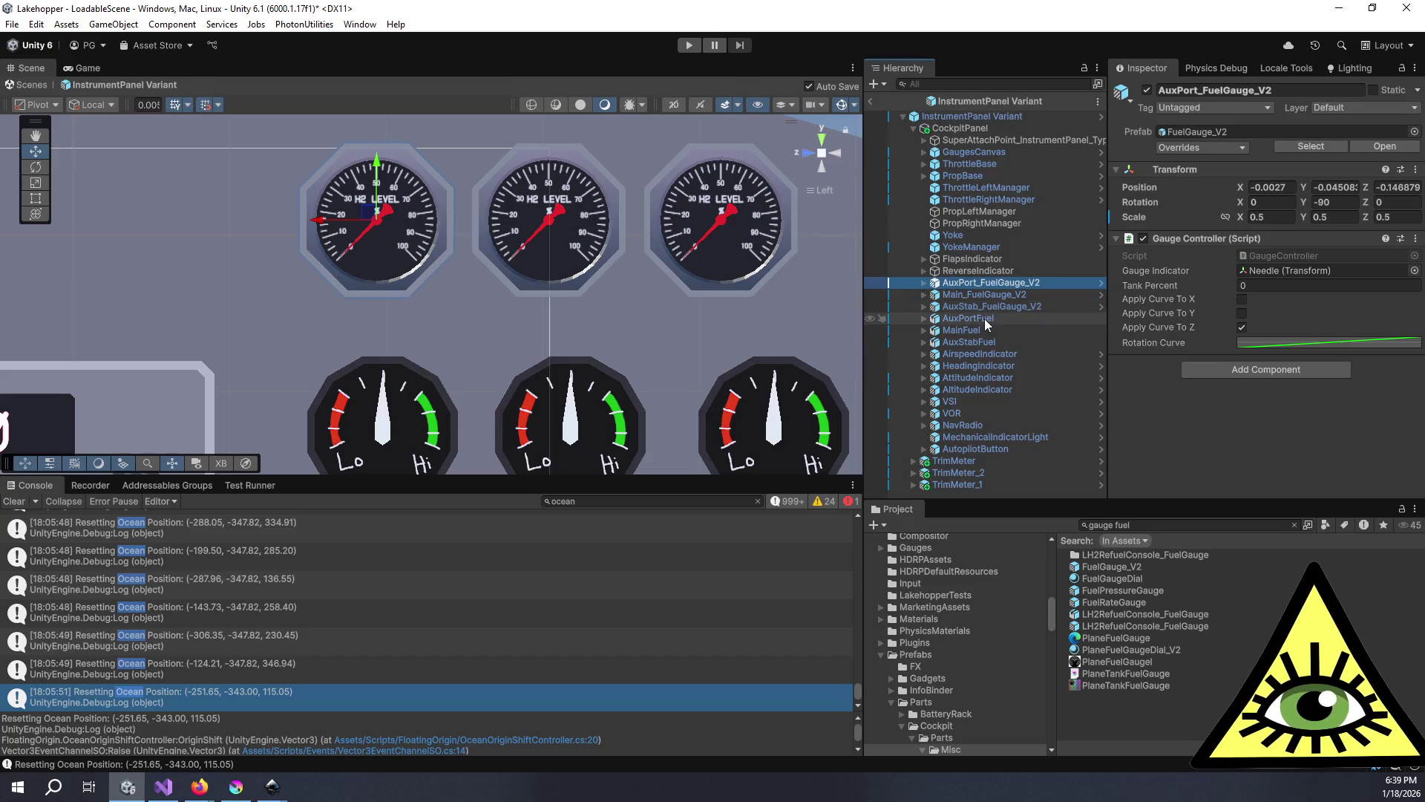
pyautogui.click(970, 117)
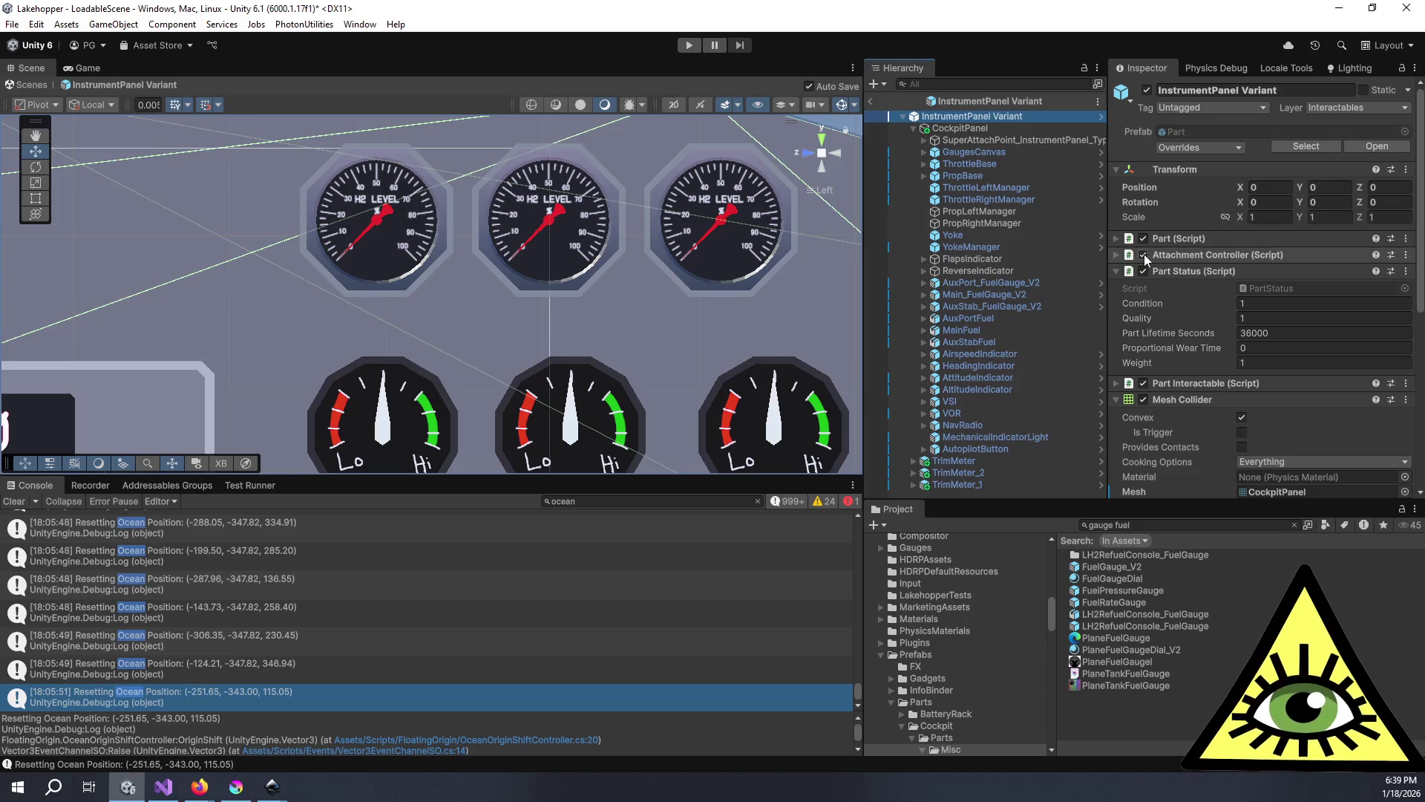
# - Assign the three V2 fuel gauges to Gauges Elements 0–2, then select old MainFuel and AuxStabFuel for deletion
pyautogui.scroll(-10, 1154, 311)
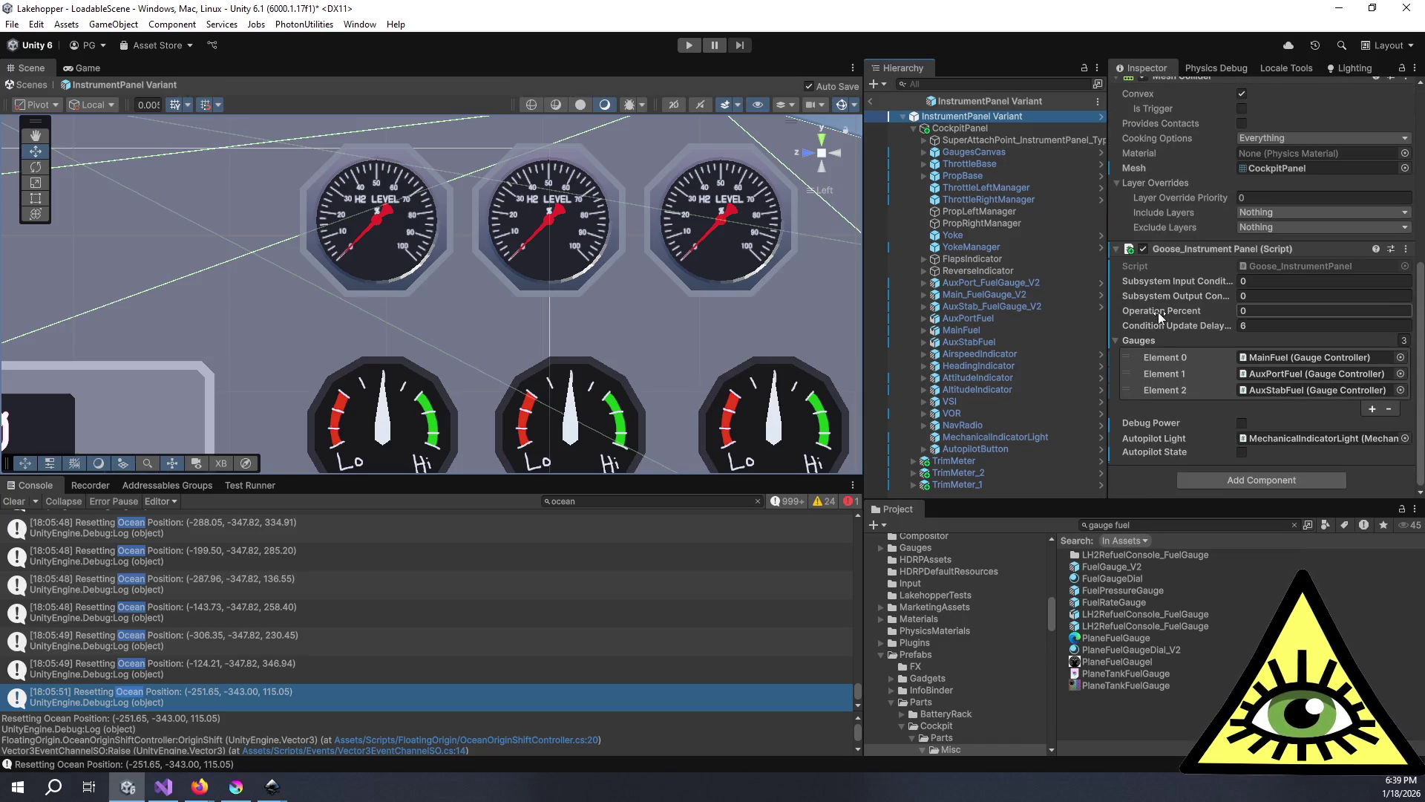
pyautogui.moveTo(1017, 297); pyautogui.dragTo(1299, 360)
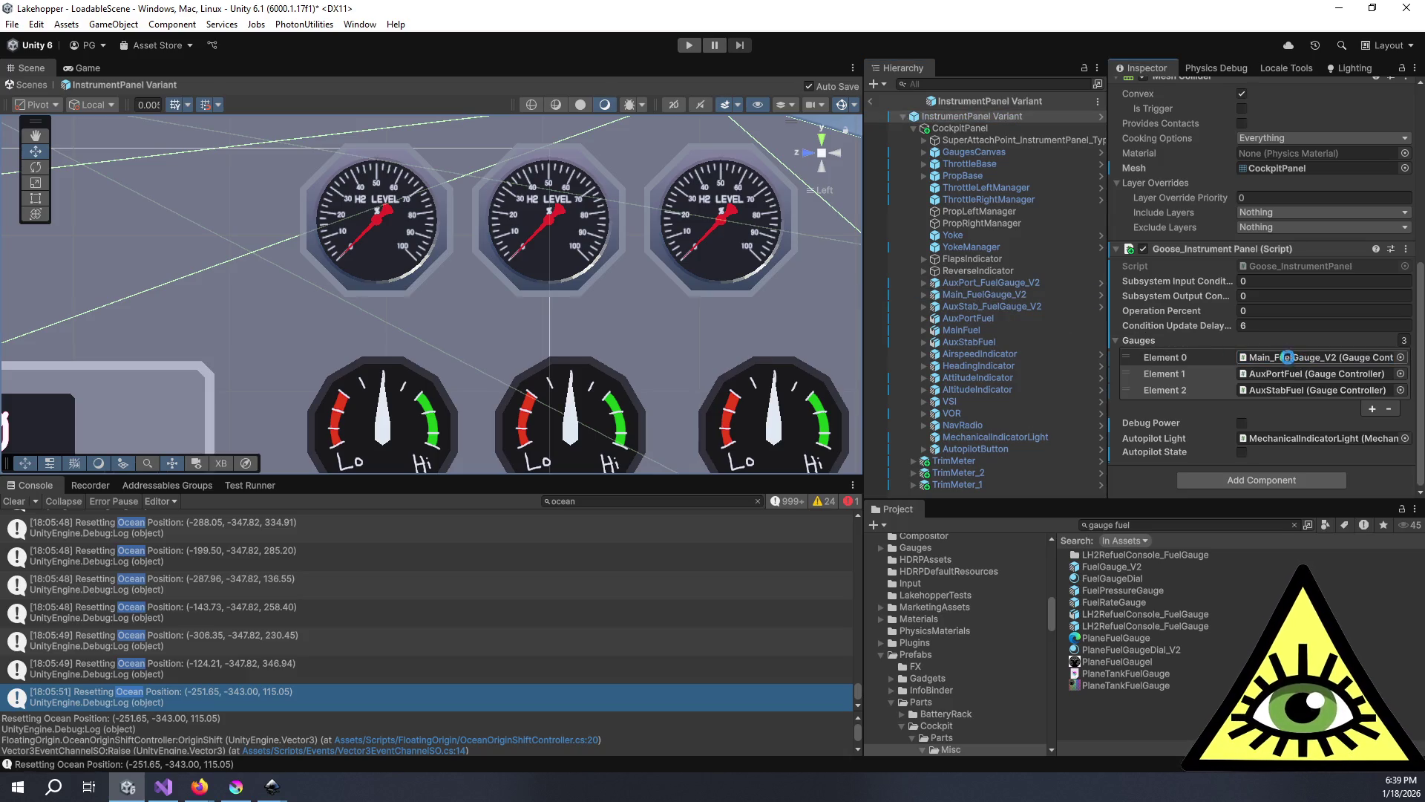
pyautogui.click(983, 282)
pyautogui.moveTo(983, 283); pyautogui.dragTo(1306, 373)
pyautogui.moveTo(1044, 310); pyautogui.dragTo(1296, 392)
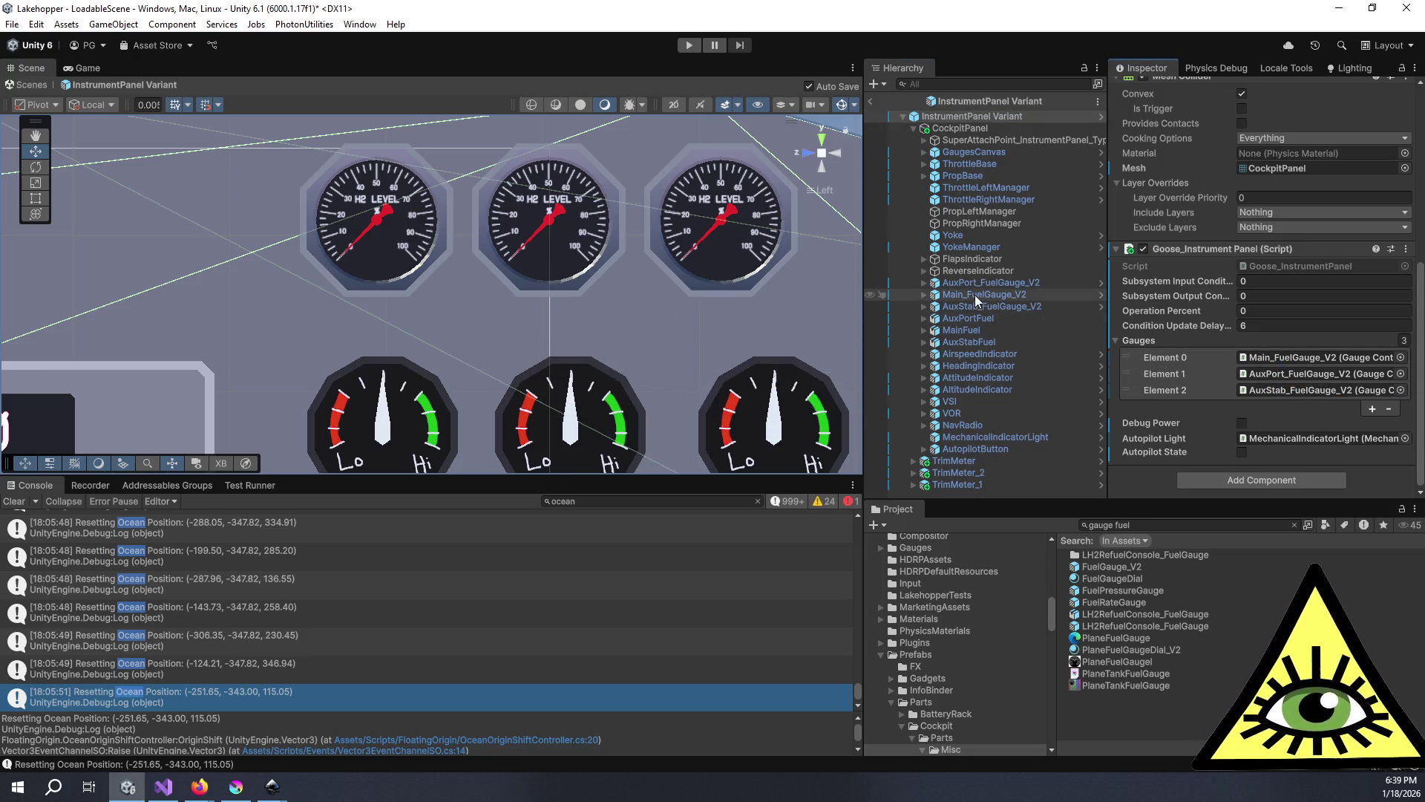
pyautogui.click(969, 330)
pyautogui.click(973, 340)
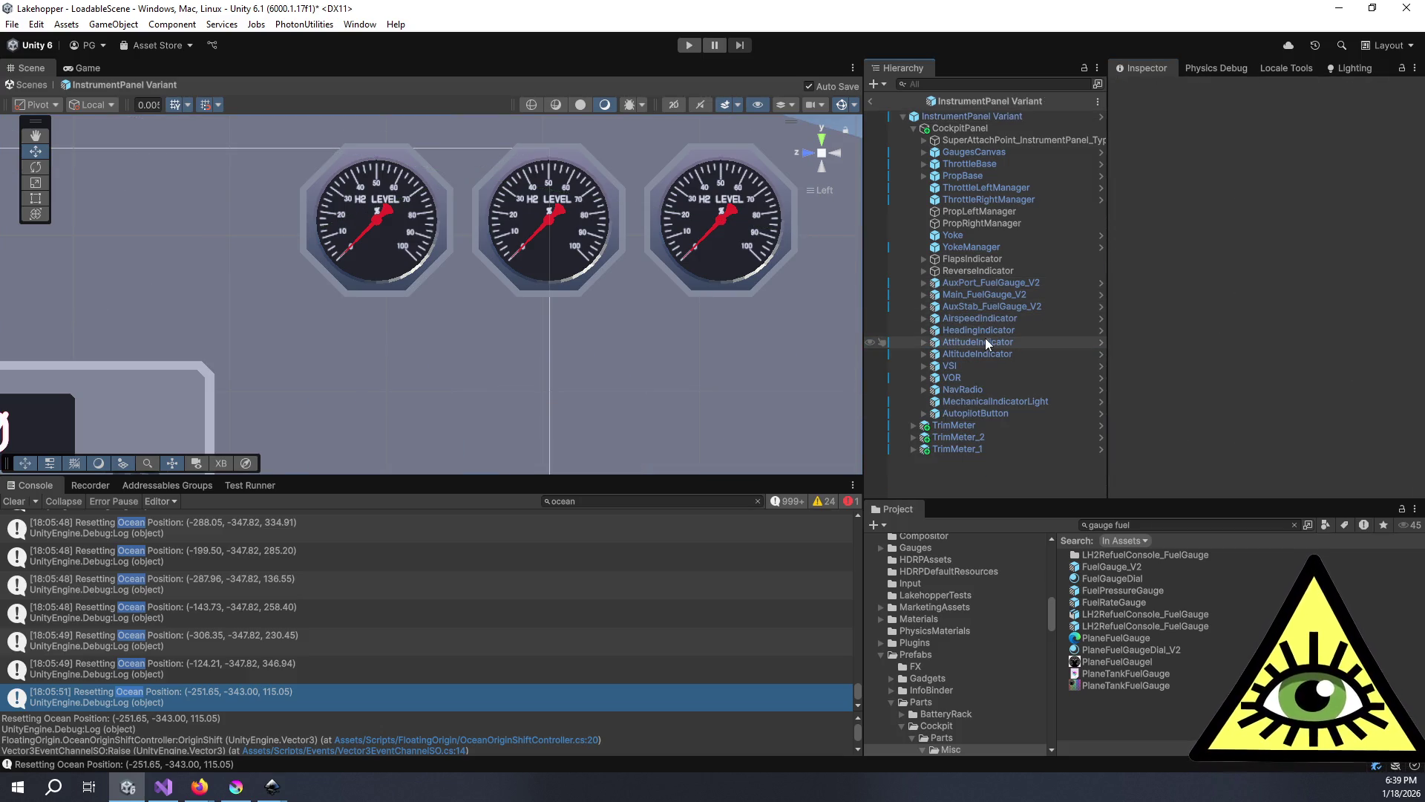
# - Check the cockpit panel in perspective view, then exit the InstrumentPanel Variant prefab
pyautogui.moveTo(705, 279)
pyautogui.mouseDown()
pyautogui.moveTo(474, 349)
pyautogui.moveTo(498, 379)
pyautogui.moveTo(644, 402)
pyautogui.mouseUp()
pyautogui.moveTo(591, 330); pyautogui.dragTo(629, 277)
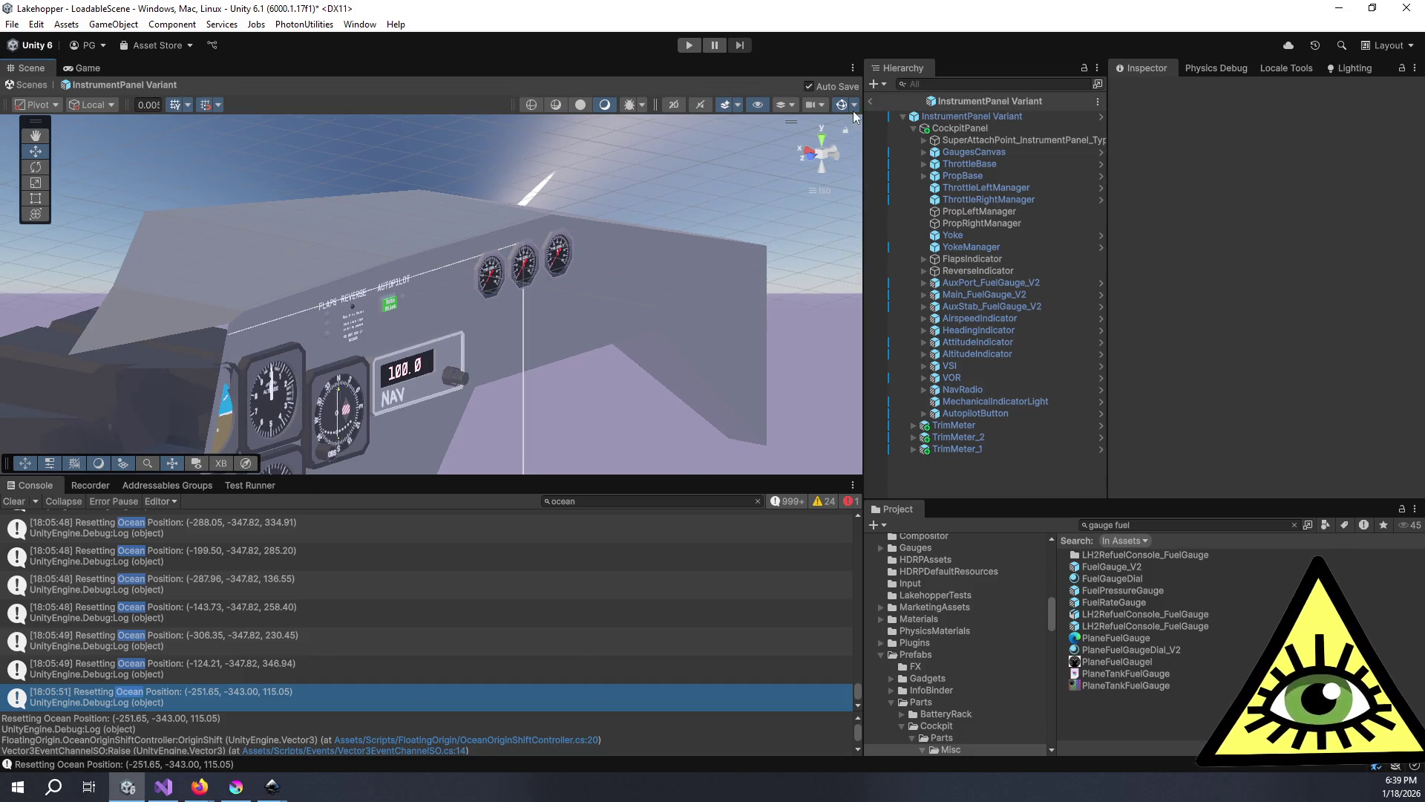
pyautogui.click(826, 190)
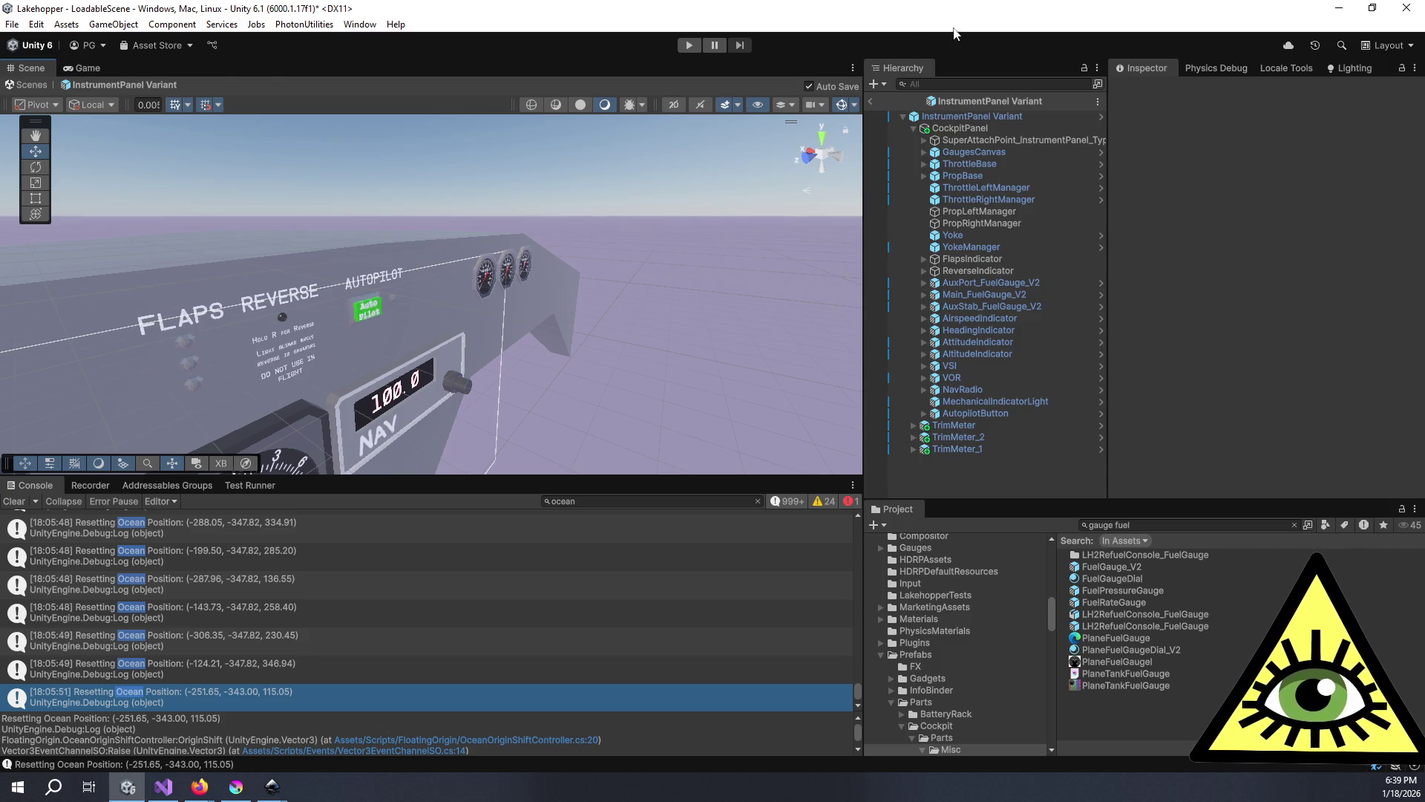
pyautogui.click(869, 102)
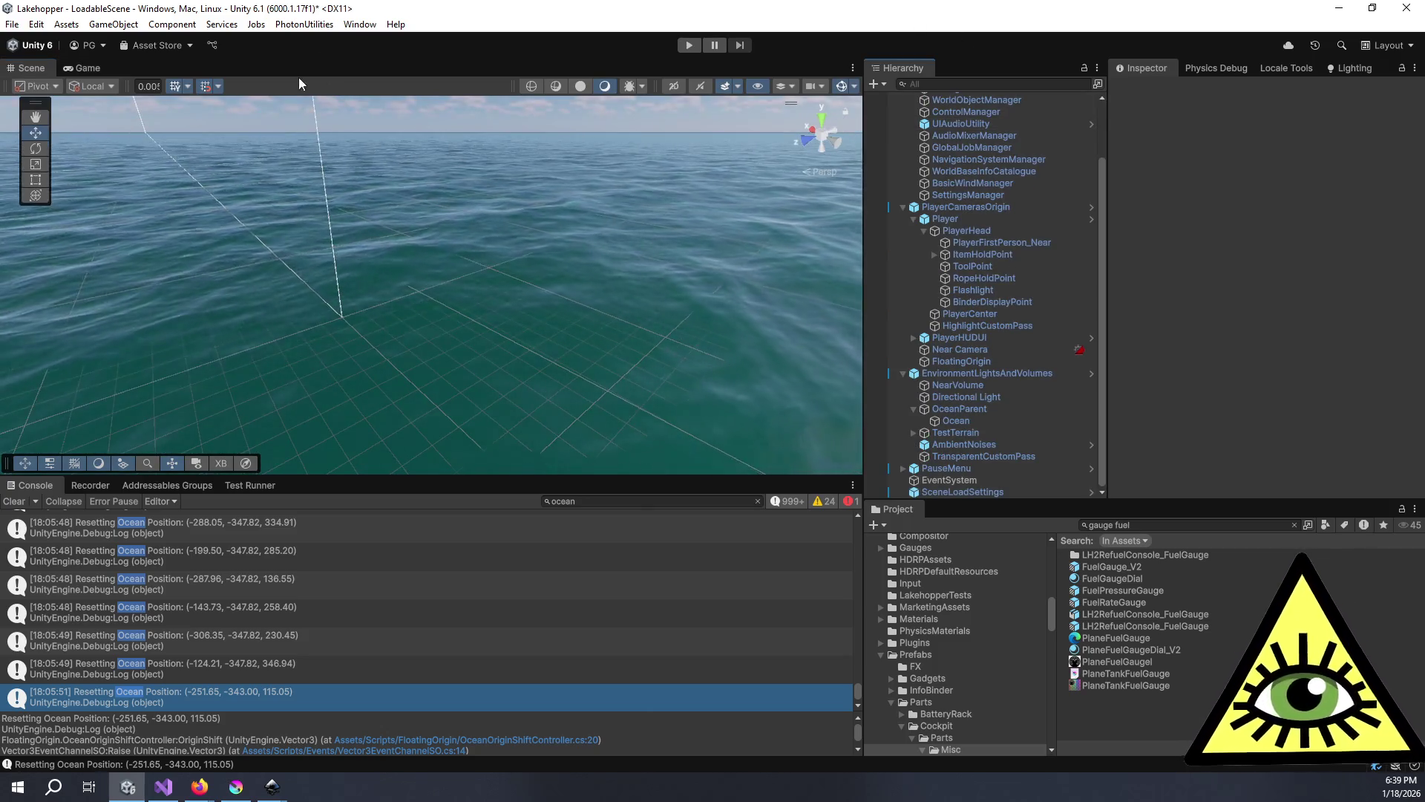
# - Show and enlarge the Game view, clear the Console, and switch to Visual Studio
pyautogui.click(83, 67)
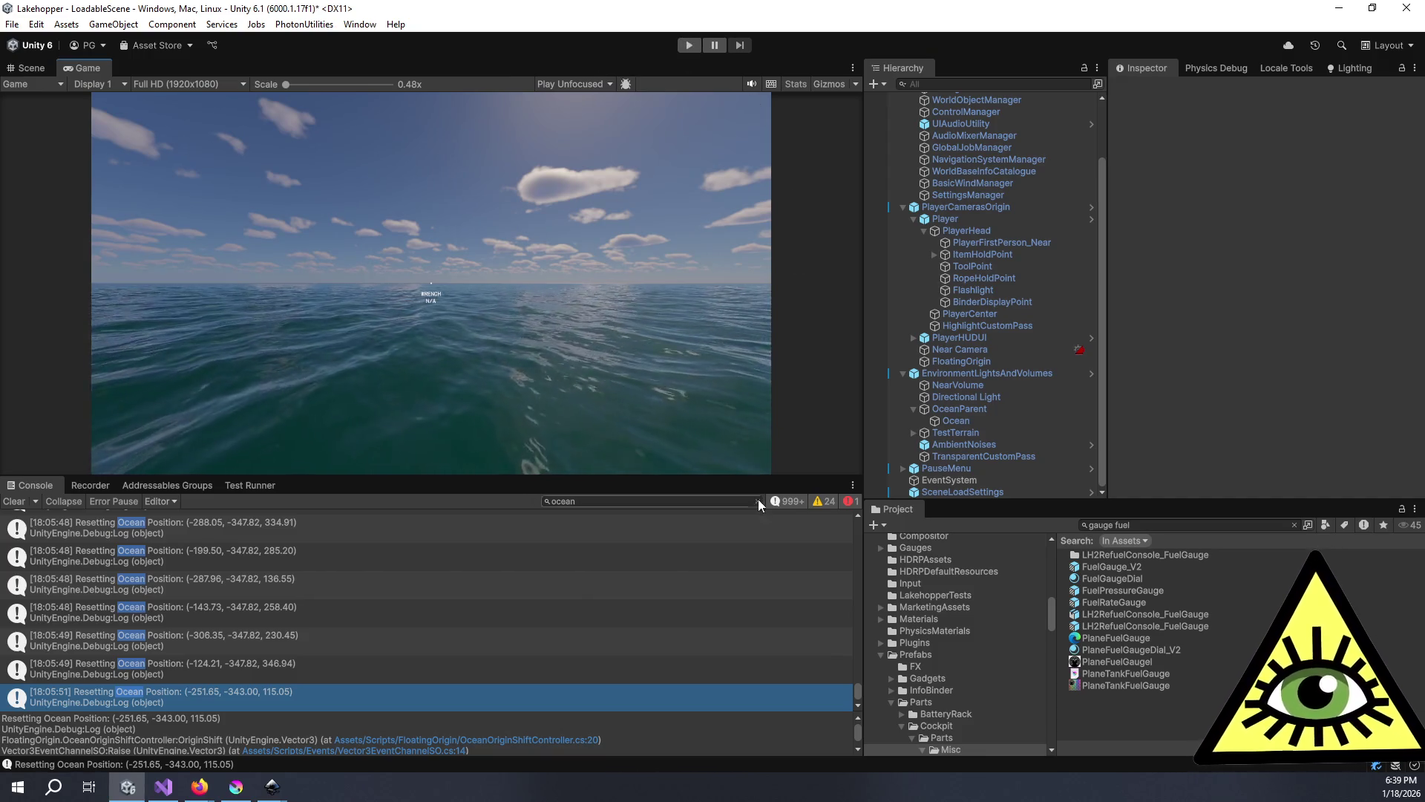
pyautogui.moveTo(854, 478); pyautogui.dragTo(853, 722)
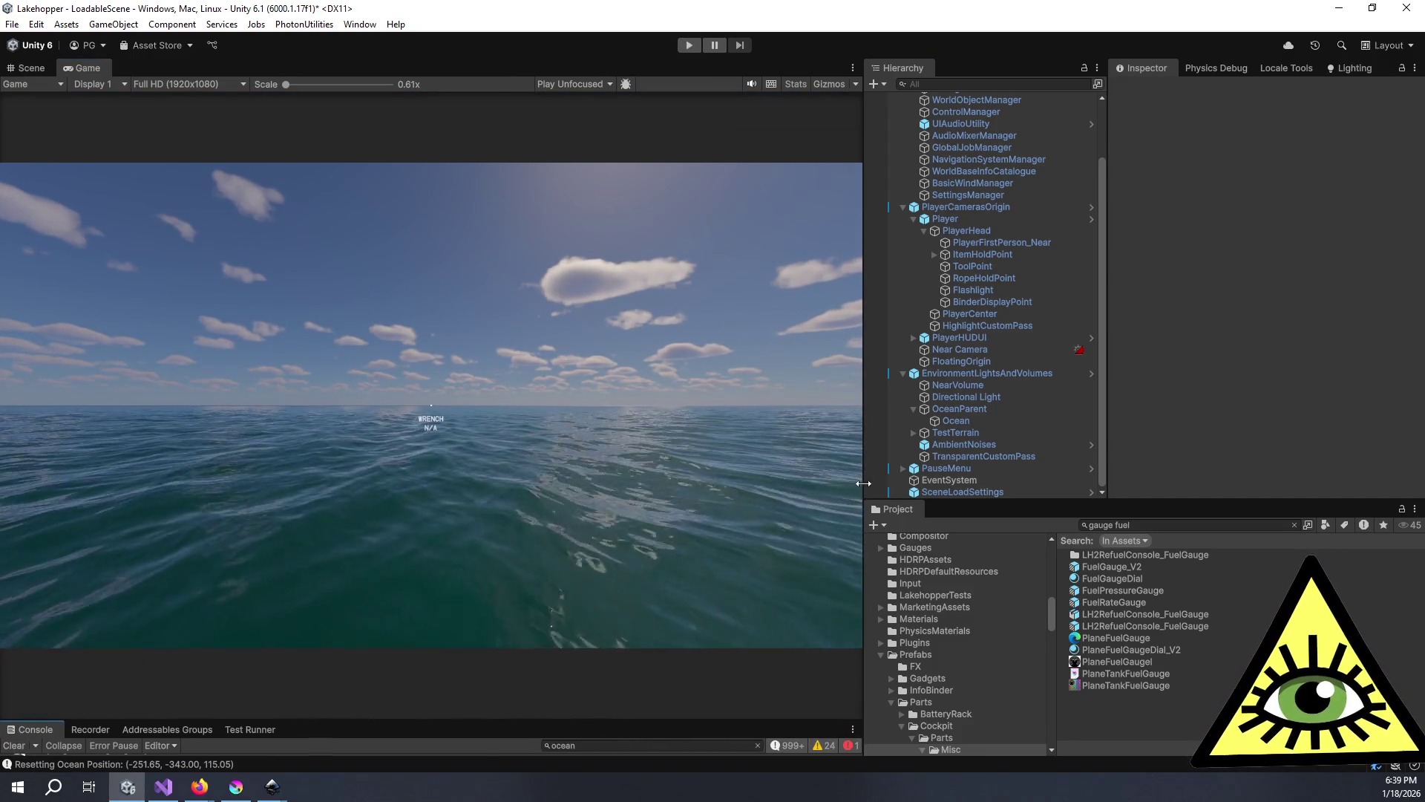
pyautogui.moveTo(855, 502); pyautogui.dragTo(1174, 502)
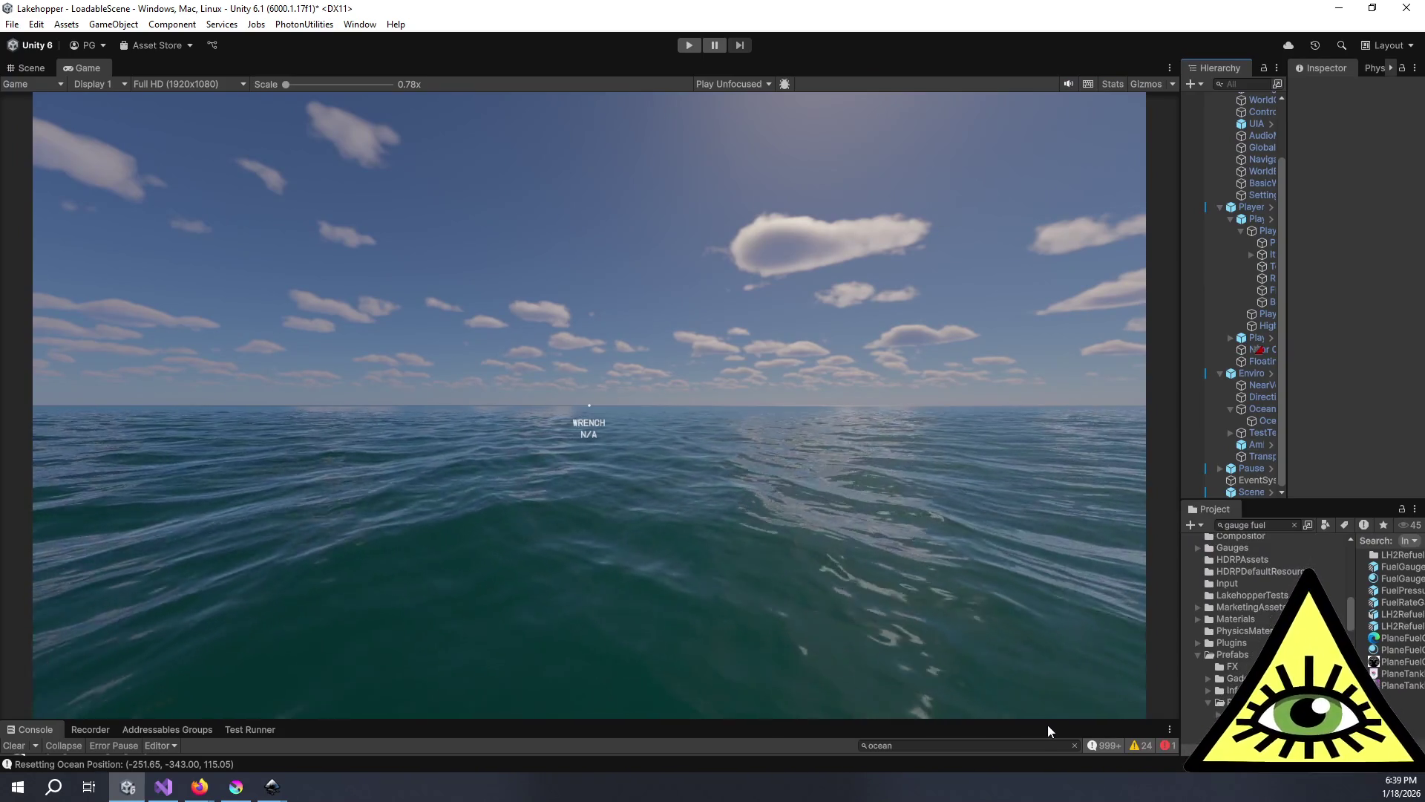
pyautogui.moveTo(1048, 722); pyautogui.dragTo(1032, 668)
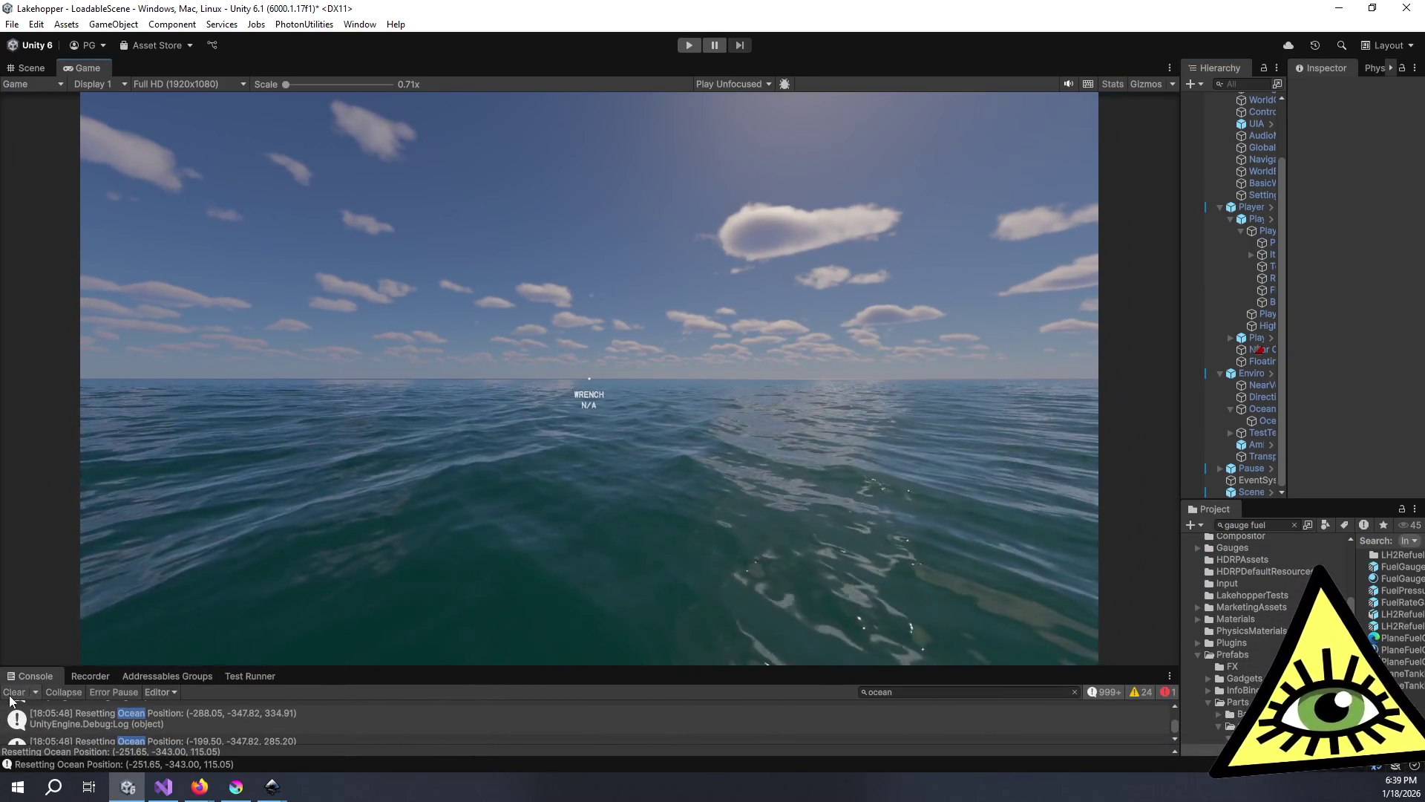
pyautogui.click(13, 692)
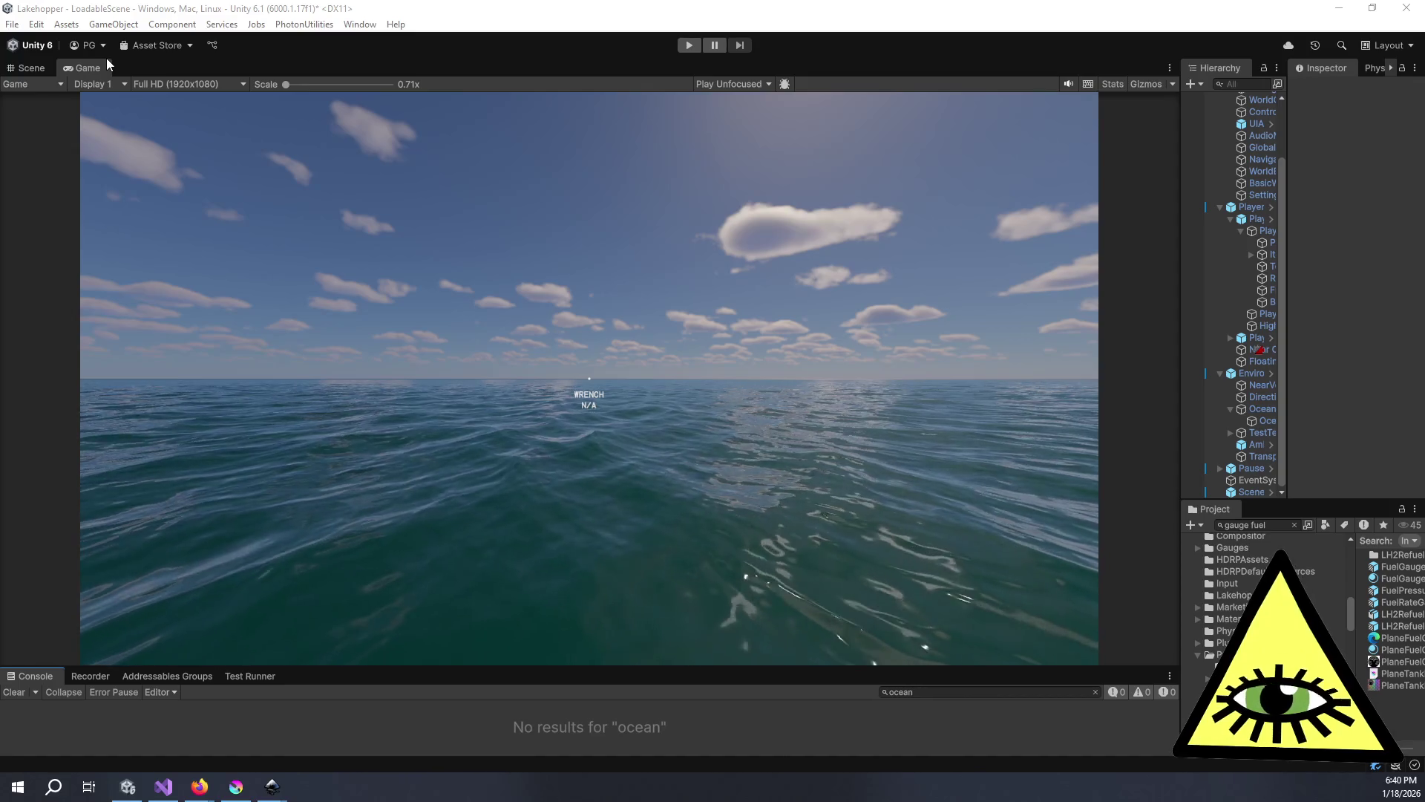
pyautogui.hotkey('alt', 'Tab')
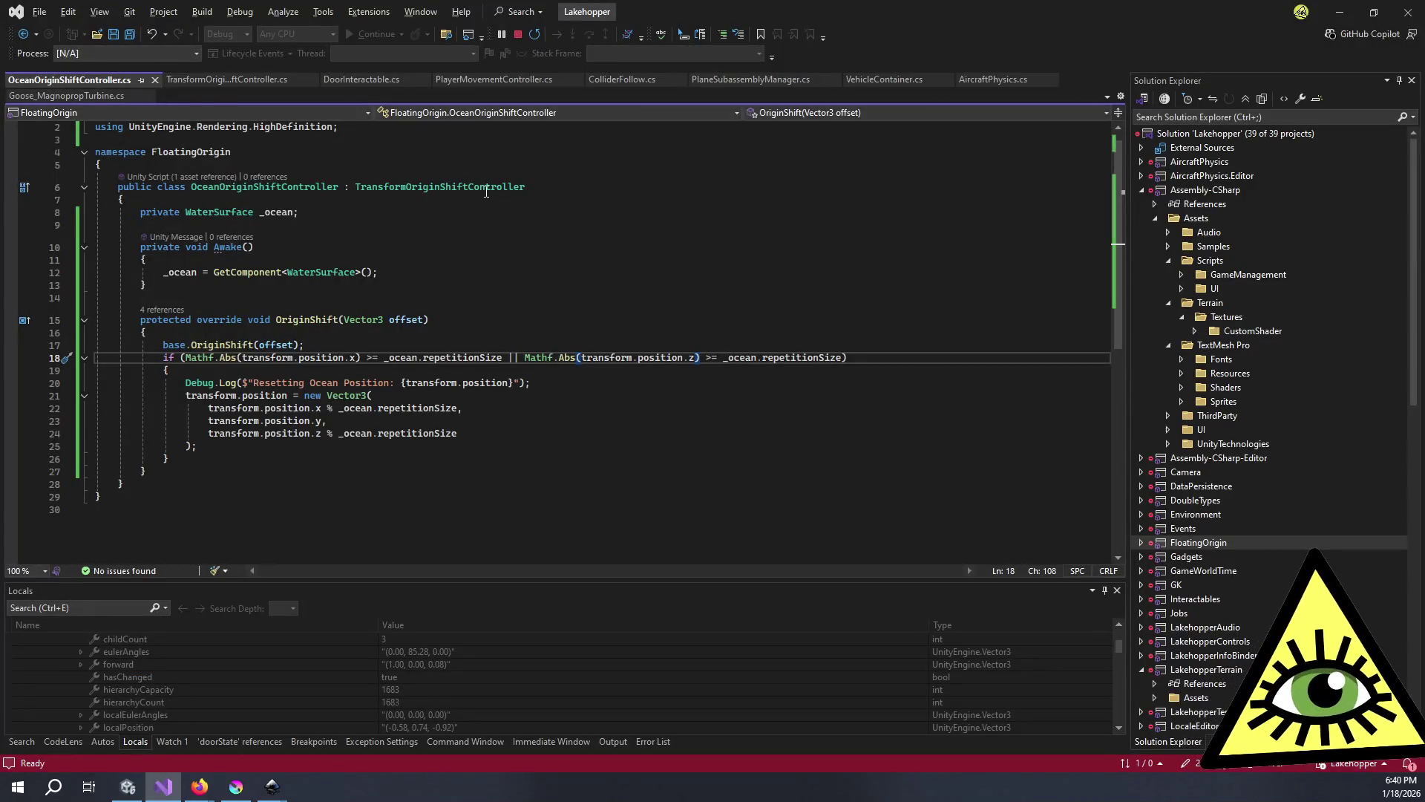
# - Delete the 'Resetting Ocean Position' Debug.Log line and save OceanOriginShiftController.cs
pyautogui.moveTo(187, 382); pyautogui.dragTo(205, 385)
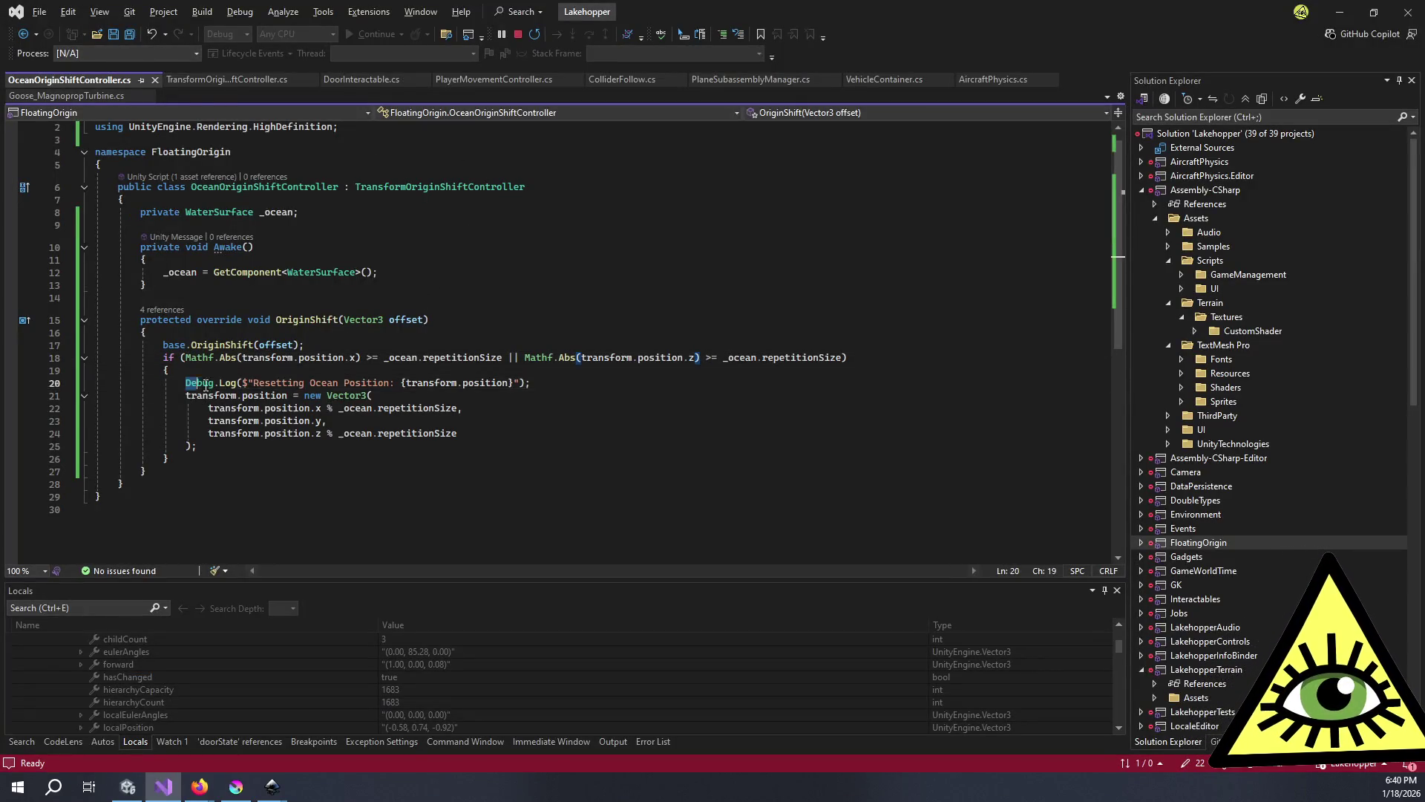
pyautogui.press('Delete')
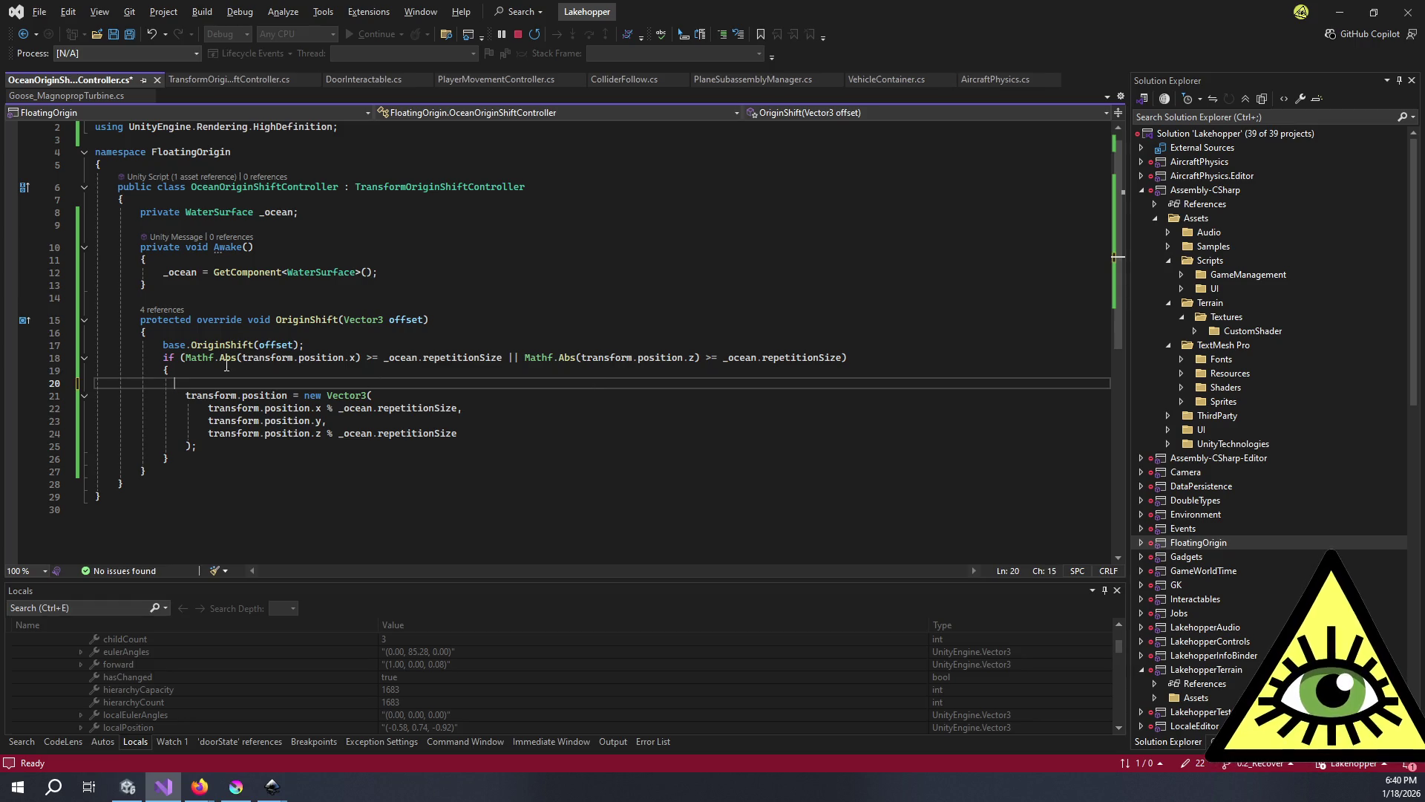
pyautogui.press('BackSpace')
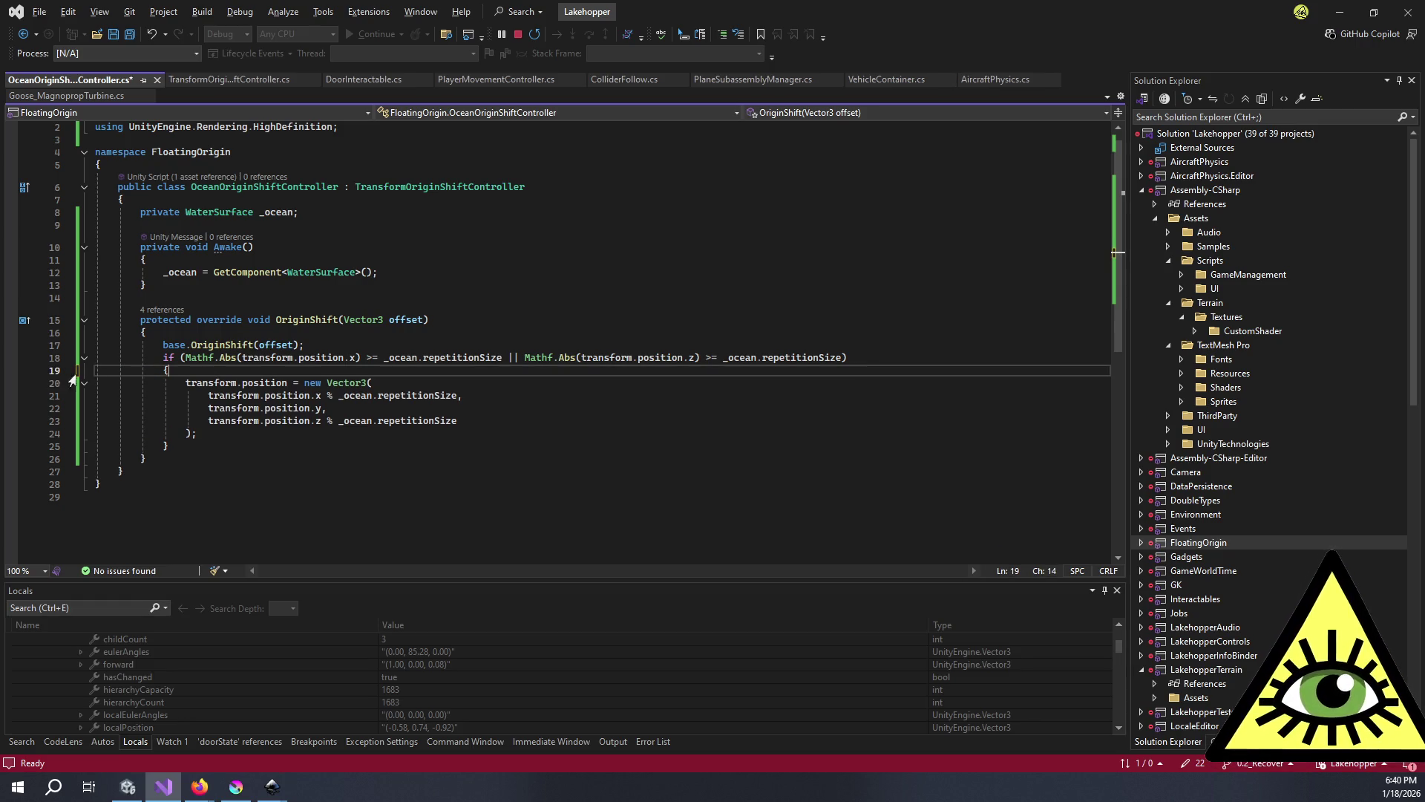
pyautogui.hotkey('ctrl', 's')
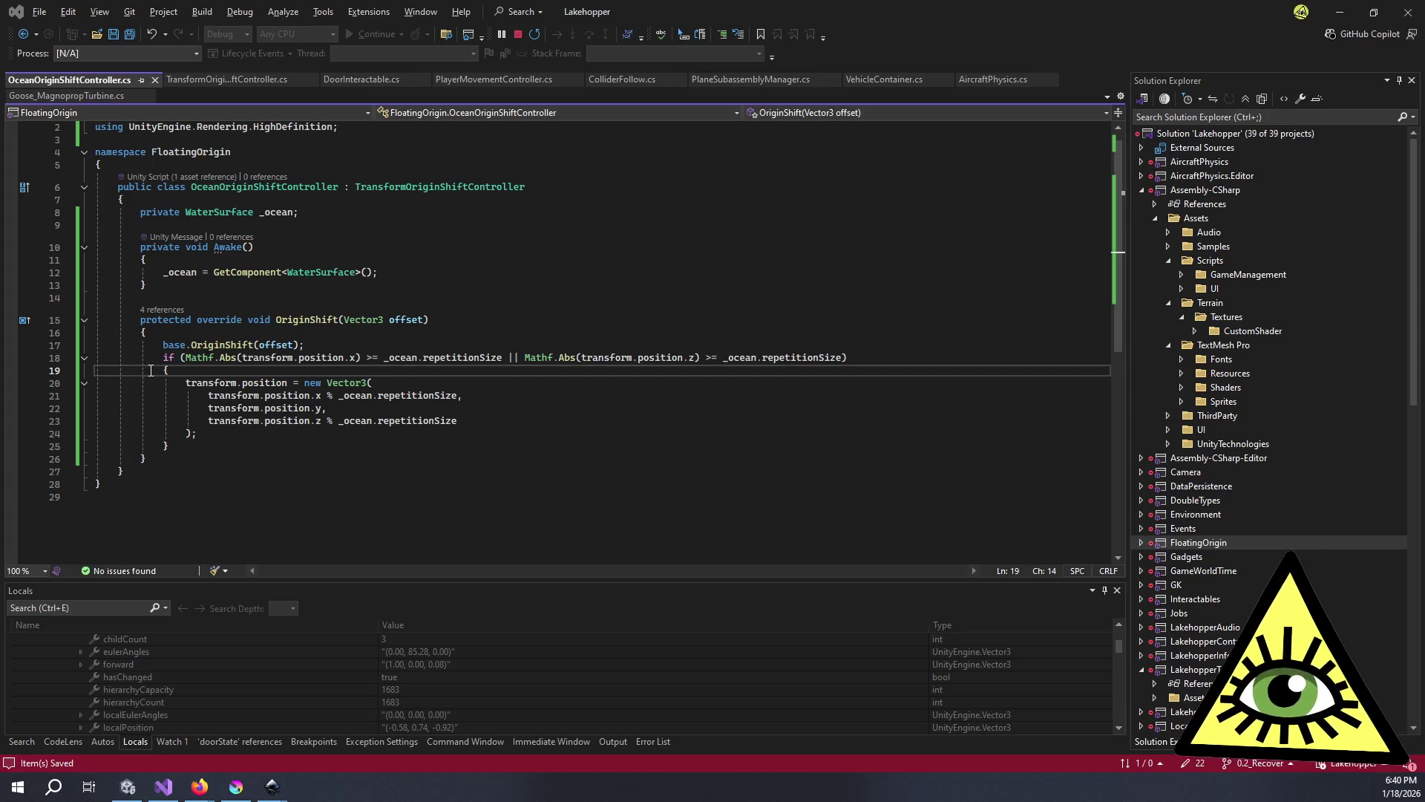
pyautogui.hotkey('alt', 'Tab')
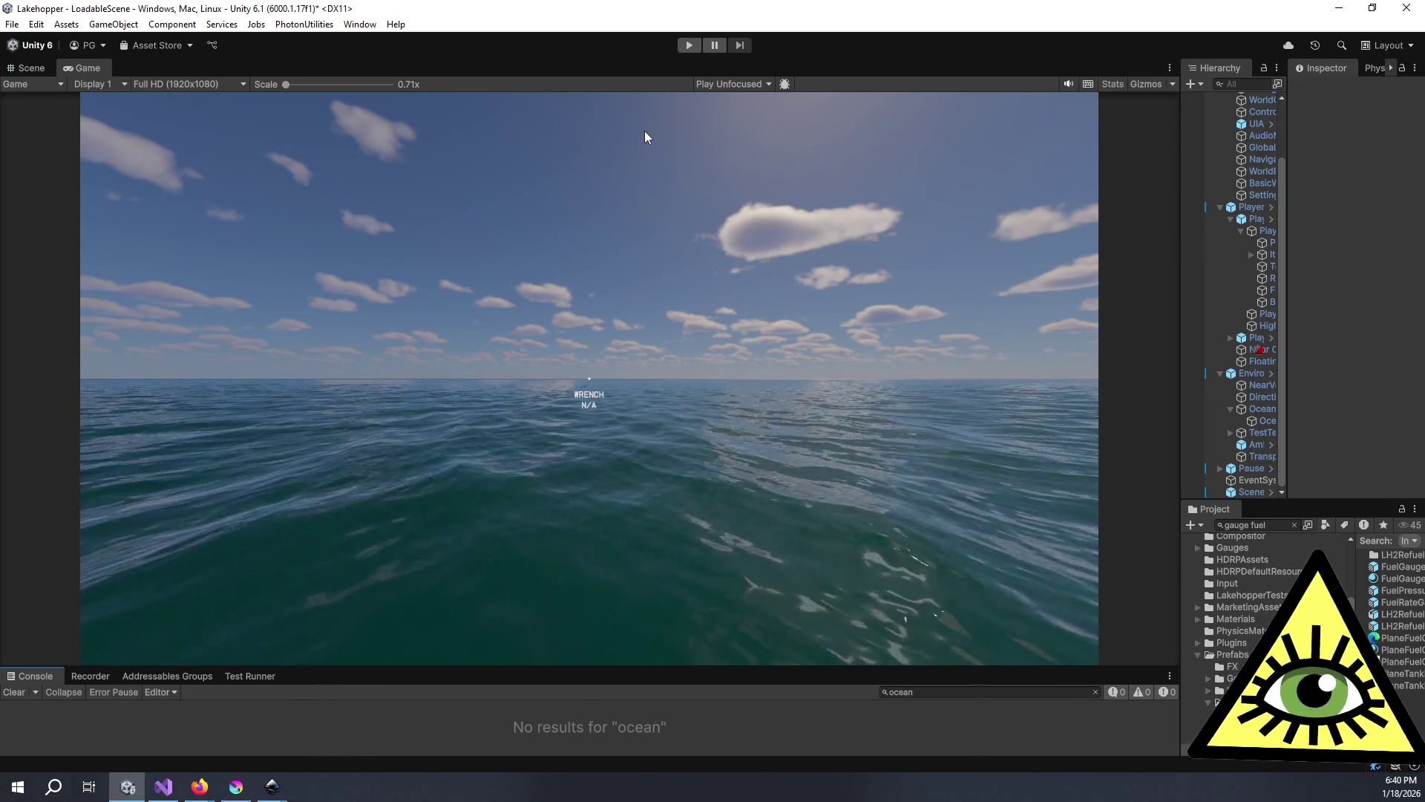
# - Drag the Game view and Hierarchy splitters to widen the Hierarchy and Project panels
pyautogui.moveTo(1180, 144); pyautogui.dragTo(1015, 154)
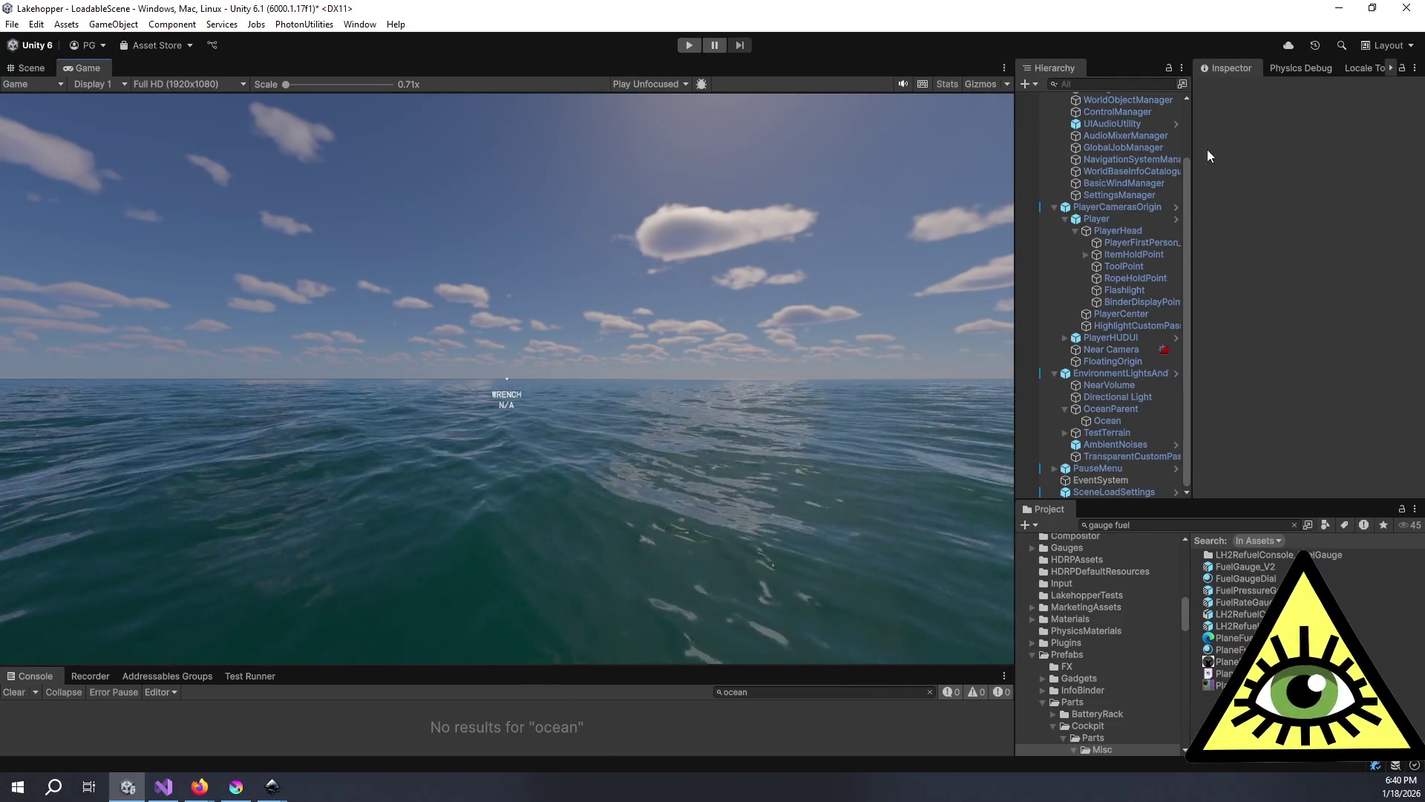
pyautogui.moveTo(1196, 143); pyautogui.dragTo(1238, 146)
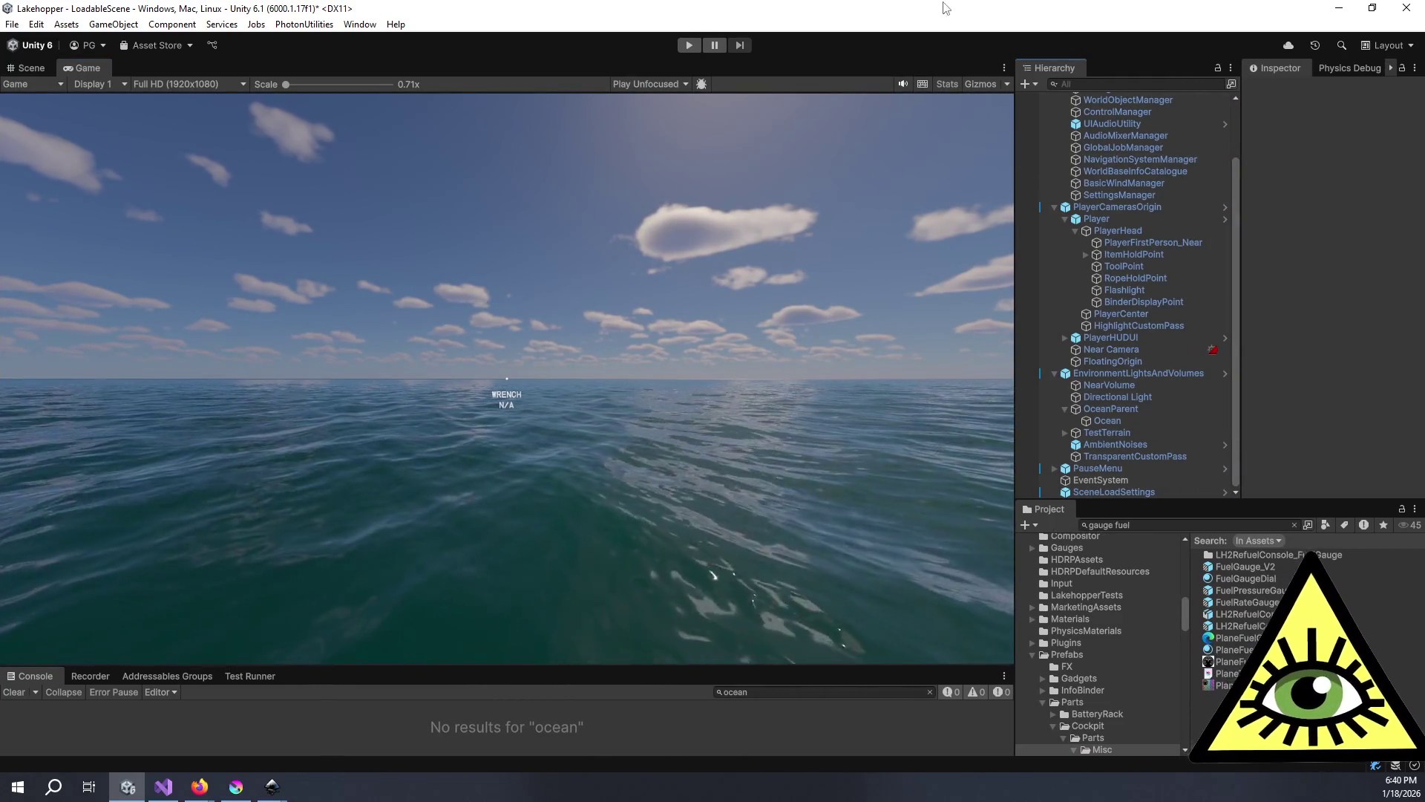
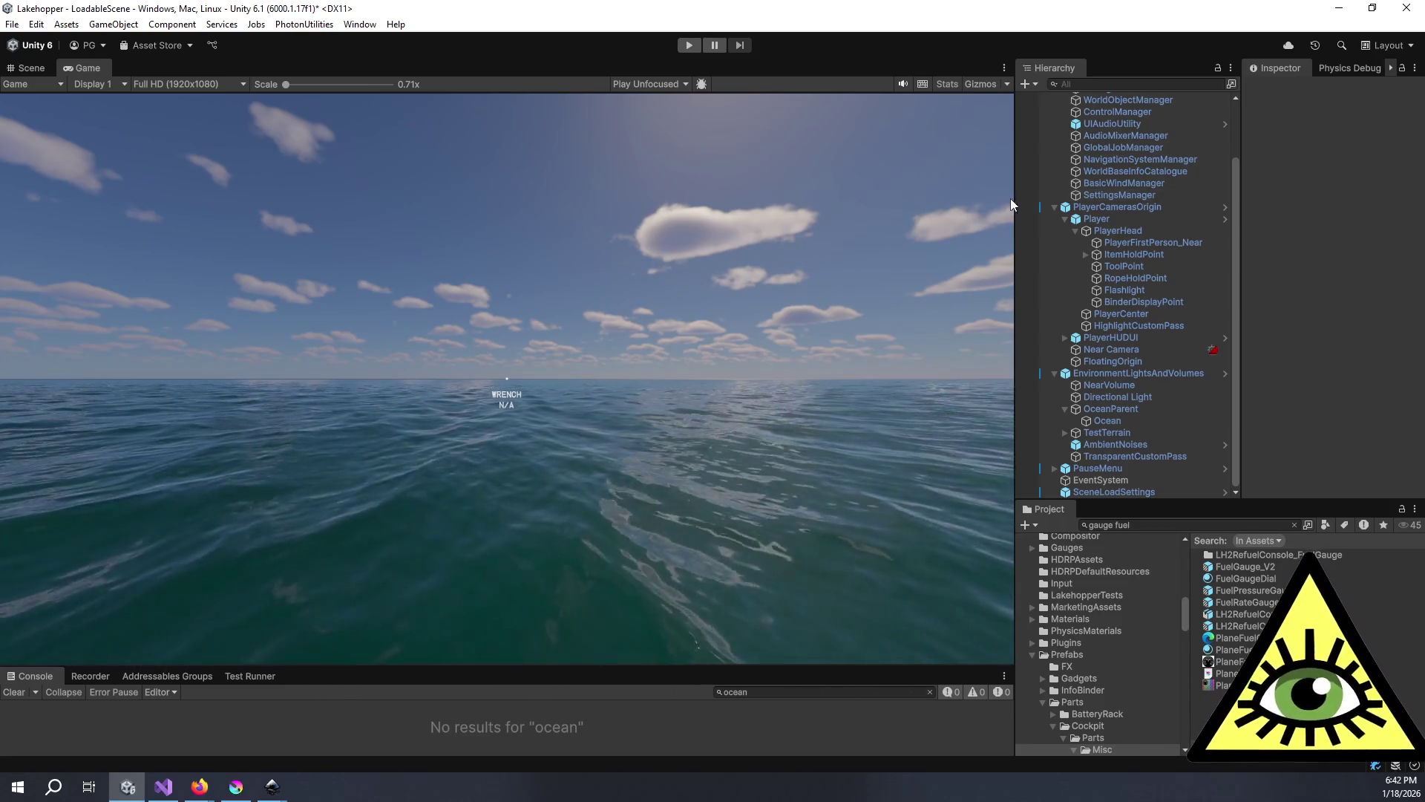
# - Widen the Hierarchy and Project panels slightly and start the game in Play mode
pyautogui.moveTo(1015, 198); pyautogui.dragTo(1006, 198)
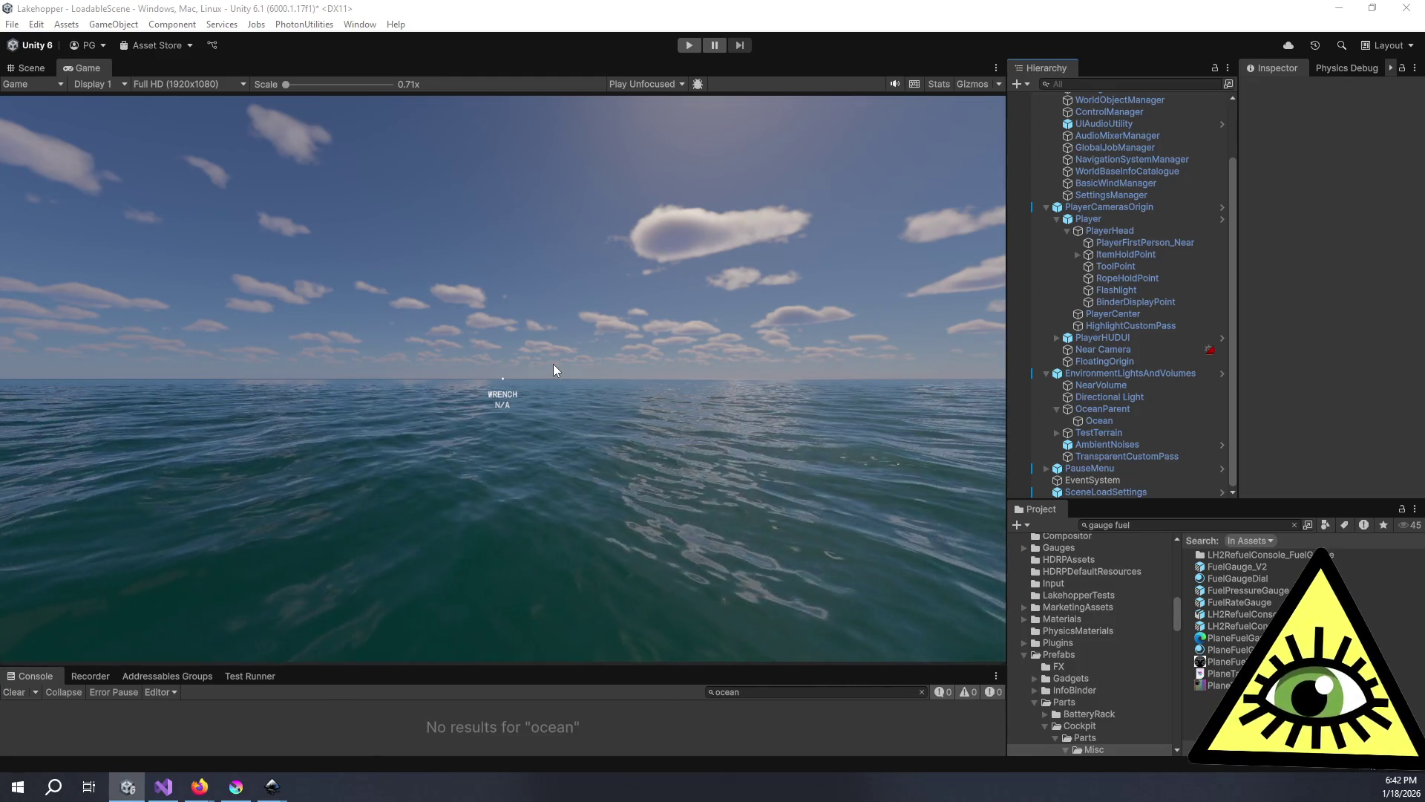
pyautogui.click(688, 43)
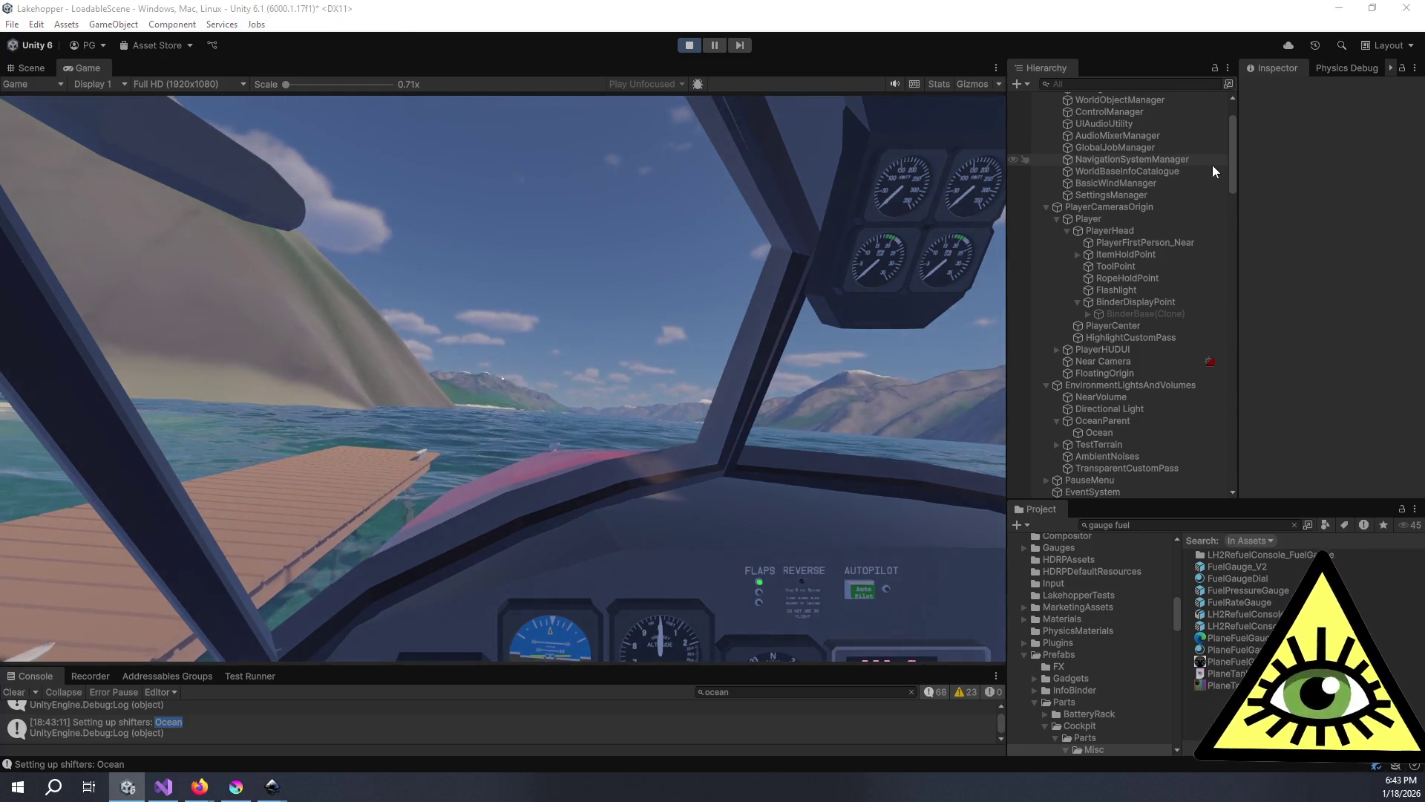
# - Set BasicWindManager's Wind Speed to 0 in the Inspector
pyautogui.click(1142, 184)
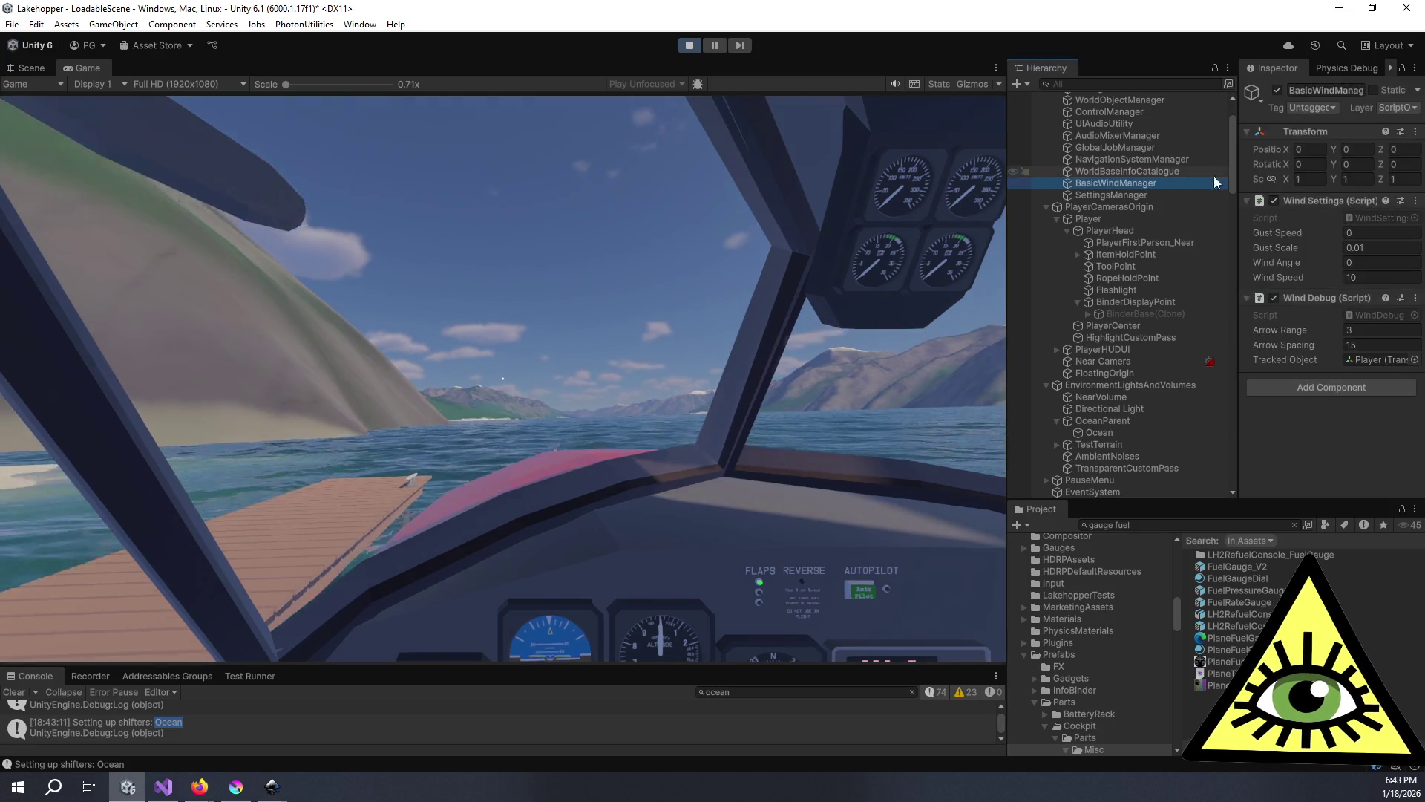
pyautogui.click(1371, 277)
pyautogui.write('0')
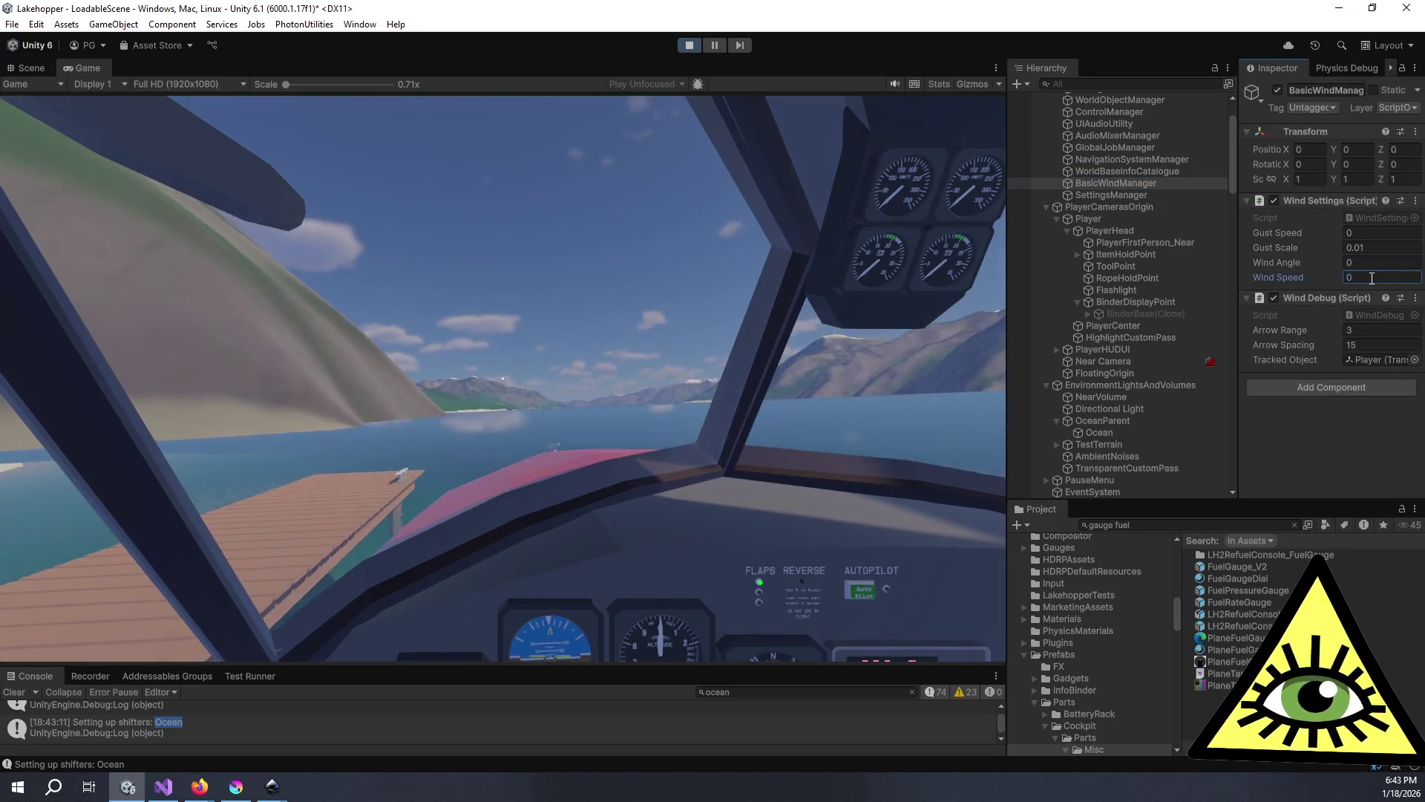
# - Return to the running game and move up to the H2 level gauges
pyautogui.click(646, 310)
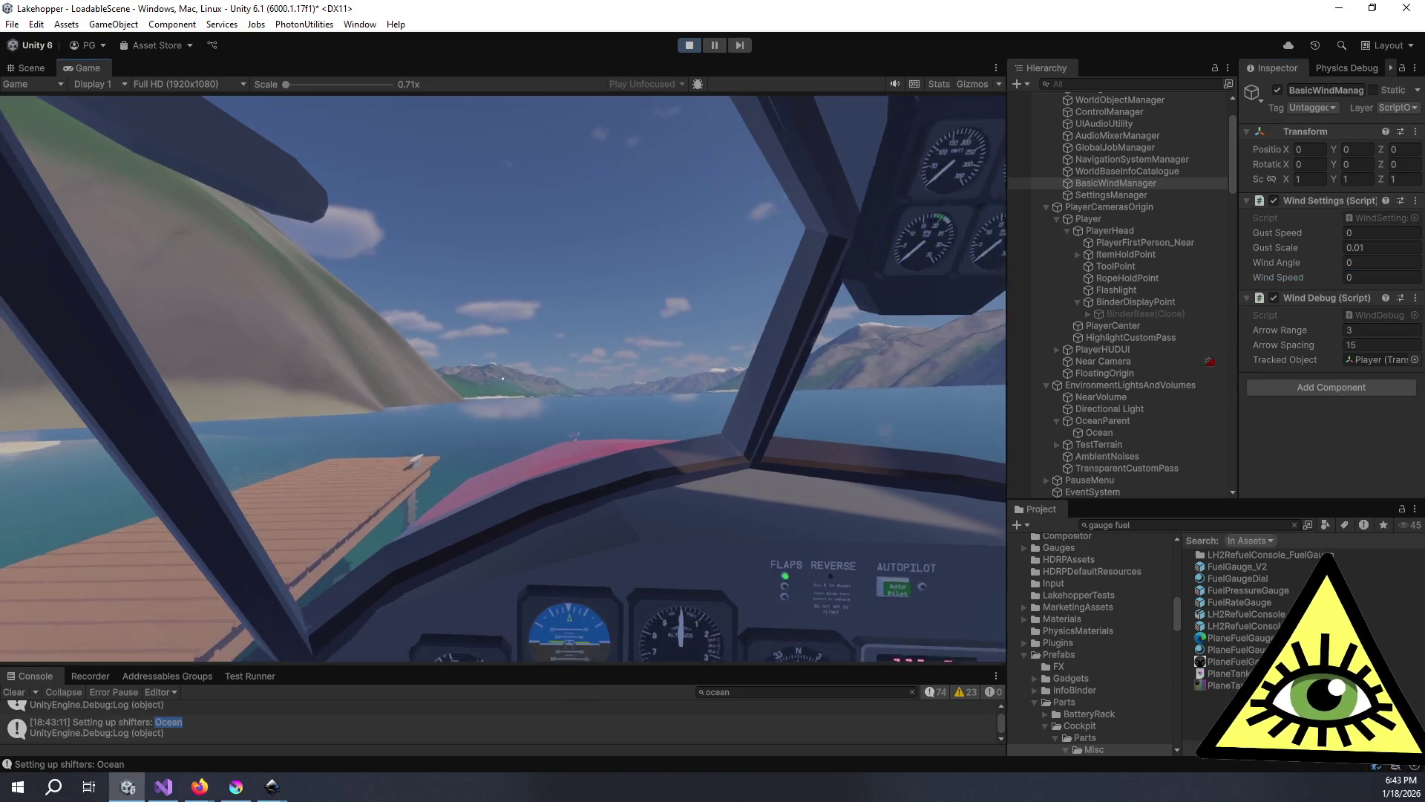
pyautogui.press('q')
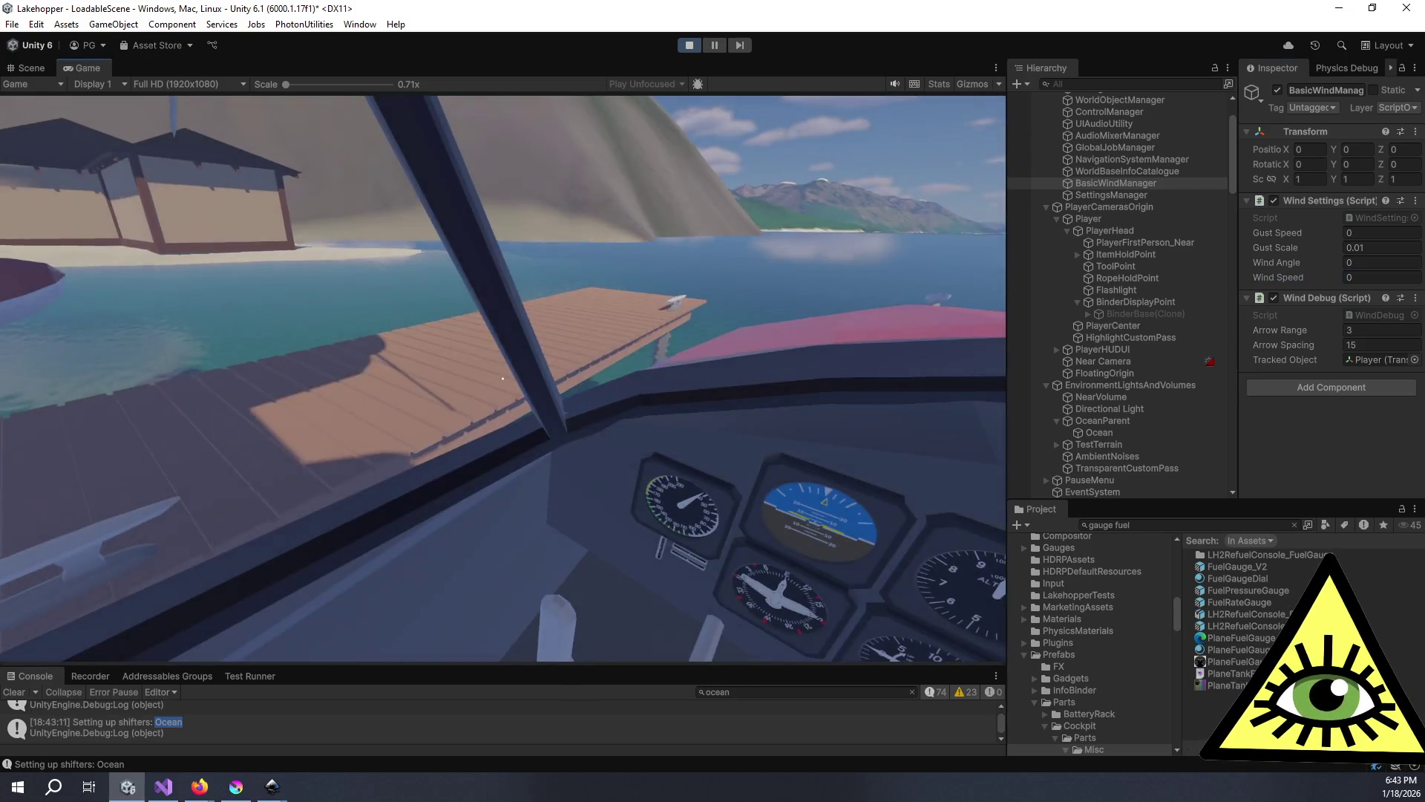
pyautogui.press('e')
pyautogui.press('w')
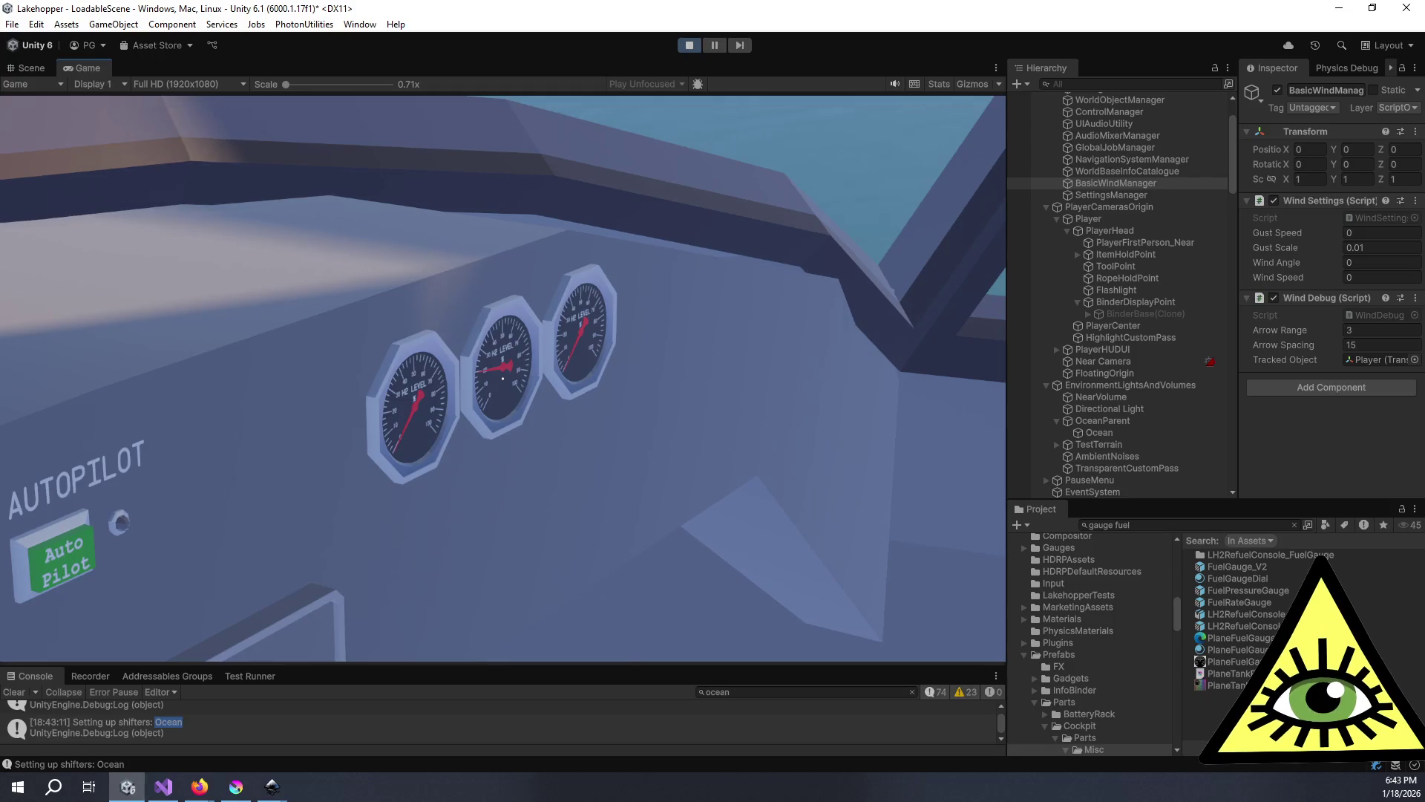
pyautogui.press('s')
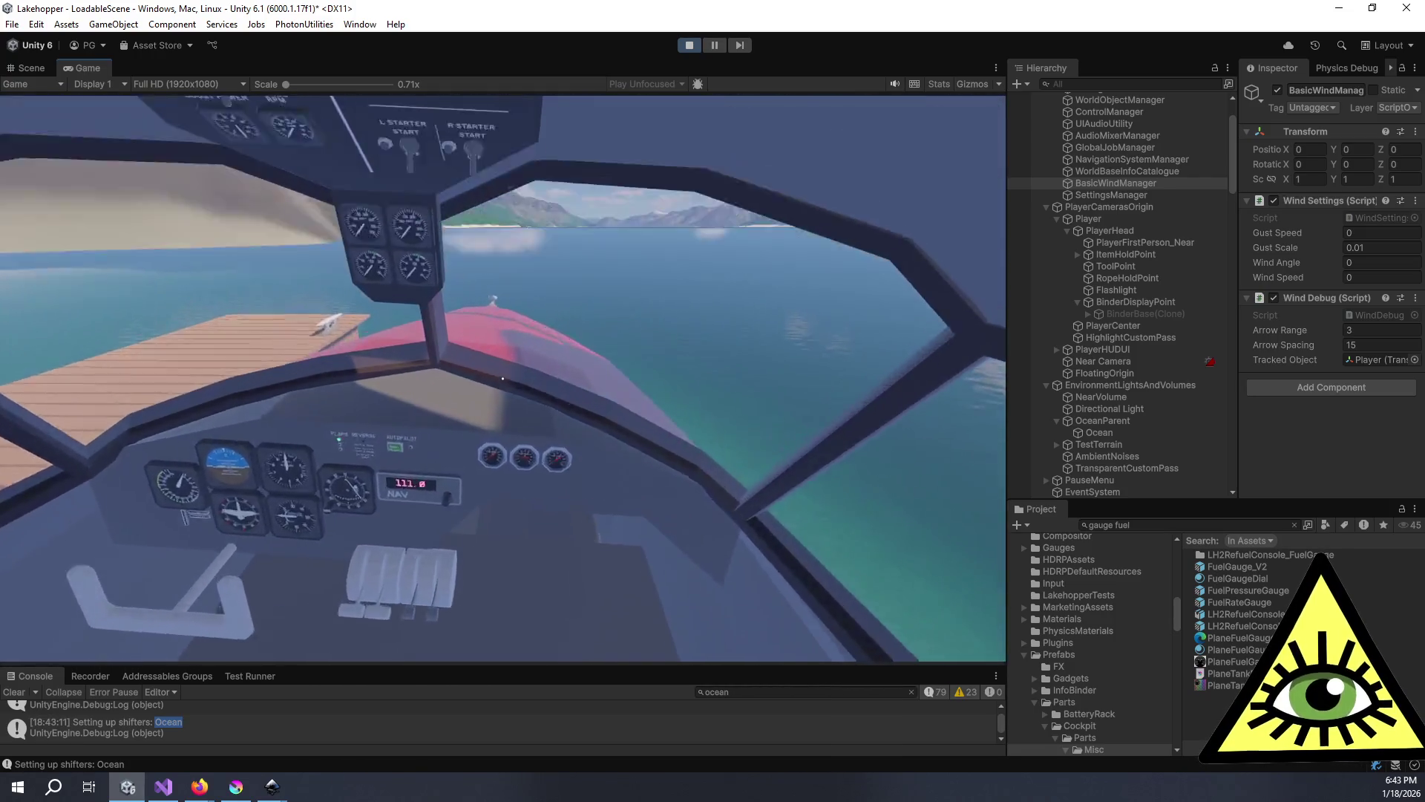
pyautogui.press('w')
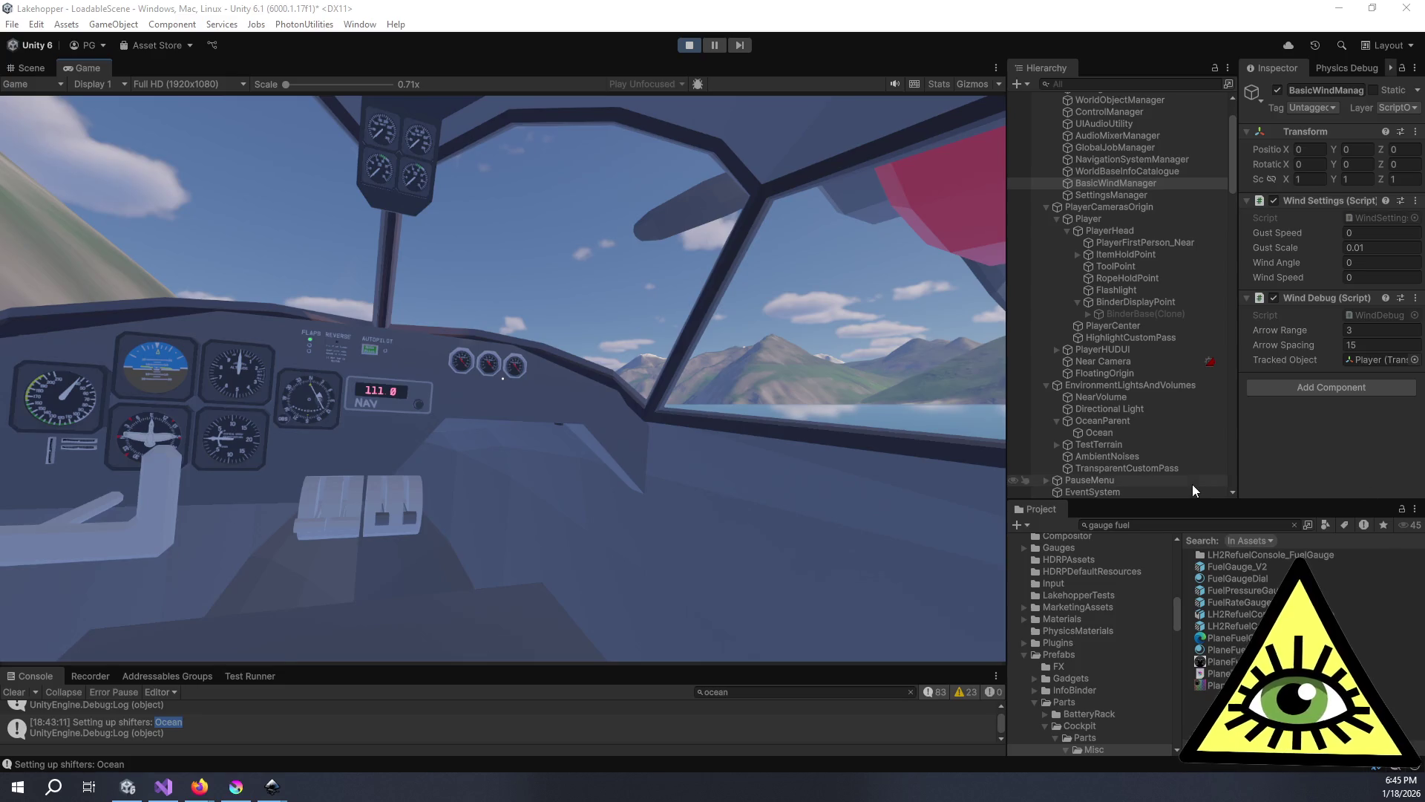
pyautogui.click(773, 358)
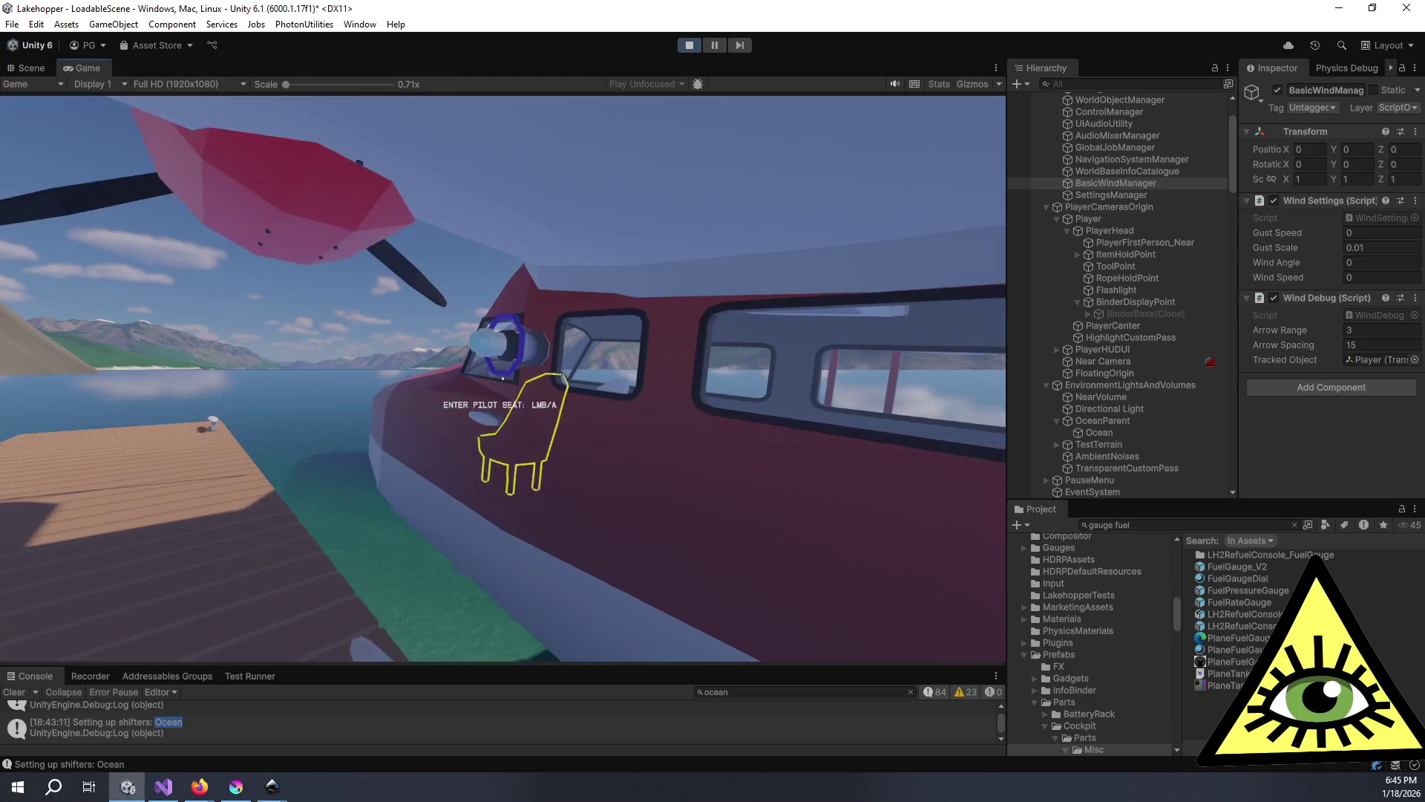
# - Pick up the item by the plane, visit the H2 Refuel Station and take the coiled rope to the dock cleat
pyautogui.click(502, 378)
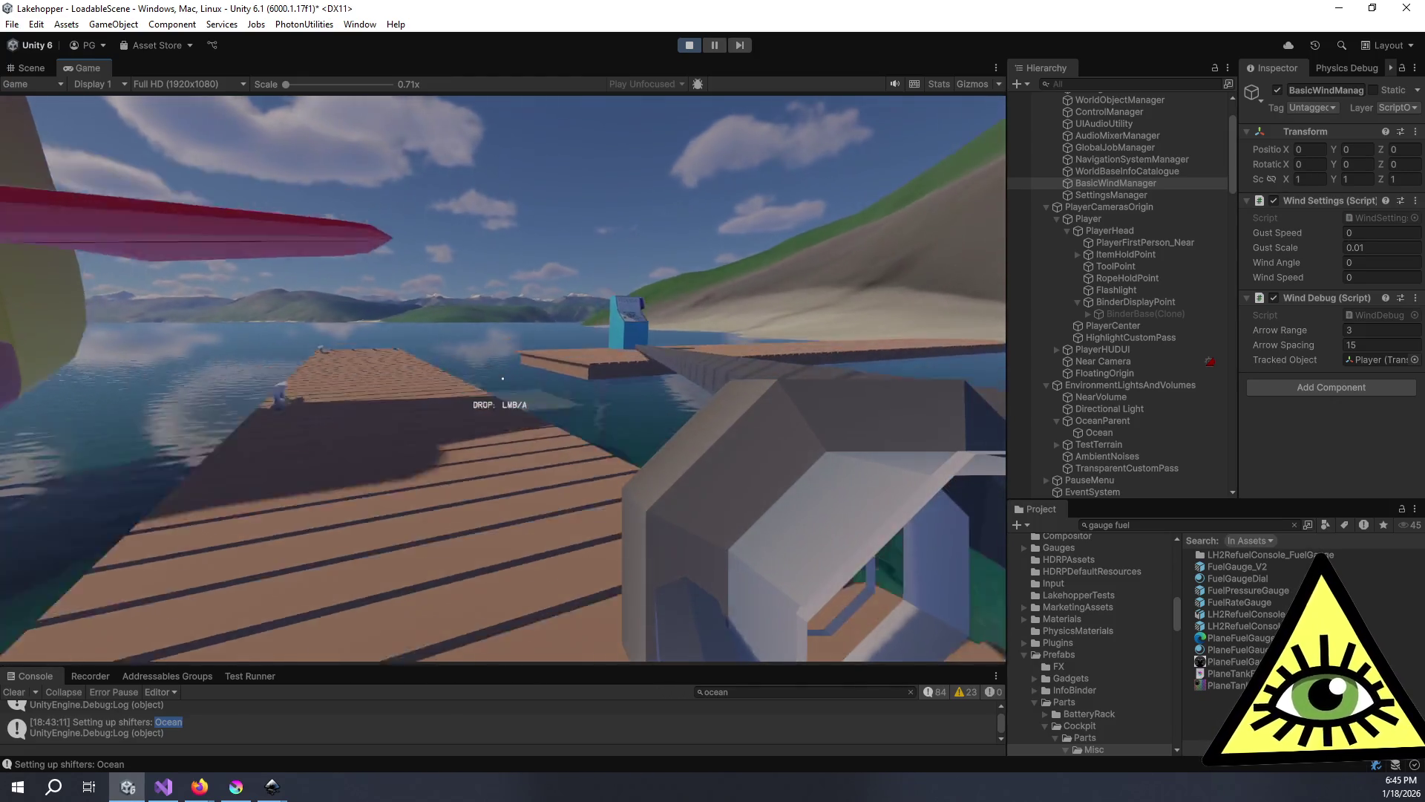
pyautogui.press('w')
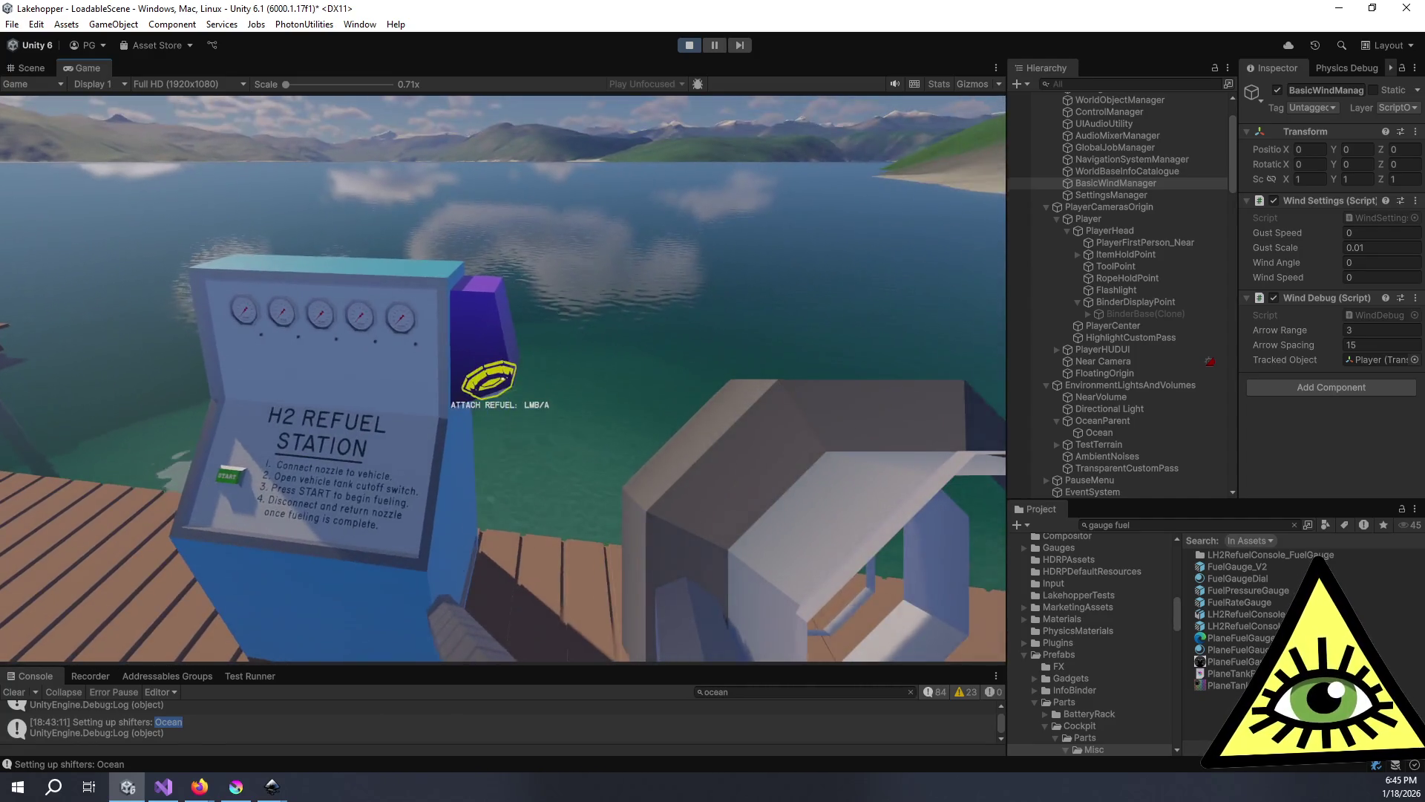
pyautogui.click(503, 379)
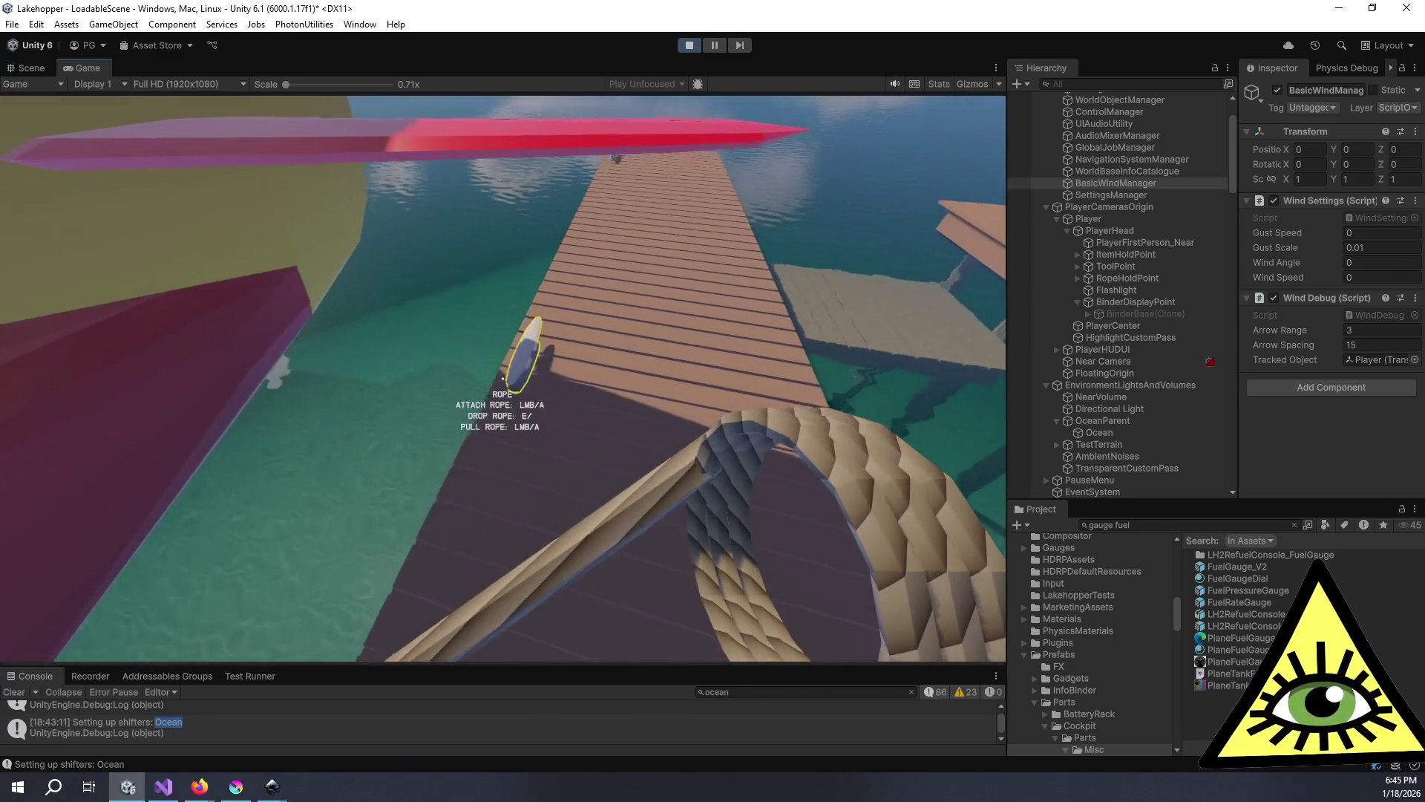
pyautogui.click(503, 379)
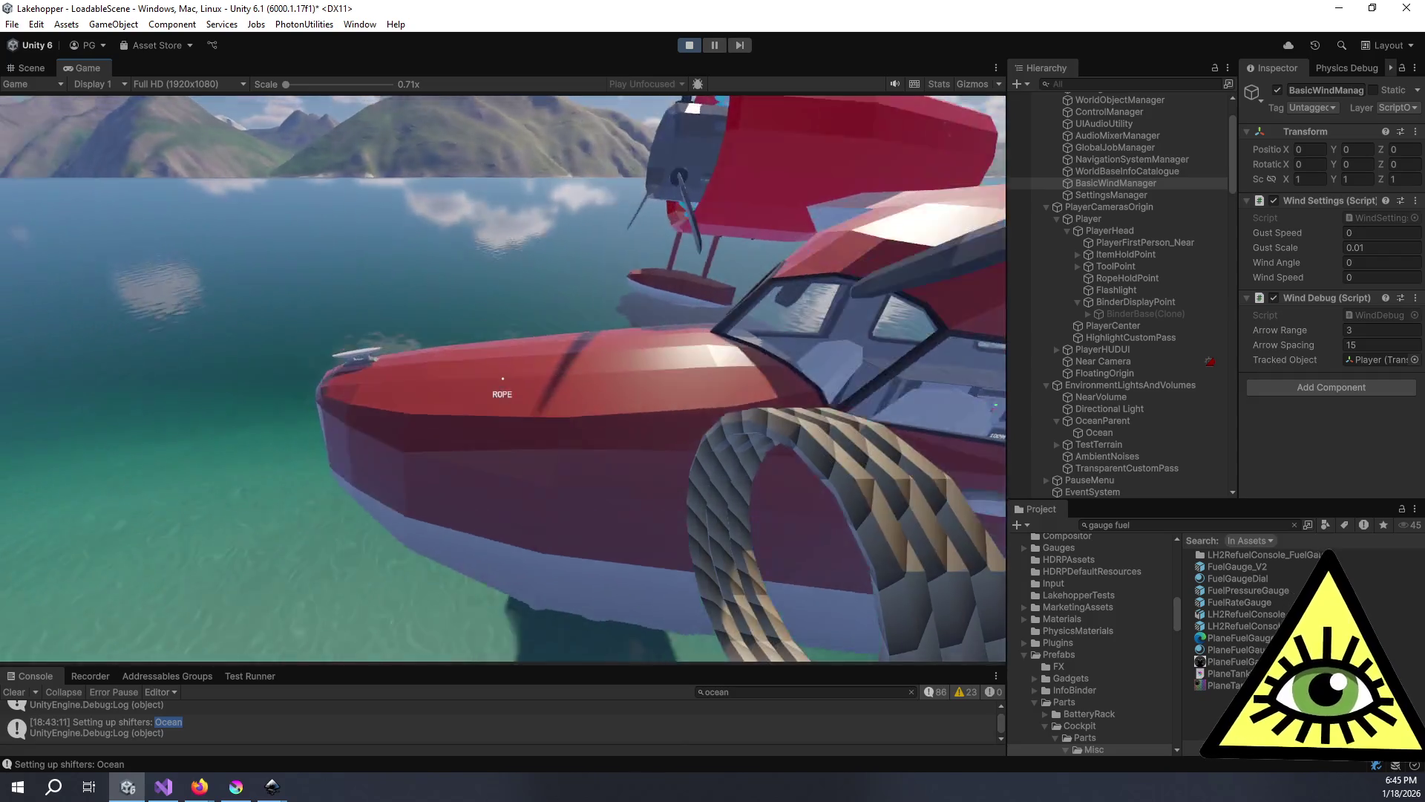
# - Tie the rope from the dock cleat to the seaplane's nose hook and pull the plane toward the dock
pyautogui.press('e')
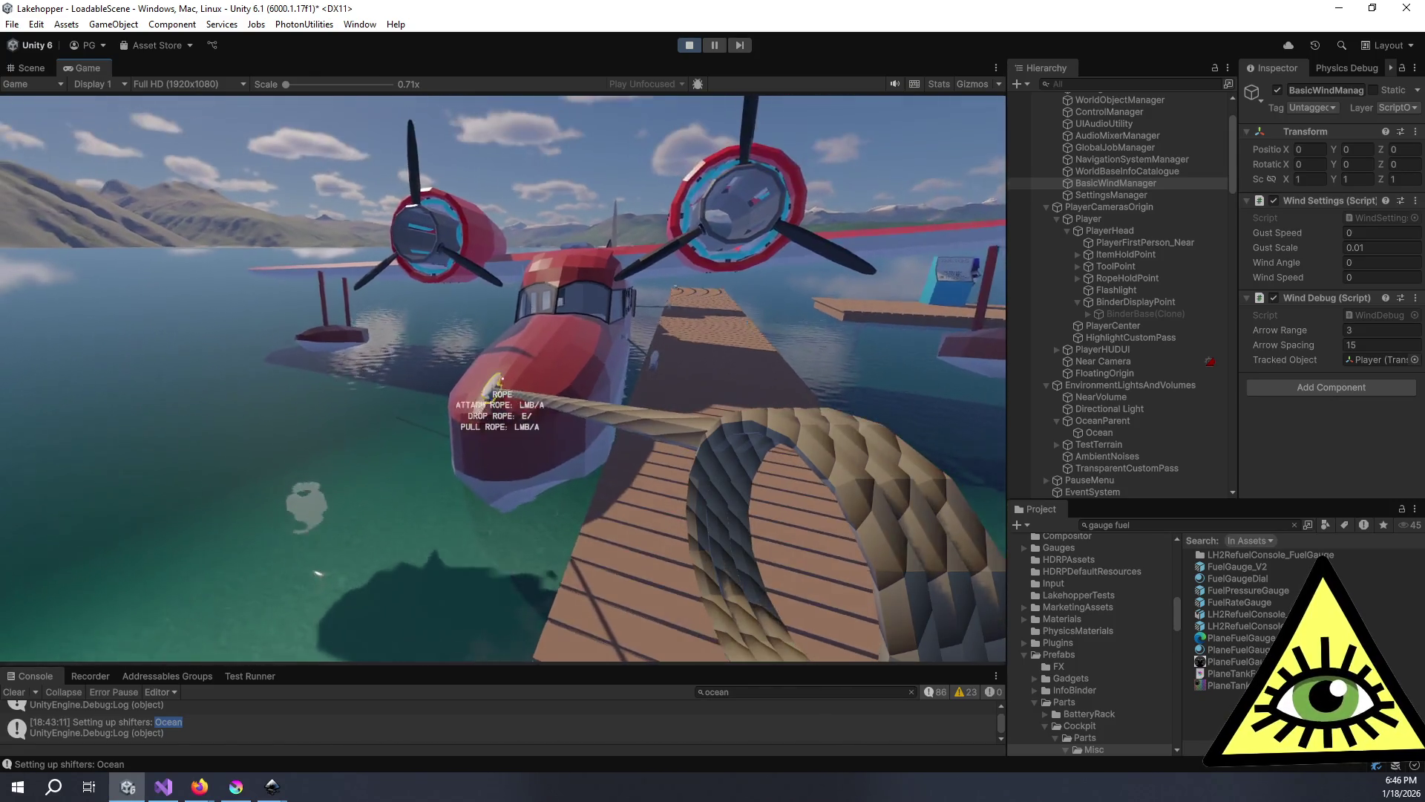
pyautogui.click(503, 382)
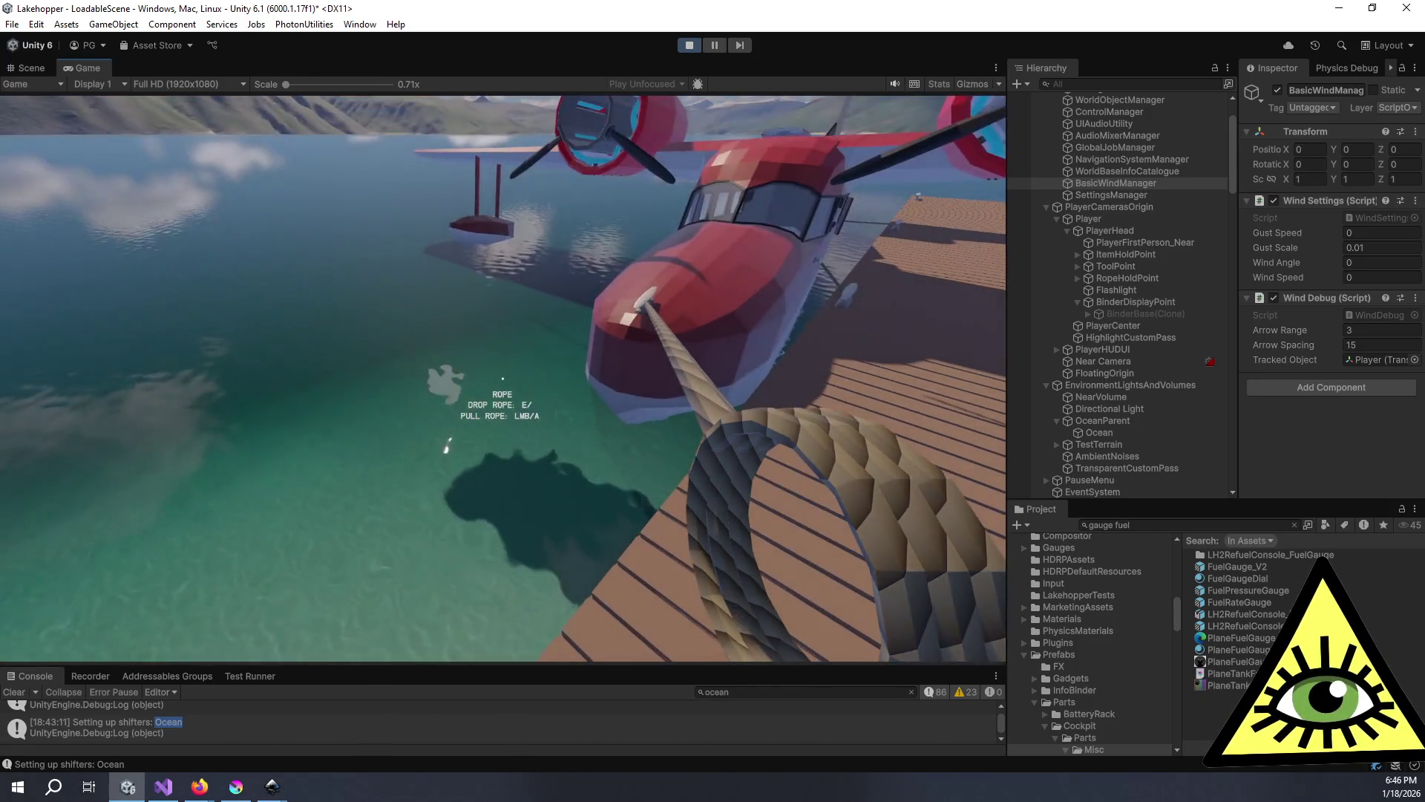
pyautogui.click(502, 379)
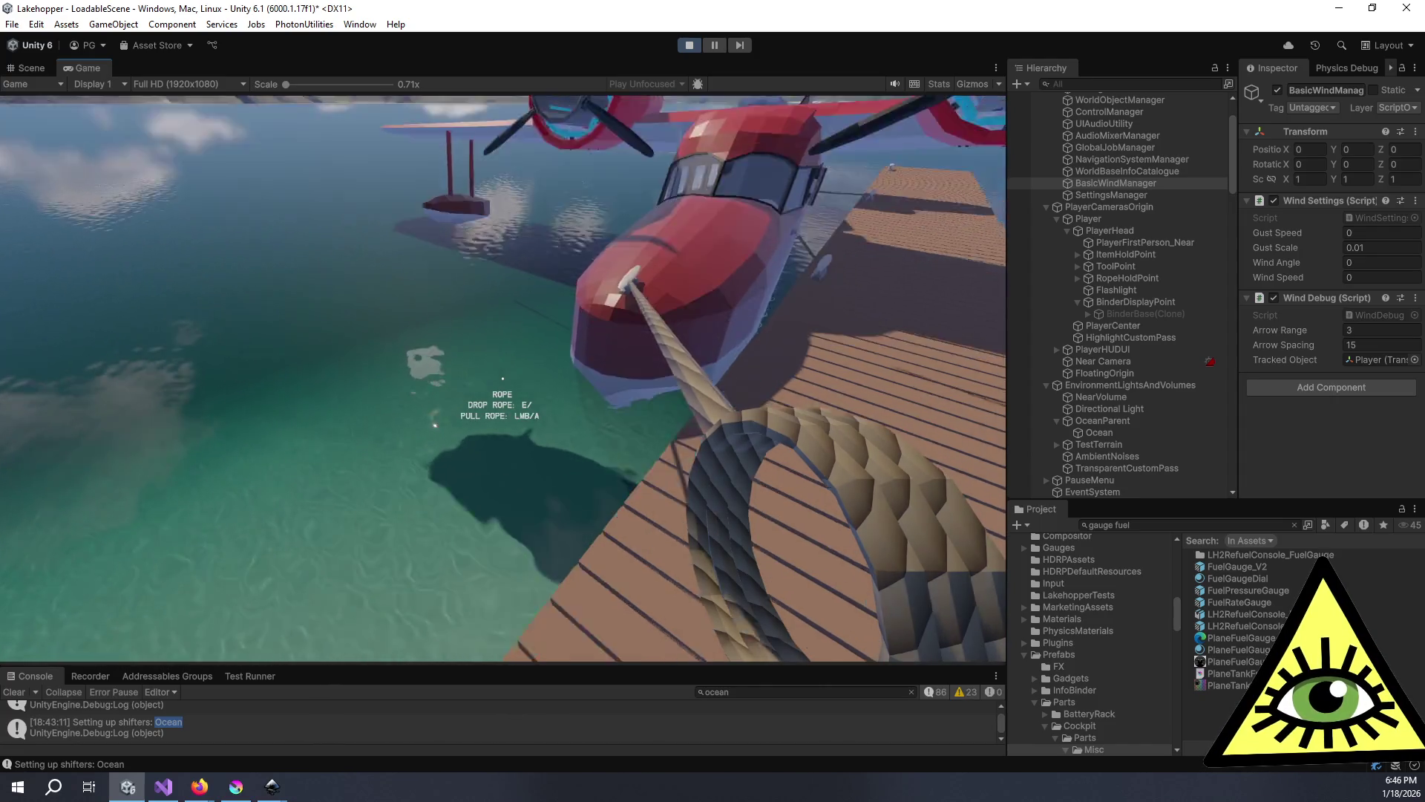
pyautogui.click(502, 379)
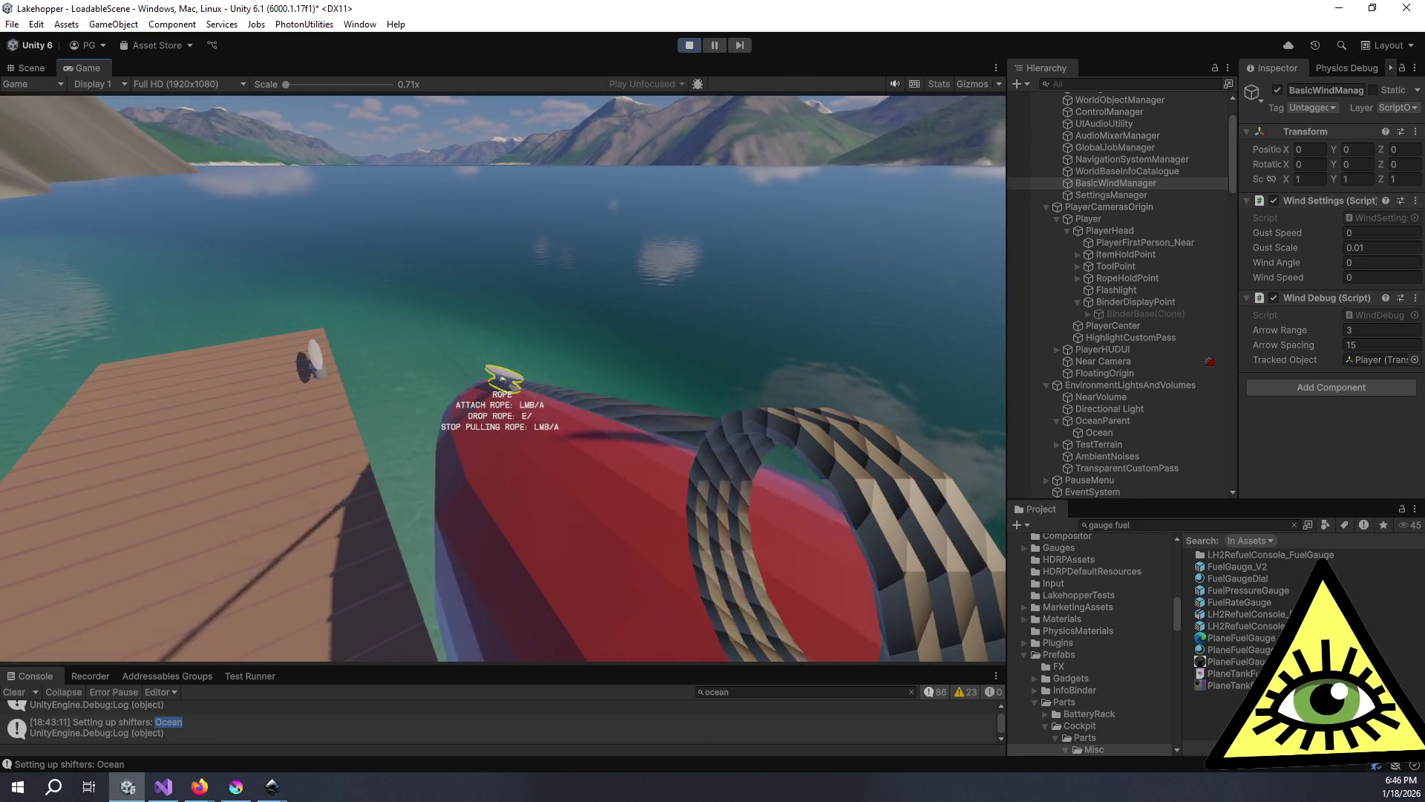
pyautogui.press('s')
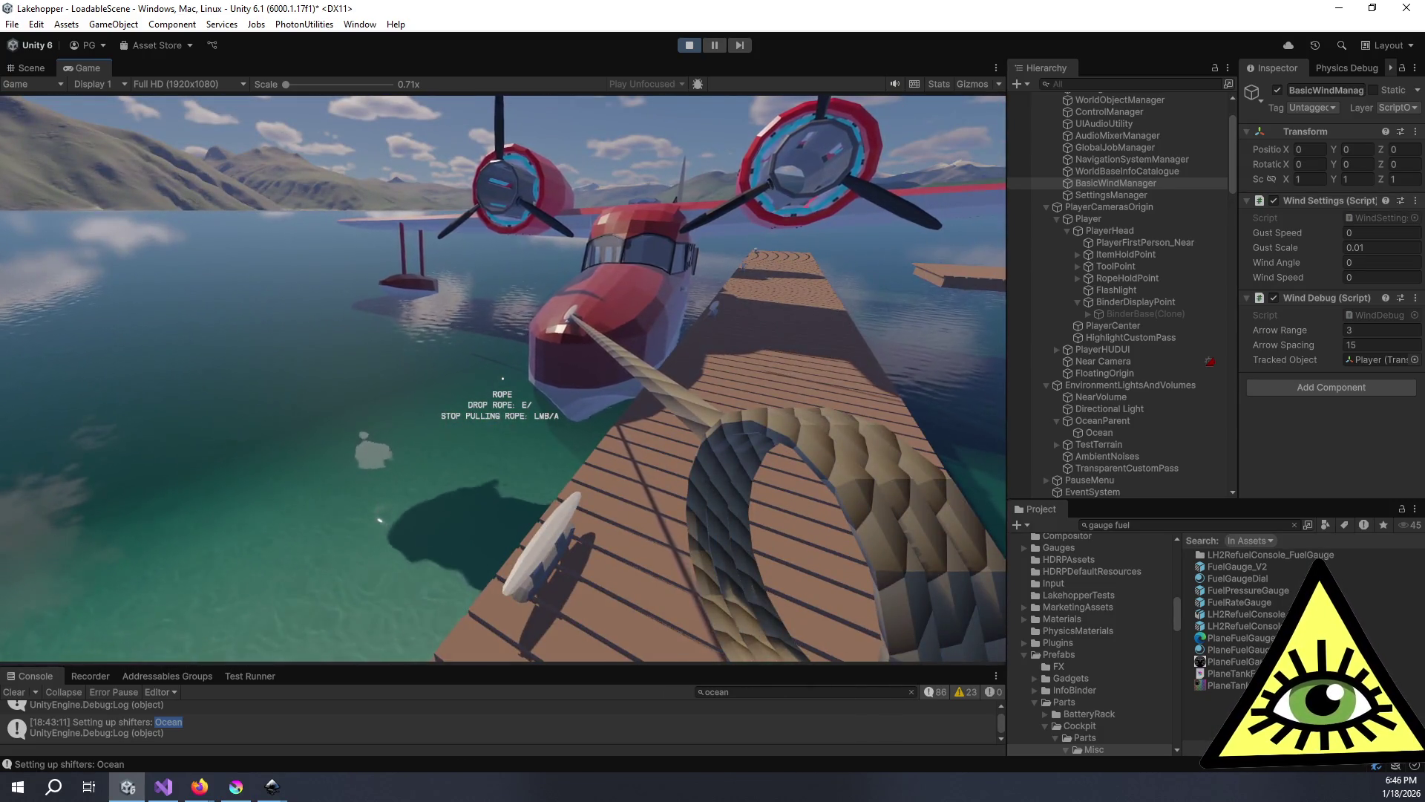
# - Back off the dock onto the beach holding the rope, then switch to the wrench
pyautogui.press('s')
pyautogui.press('s')
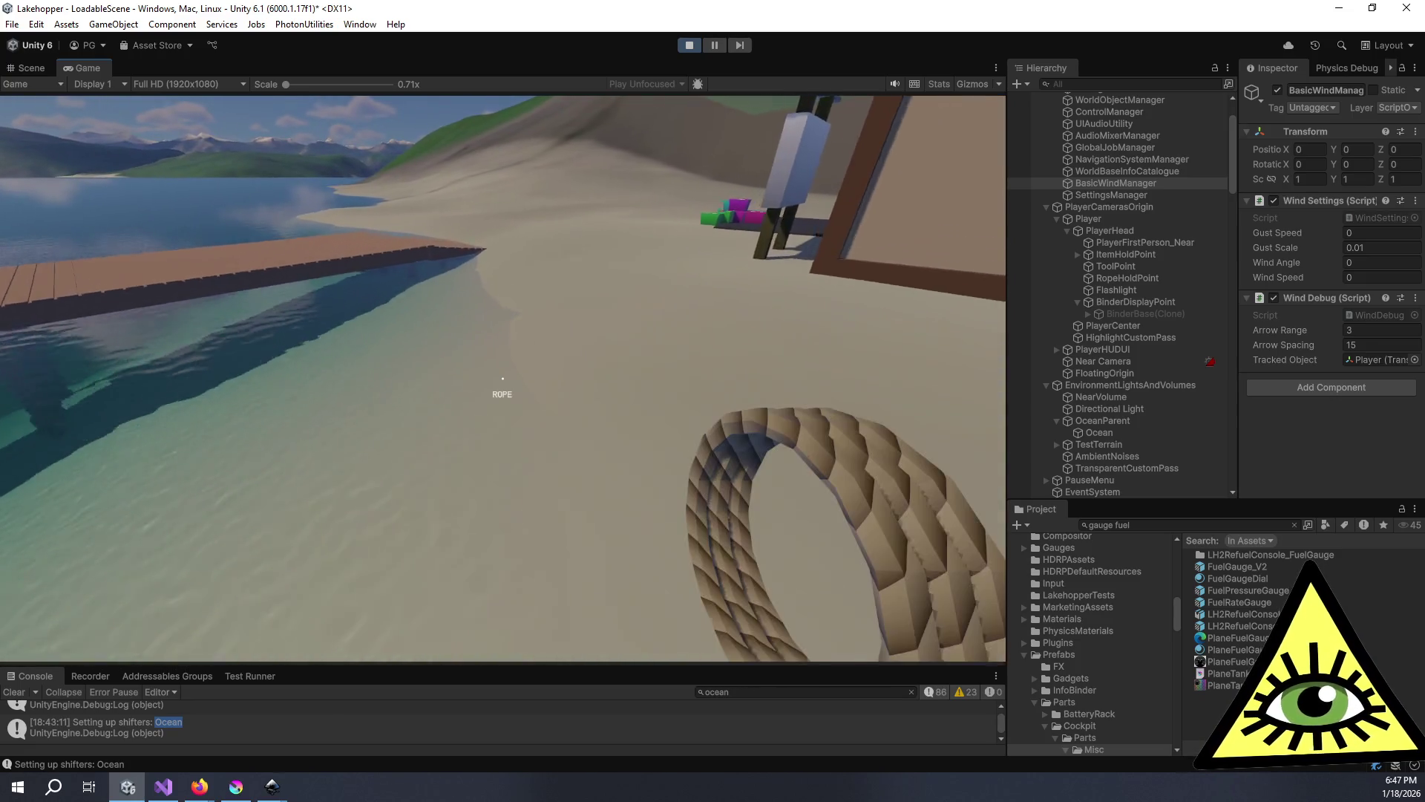
pyautogui.press('1')
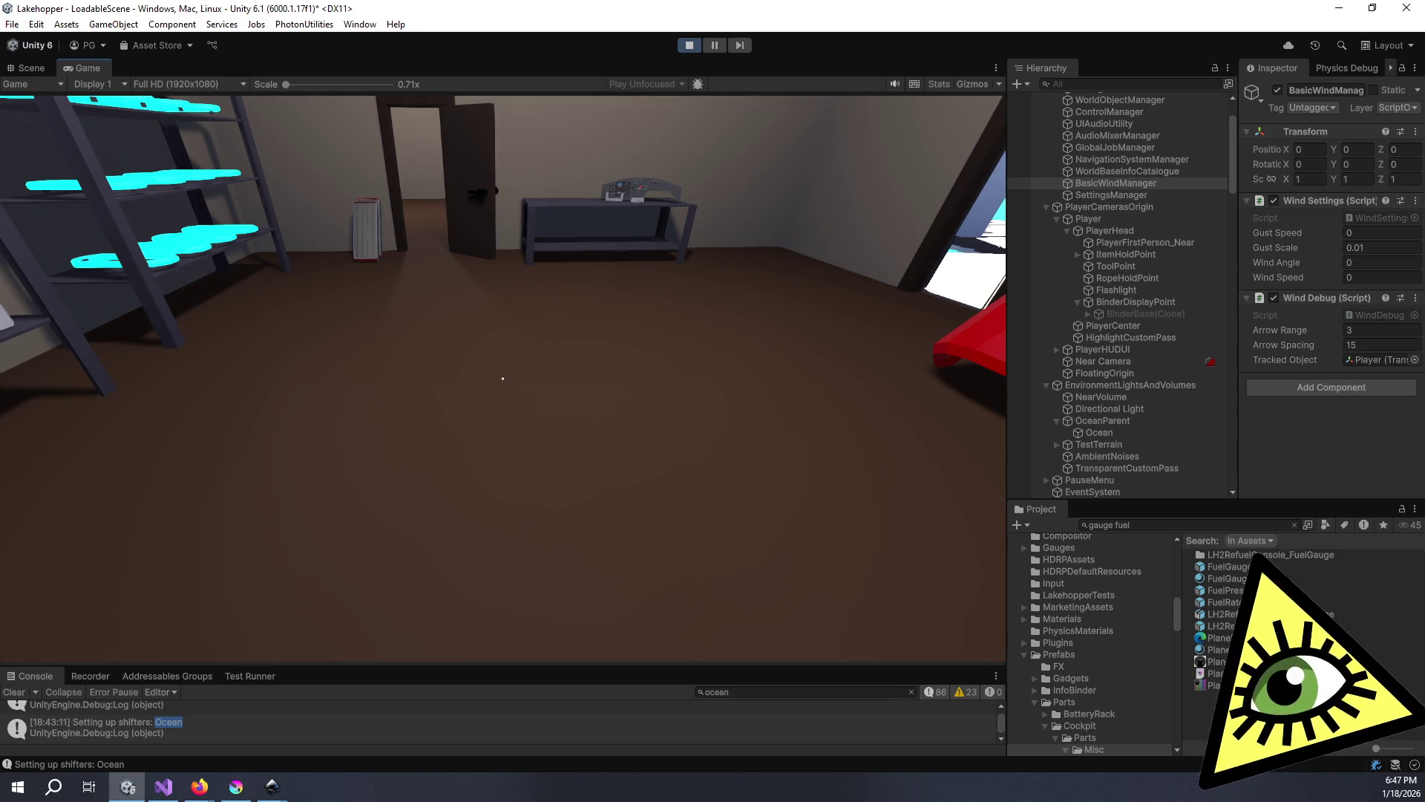
# - Walk out through the hut doorway, along the dock, and up to the red seaplane's nose
pyautogui.press('w')
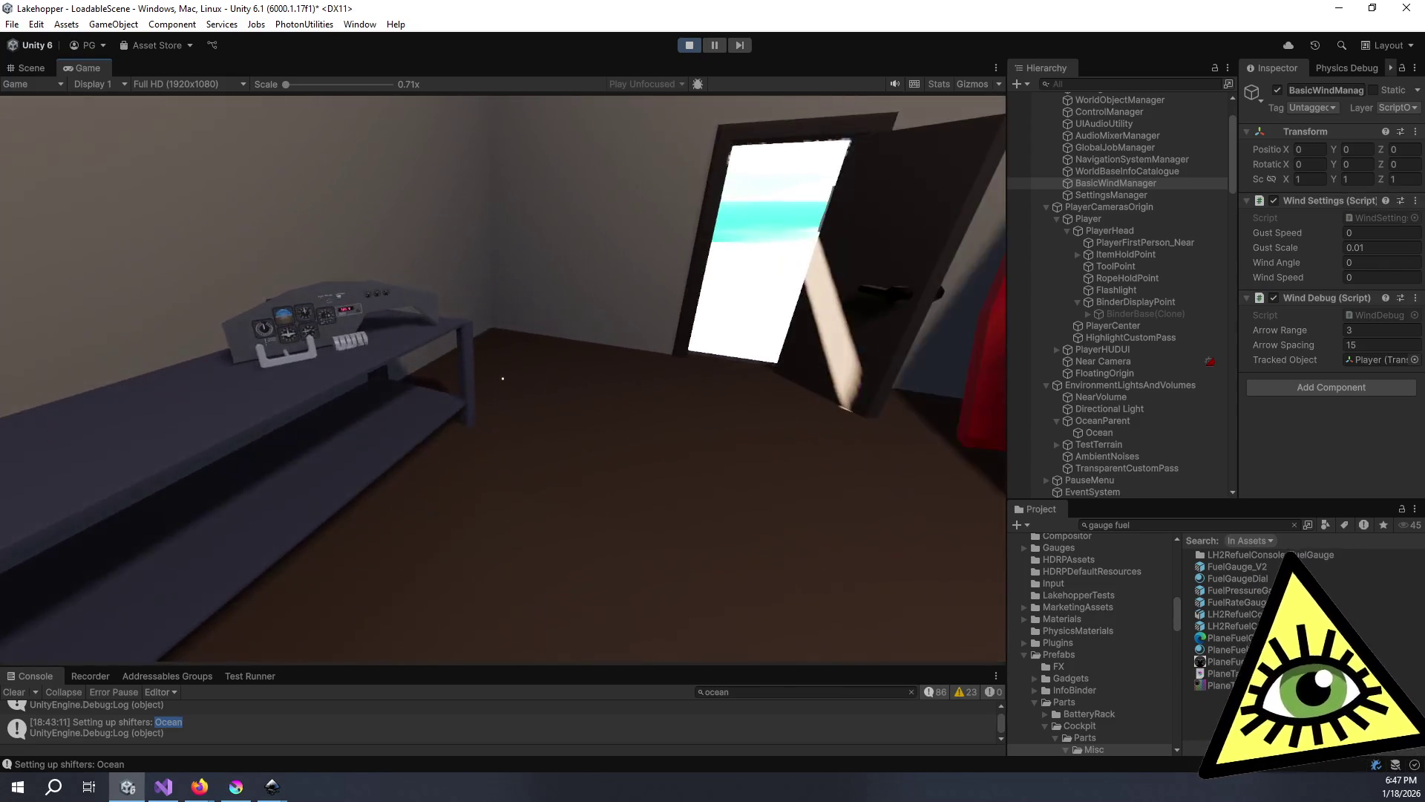
pyautogui.press('w')
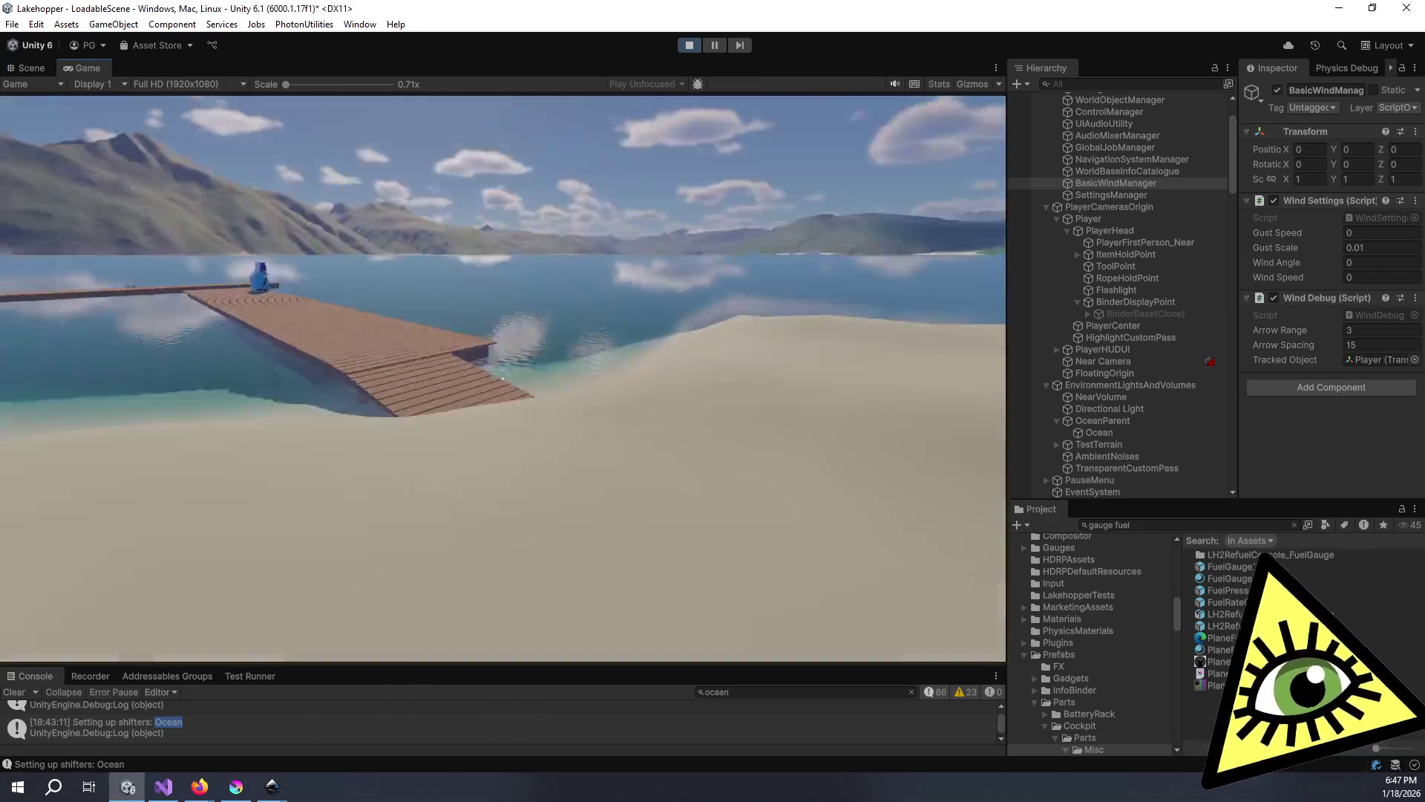
pyautogui.press('w')
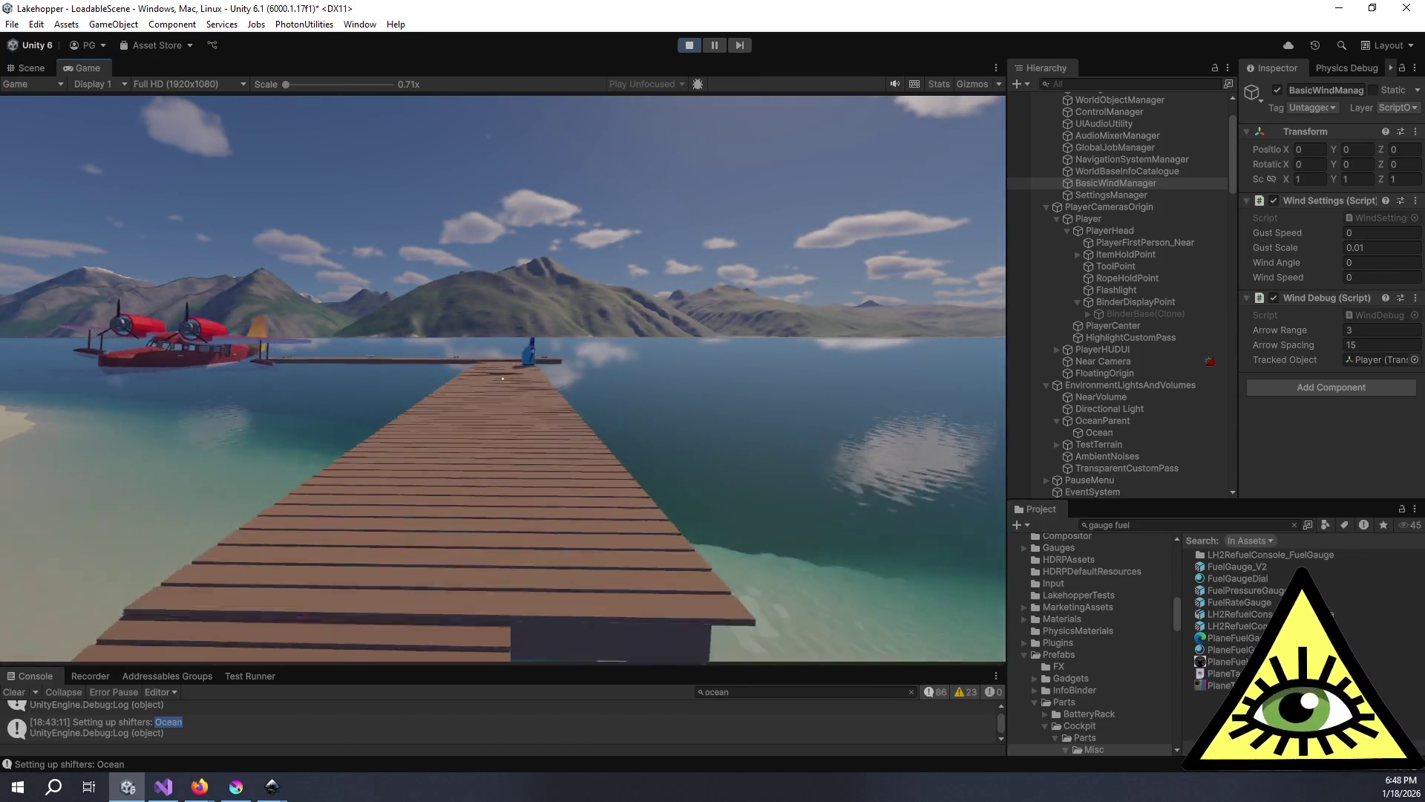
pyautogui.moveTo(503, 378)
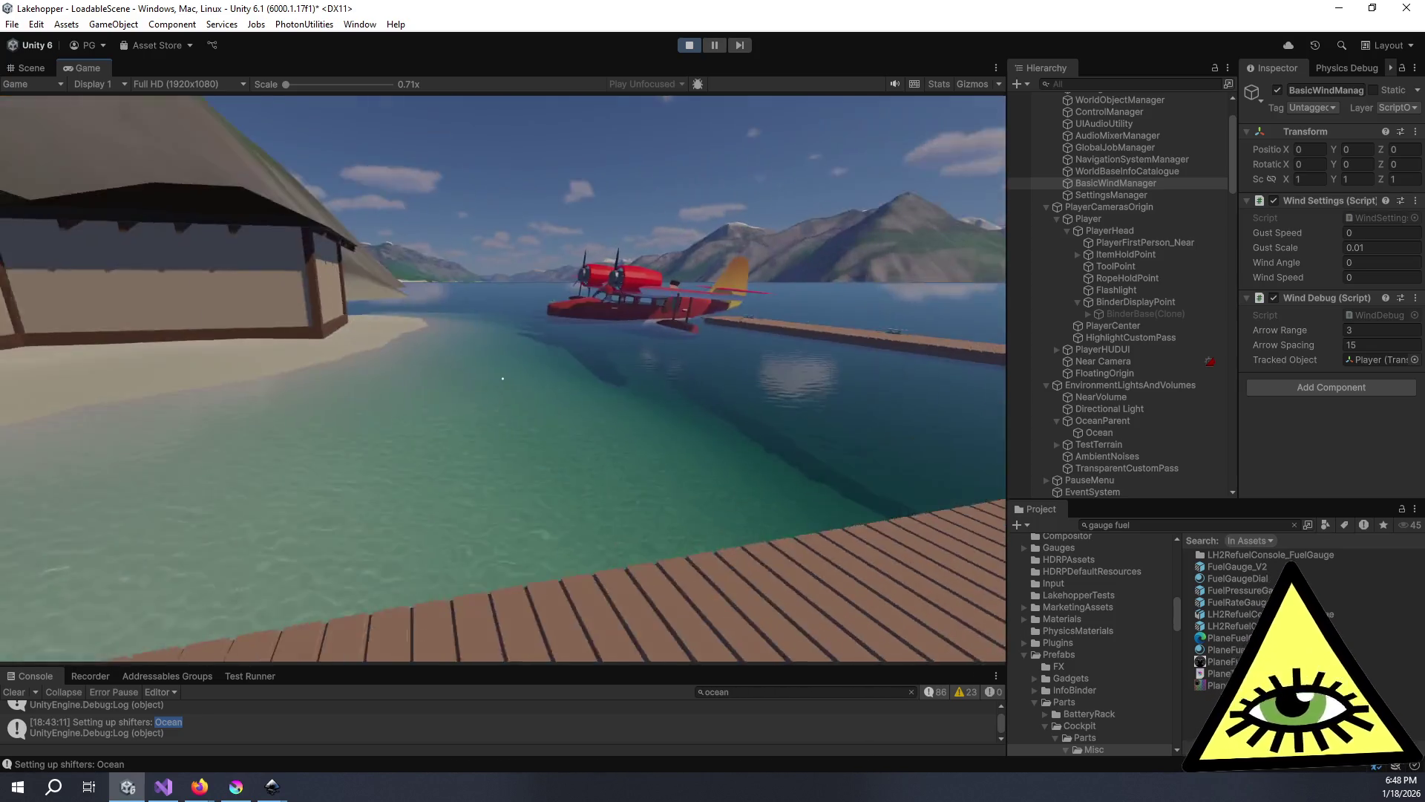
pyautogui.press('w')
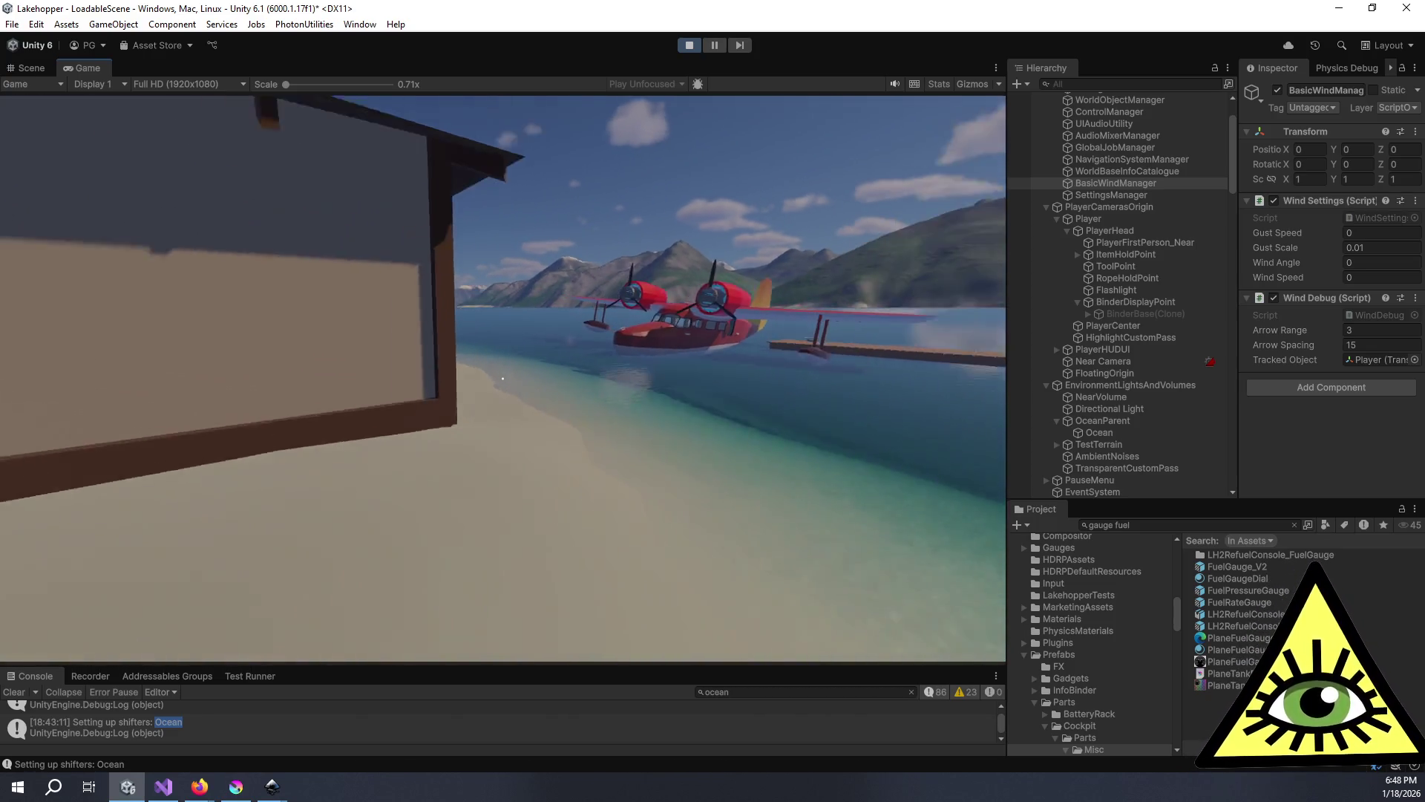
pyautogui.press('w')
pyautogui.press('e')
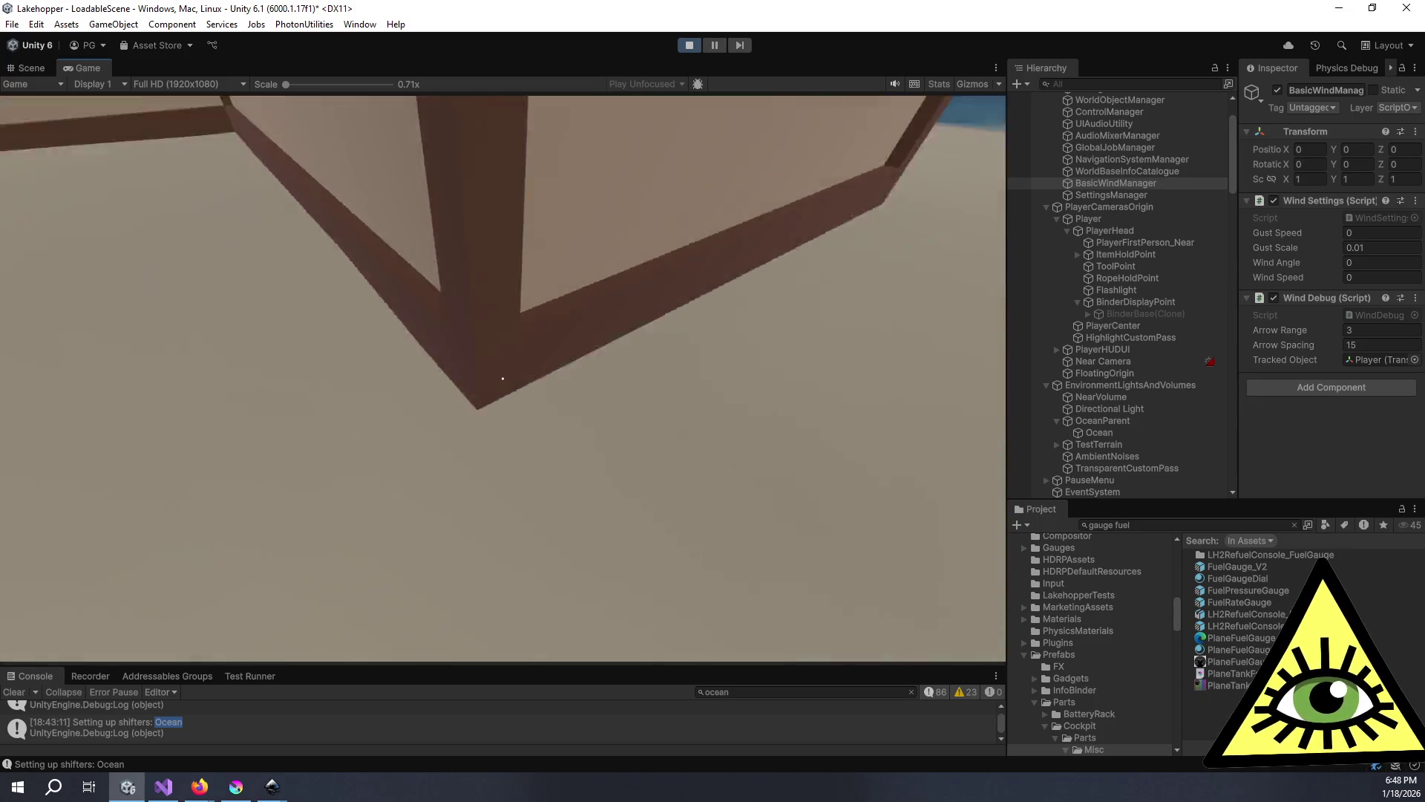
# - Toggle the in-game binder open and closed several times, ending with it put away
pyautogui.press('e')
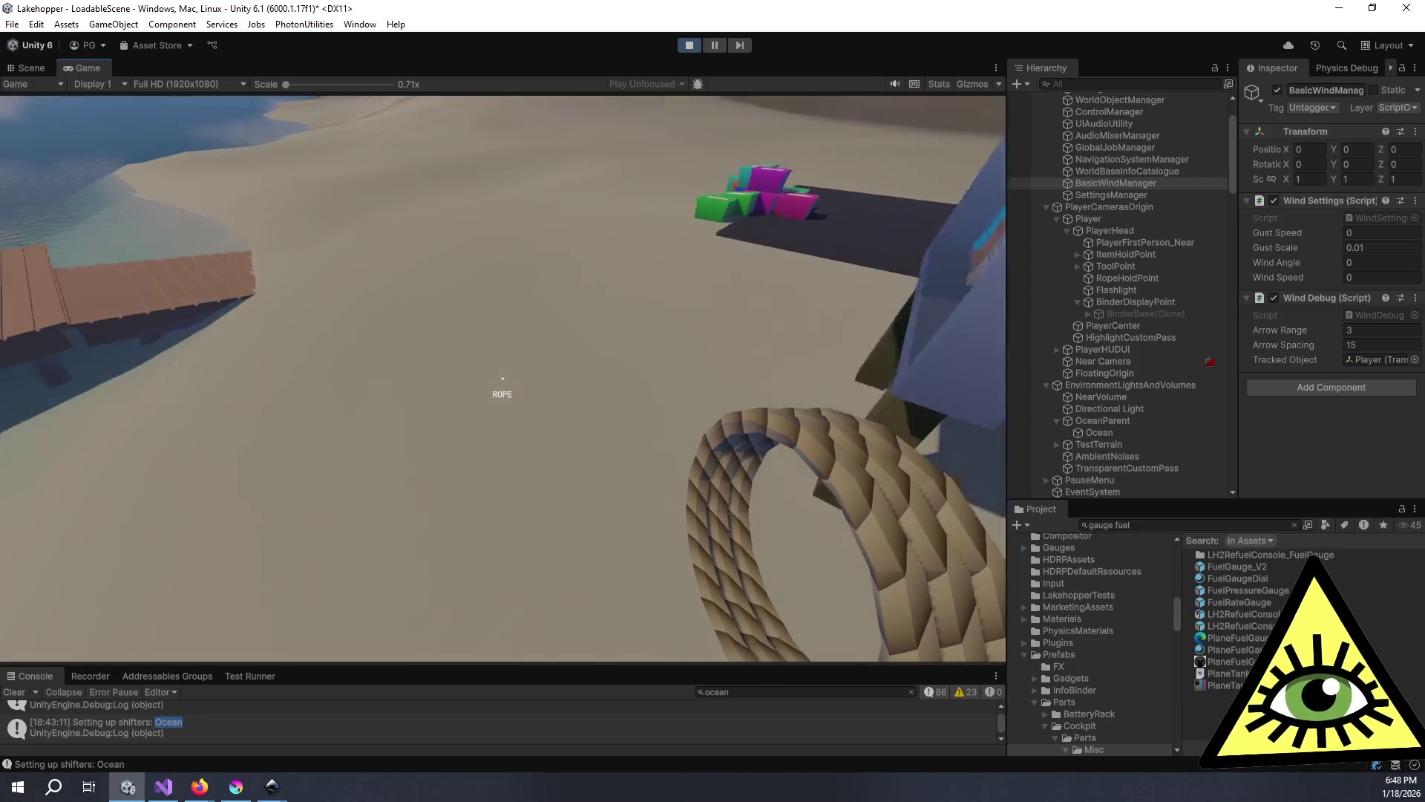
pyautogui.press('b')
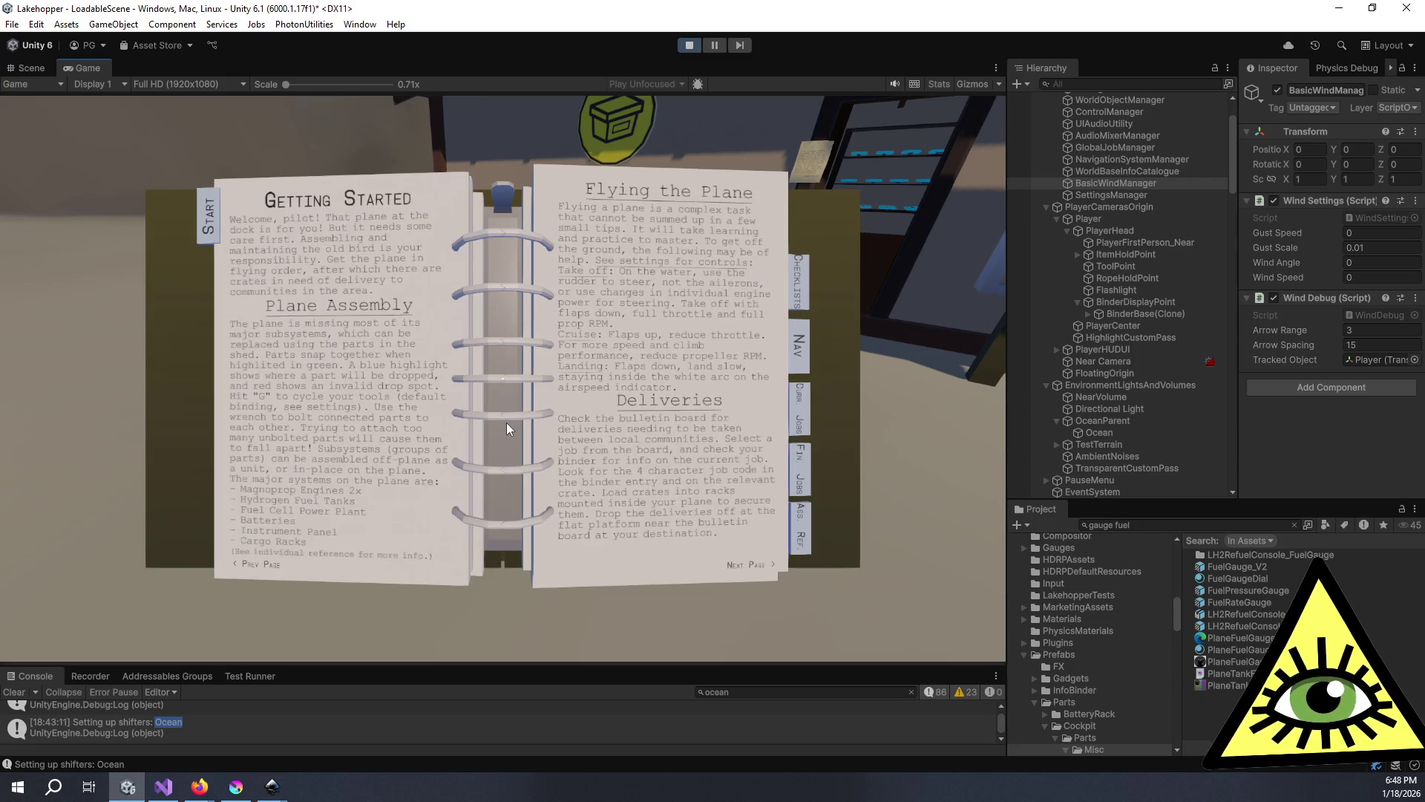
pyautogui.press('b')
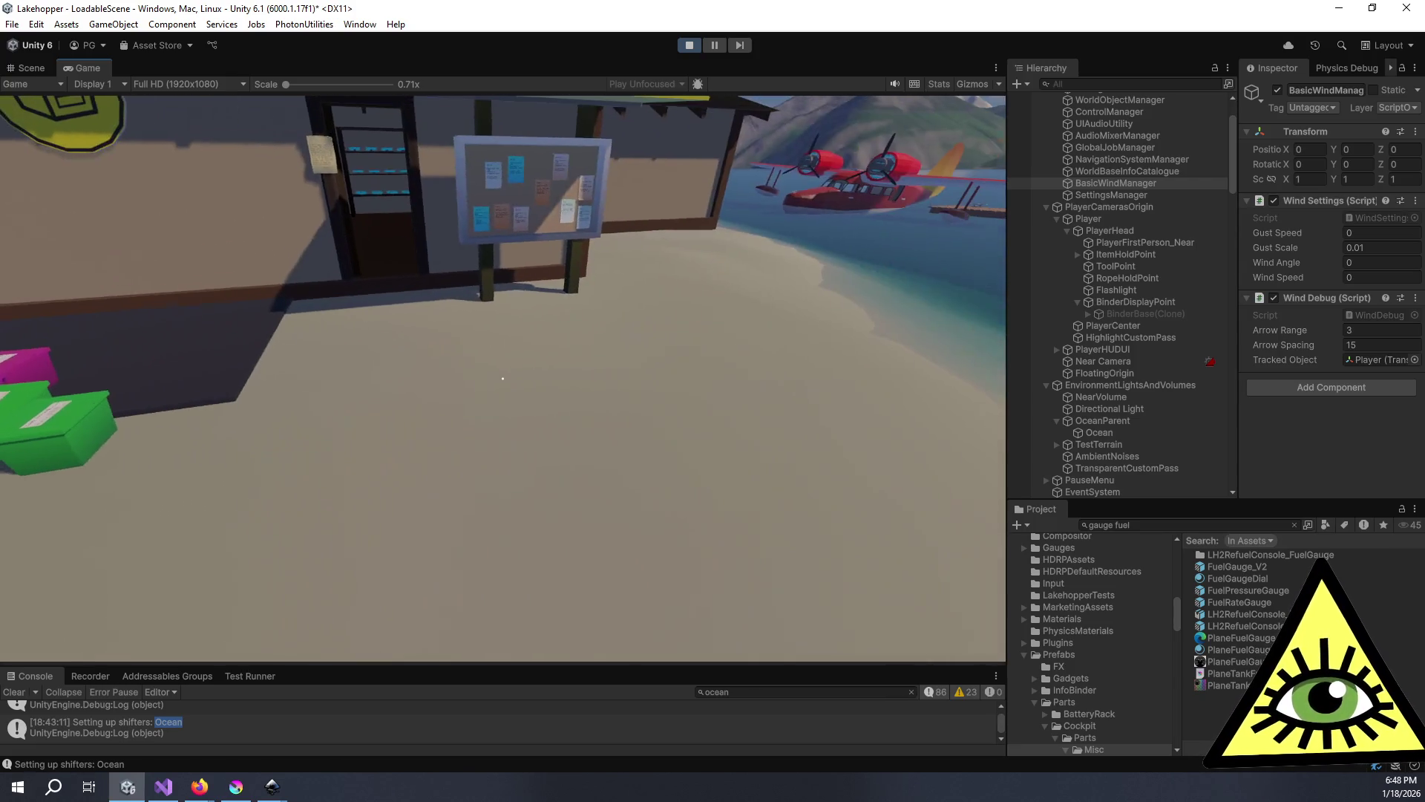
pyautogui.press('b')
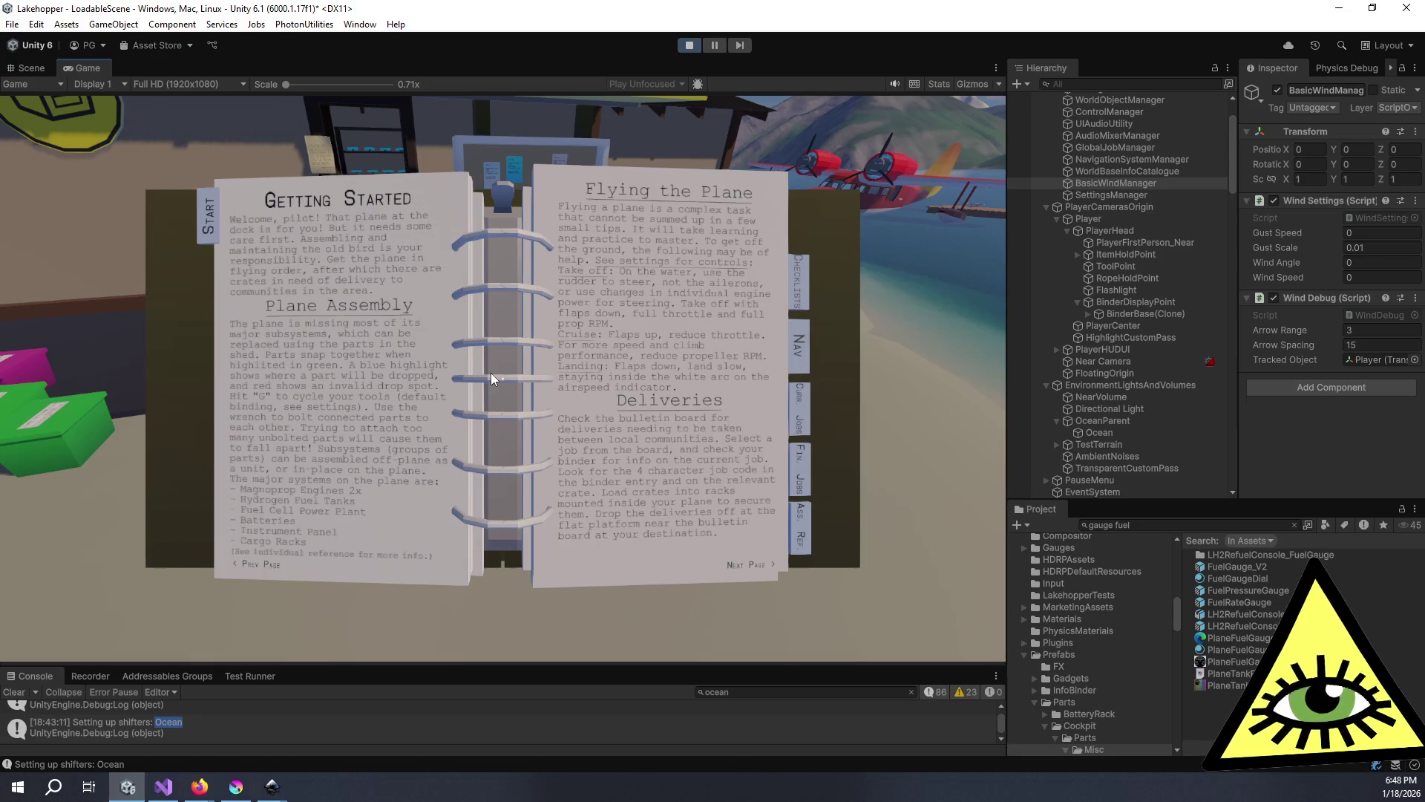
pyautogui.press('b')
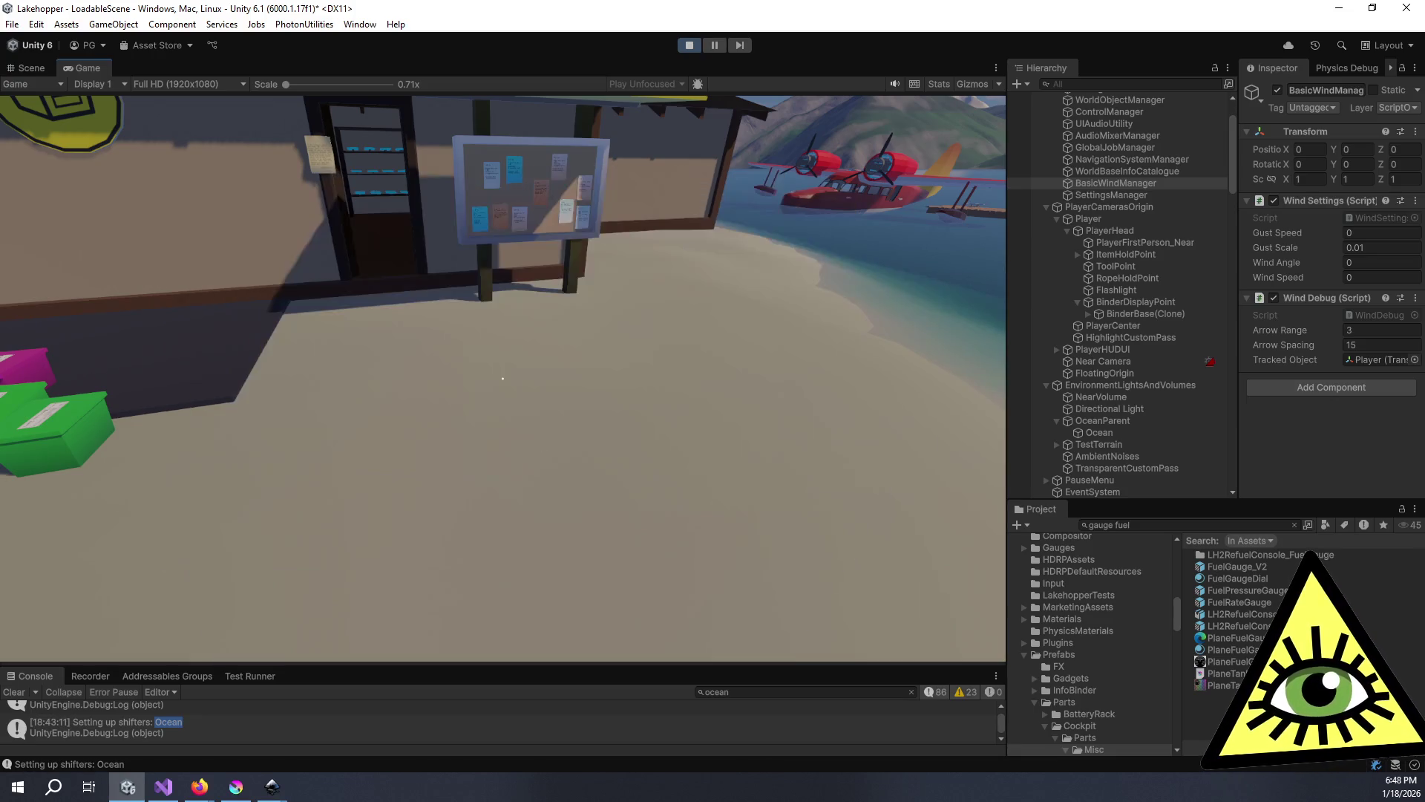
pyautogui.press('b')
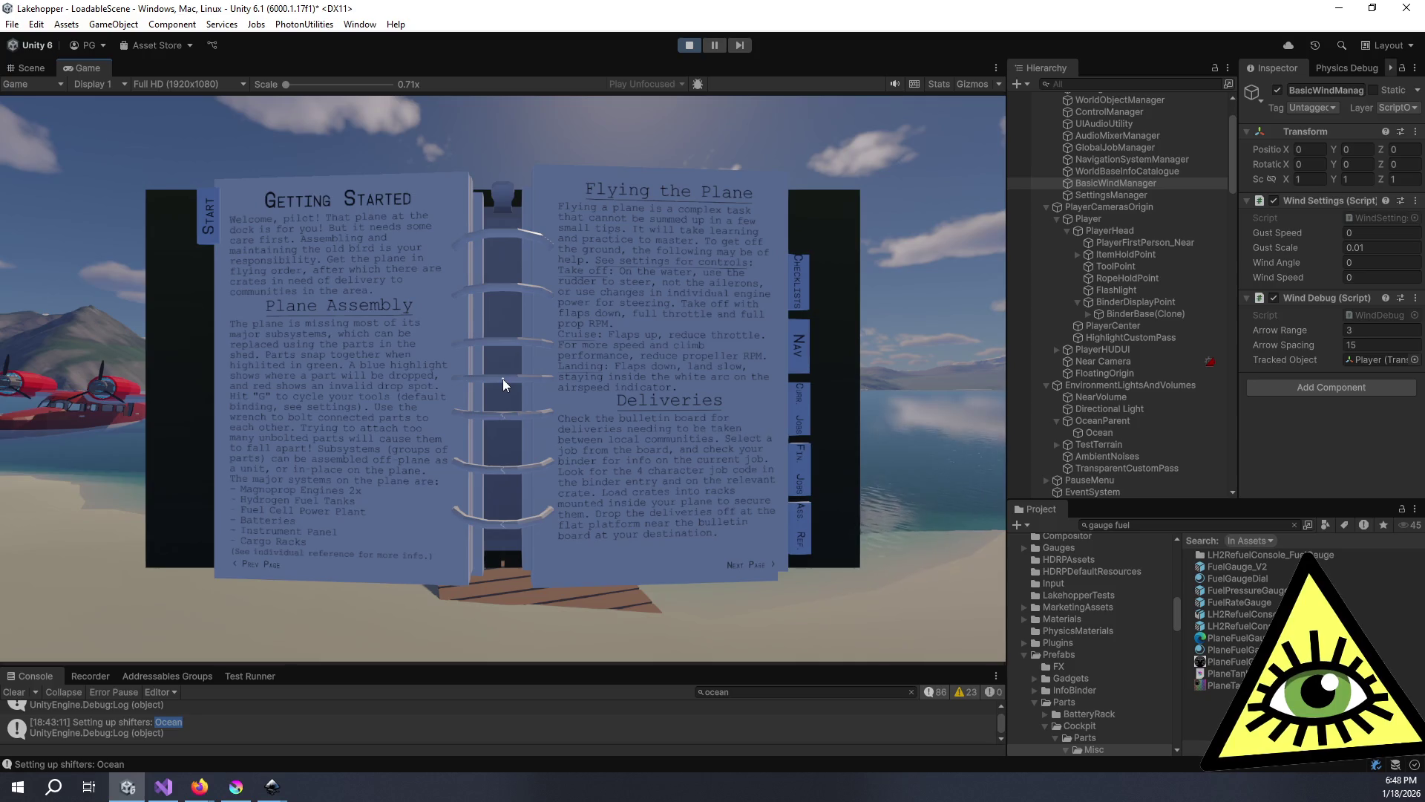
pyautogui.press('b')
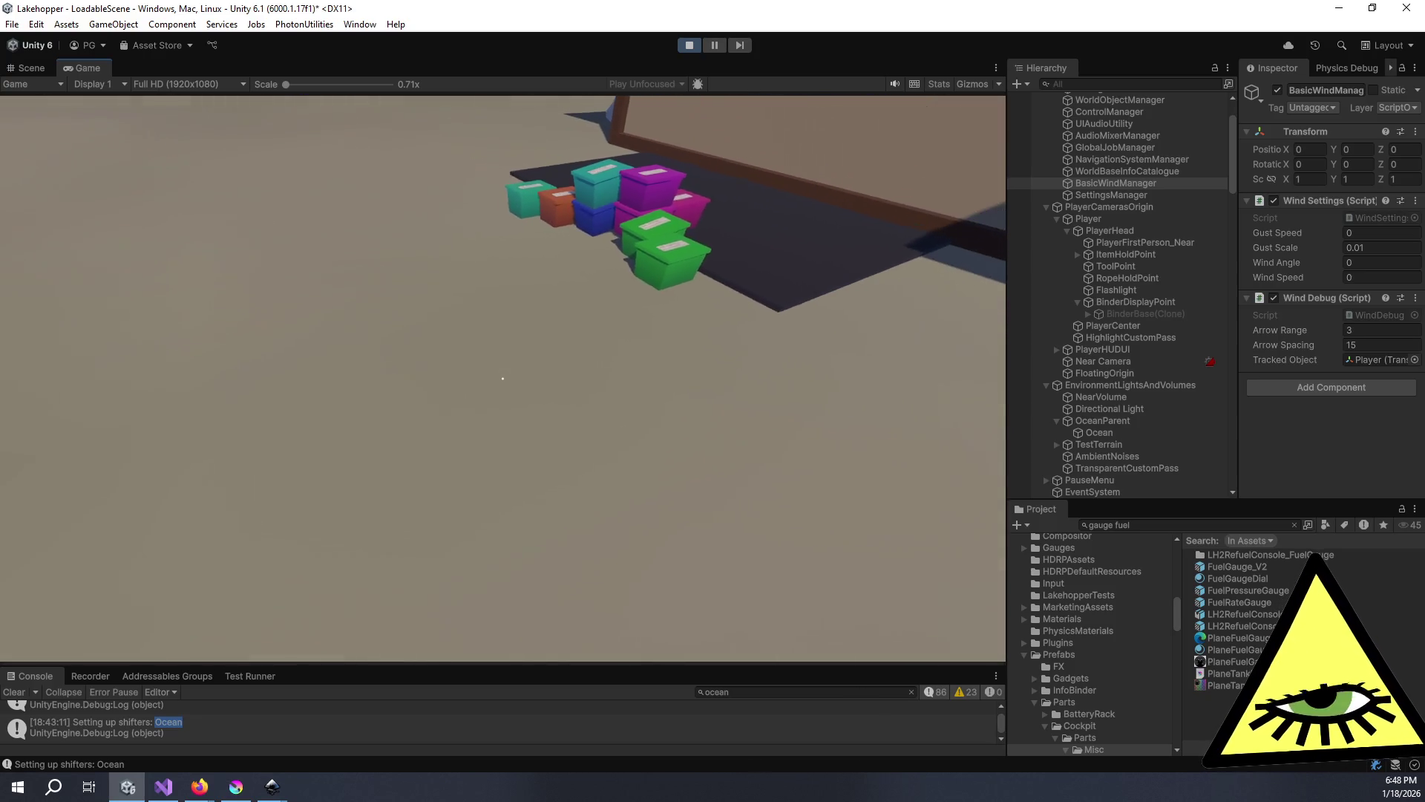
# - Glance at the binder's Getting Started pages, then walk along the dock to the red seaplane
pyautogui.press('b')
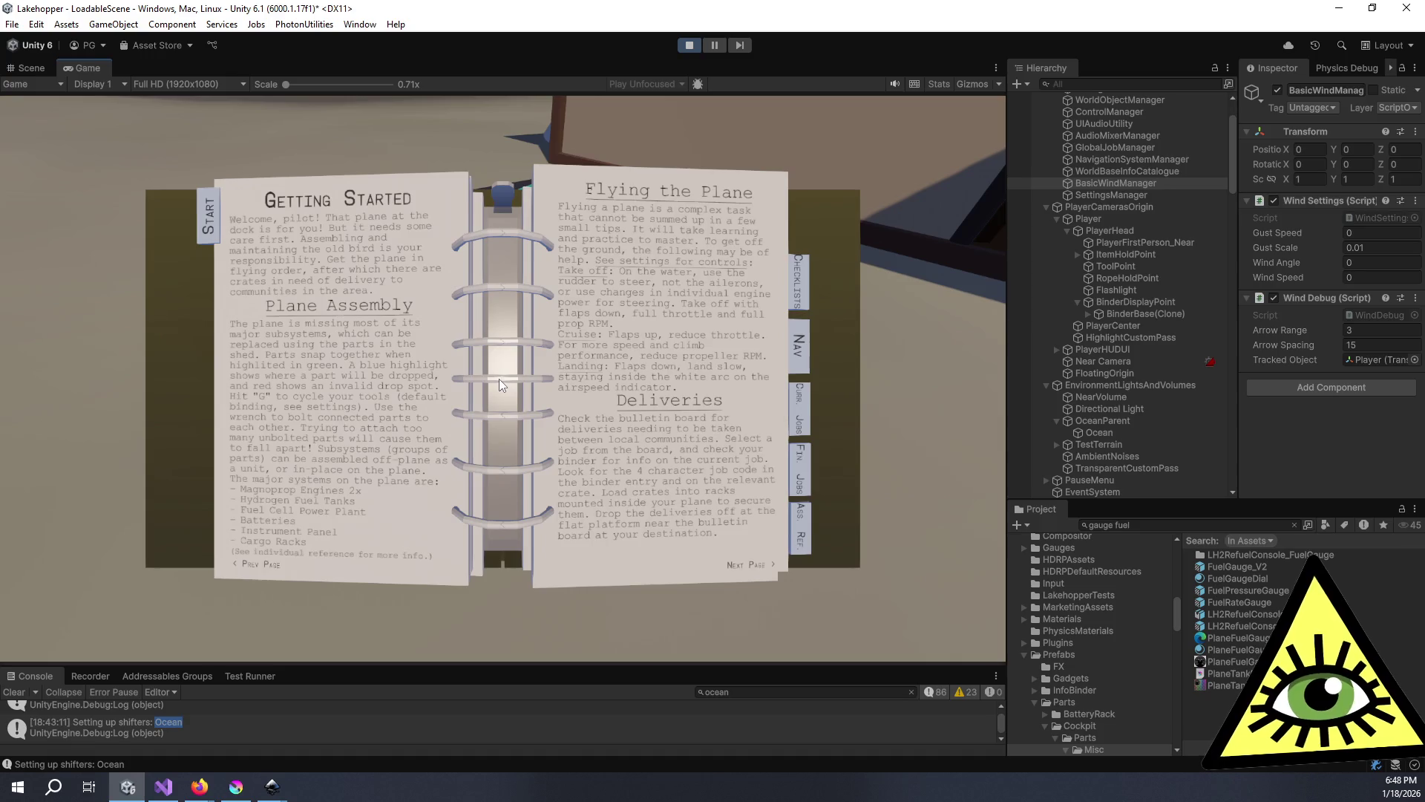
pyautogui.press('b')
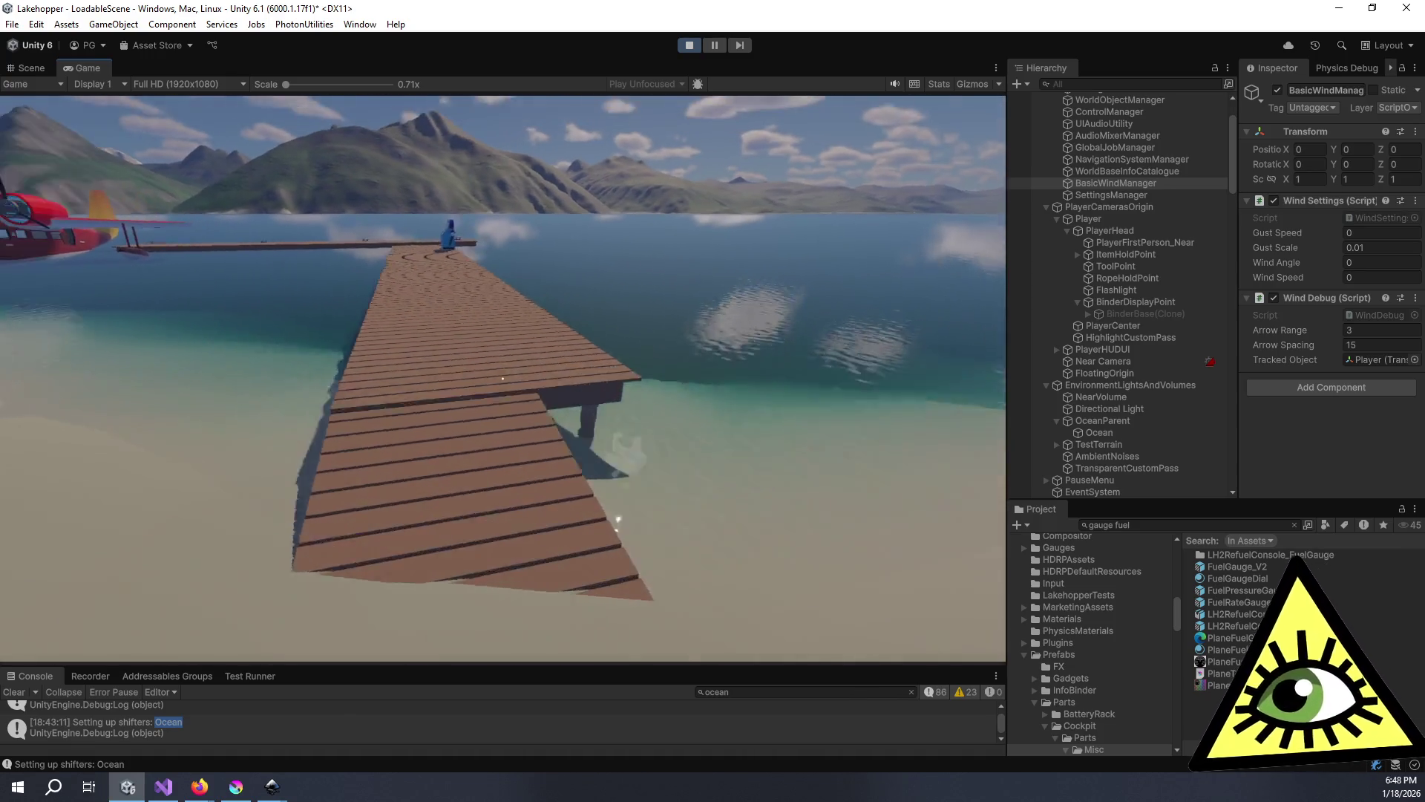
pyautogui.press('w')
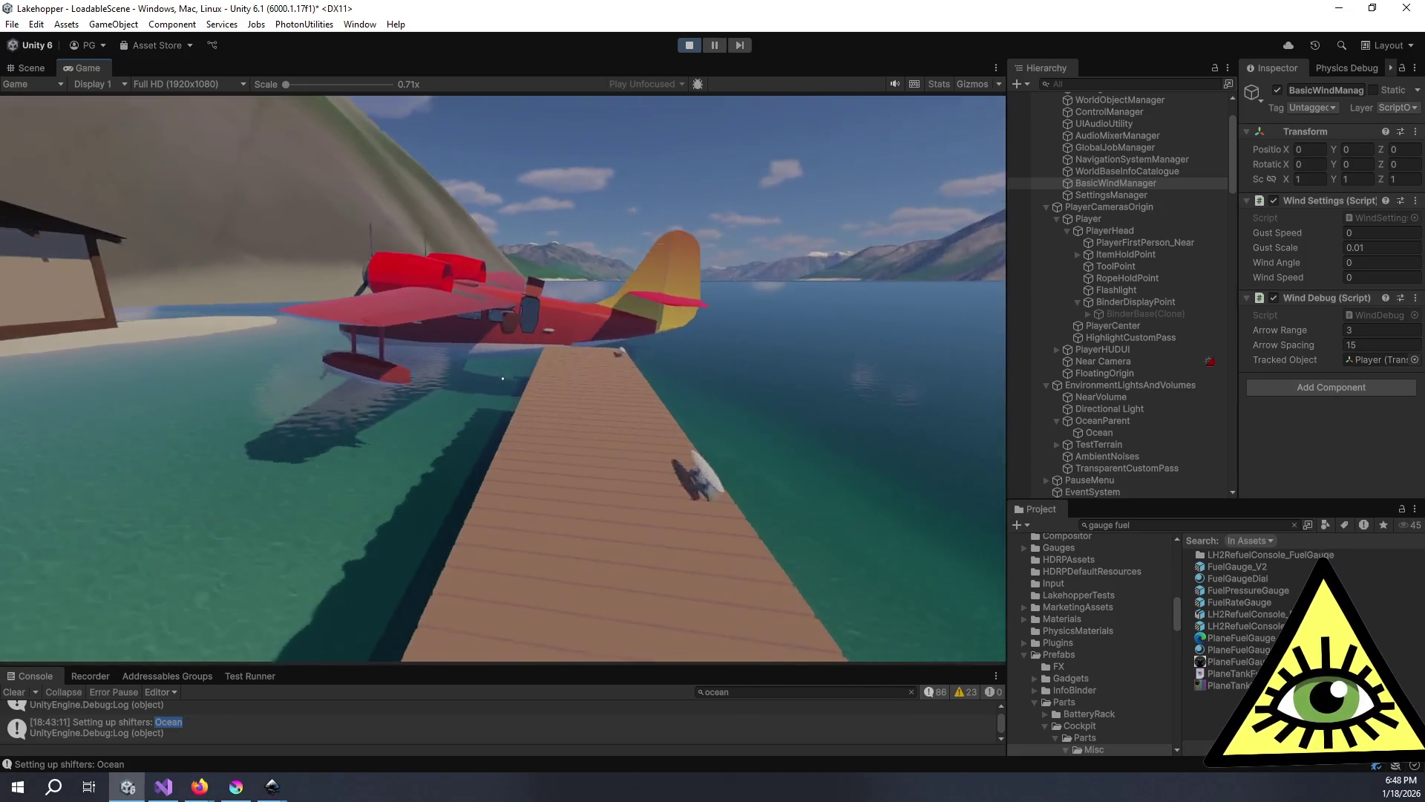
pyautogui.press('w')
pyautogui.press('s')
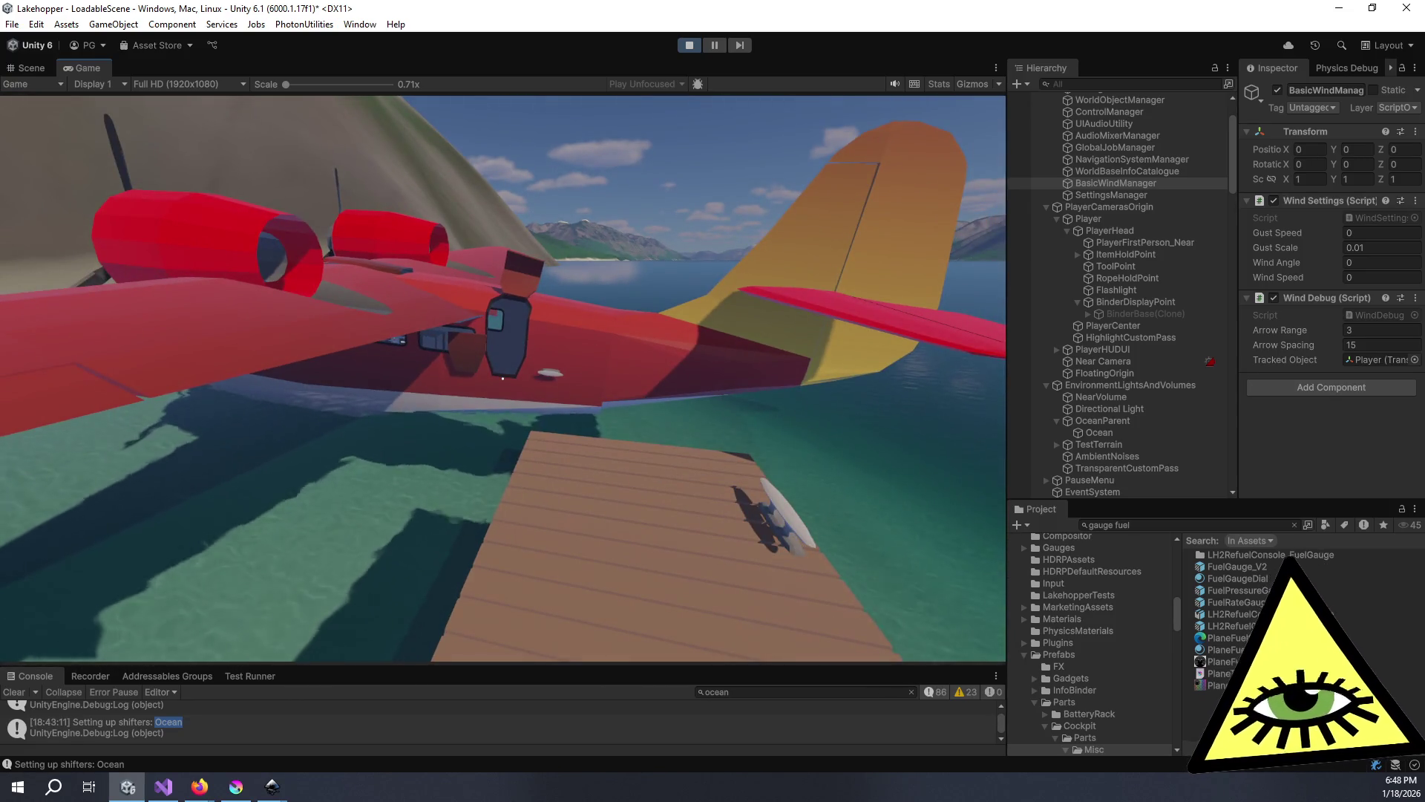
# - Walk through the seaplane's rear door into the cockpit and zoom in on the three H2 LEVEL gauges
pyautogui.press('w')
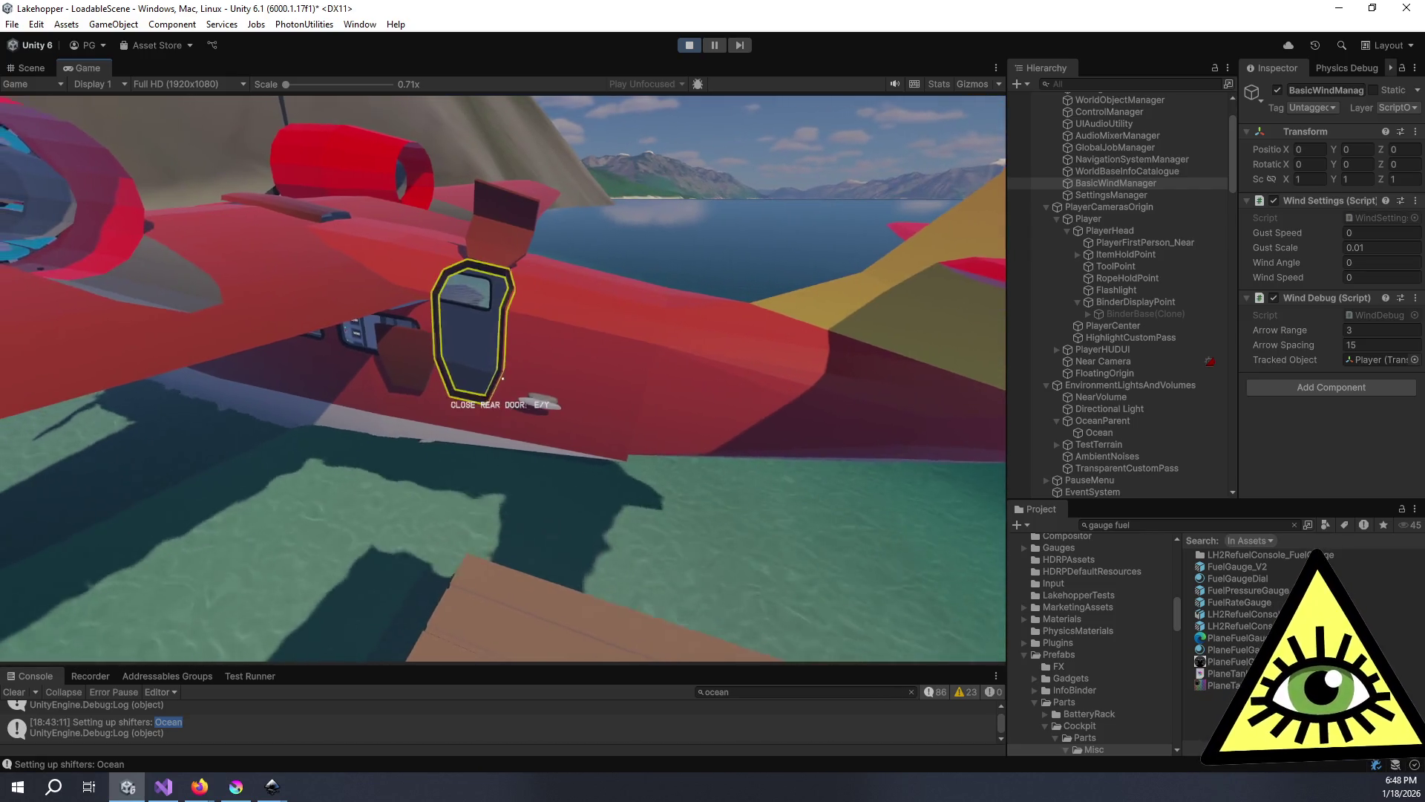
pyautogui.press('w')
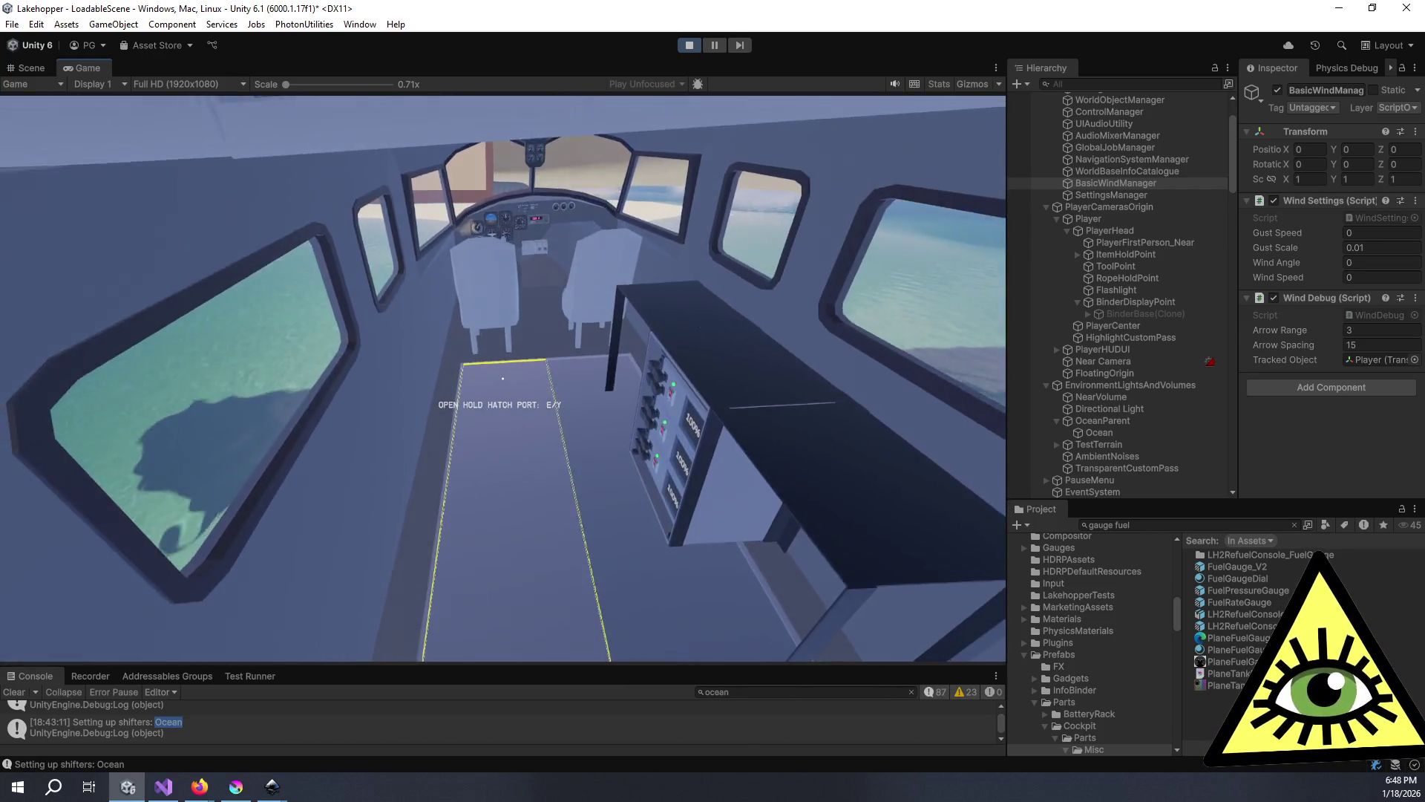
pyautogui.press('w')
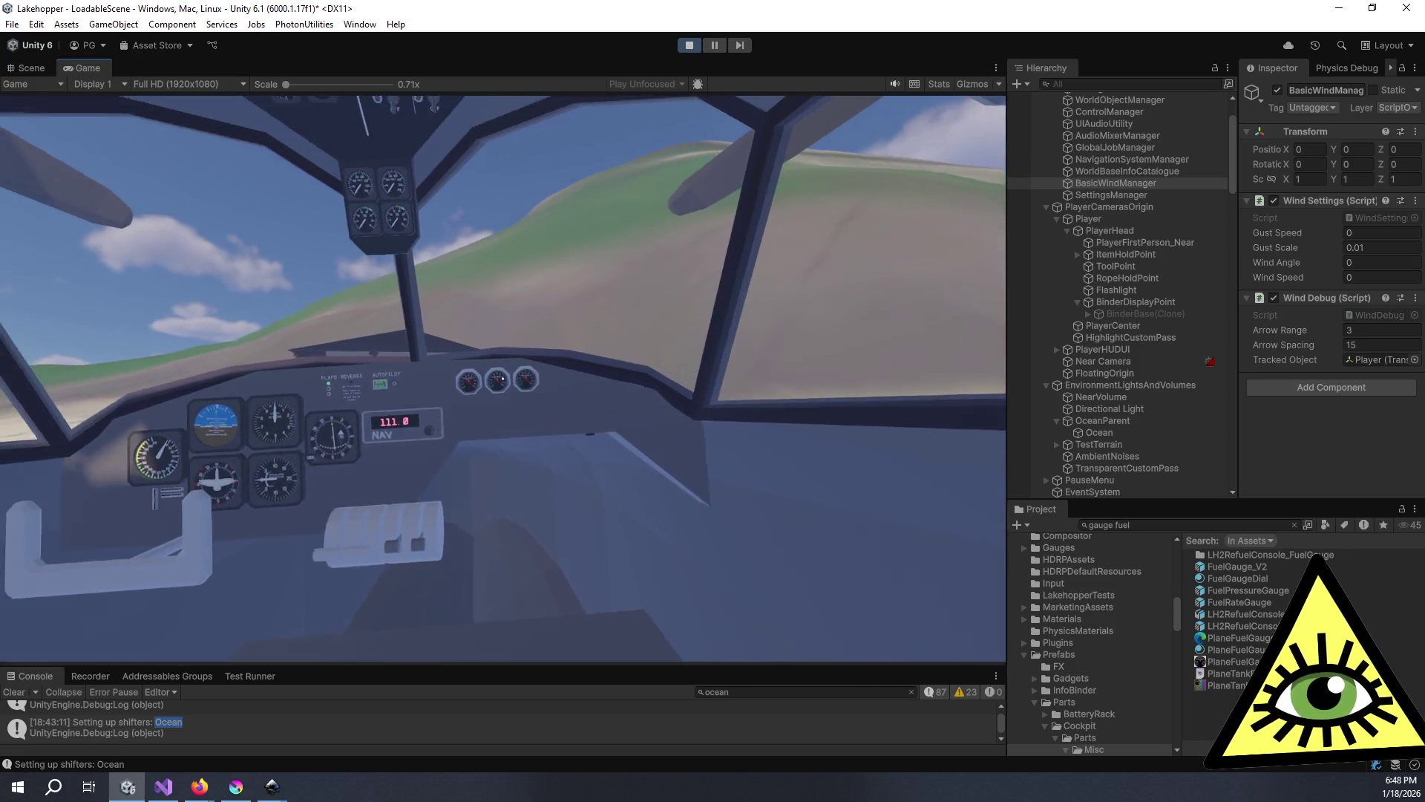
pyautogui.rightClick(501, 379)
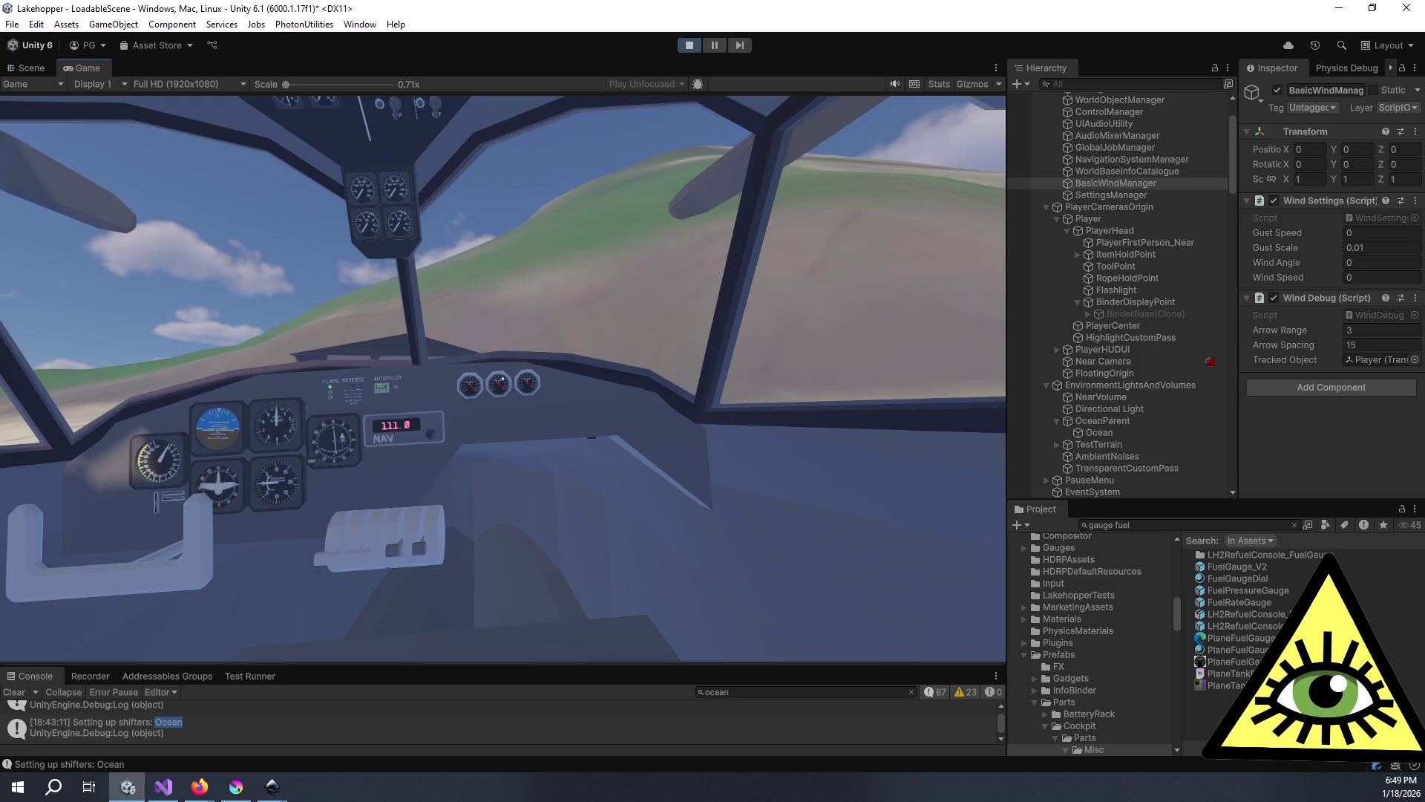
pyautogui.press('w')
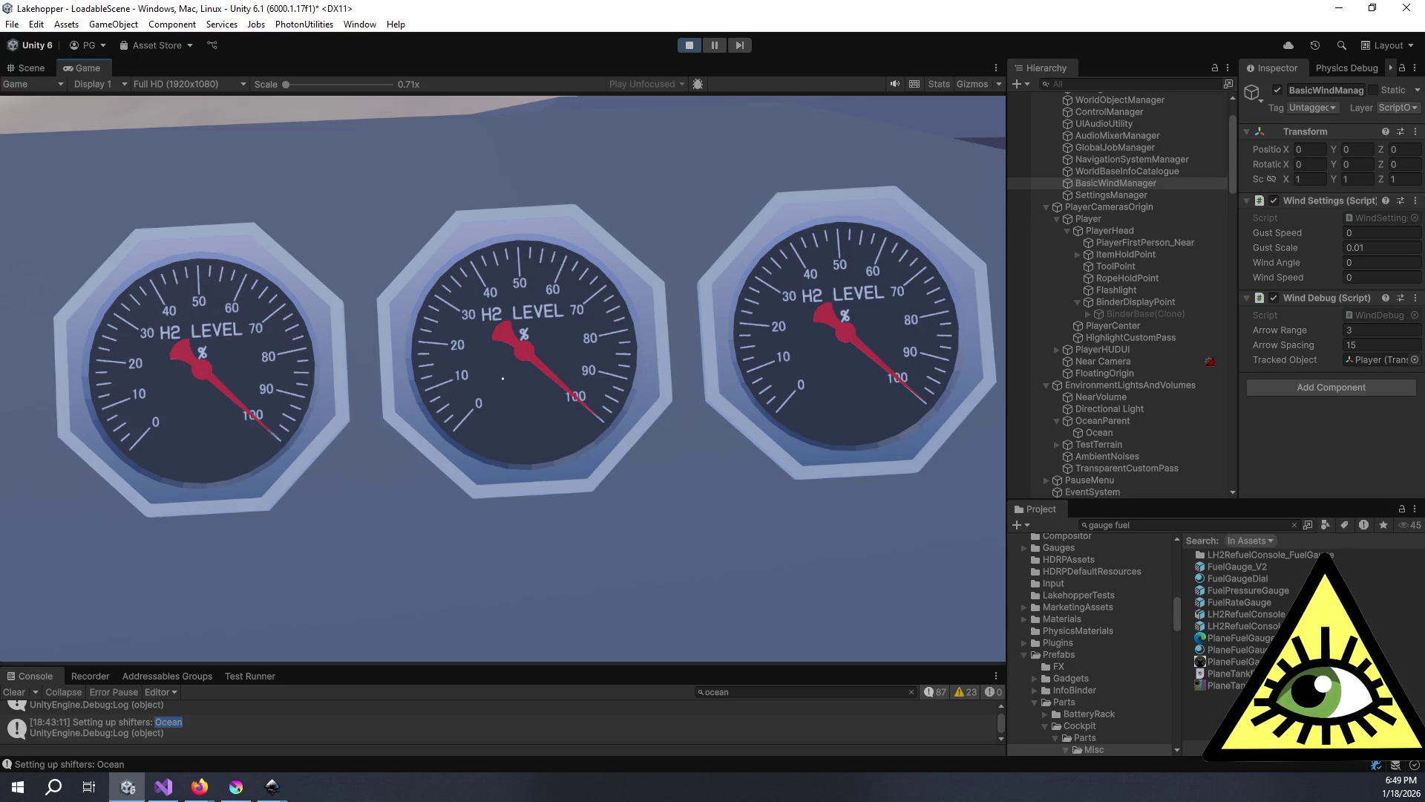
# - Zoom back out to the cockpit view and switch from Unity to PlaneFuelGauge.svg in Inkscape
pyautogui.press('s')
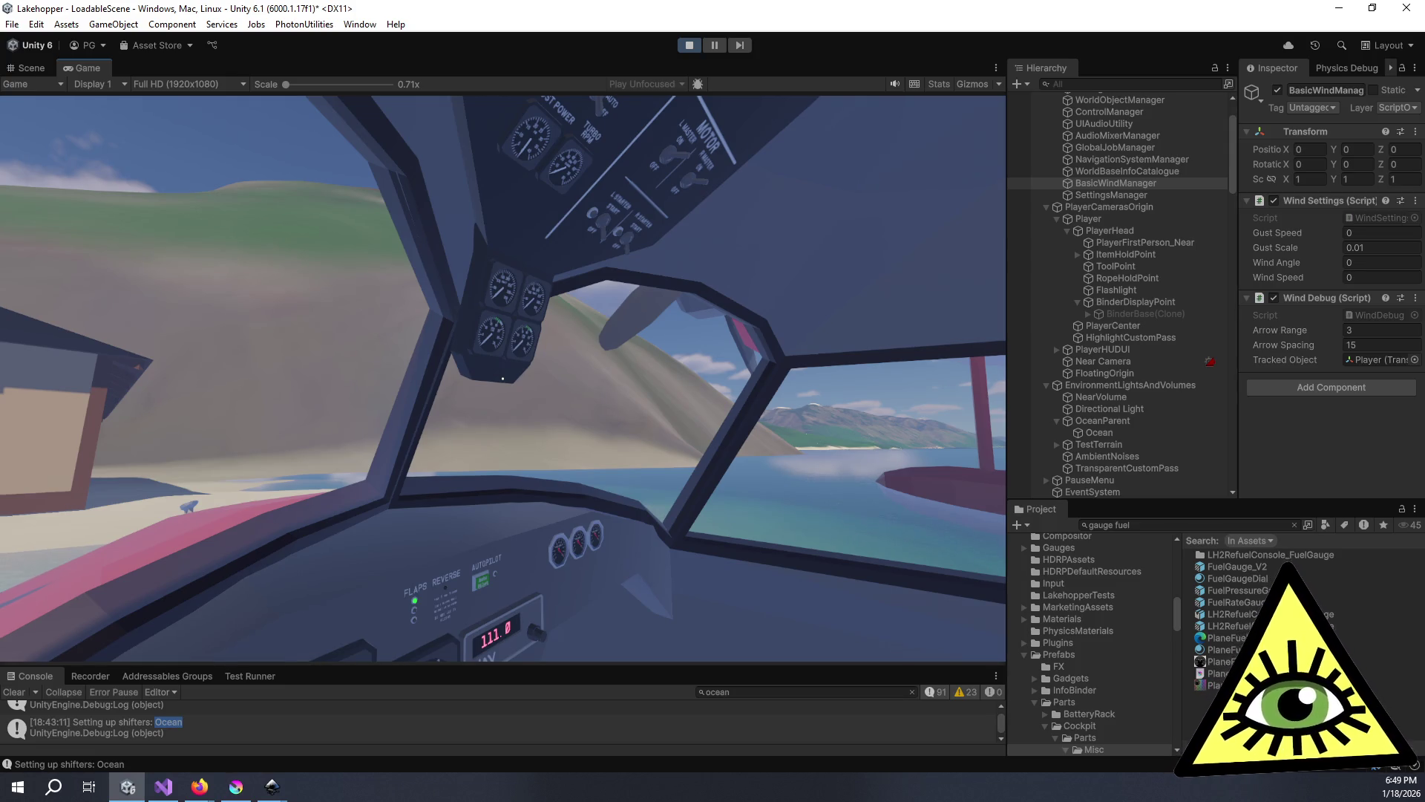
pyautogui.hotkey('alt', 'Tab')
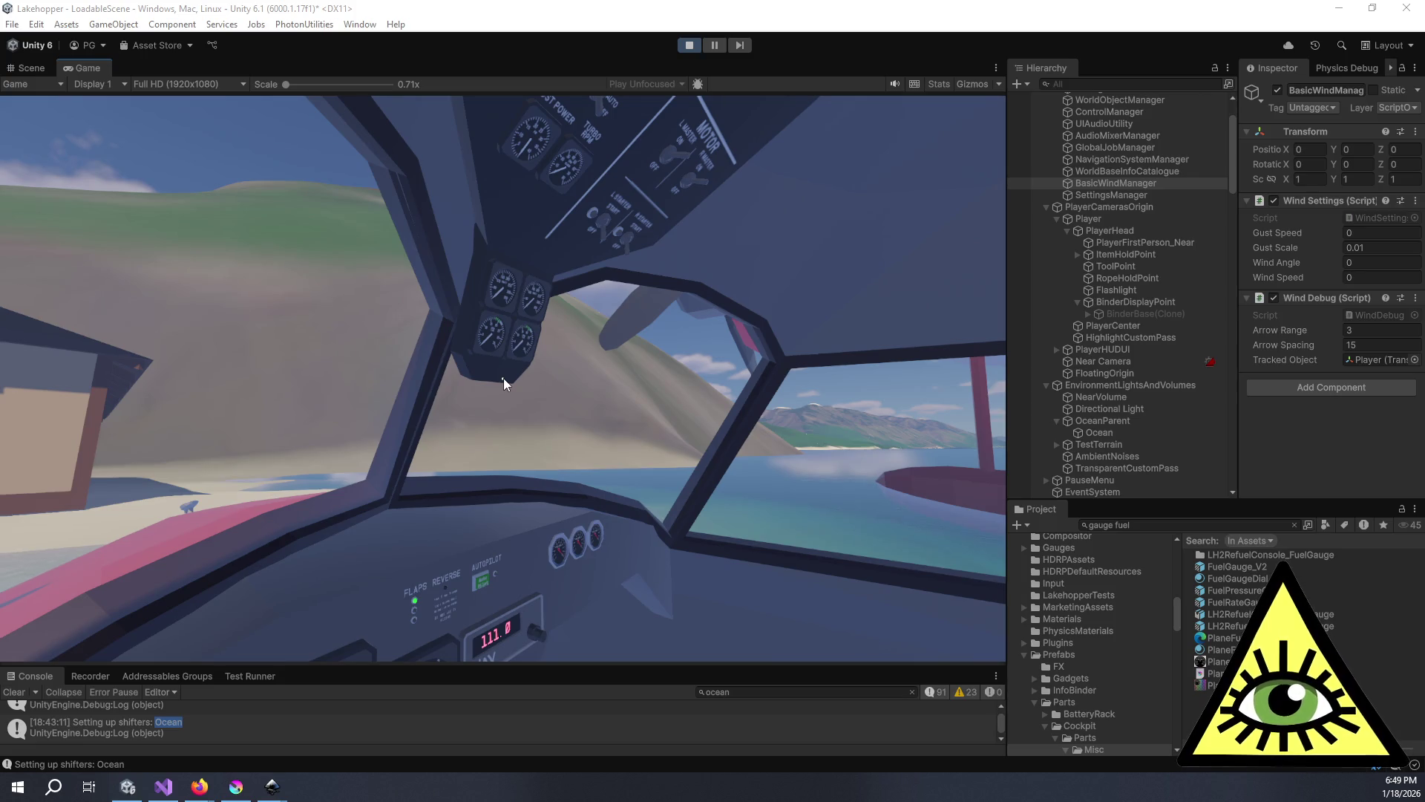
pyautogui.hotkey('alt', 'Tab')
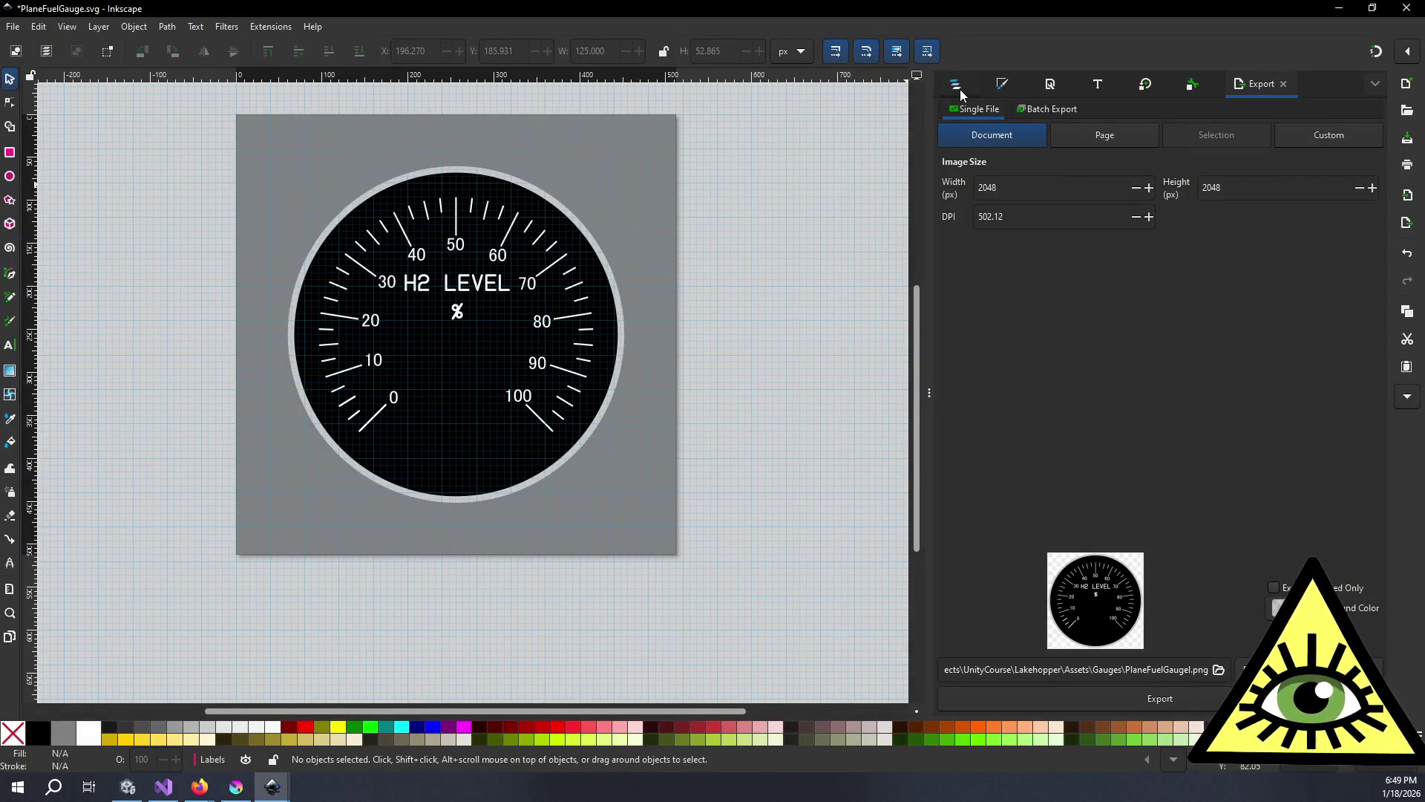
# - Show the Layers and Objects list and collapse the Labels layer and Ticks group
pyautogui.click(958, 86)
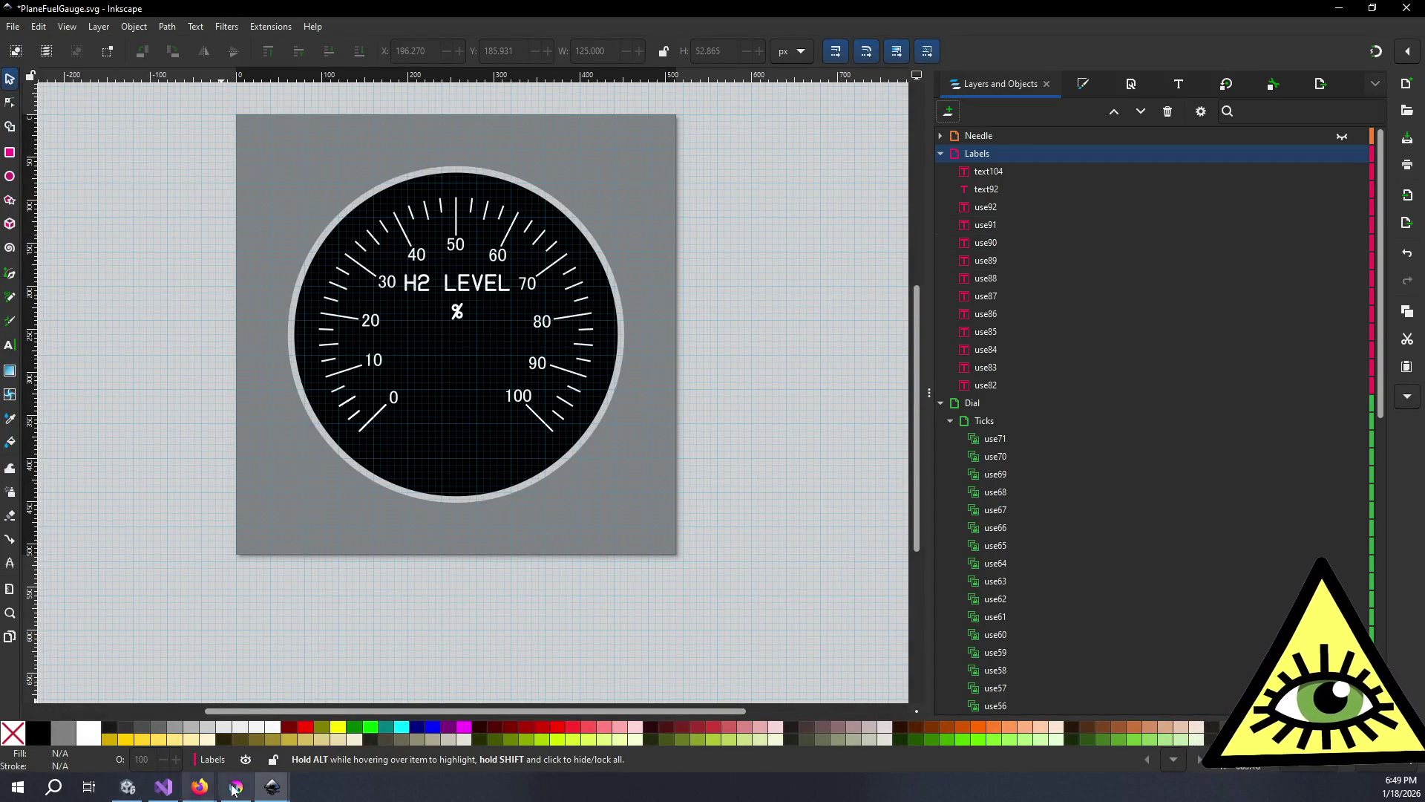
pyautogui.click(271, 788)
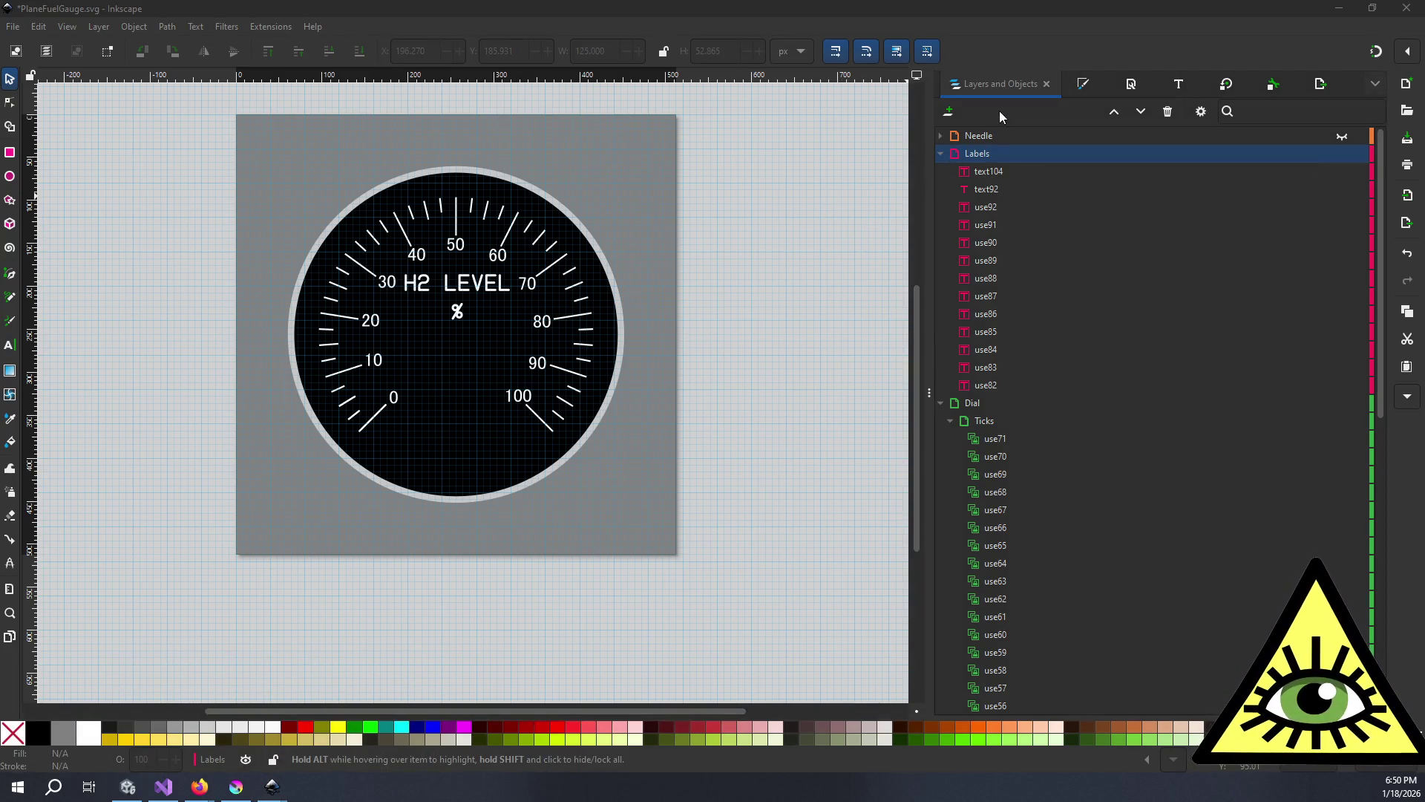
pyautogui.click(941, 154)
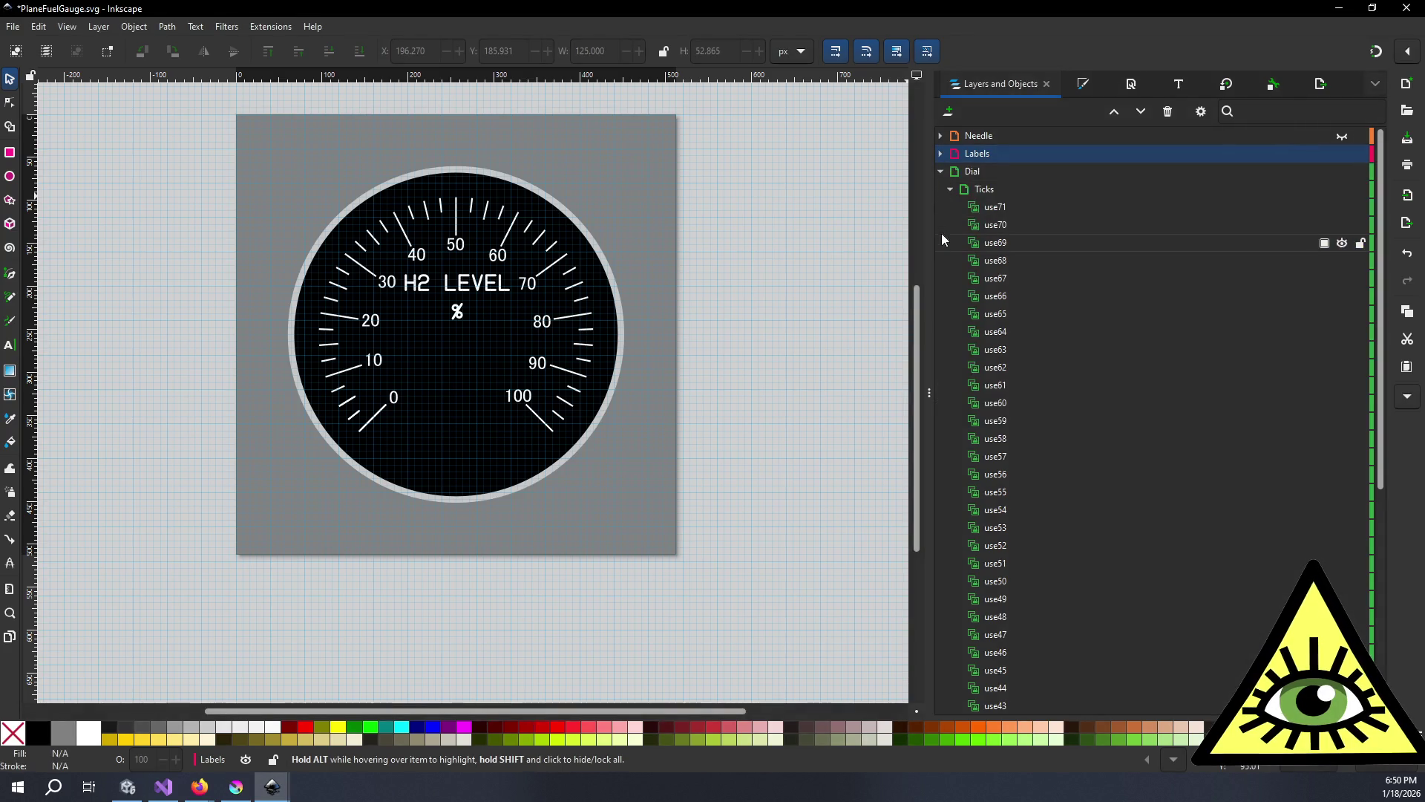
pyautogui.click(950, 190)
# - Check path2 and path12339 by toggling their visibility, then bring up path2's context menu
pyautogui.click(982, 208)
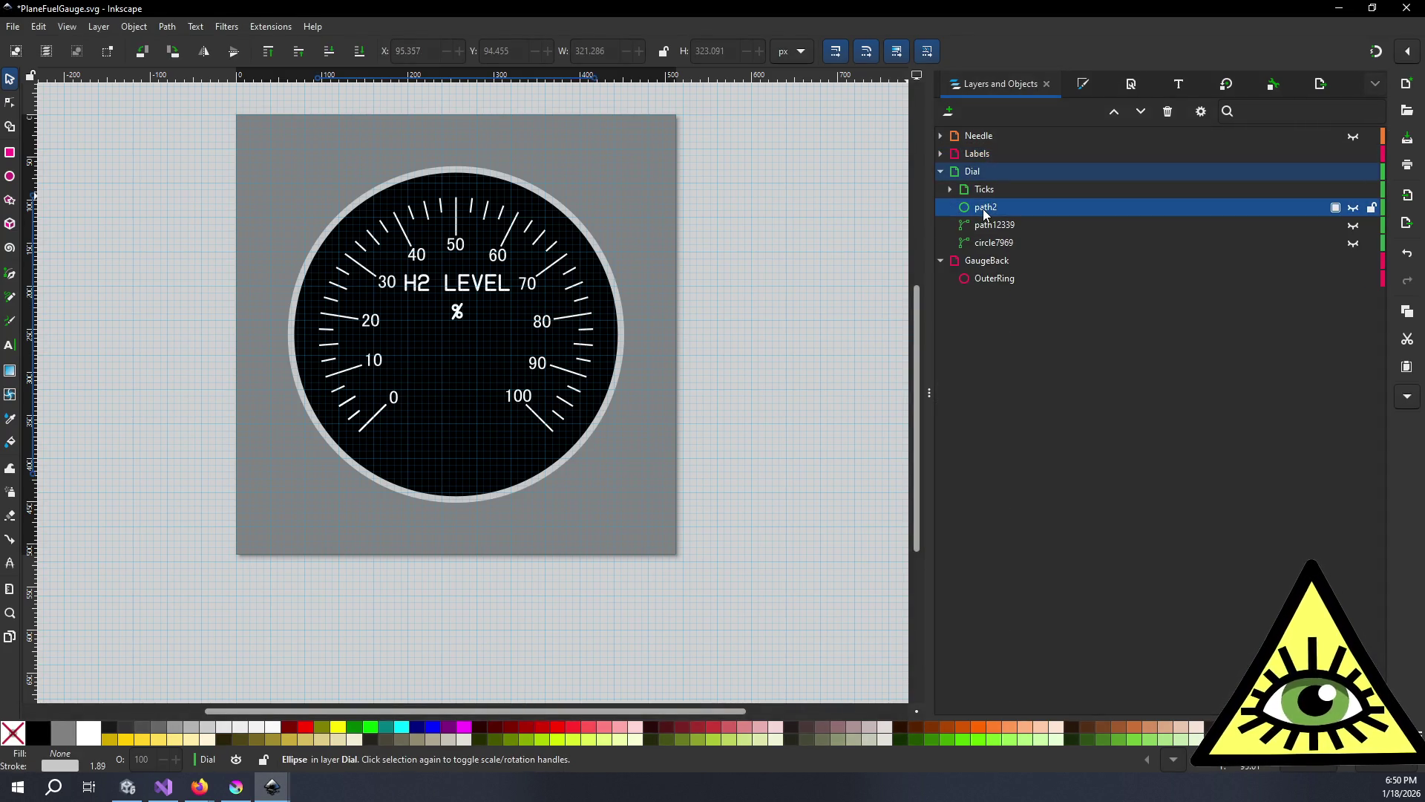
pyautogui.click(991, 224)
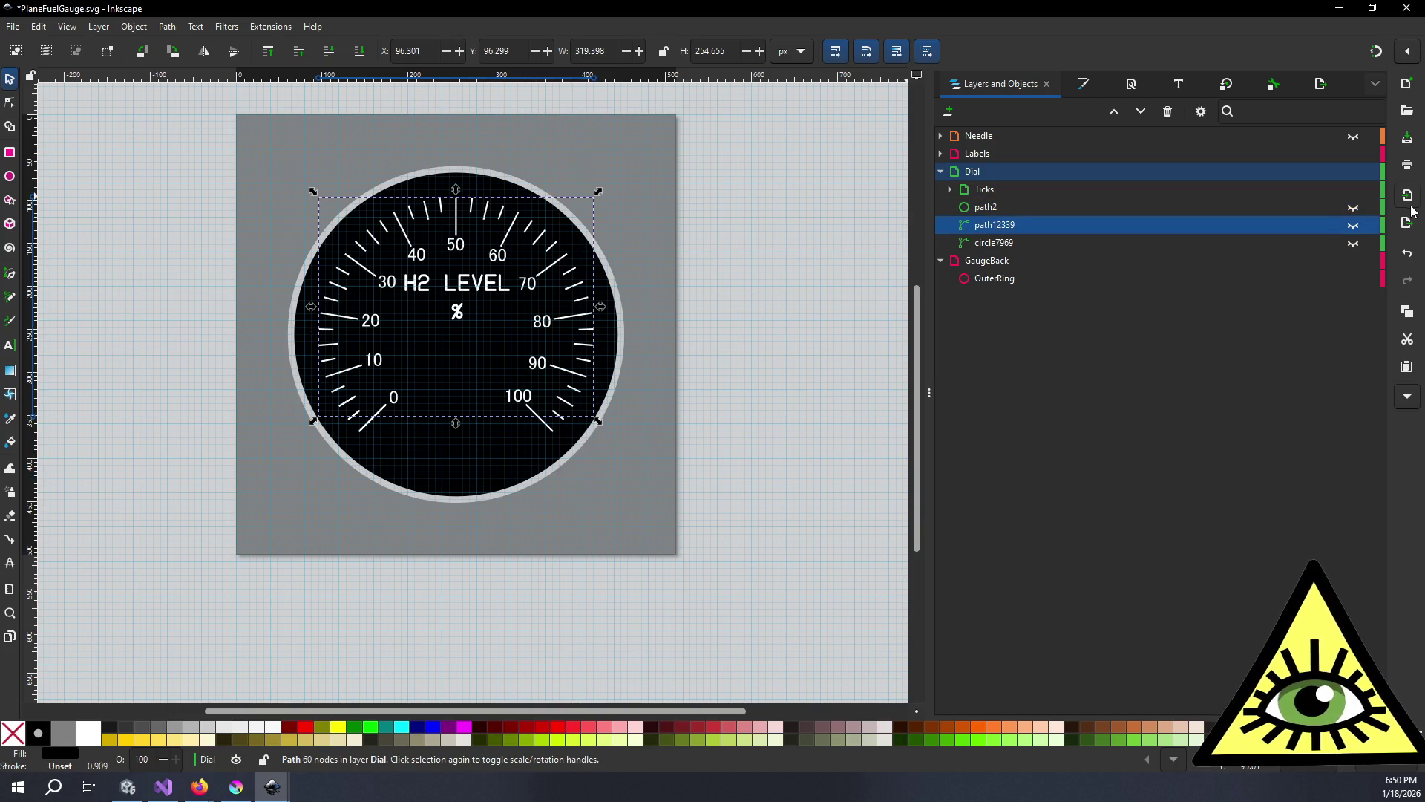
pyautogui.click(1353, 208)
pyautogui.click(1353, 208)
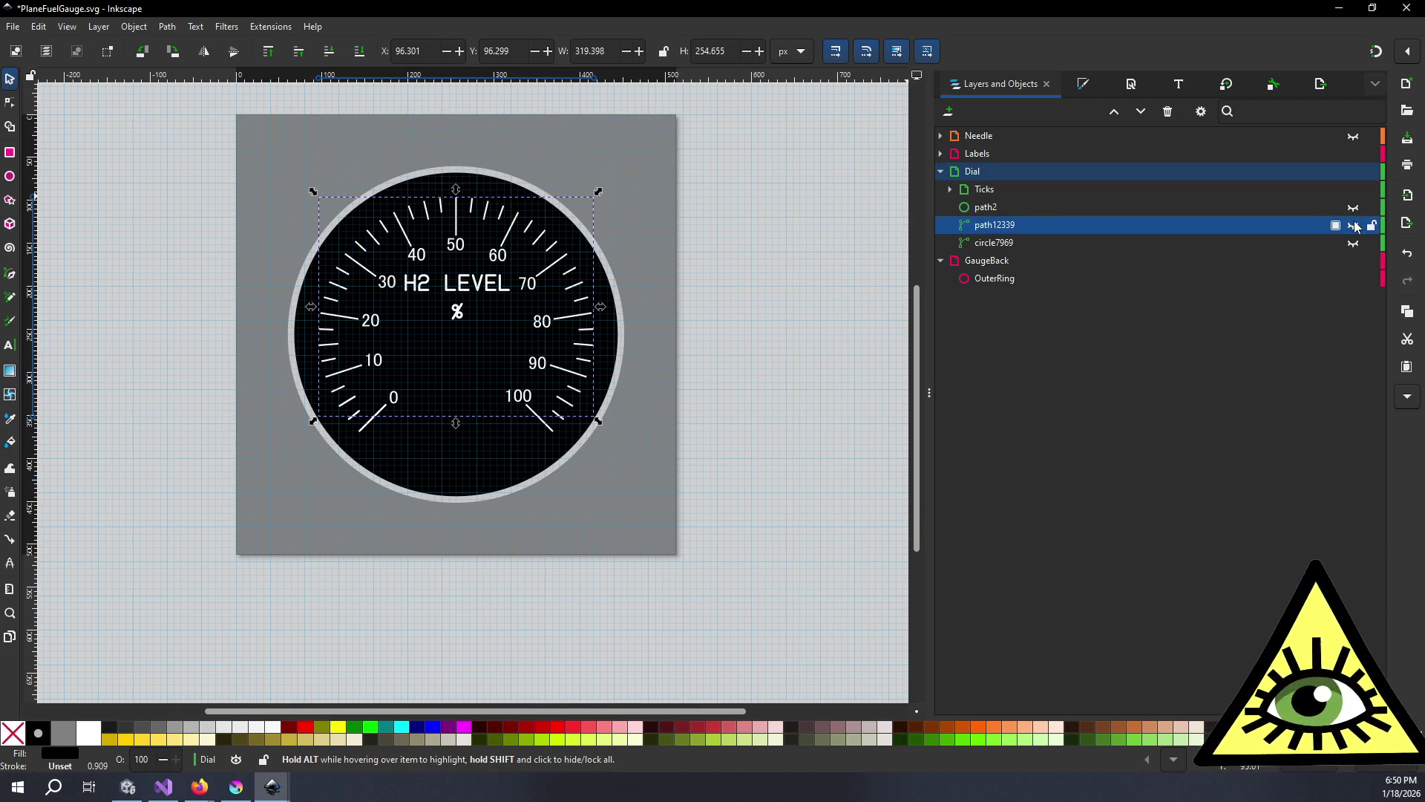
pyautogui.click(1354, 225)
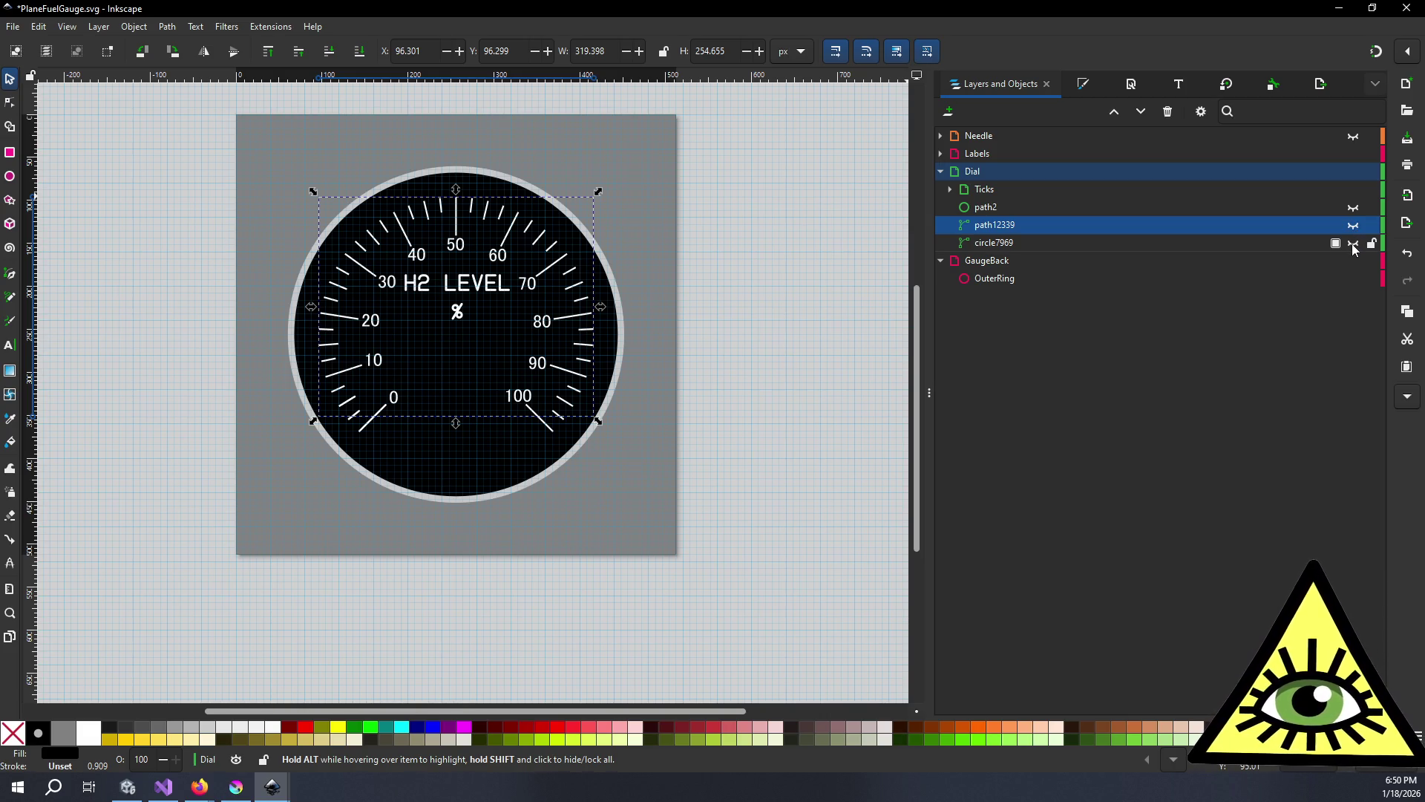
pyautogui.click(1005, 209)
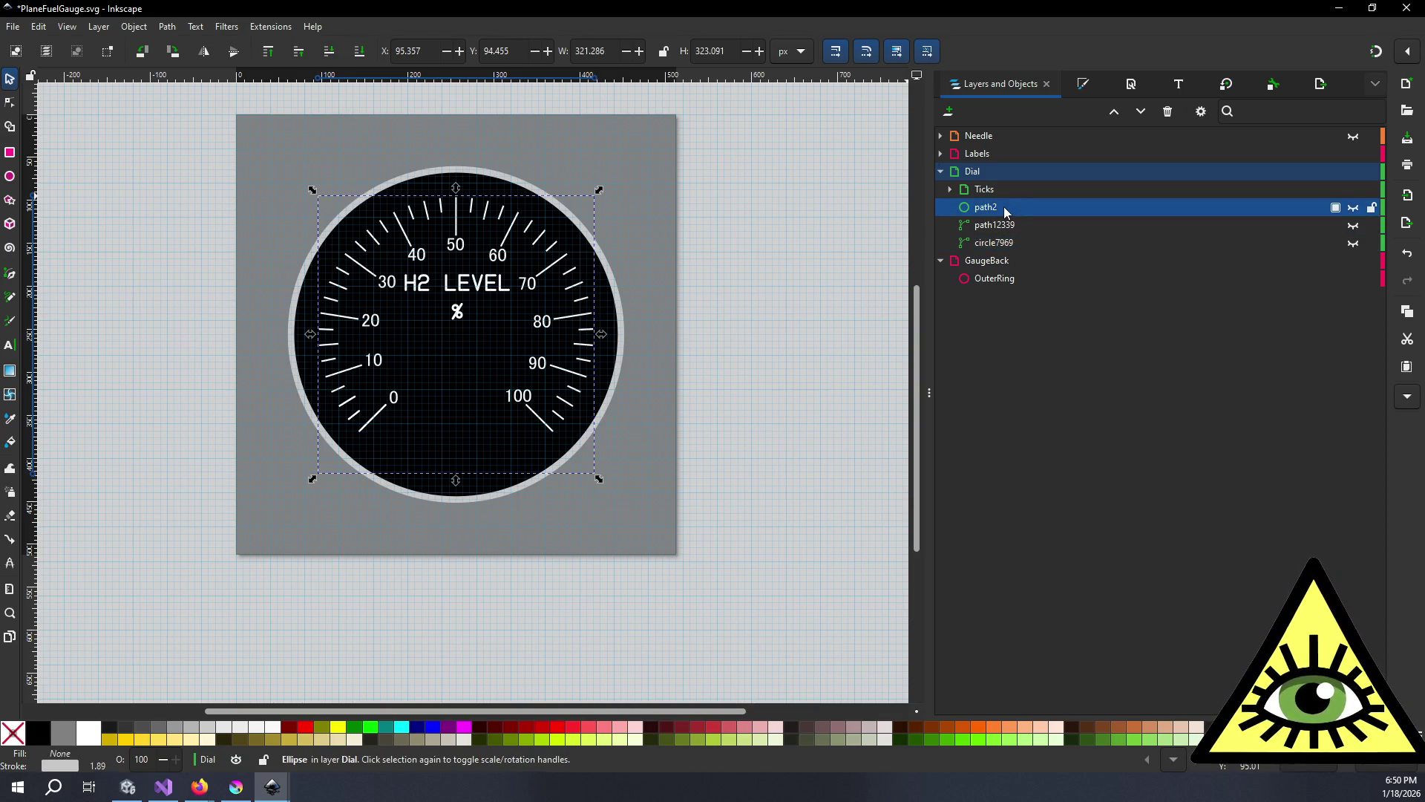
pyautogui.rightClick(1003, 206)
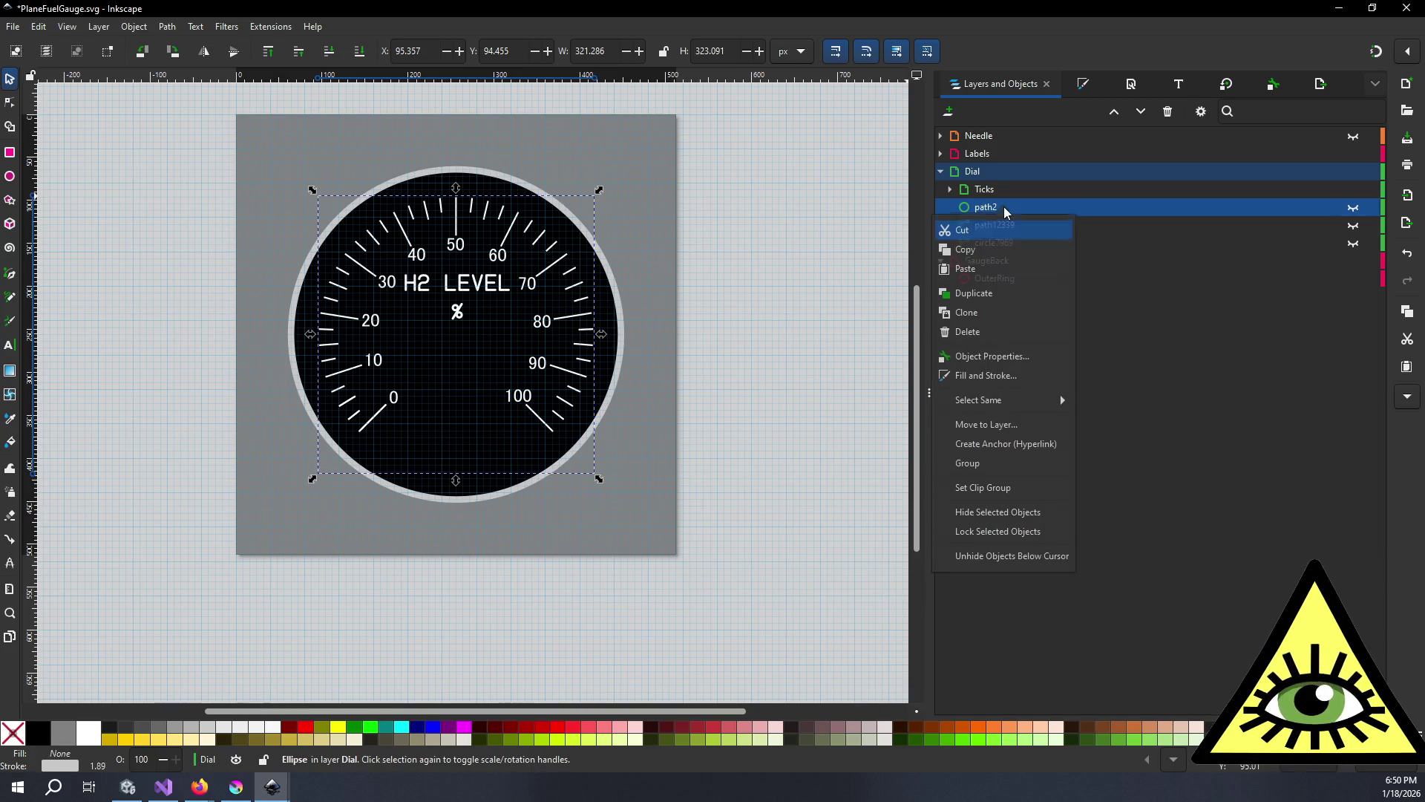
# - Duplicate the path2 circle as ellipse1 and switch to the circle/arc tool
pyautogui.click(1002, 294)
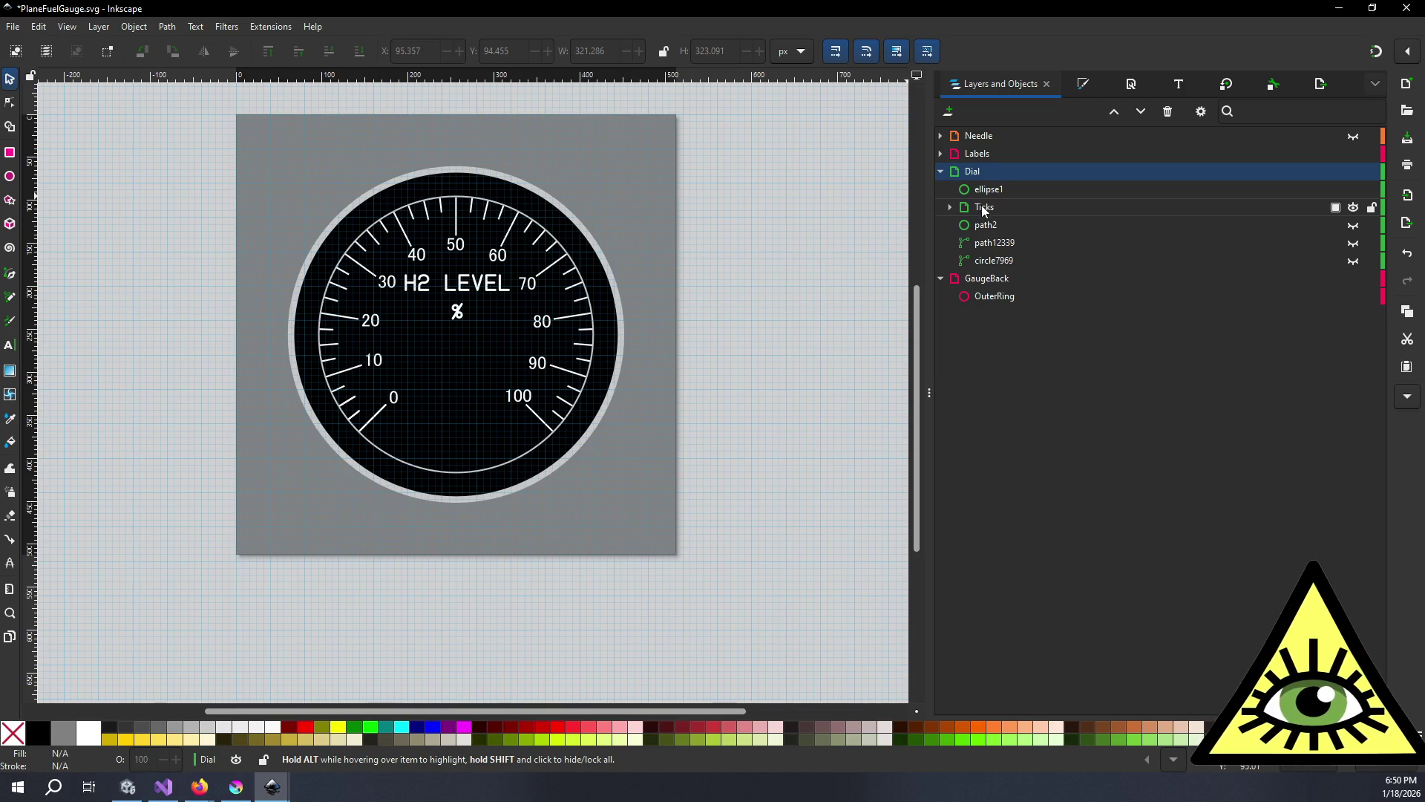
pyautogui.click(963, 191)
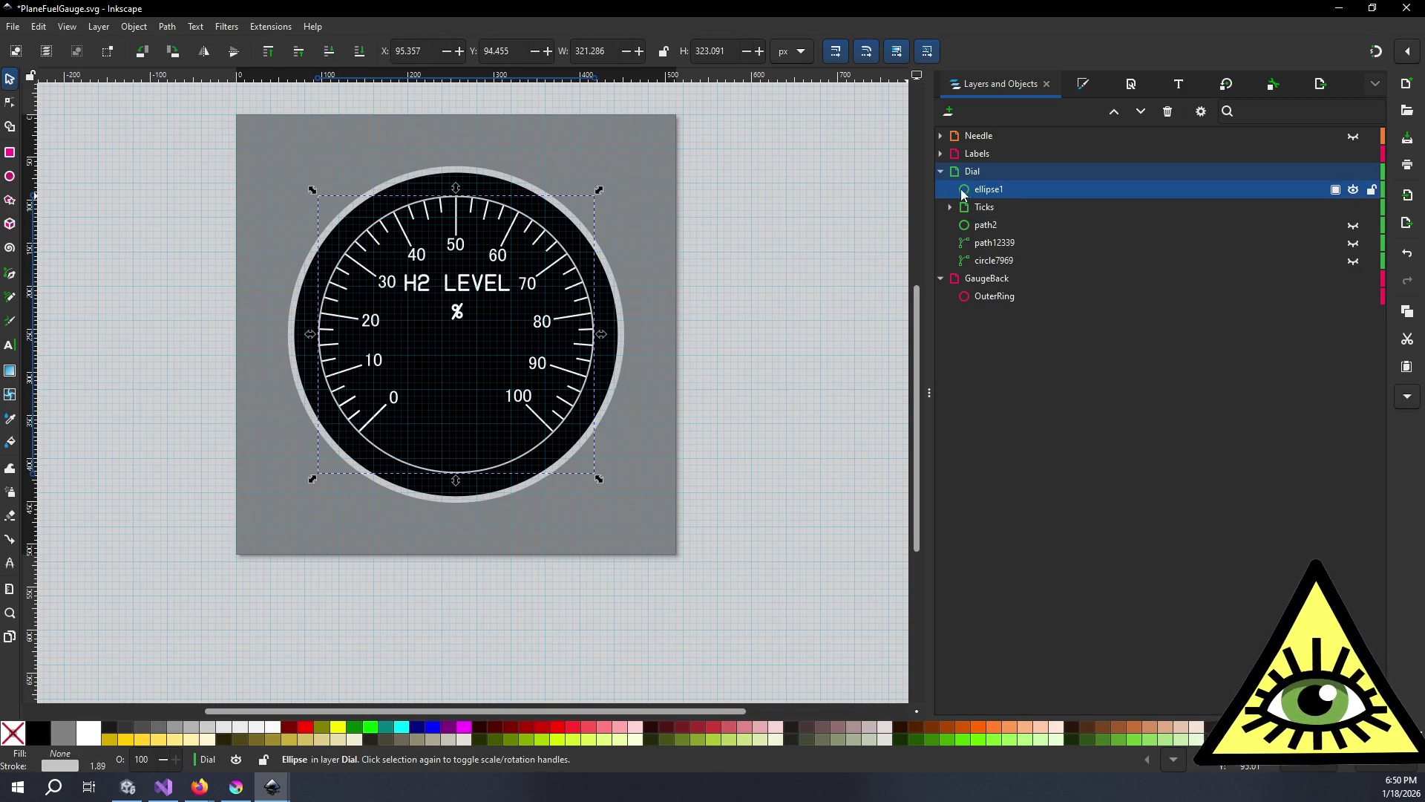
pyautogui.click(9, 179)
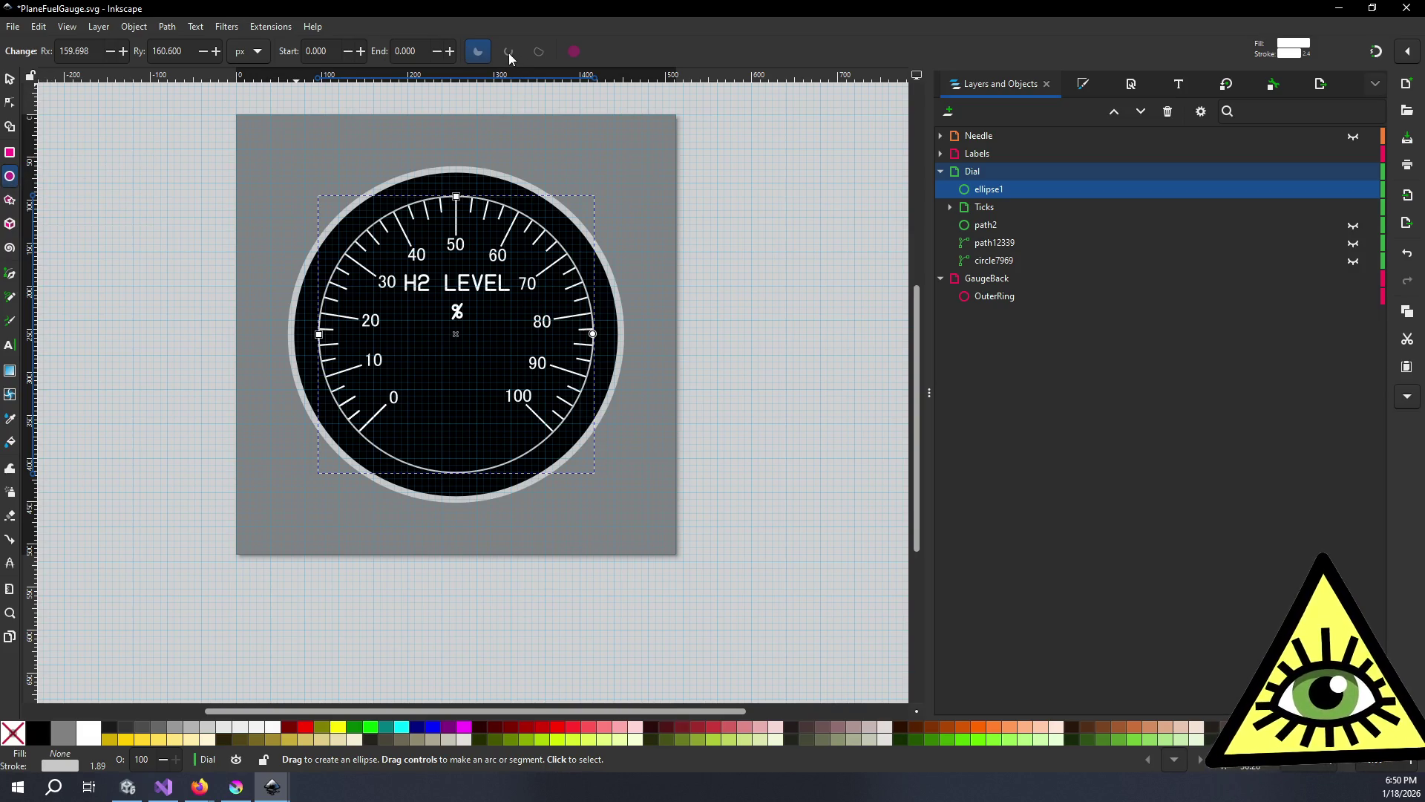
# - Give ellipse1 a 2° start angle and make it an open arc
pyautogui.click(1271, 86)
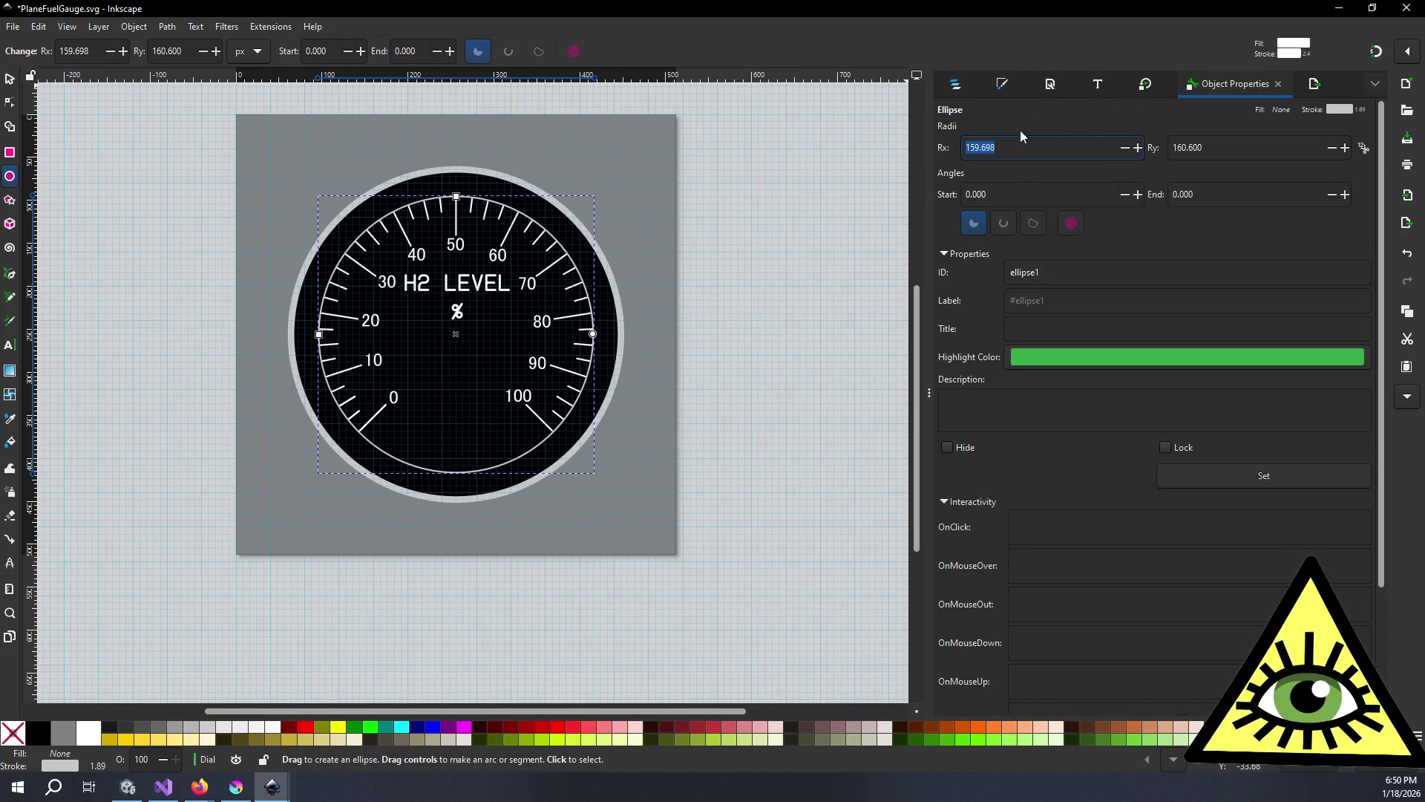
pyautogui.click(1137, 194)
pyautogui.click(1138, 193)
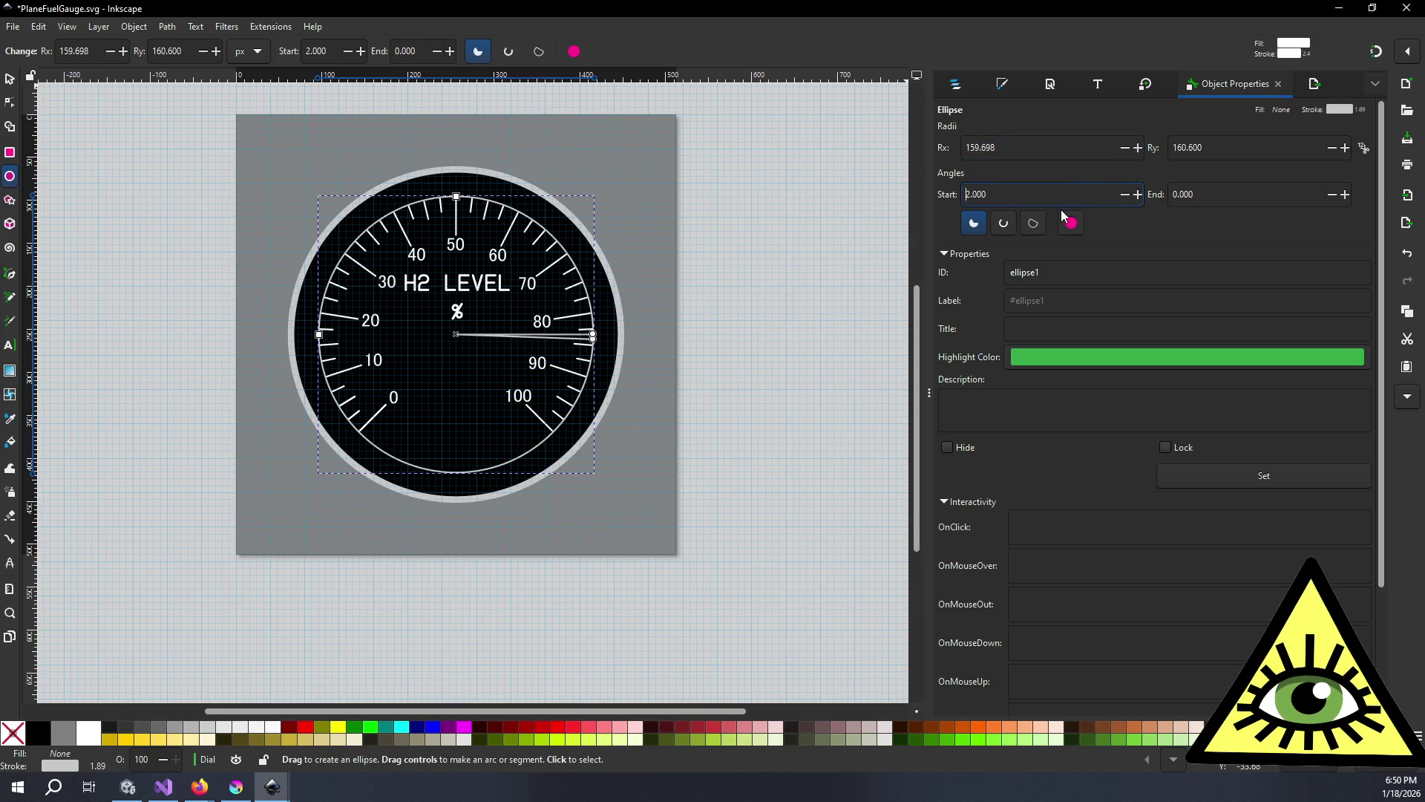
pyautogui.click(1002, 226)
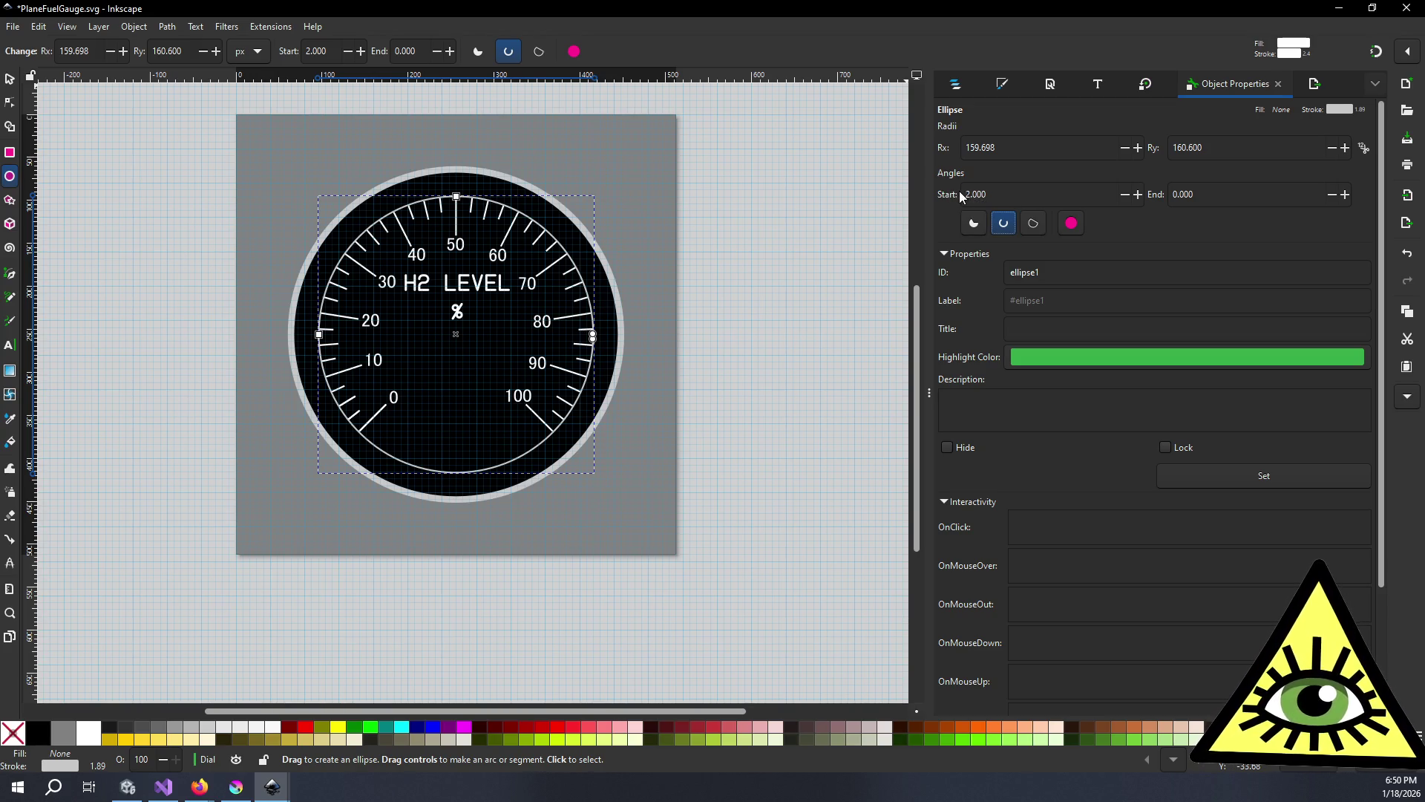
# - Briefly hide and reshow ellipse1, glance at its stroke and transform panels, then return to its properties
pyautogui.click(959, 85)
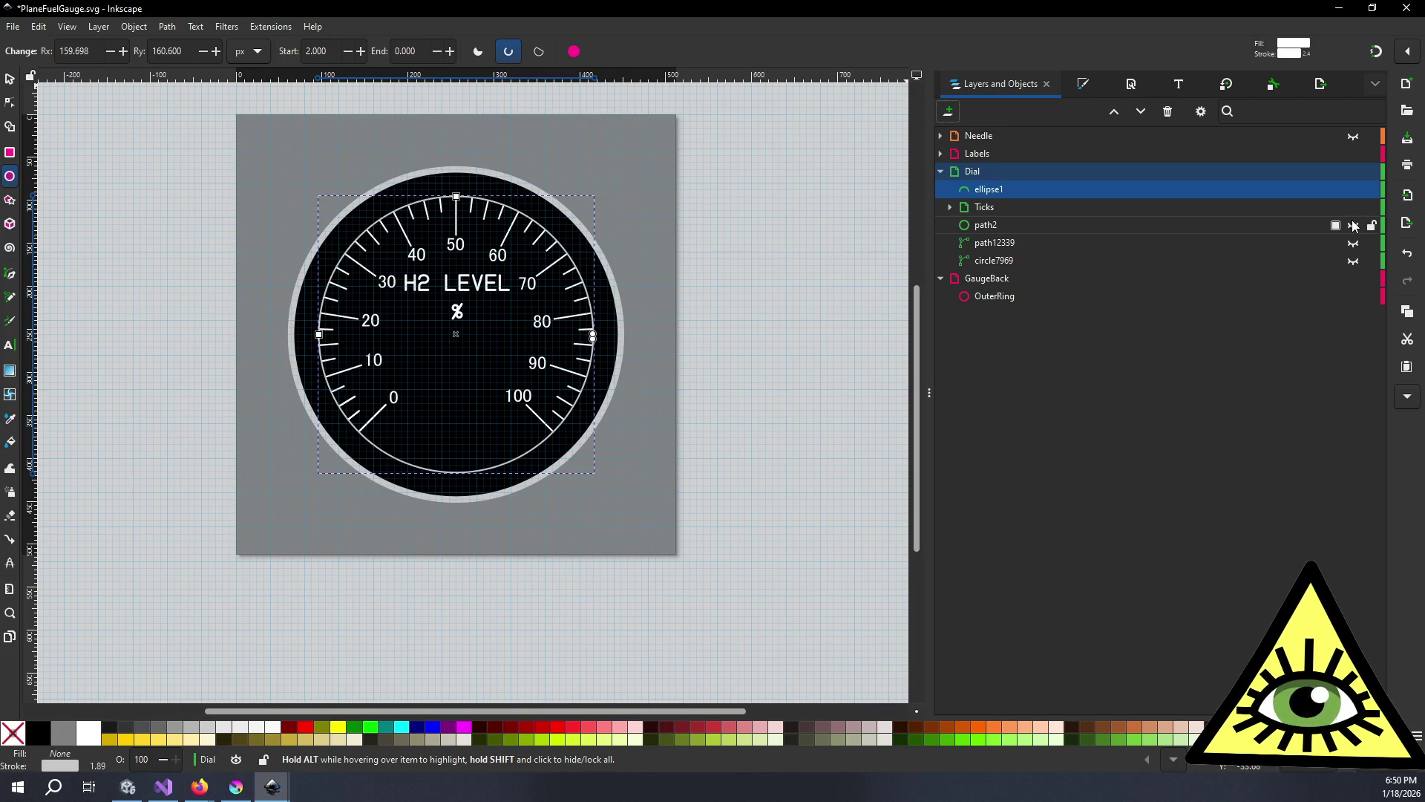
pyautogui.click(1354, 190)
pyautogui.click(1354, 191)
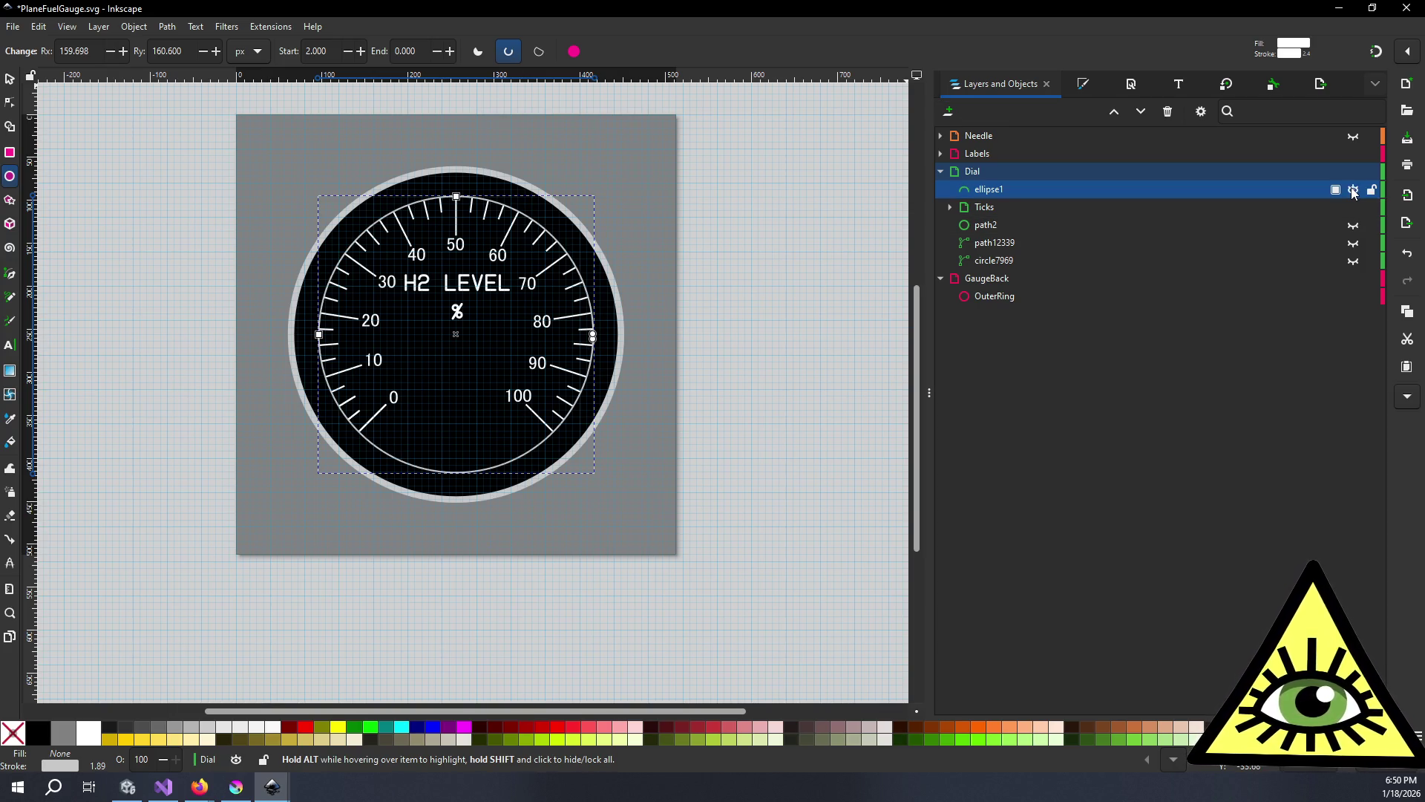
pyautogui.click(1089, 89)
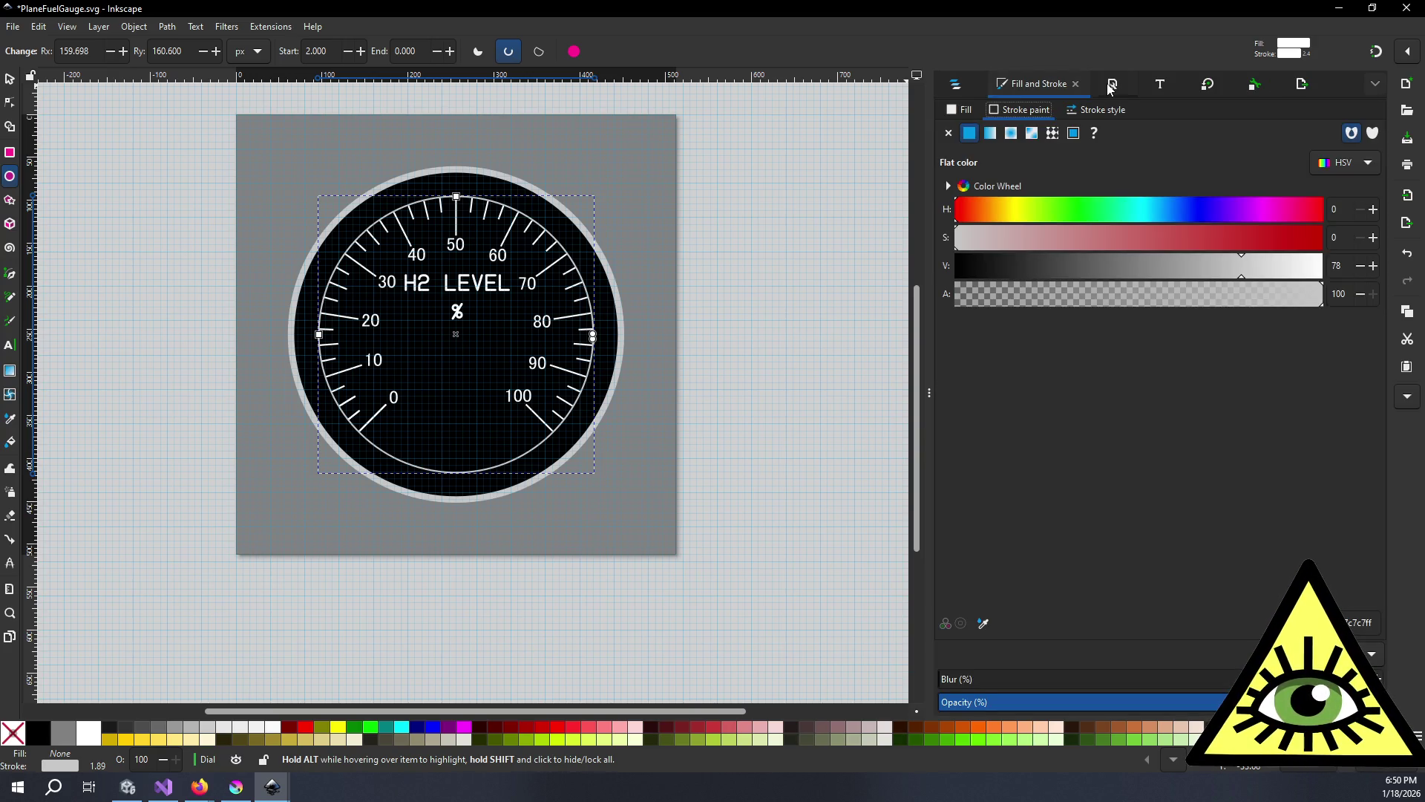
pyautogui.click(1113, 84)
pyautogui.click(1236, 87)
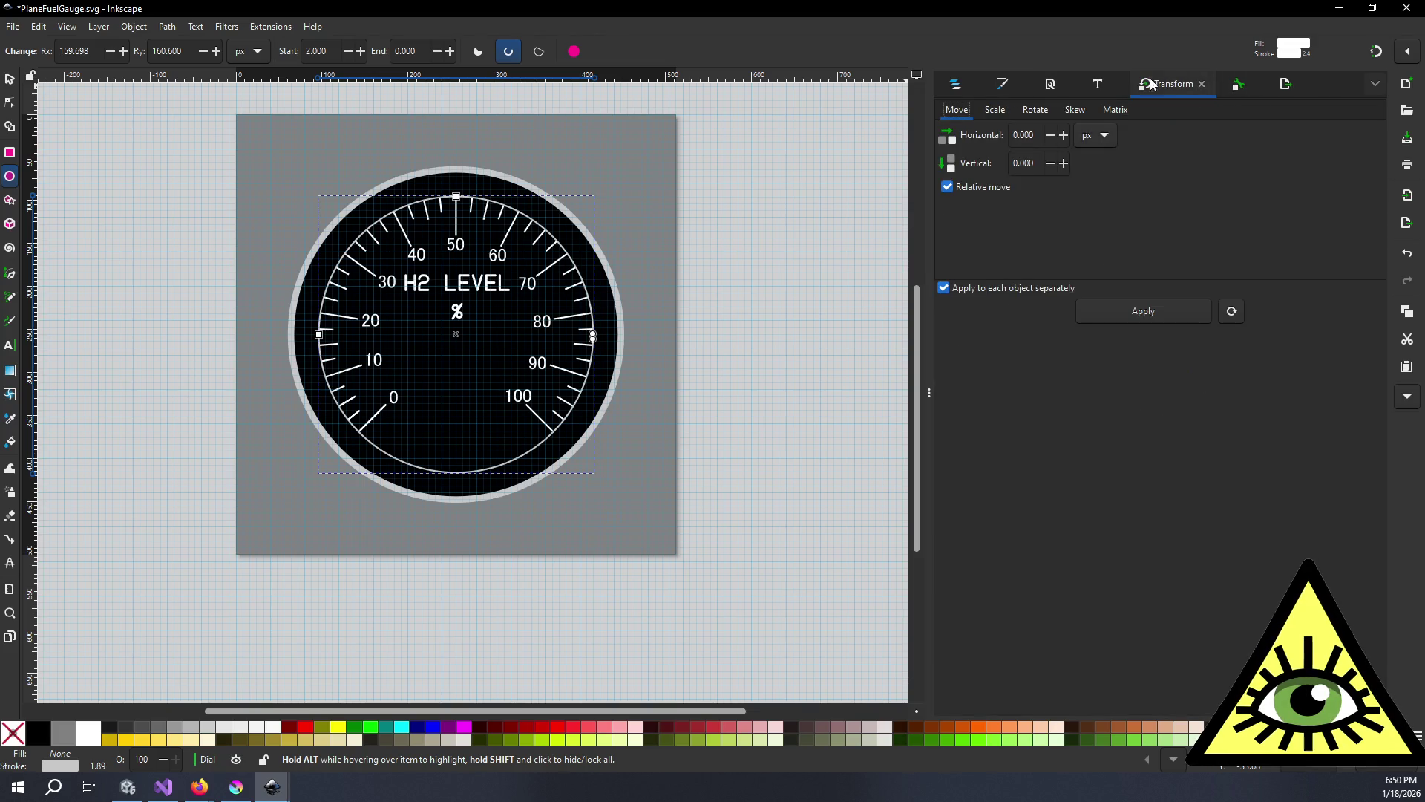
pyautogui.click(1236, 89)
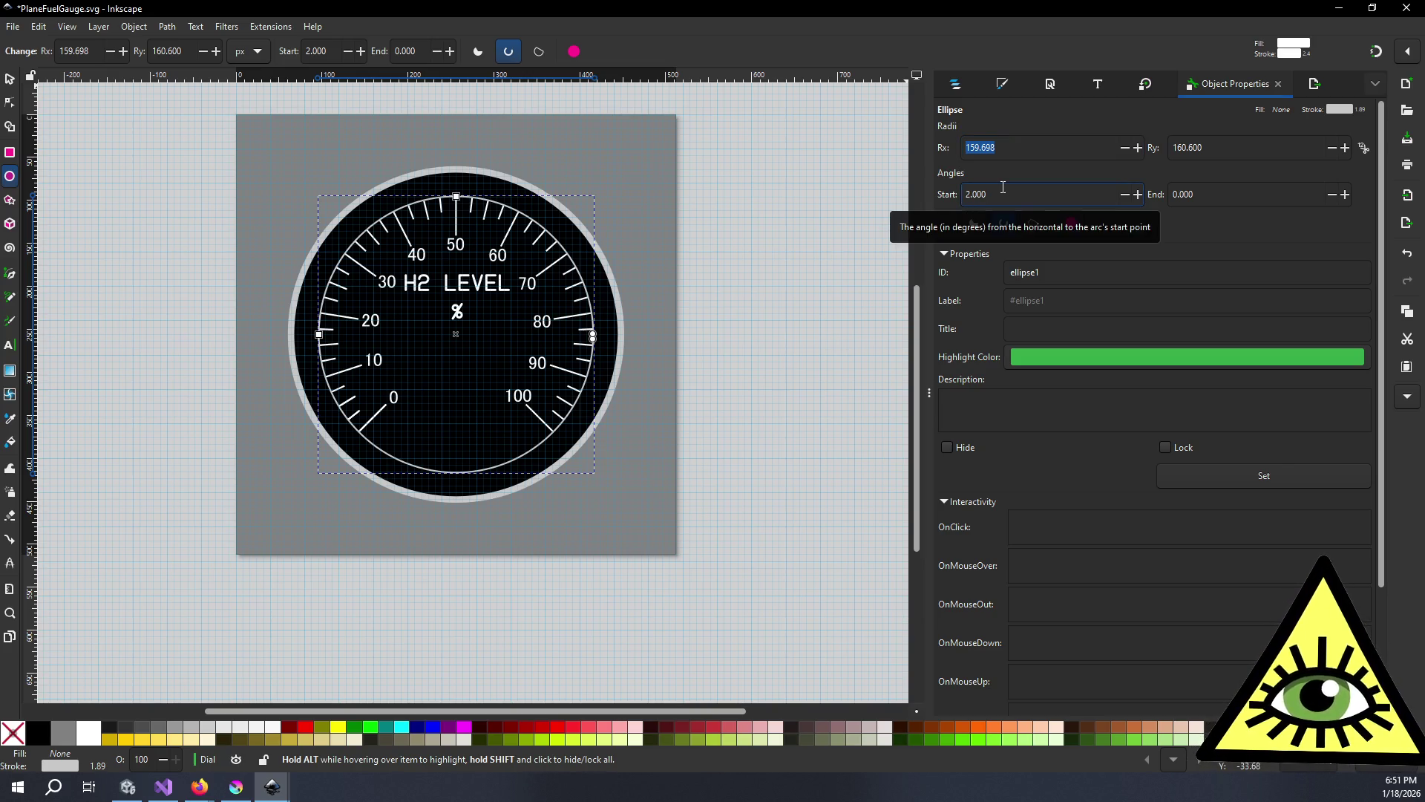
# - Try start angles of -180, -120, 20 and 120, settling on 135°
pyautogui.press('BackSpace')
pyautogui.press('BackSpace')
pyautogui.press('BackSpace')
pyautogui.write('-180')
pyautogui.press('Return')
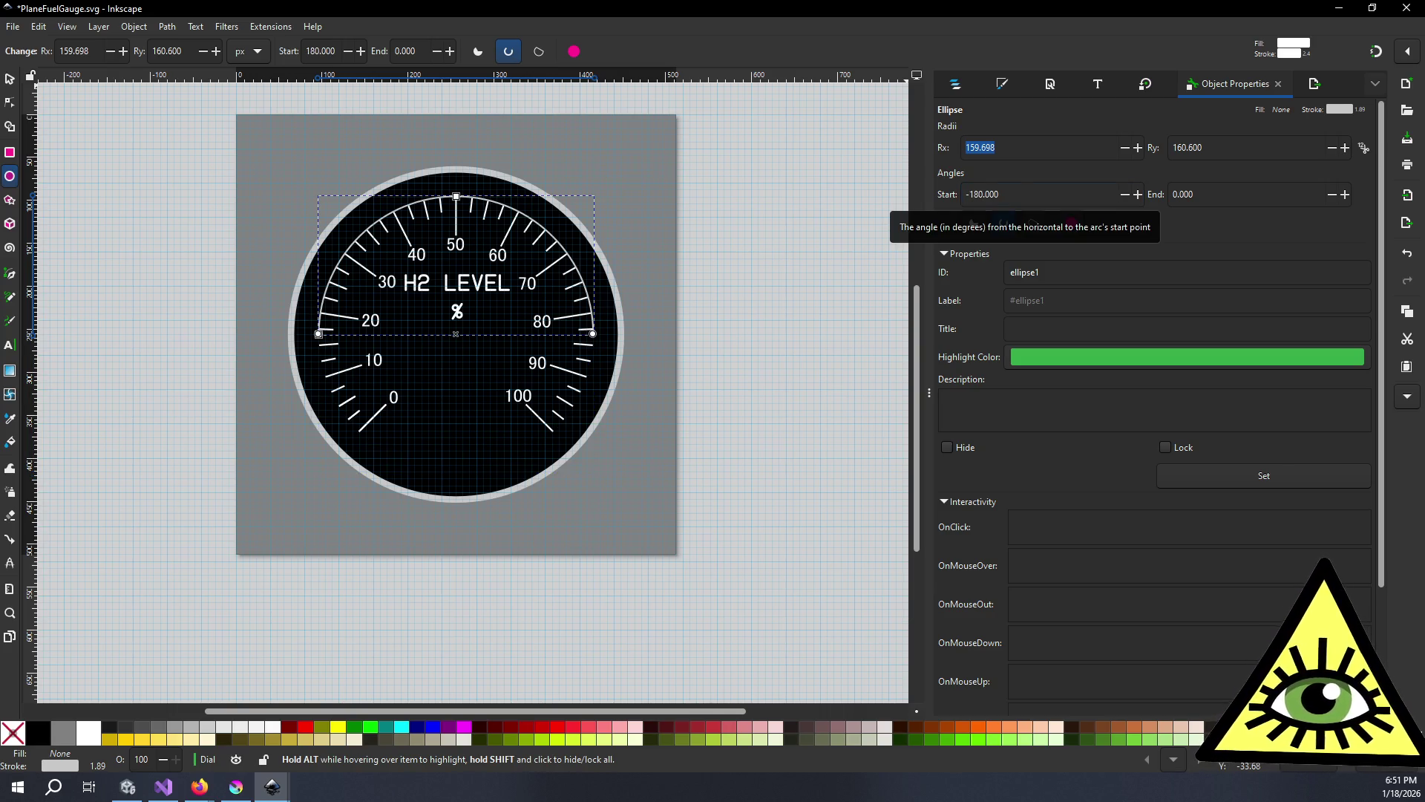
pyautogui.tripleClick(1019, 193)
pyautogui.write('-120')
pyautogui.press('Return')
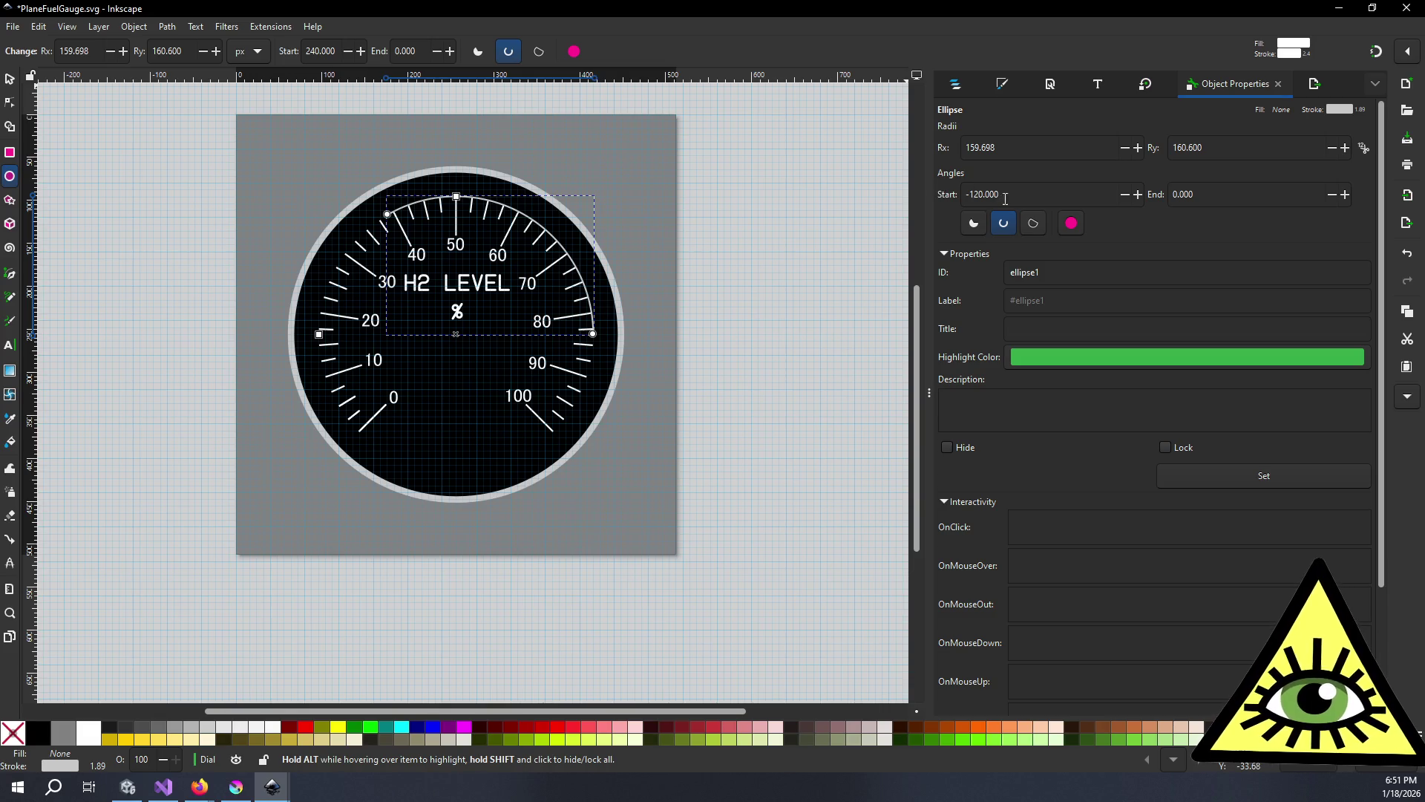
pyautogui.tripleClick(1010, 194)
pyautogui.write('20')
pyautogui.press('Return')
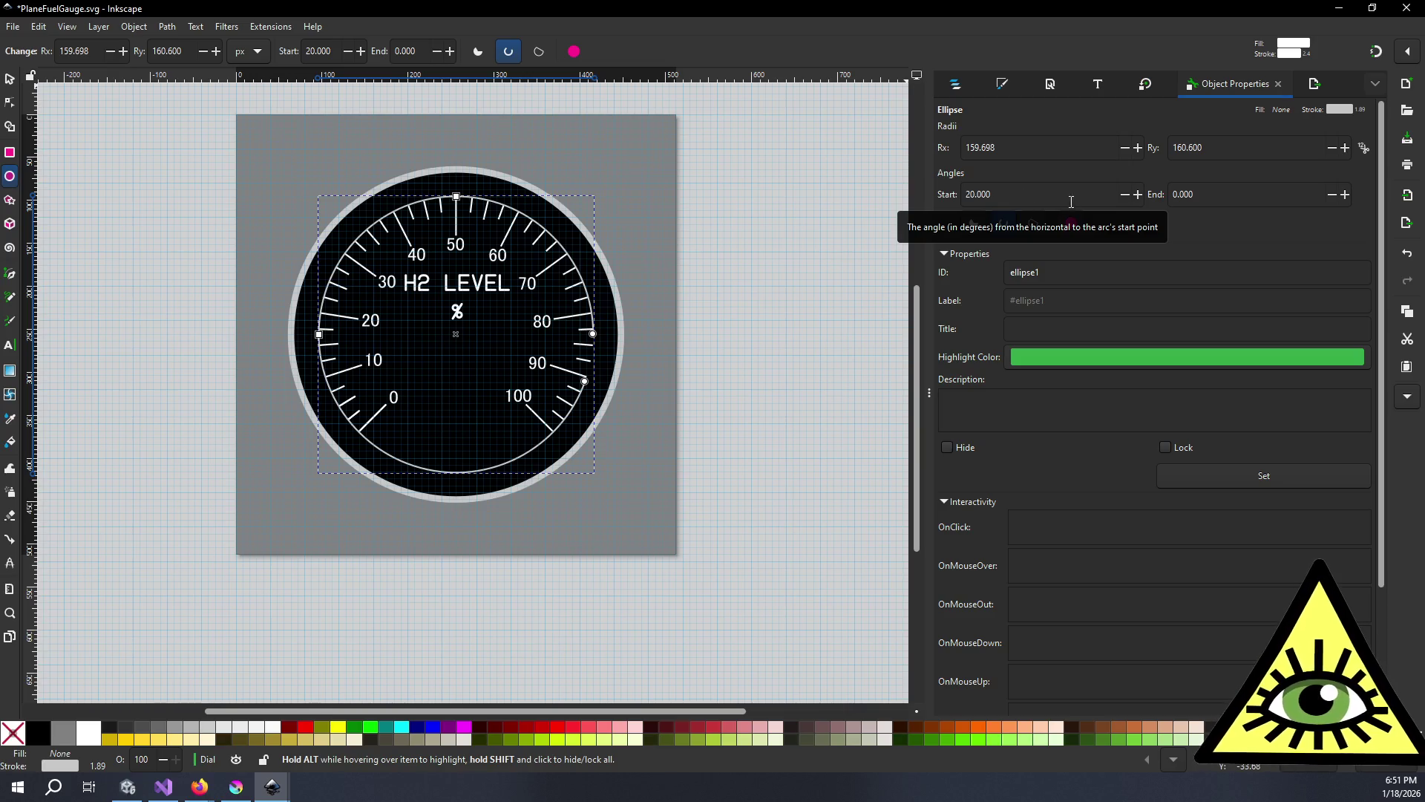
pyautogui.click(1052, 200)
pyautogui.moveTo(1045, 197); pyautogui.dragTo(949, 197)
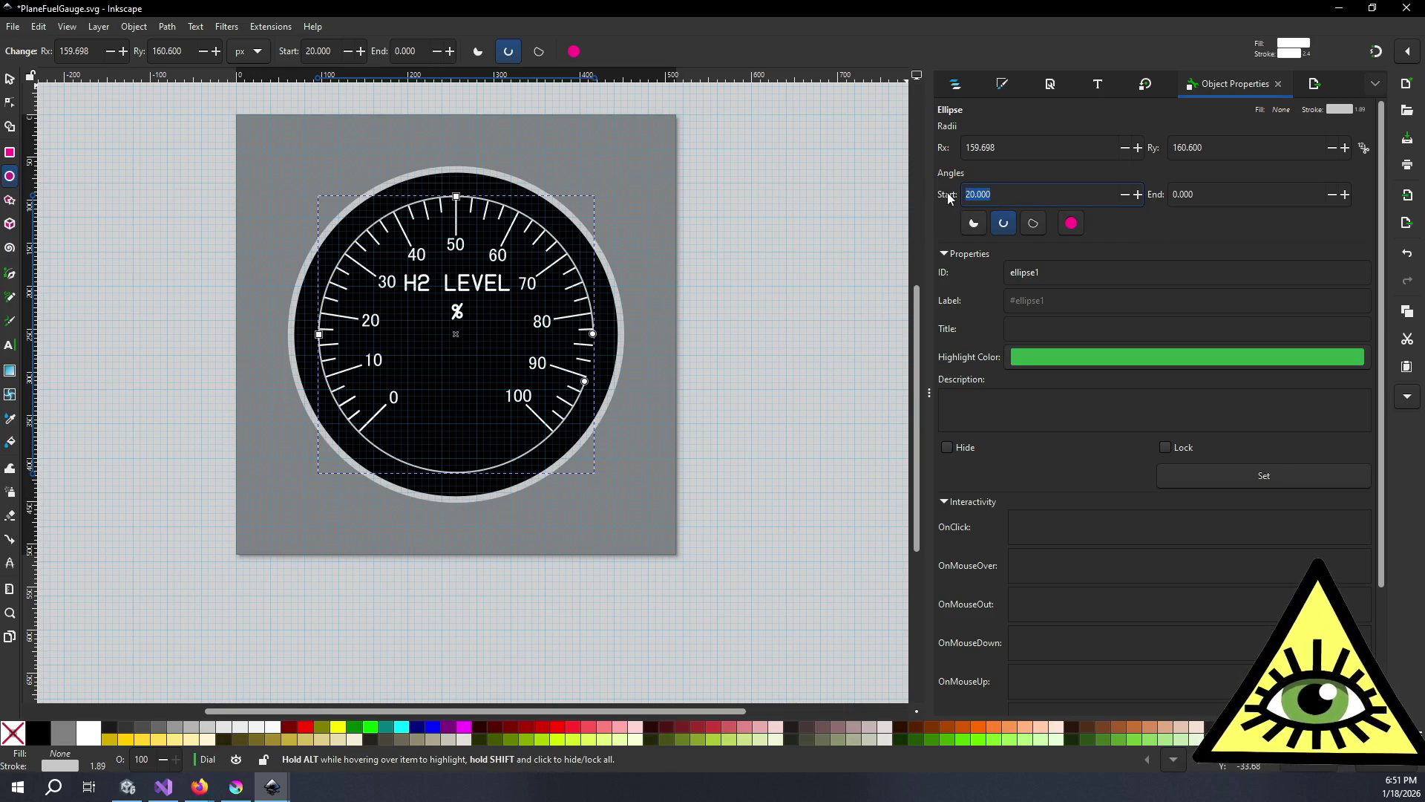
pyautogui.write('120')
pyautogui.press('Return')
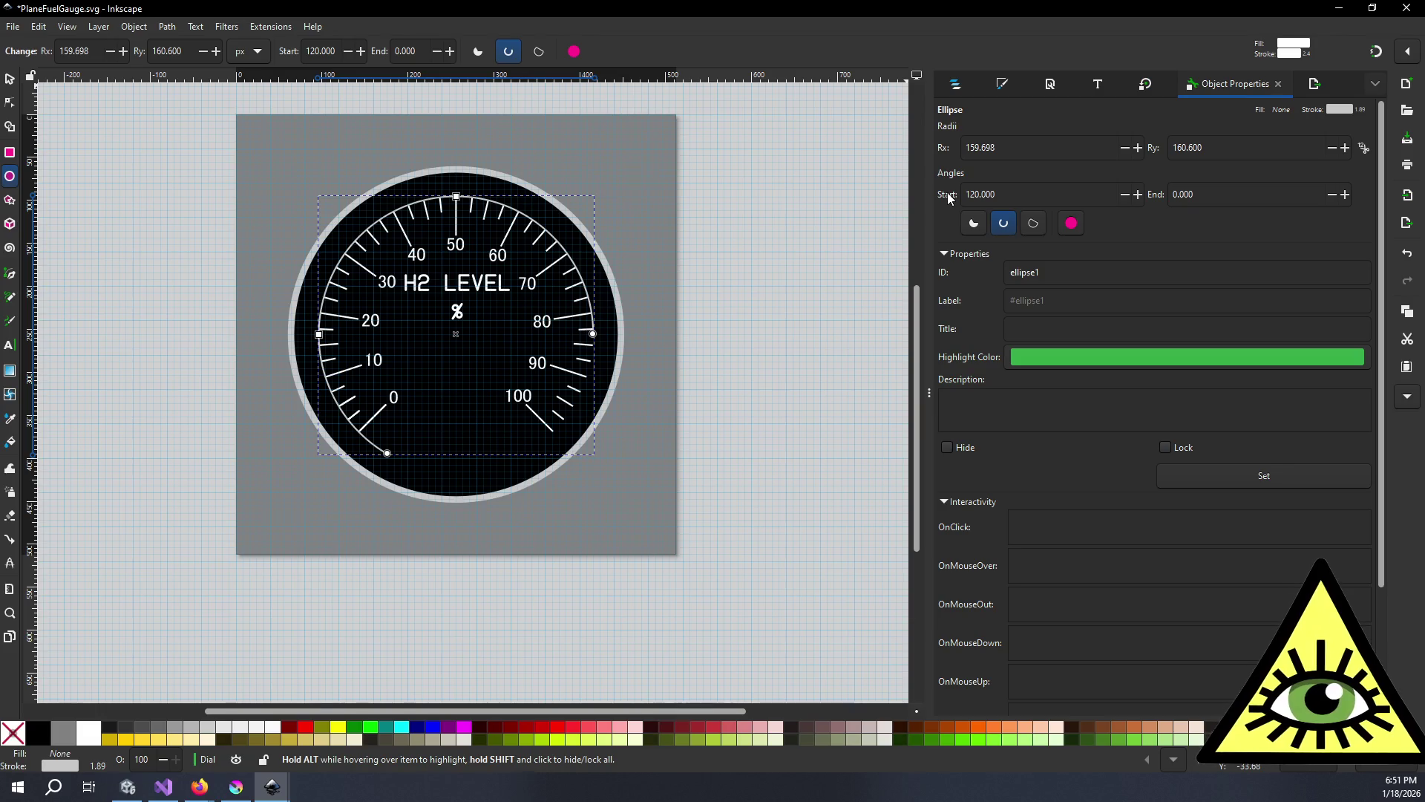
pyautogui.click(1014, 195)
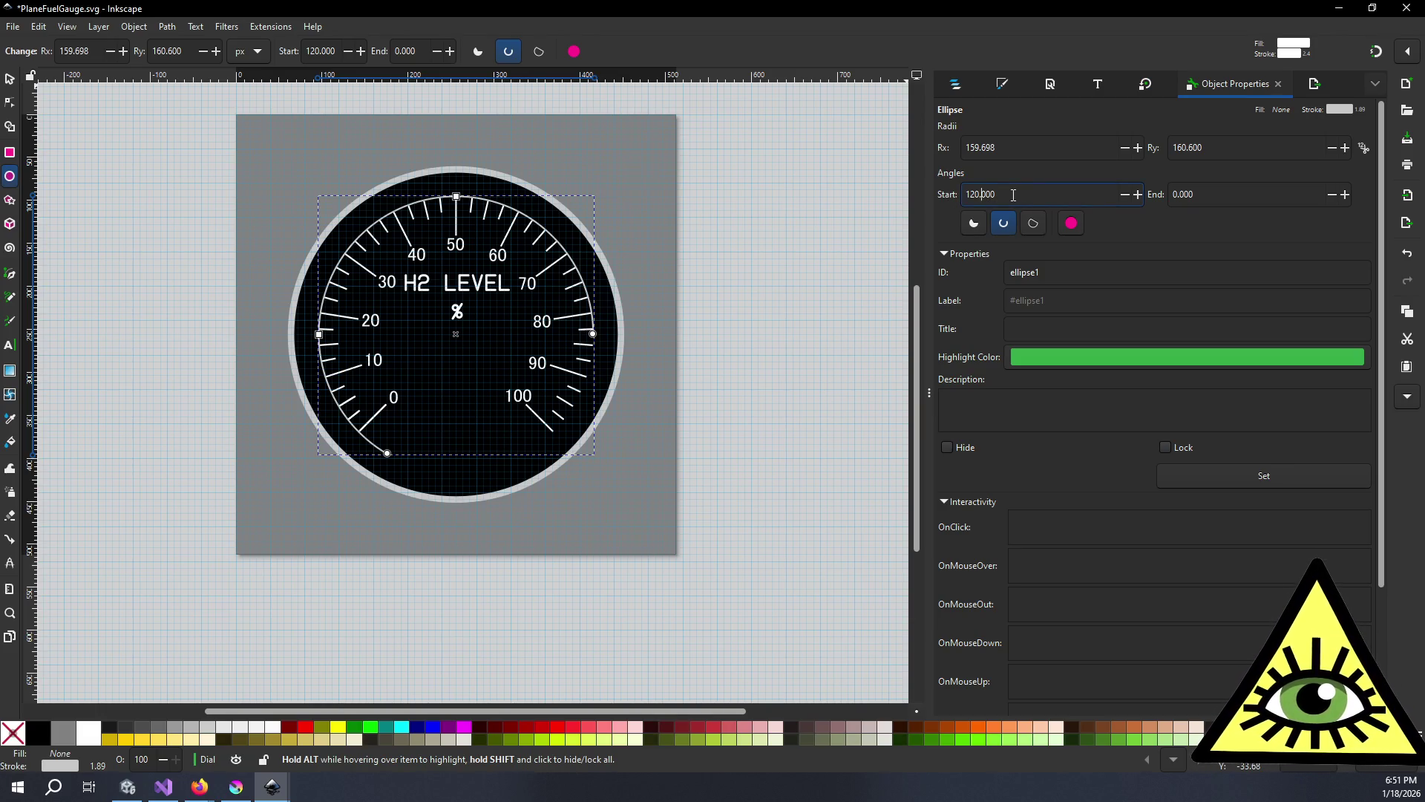
pyautogui.press('BackSpace')
pyautogui.write('3')
pyautogui.press('Return')
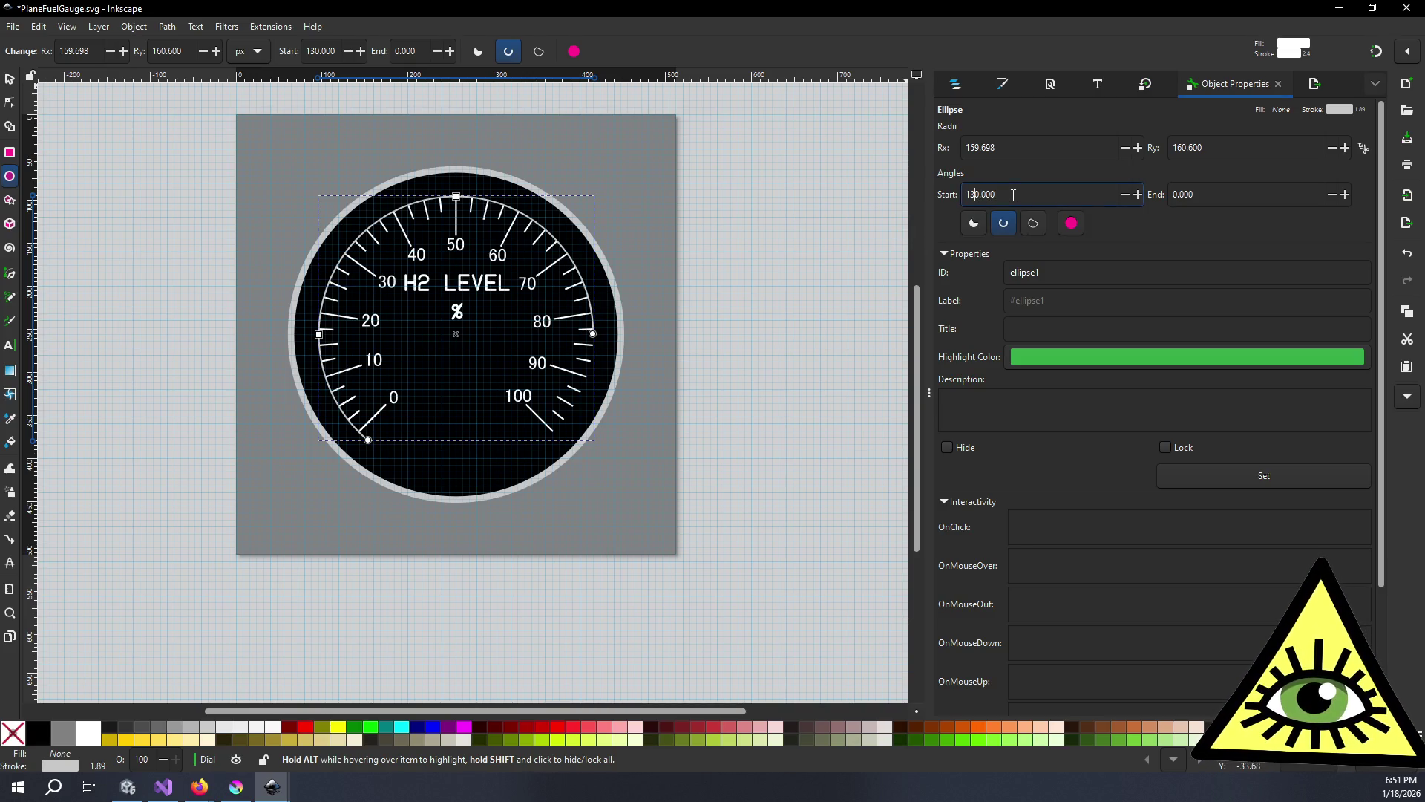
pyautogui.press('Return')
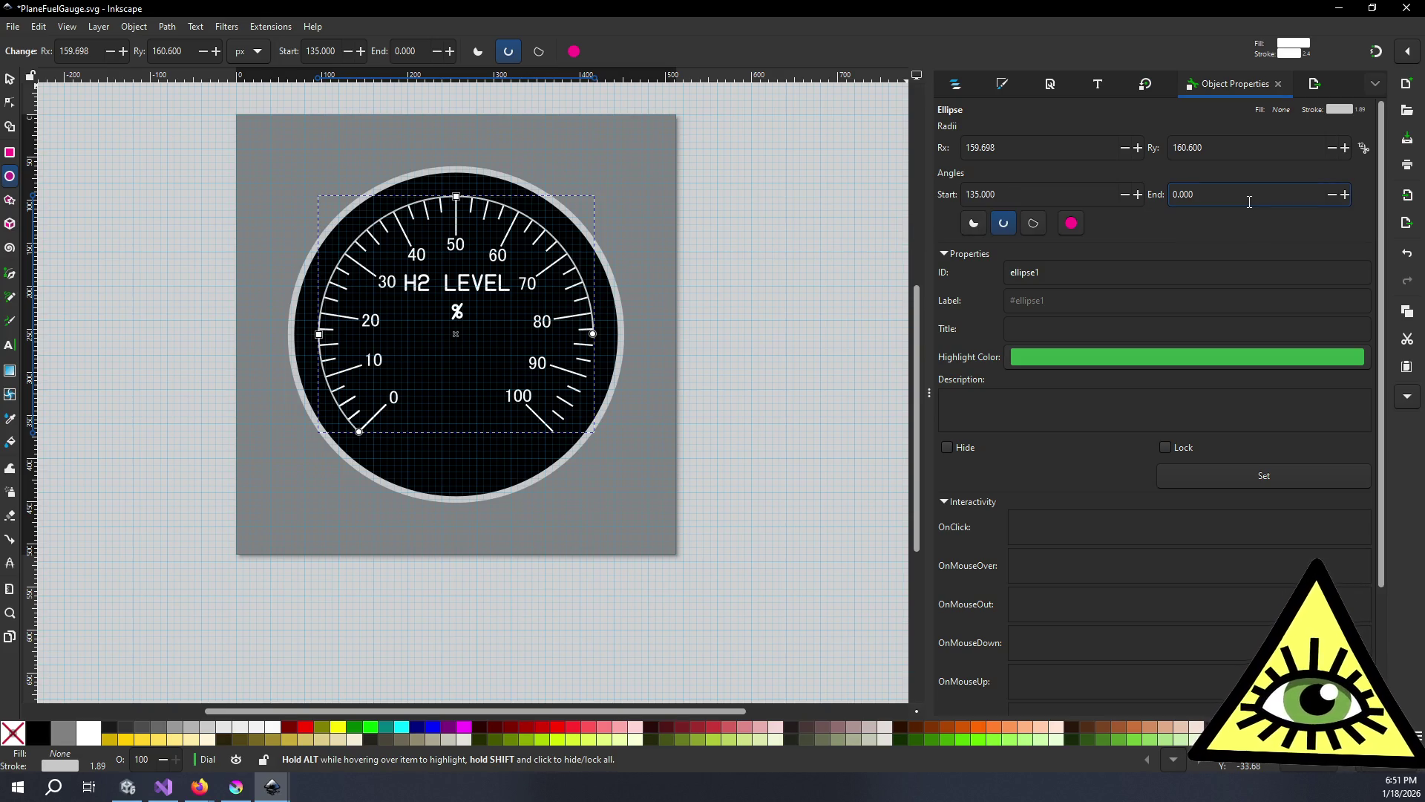
# - Adjust the end angle and drag the arc end down the rim to 188.865°
pyautogui.moveTo(1249, 202); pyautogui.dragTo(1163, 193)
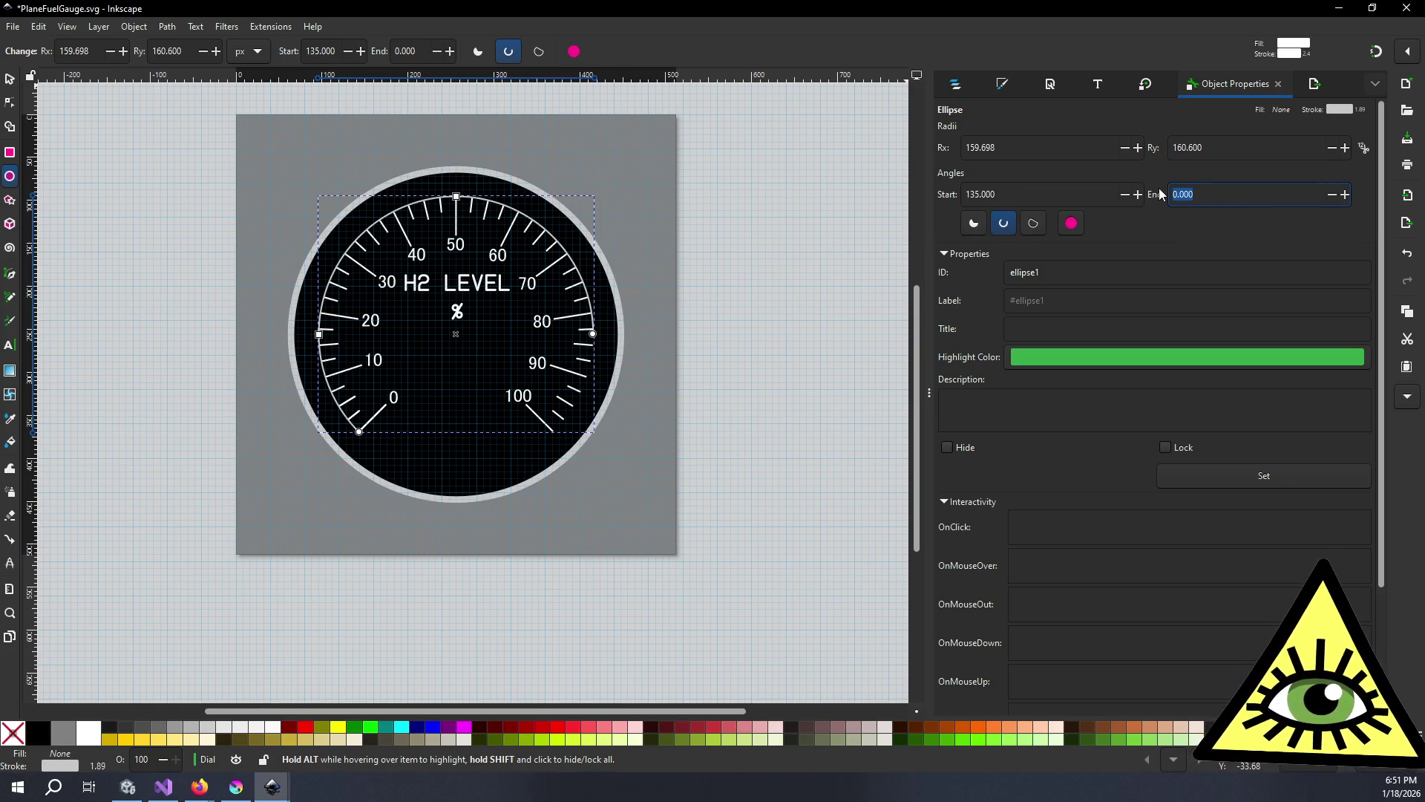
pyautogui.write('-')
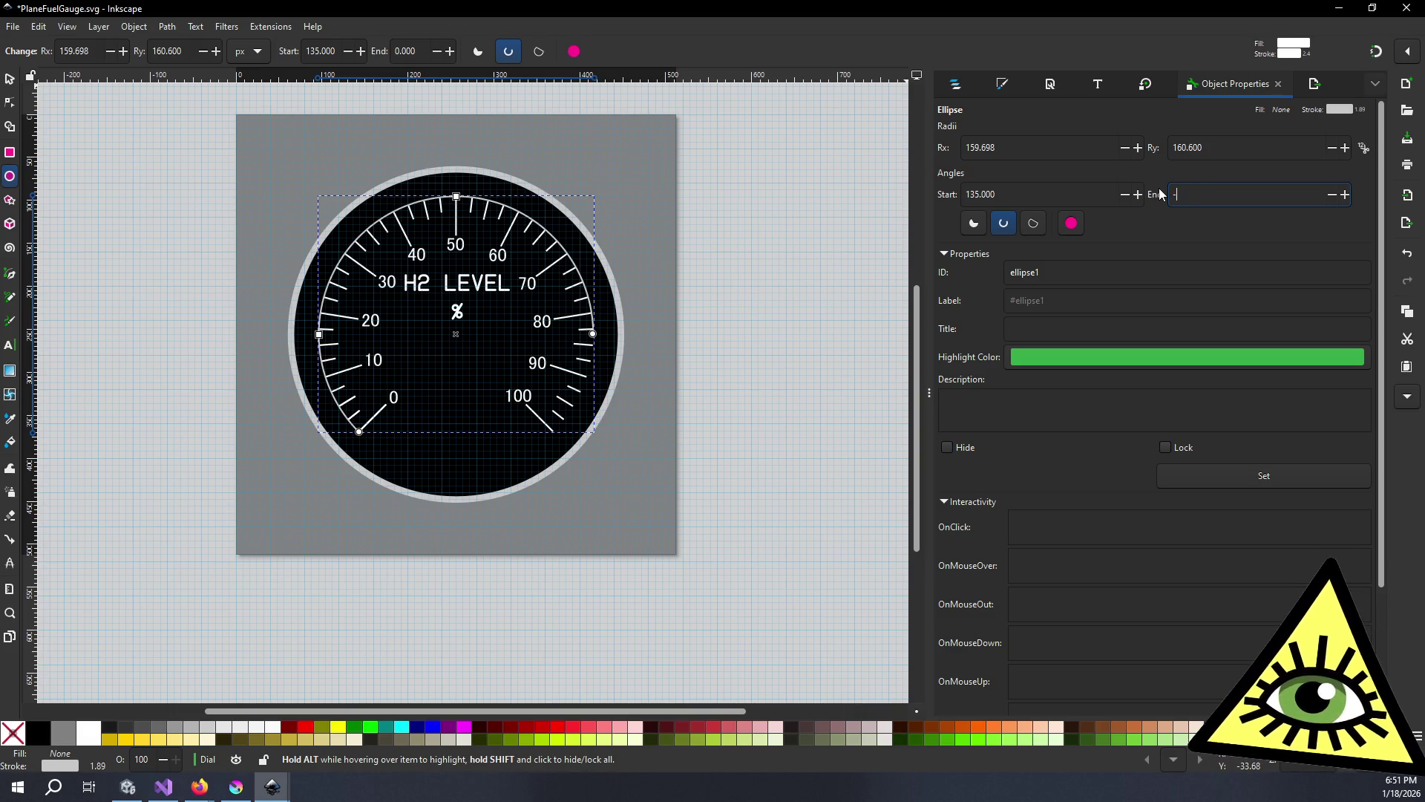
pyautogui.write('175')
pyautogui.press('Return')
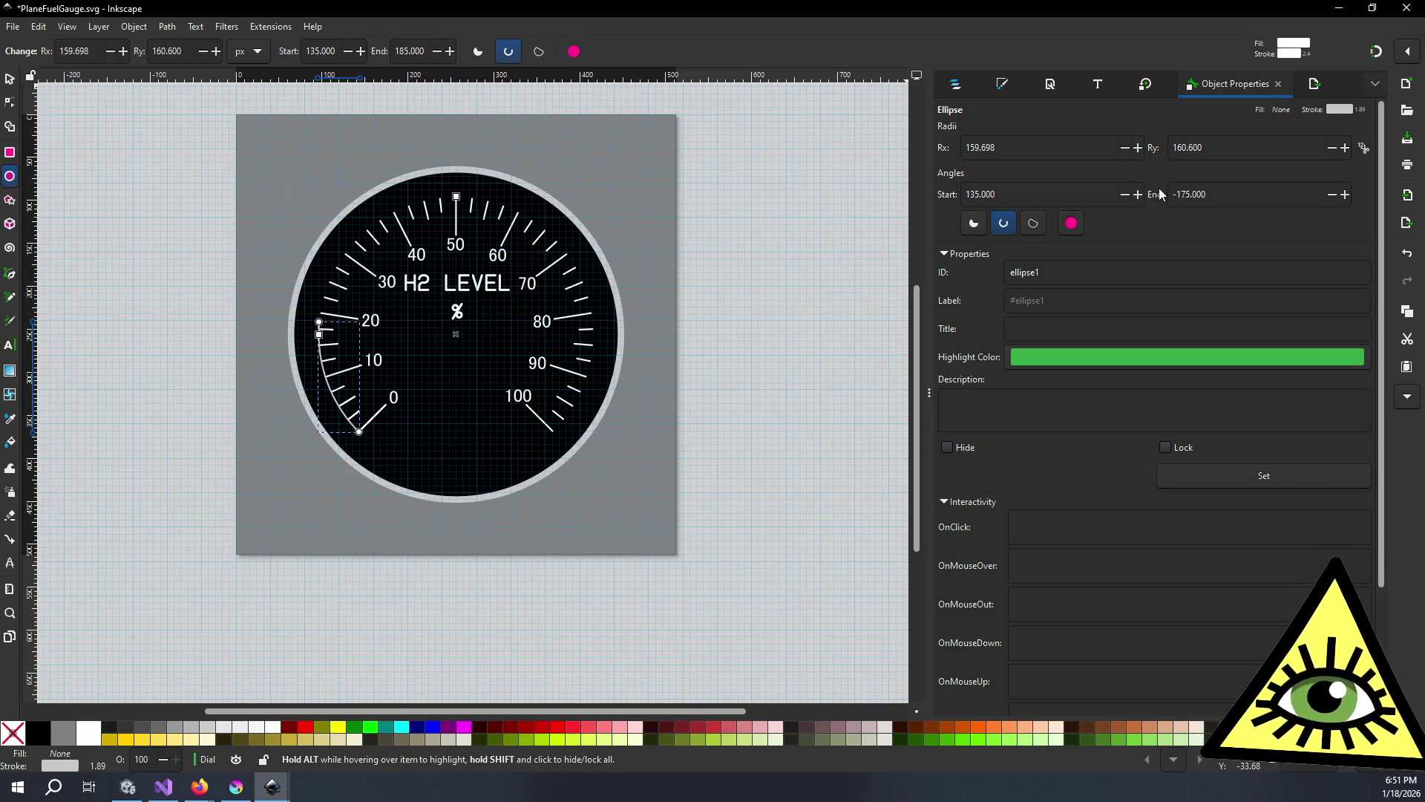
pyautogui.press('BackSpace')
pyautogui.press('BackSpace')
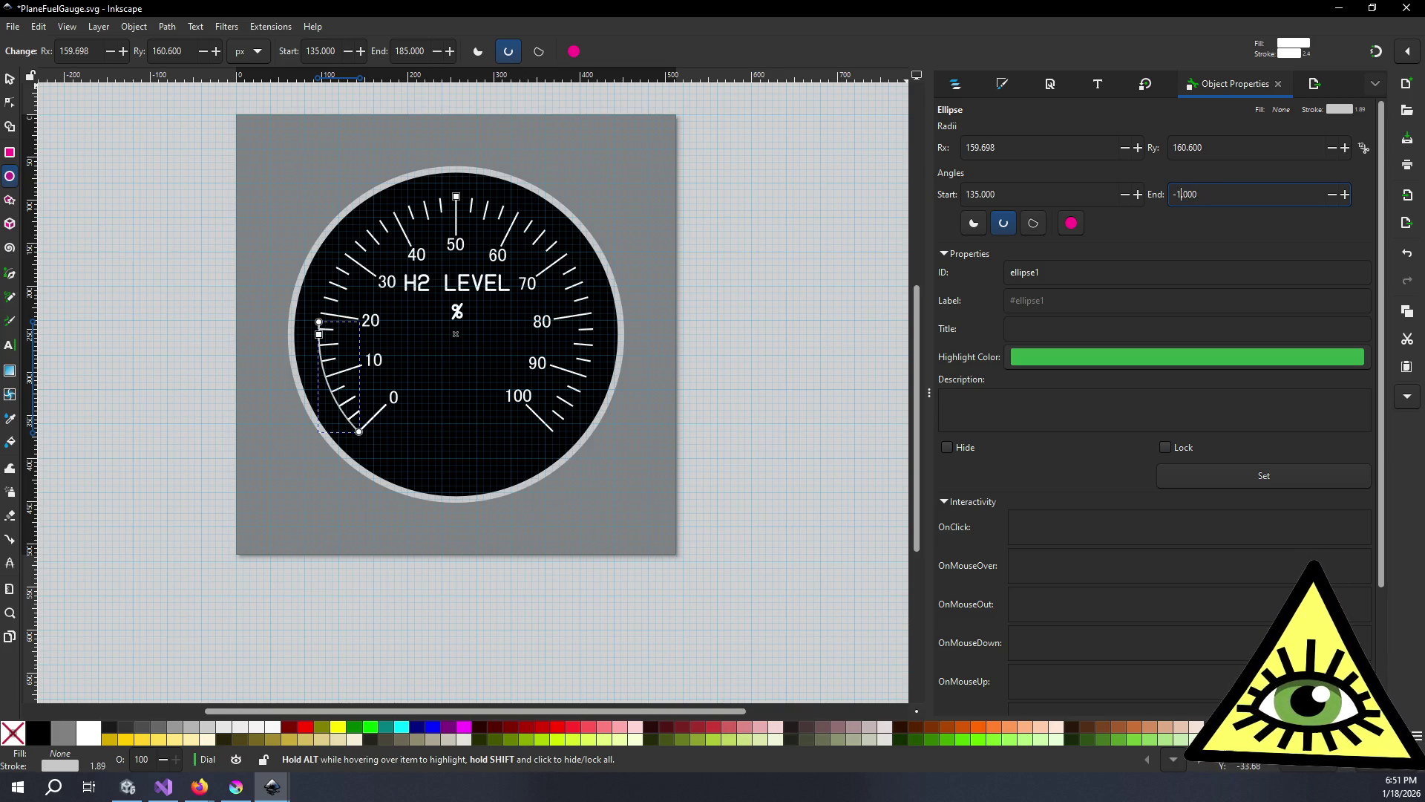
pyautogui.write('80')
pyautogui.press('Return')
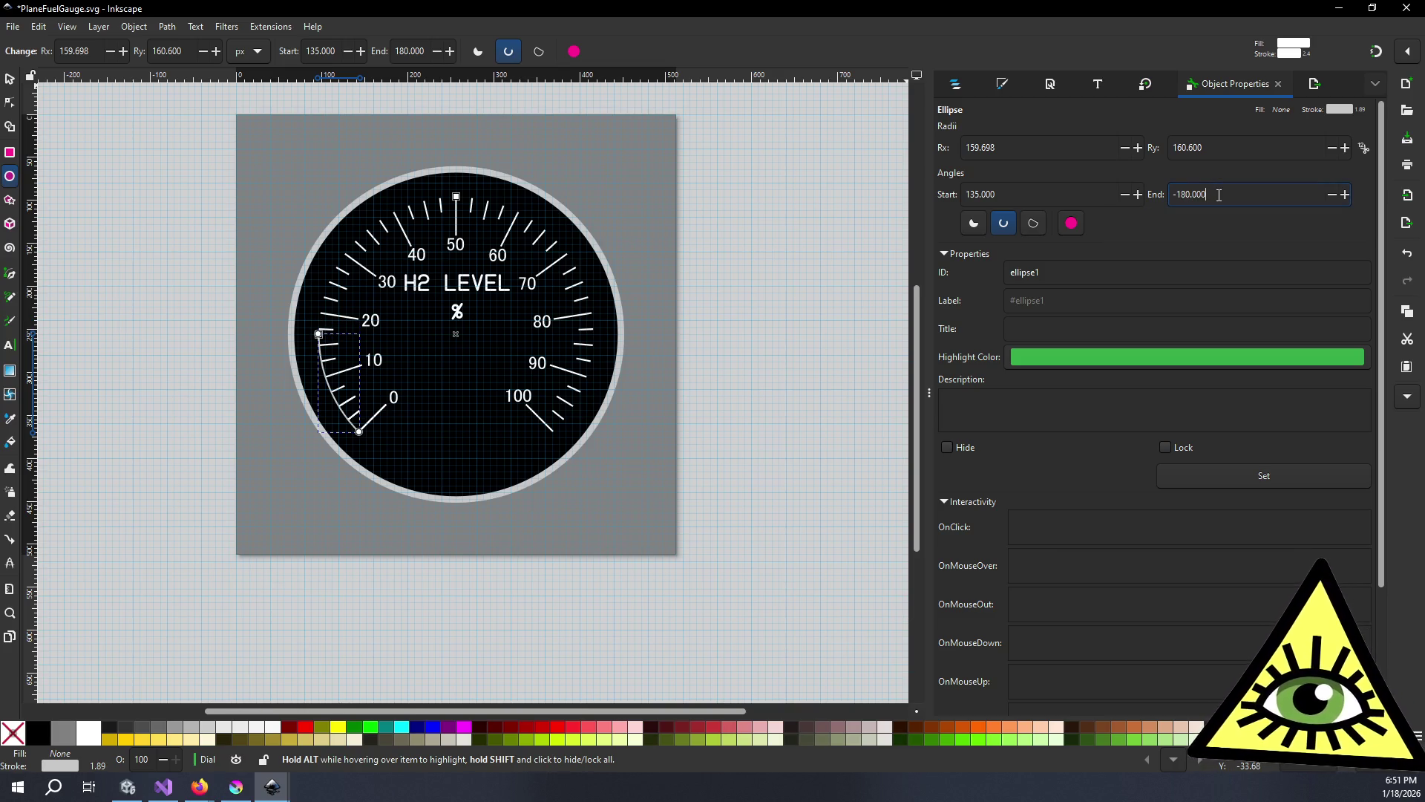
pyautogui.press('BackSpace')
pyautogui.write('70')
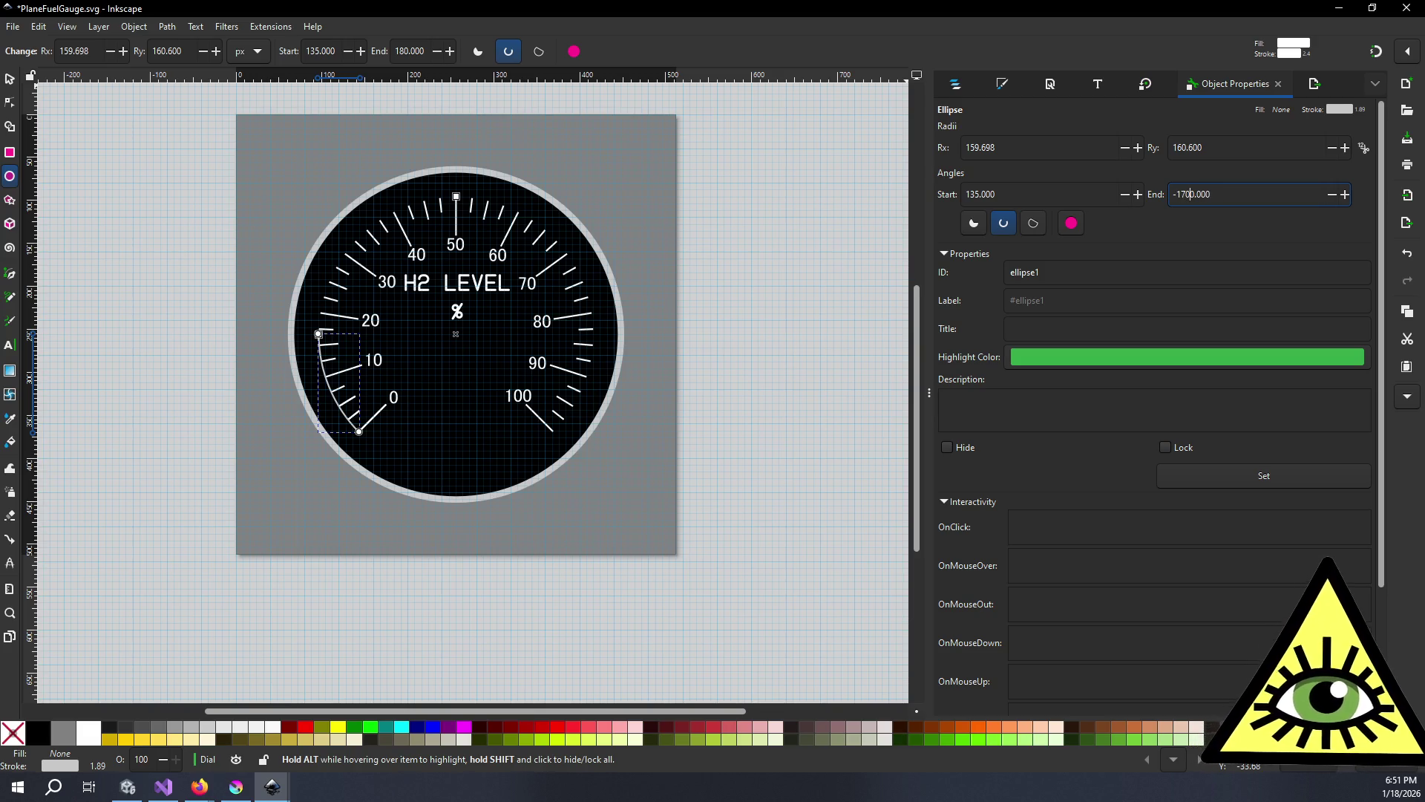
pyautogui.press('BackSpace')
pyautogui.press('Return')
pyautogui.scroll(5, 312, 350)
pyautogui.scroll(-5, 286, 322)
pyautogui.keyDown('ctrl'); pyautogui.scroll(5, 303, 313); pyautogui.keyUp('ctrl')
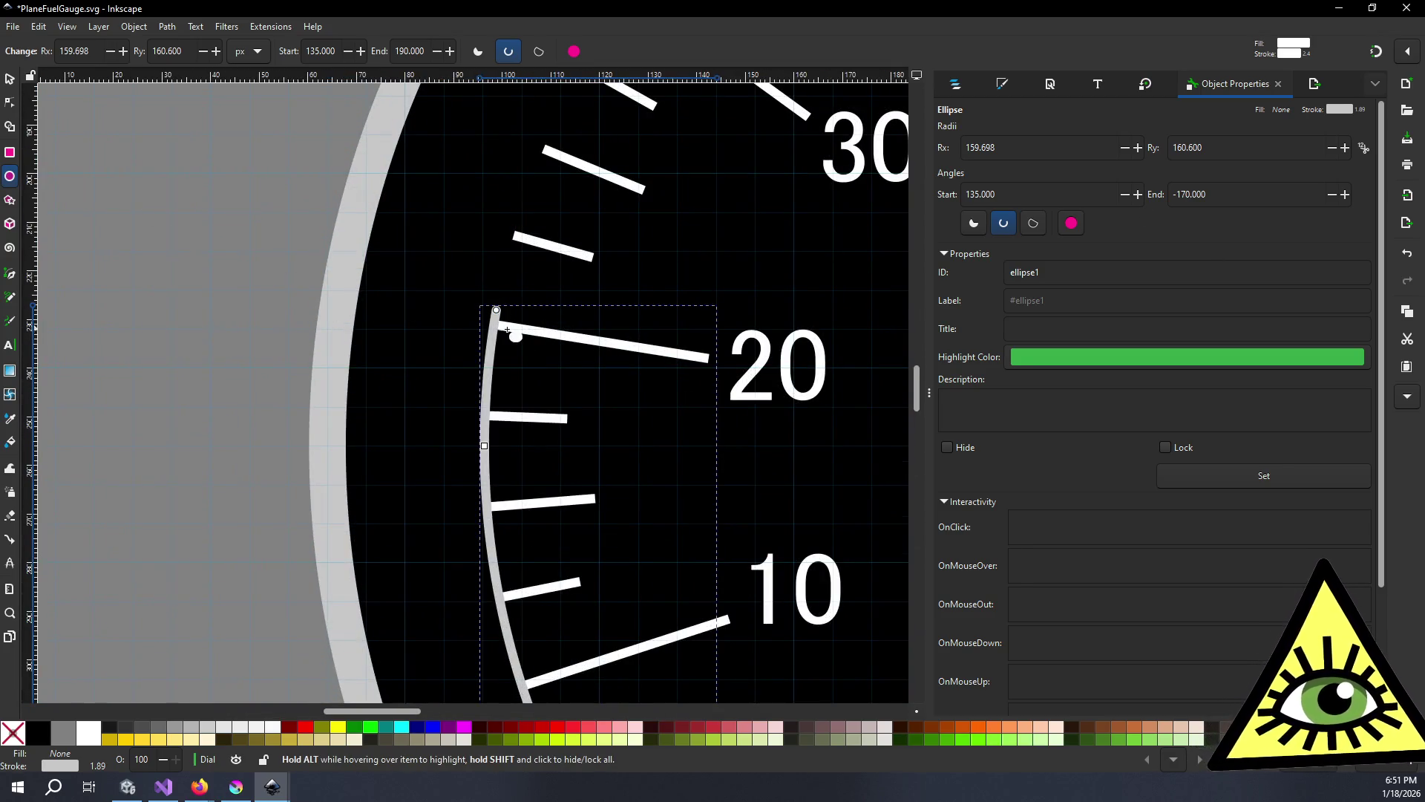
pyautogui.moveTo(497, 311); pyautogui.dragTo(512, 331)
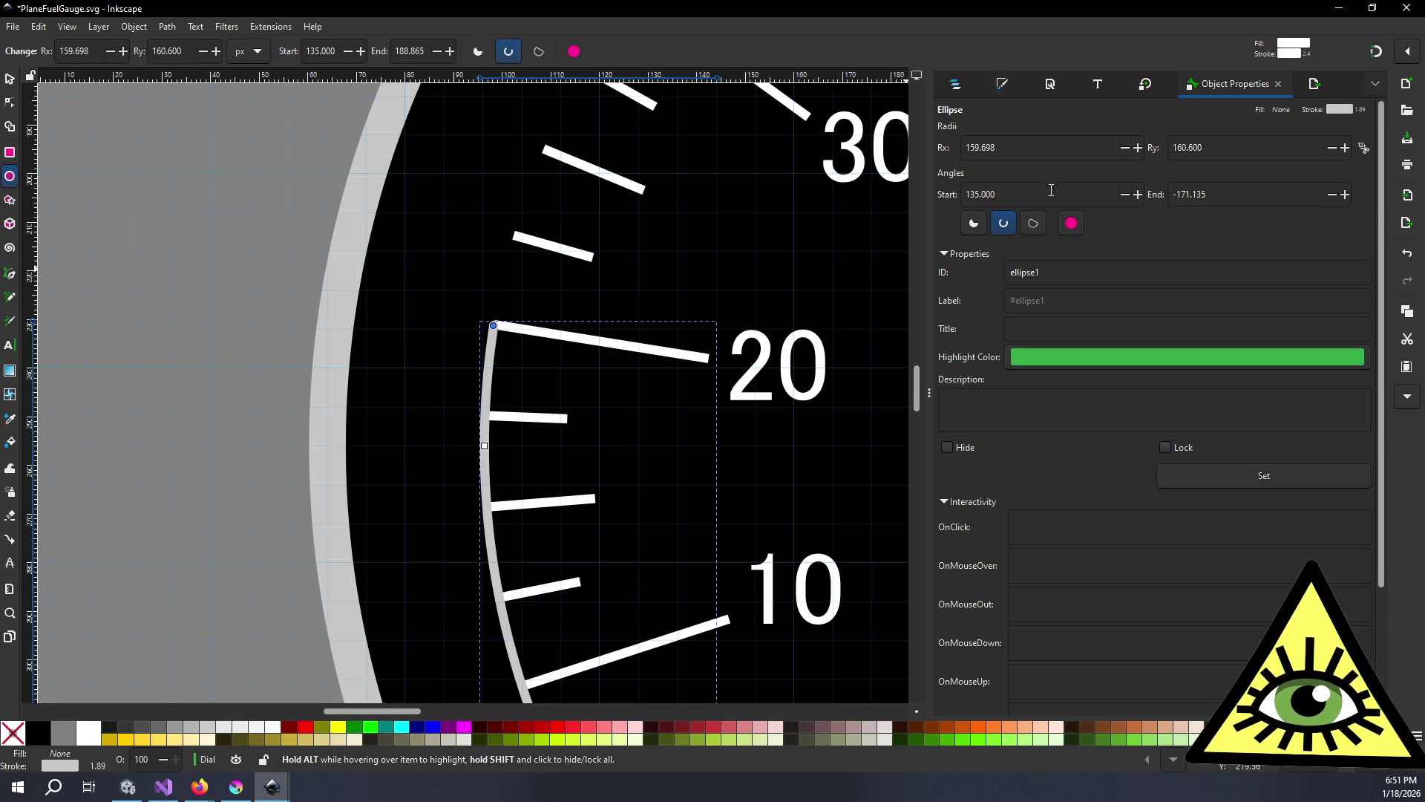
# - Set the arc's Rx and Ry to 150 px each
pyautogui.doubleClick(1042, 151)
pyautogui.write('160')
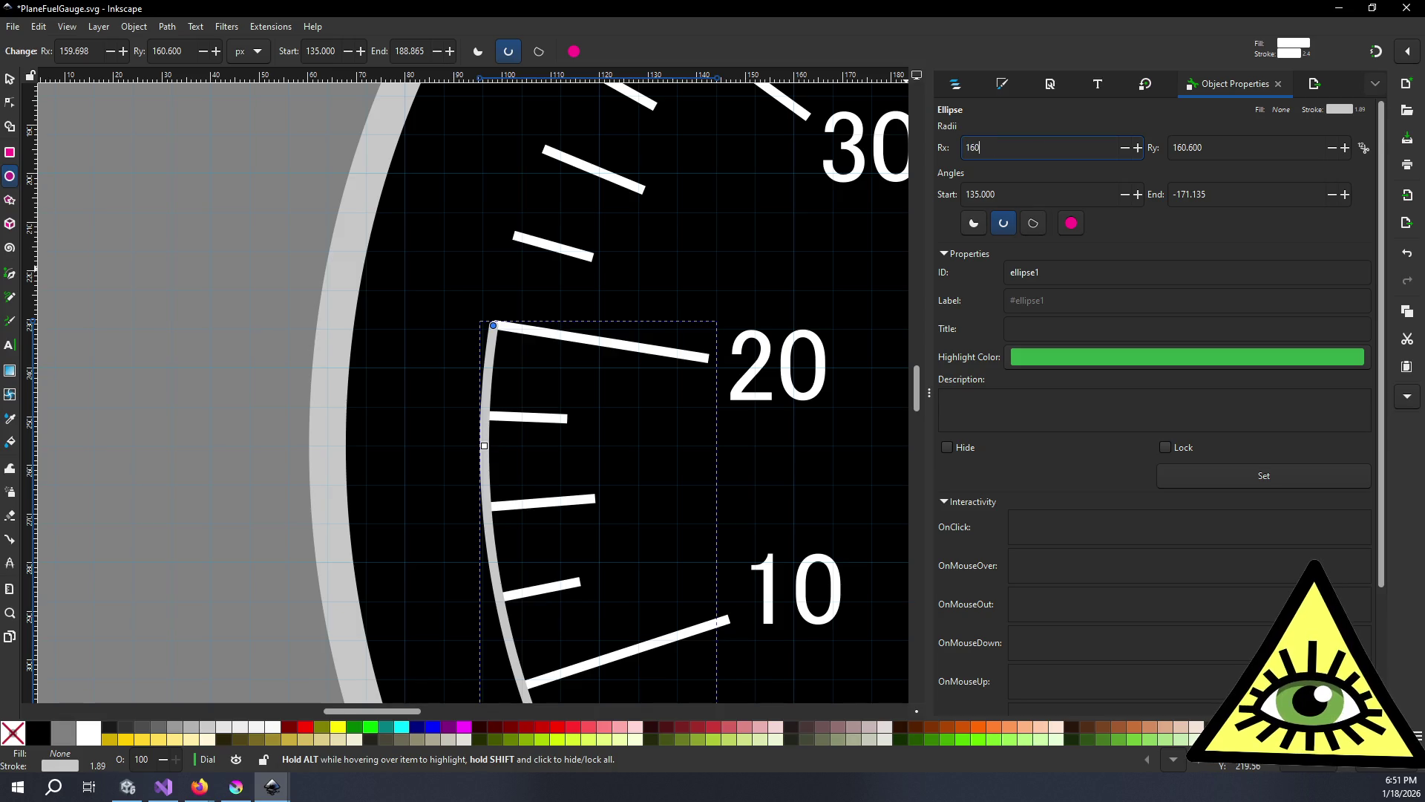
pyautogui.press('Tab')
pyautogui.write('160')
pyautogui.press('Return')
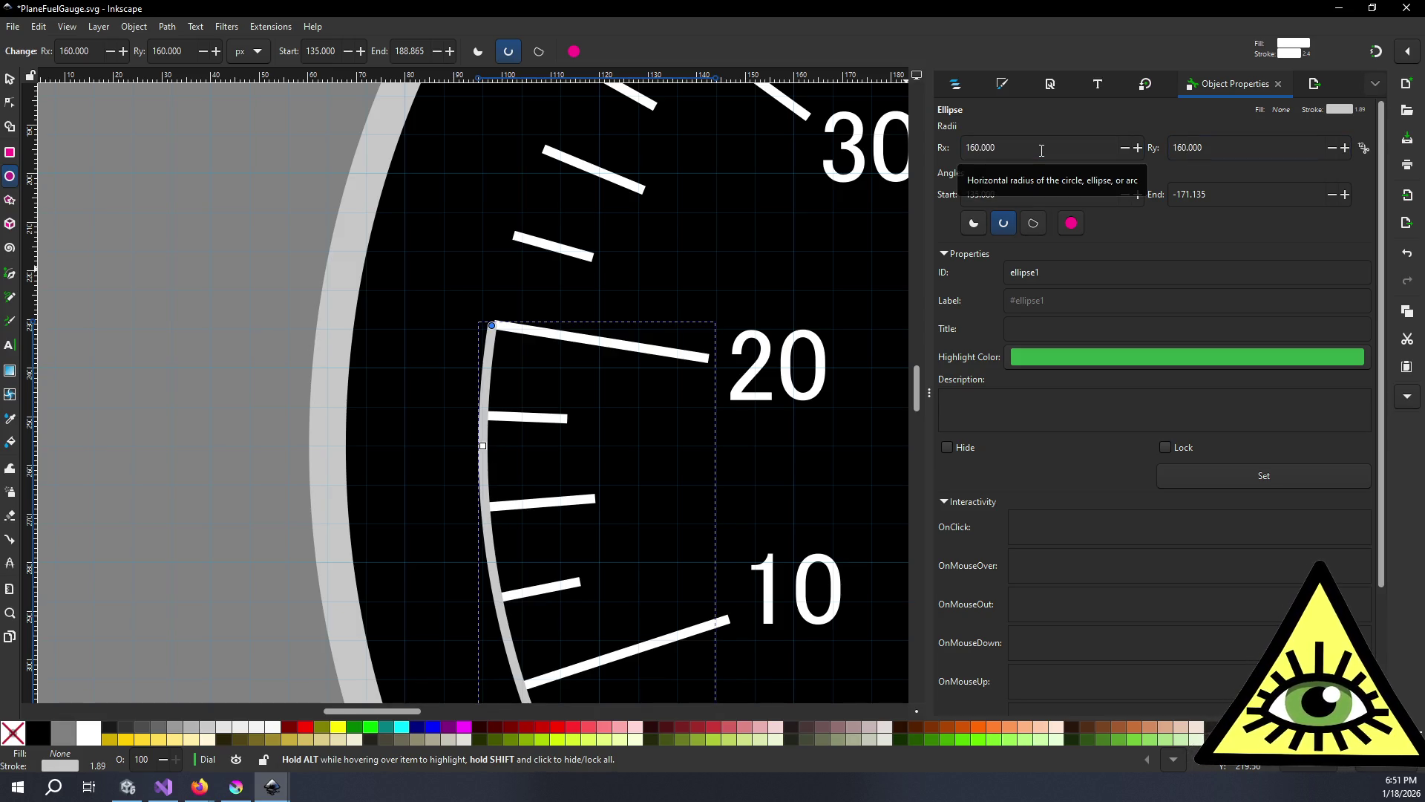
pyautogui.click(1042, 151)
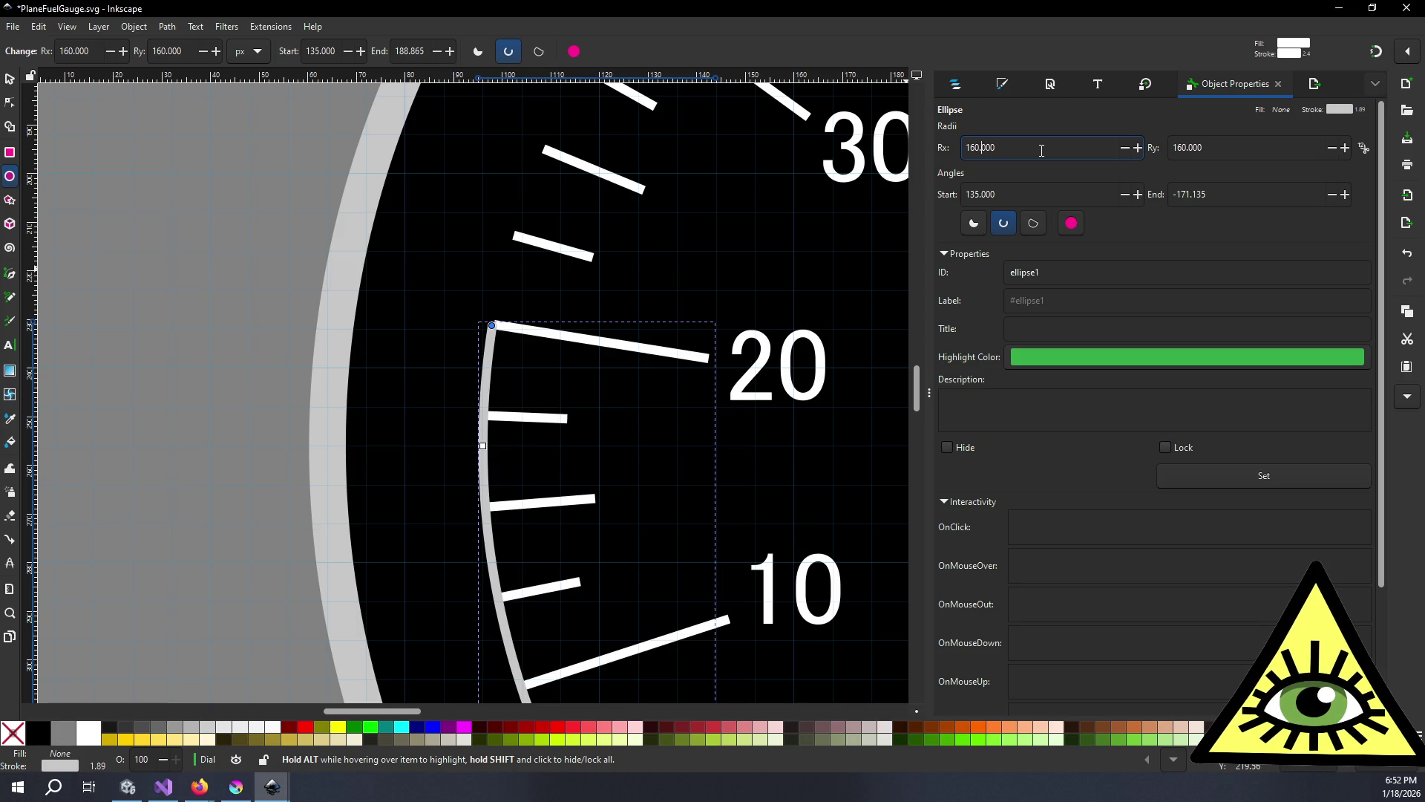
pyautogui.press('Tab')
pyautogui.write('150')
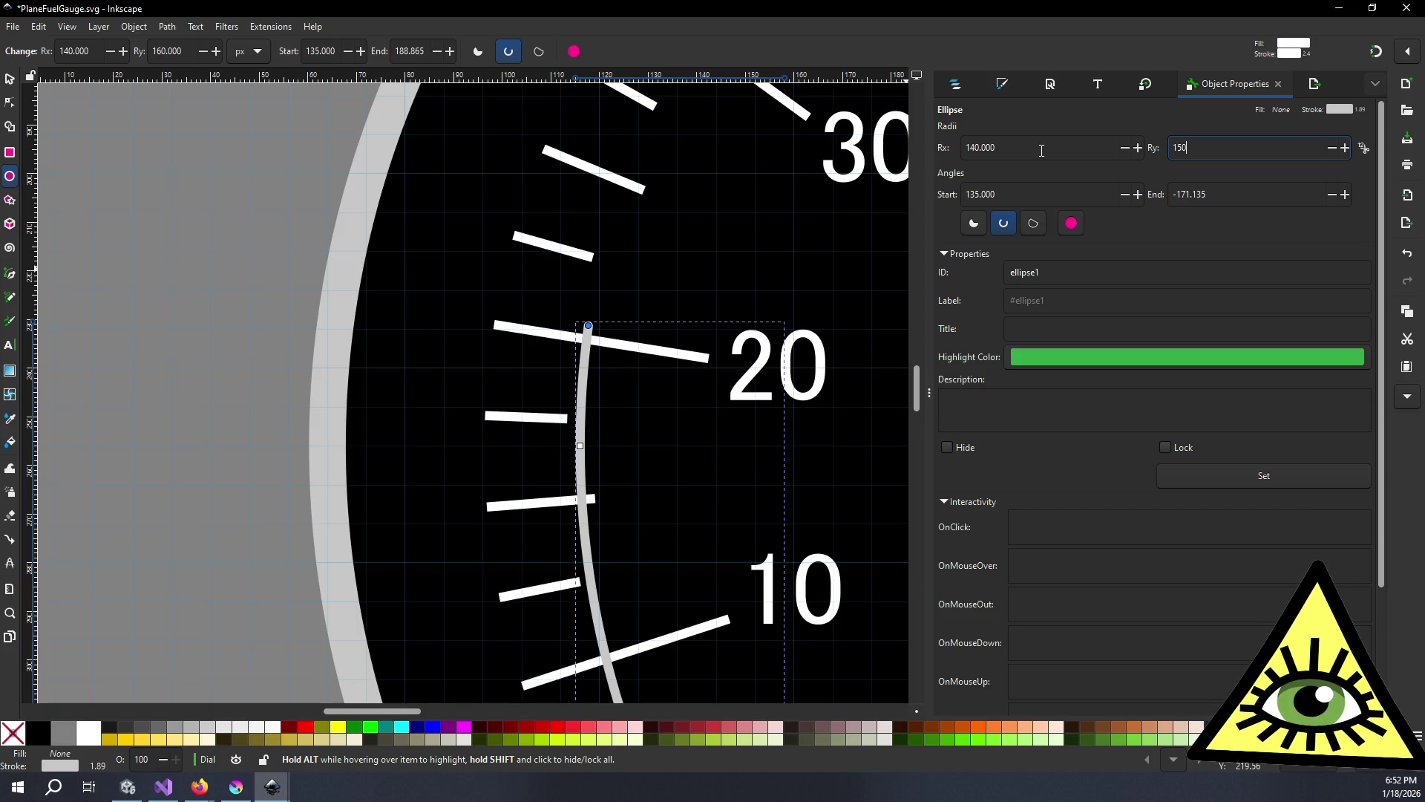
pyautogui.press('Return')
pyautogui.hotkey('shift', 'Tab')
pyautogui.write('150')
pyautogui.press('Return')
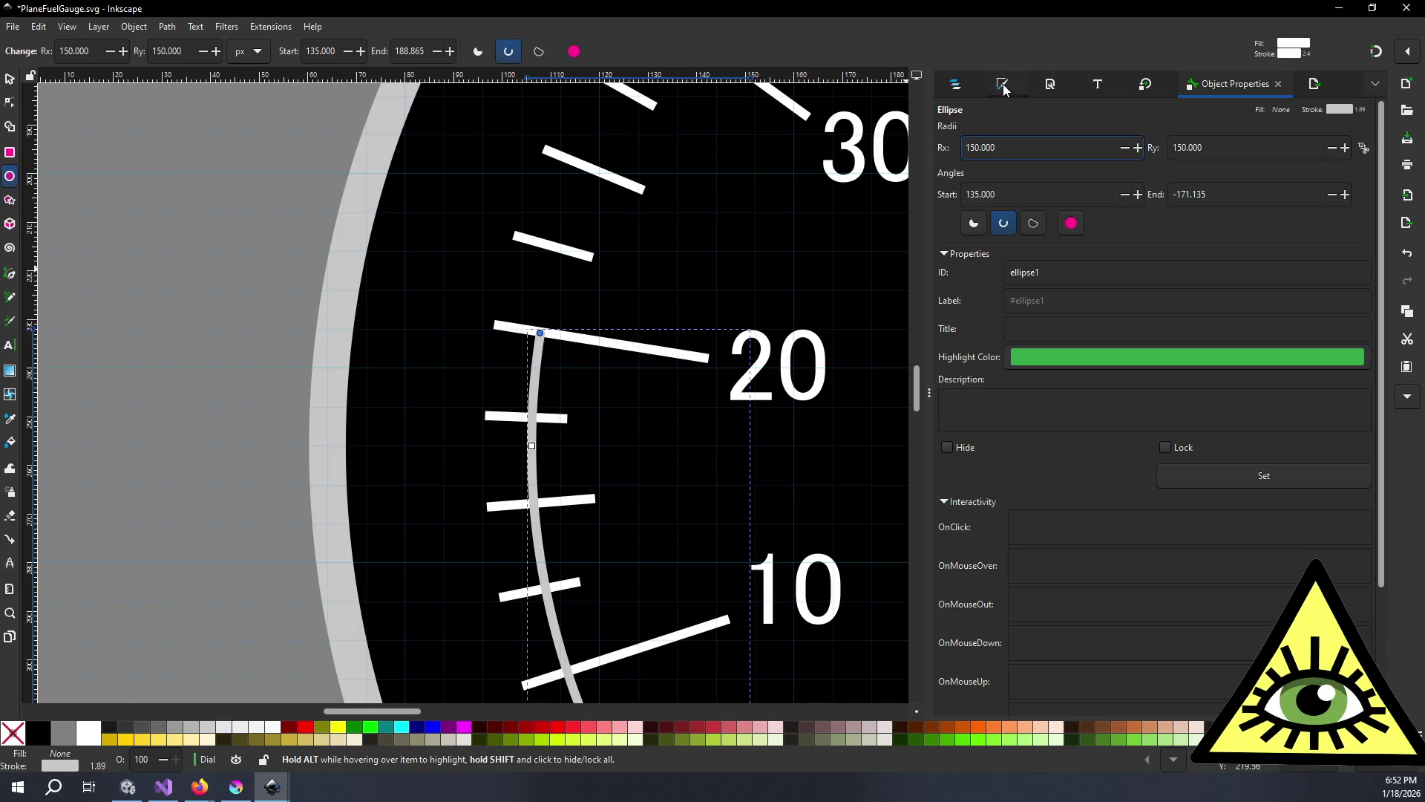
pyautogui.click(1002, 84)
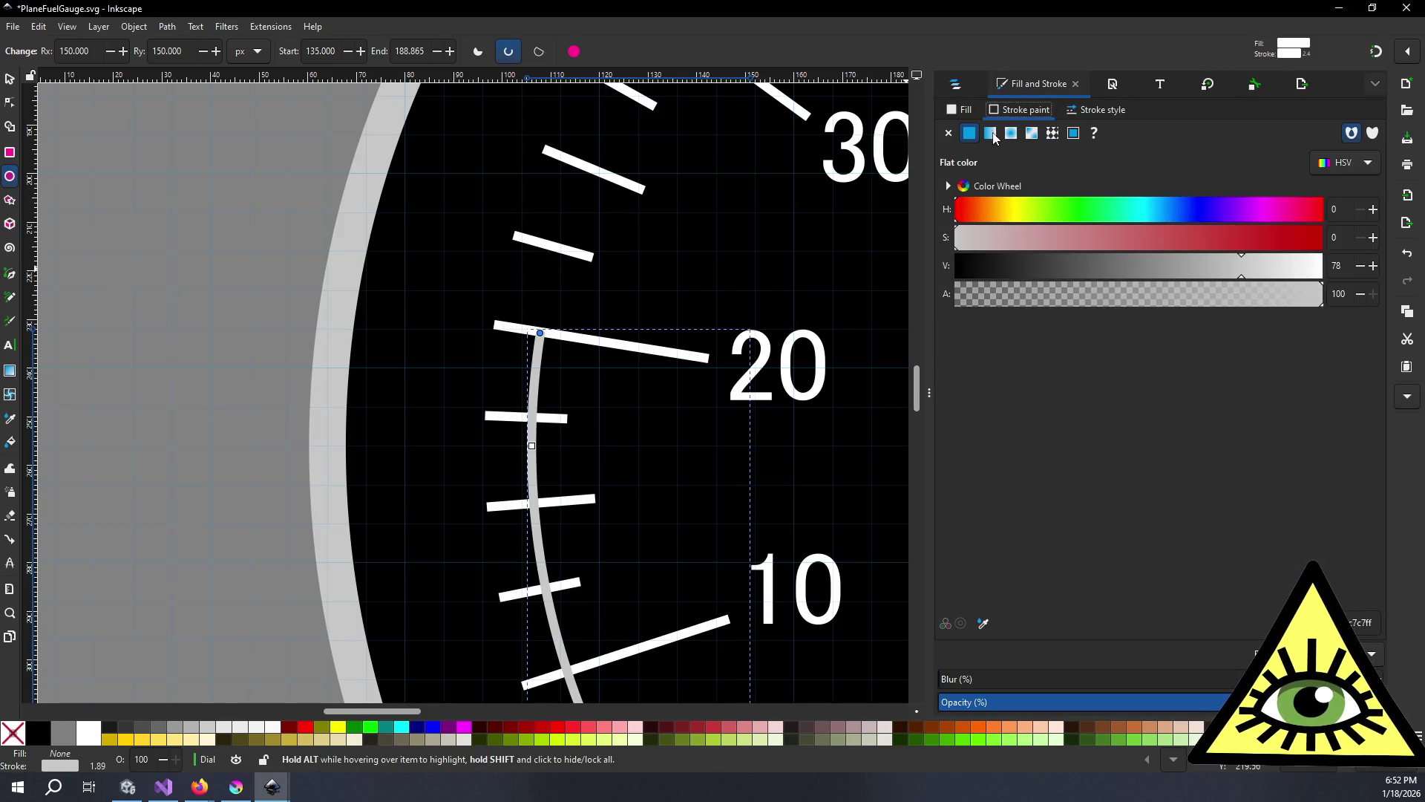
# - Make the arc's stroke red and 15 px wide
pyautogui.moveTo(1266, 245)
pyautogui.mouseDown()
pyautogui.moveTo(1314, 241)
pyautogui.moveTo(1351, 273)
pyautogui.mouseUp()
pyautogui.scroll(-3, 761, 308)
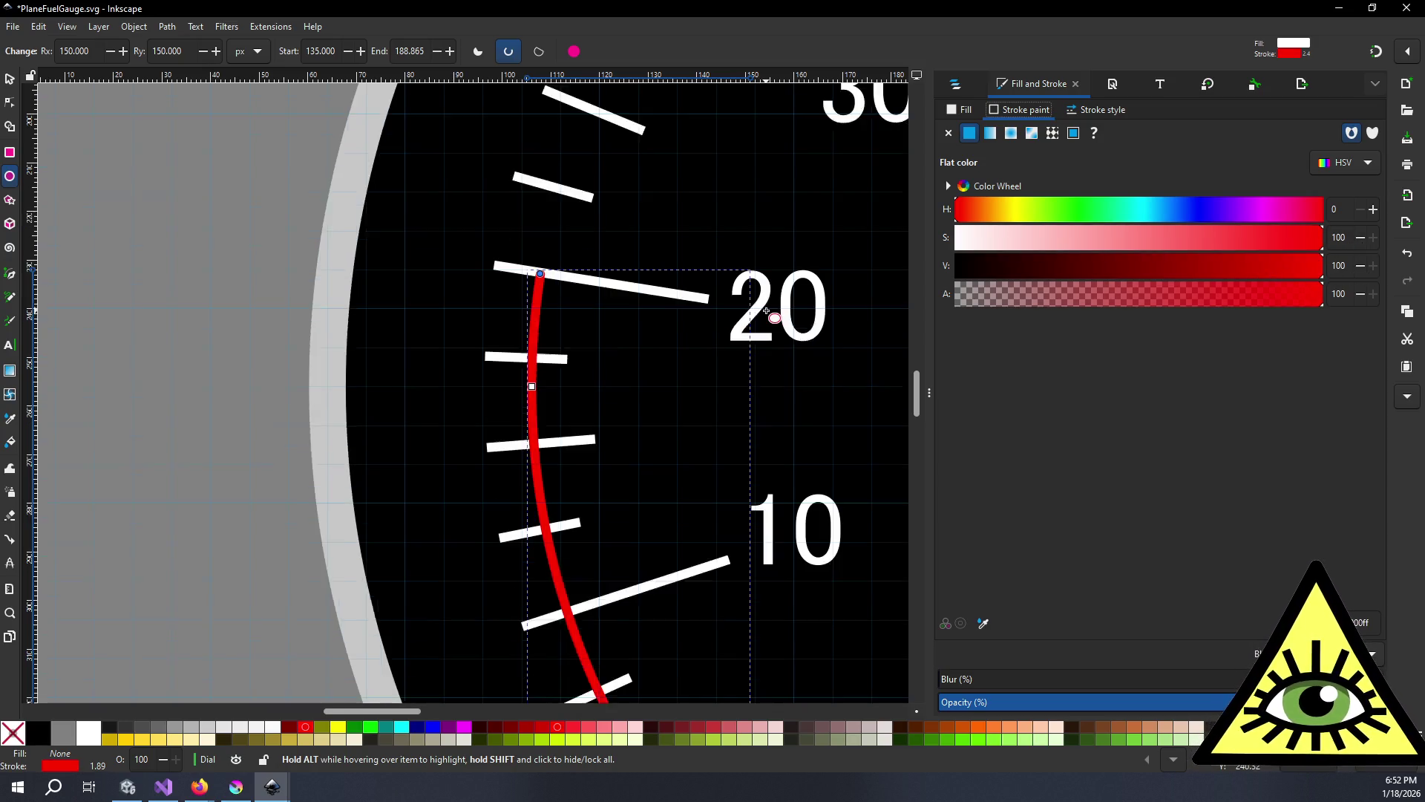
pyautogui.click(1102, 111)
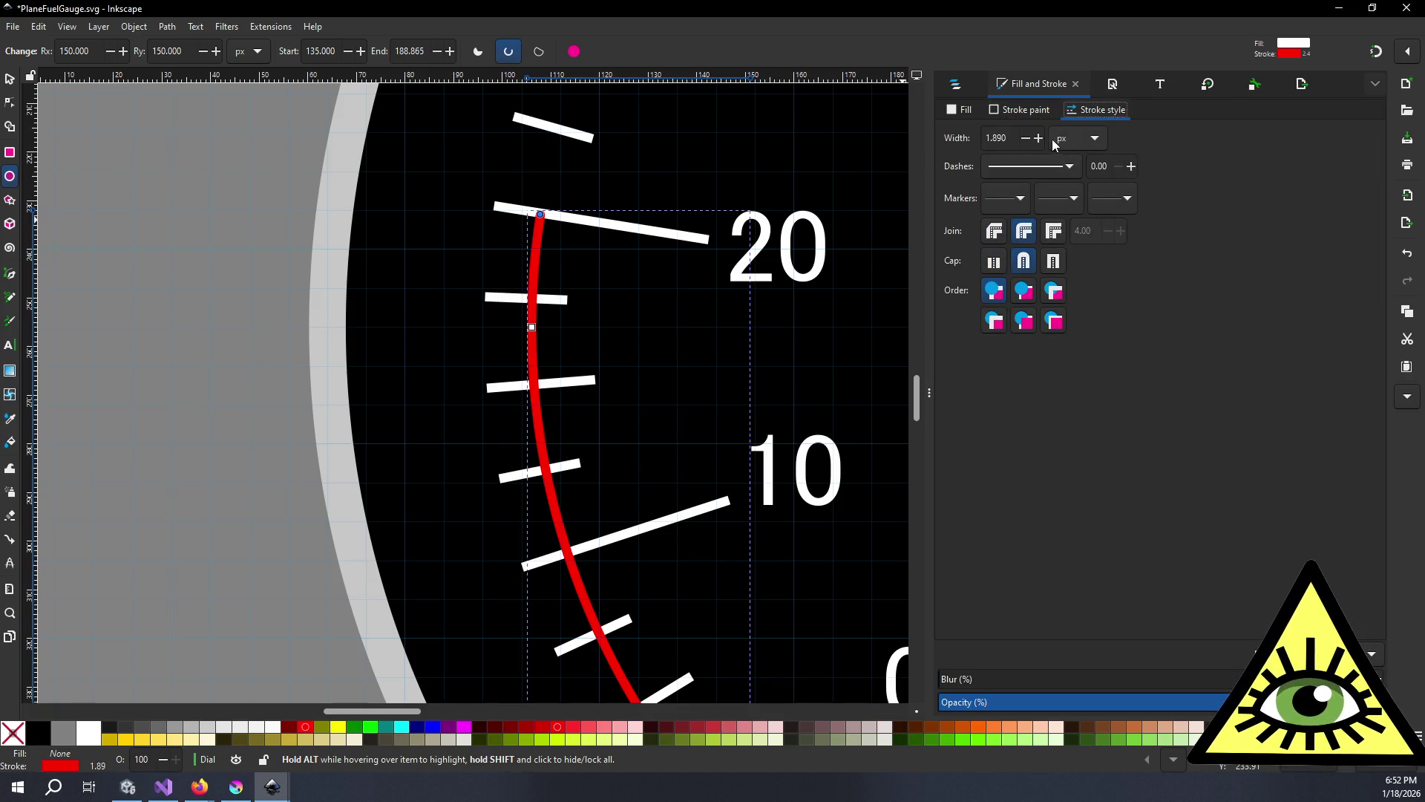
pyautogui.click(1039, 136)
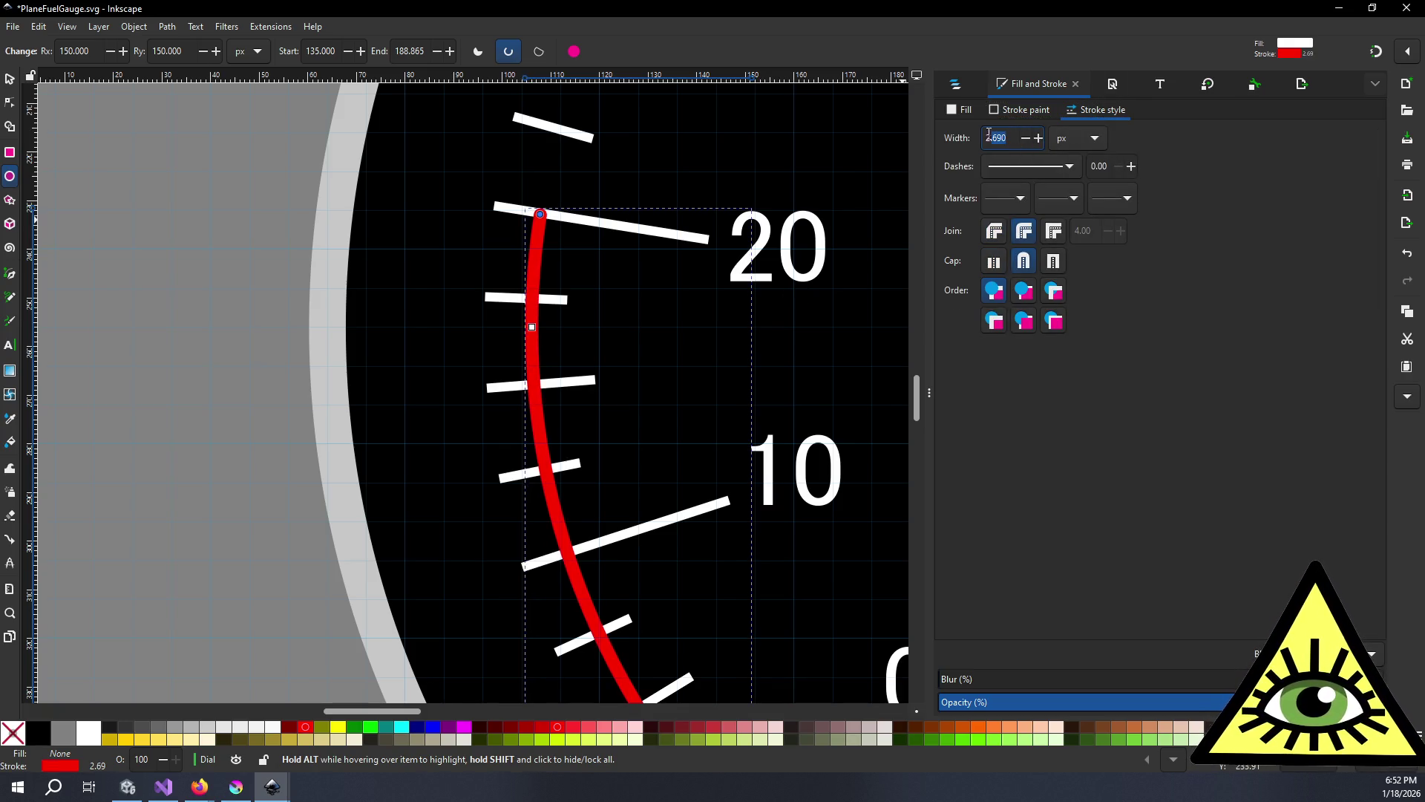
pyautogui.write('10')
pyautogui.press('Return')
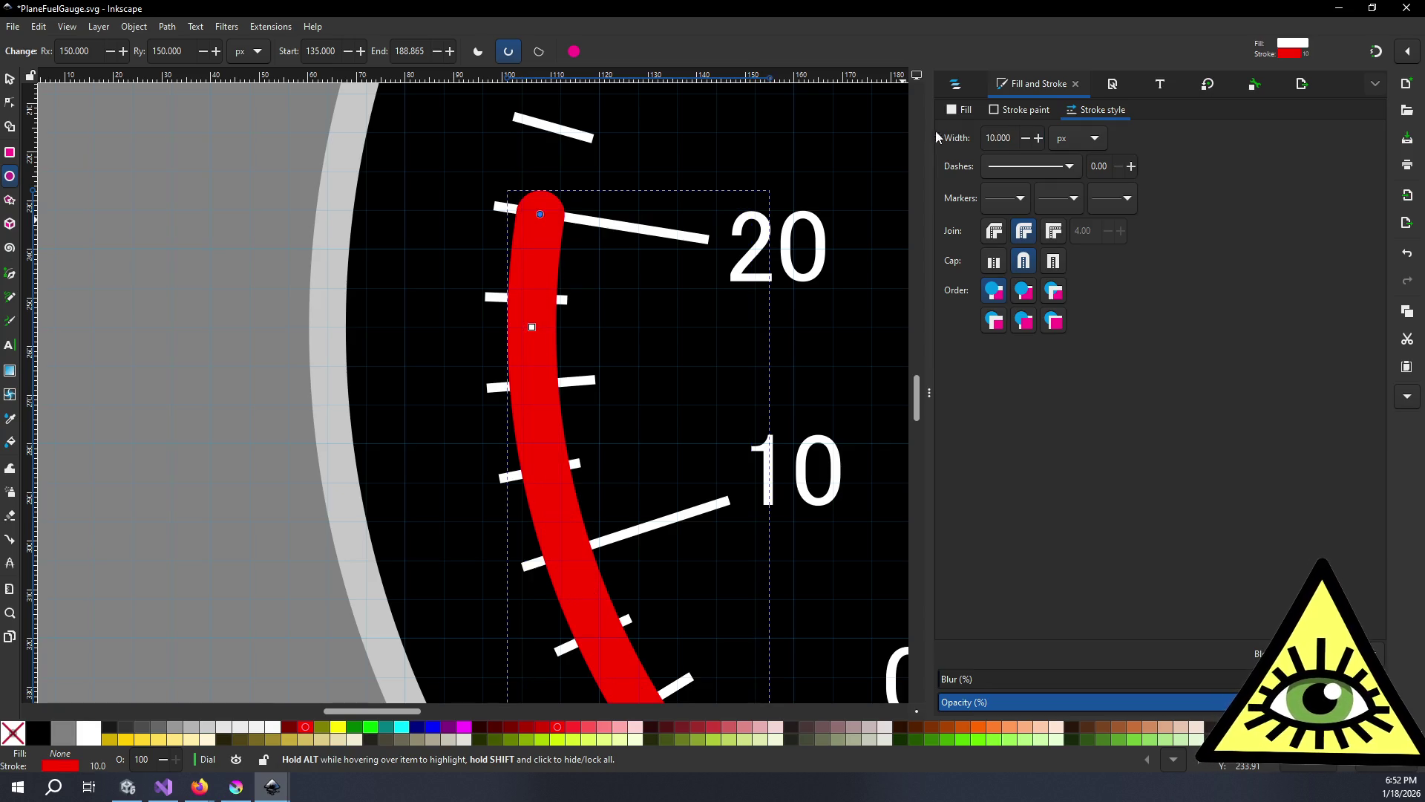
pyautogui.tripleClick(1023, 138)
pyautogui.write('15')
pyautogui.press('Return')
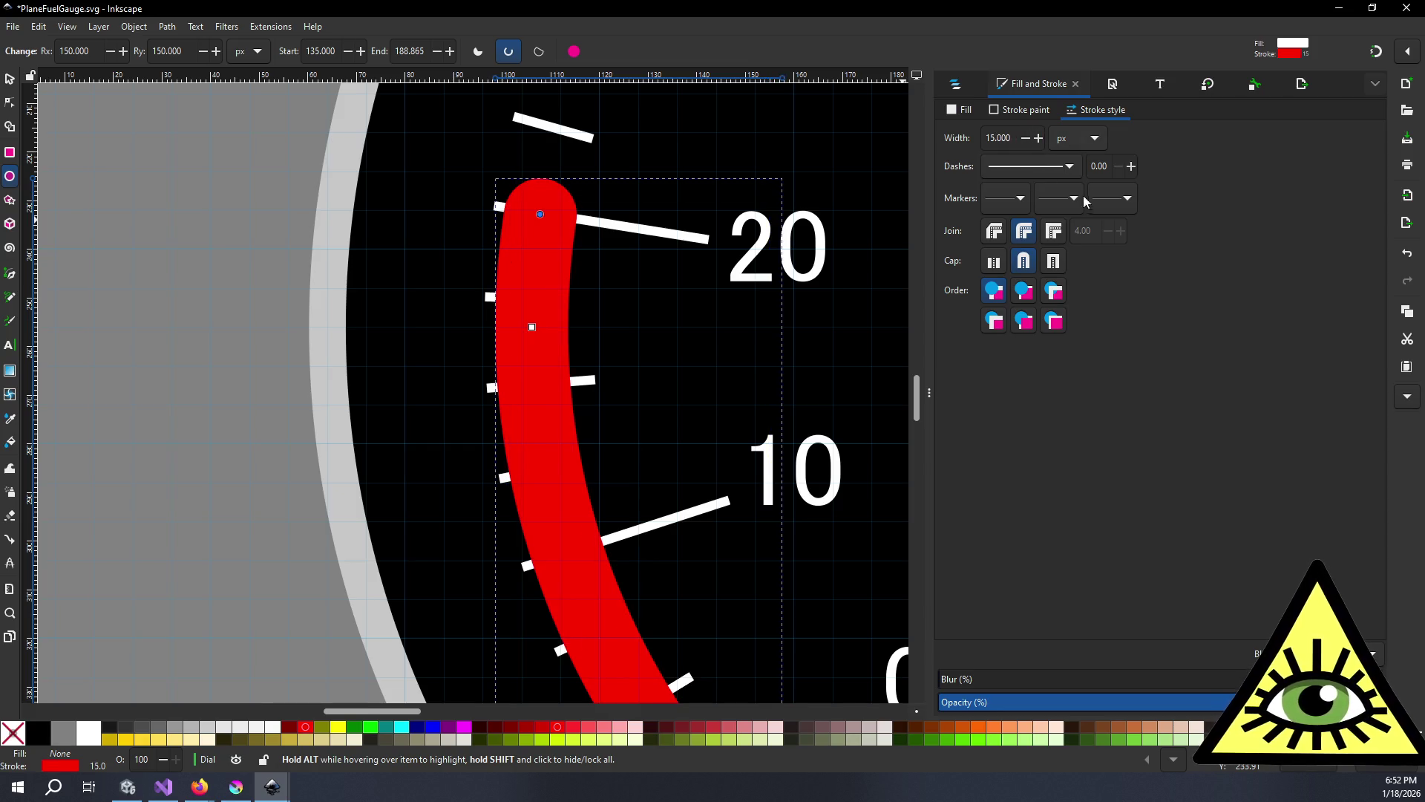
# - Give the red arc flat butt caps
pyautogui.click(1057, 268)
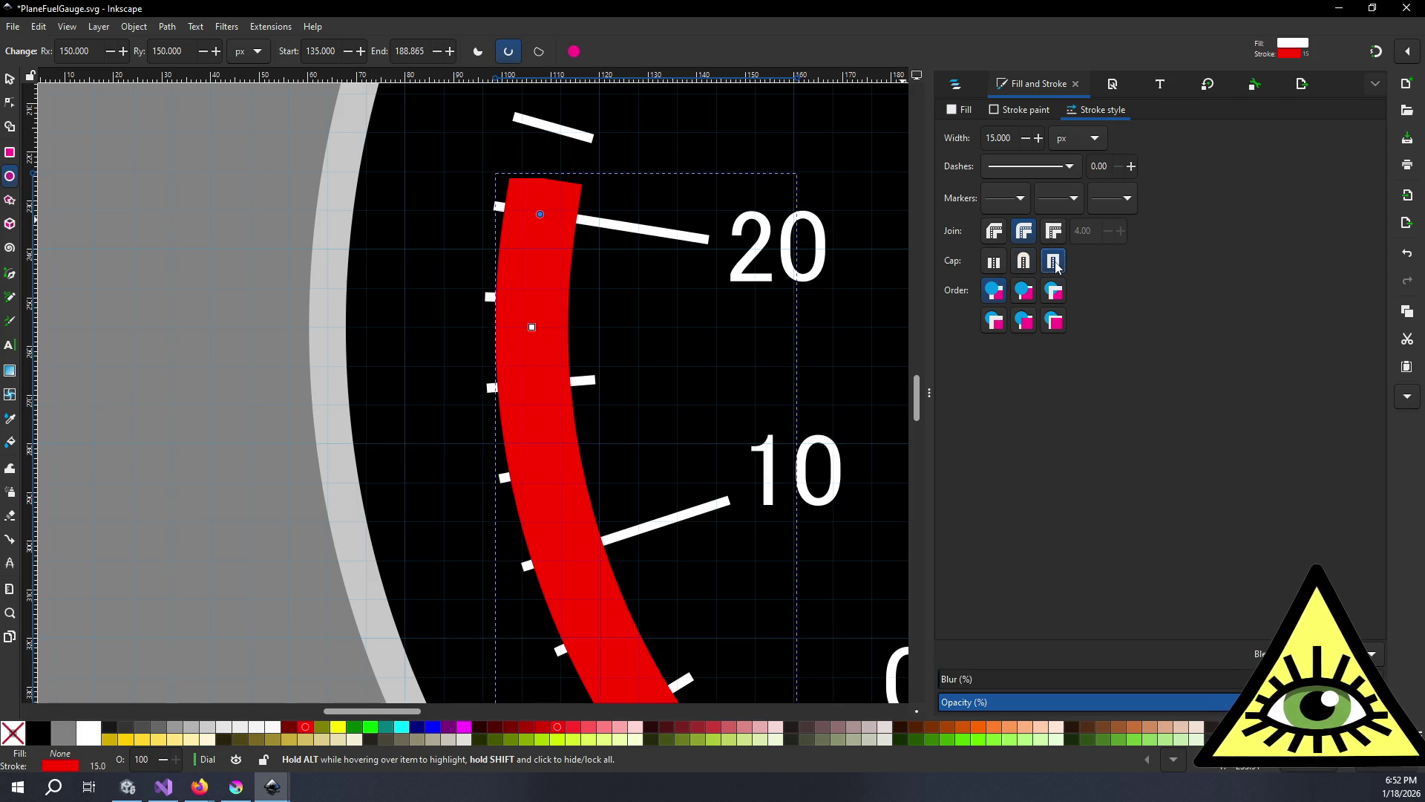
pyautogui.click(995, 261)
pyautogui.scroll(-10, 636, 391)
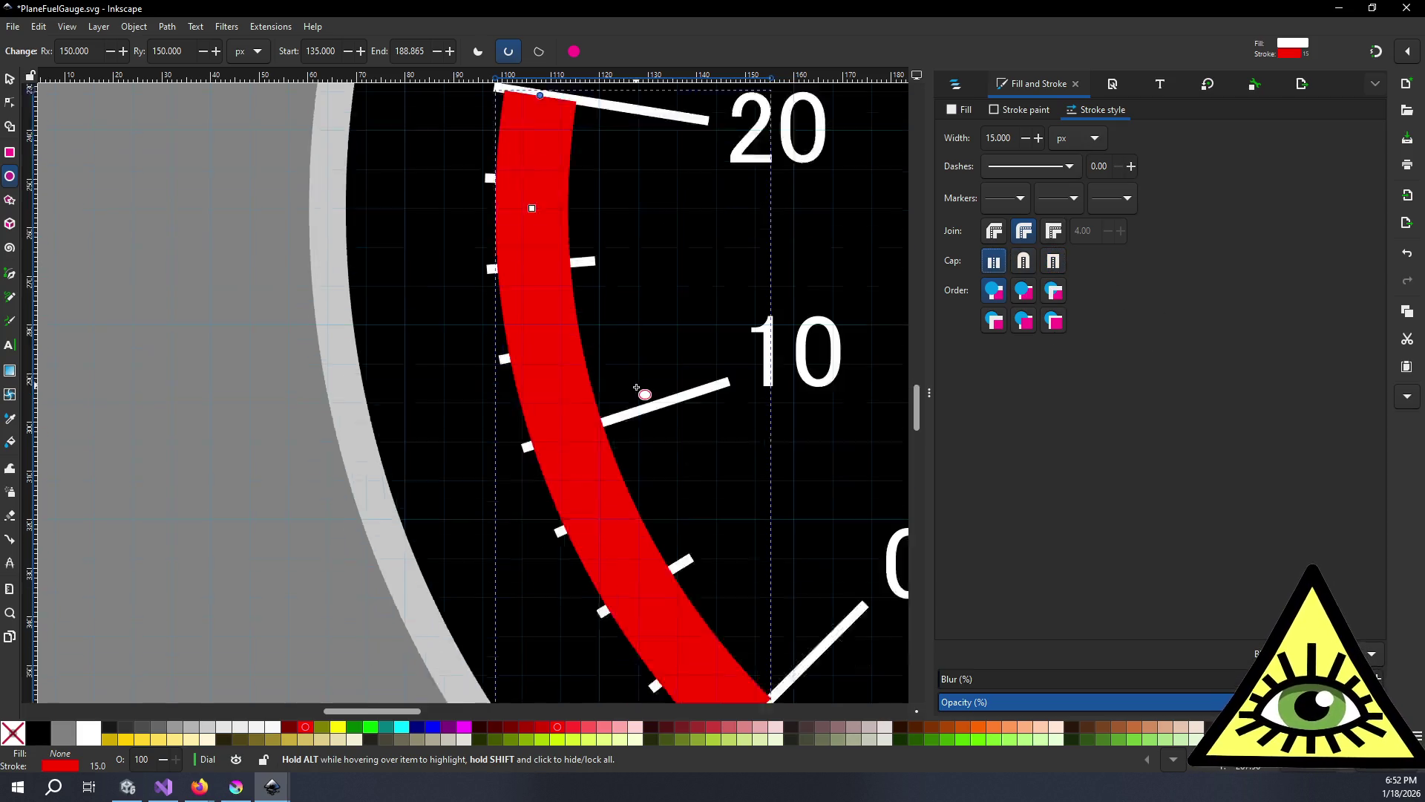
pyautogui.scroll(5, 670, 382)
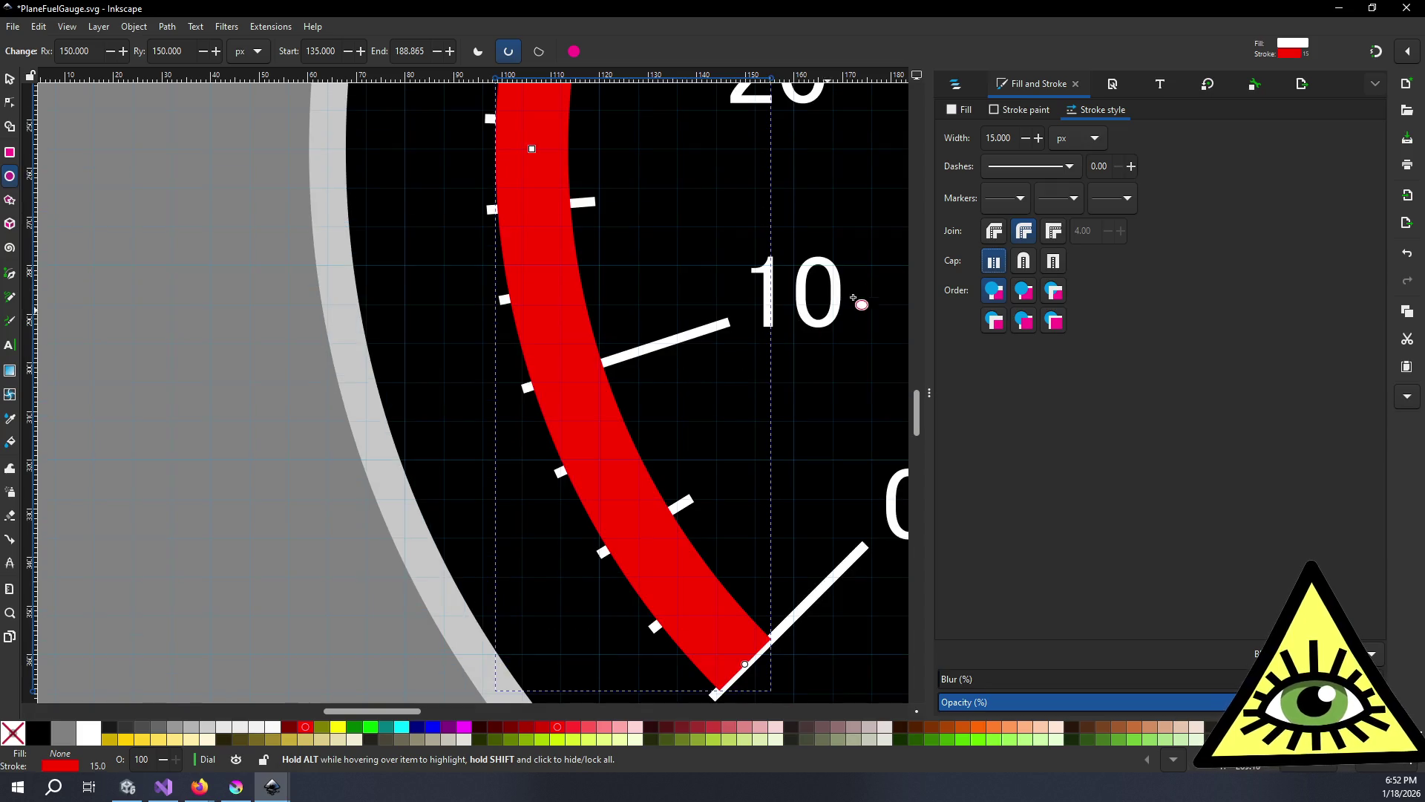
pyautogui.click(1247, 85)
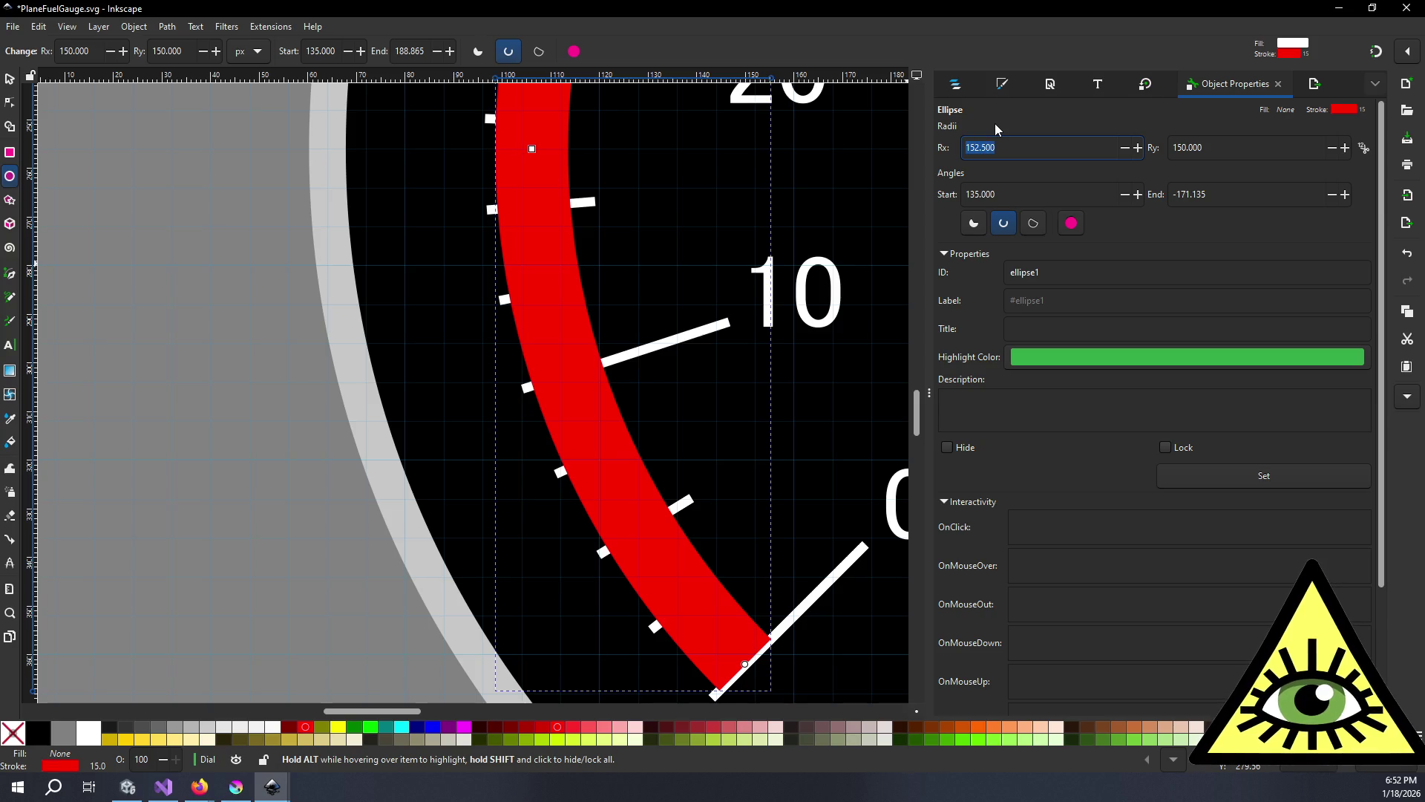
# - Set the red arc's Rx and Ry to 152.5 px
pyautogui.click(1249, 139)
pyautogui.hotkey('ctrl', 'a')
pyautogui.write('152.500')
pyautogui.press('Return')
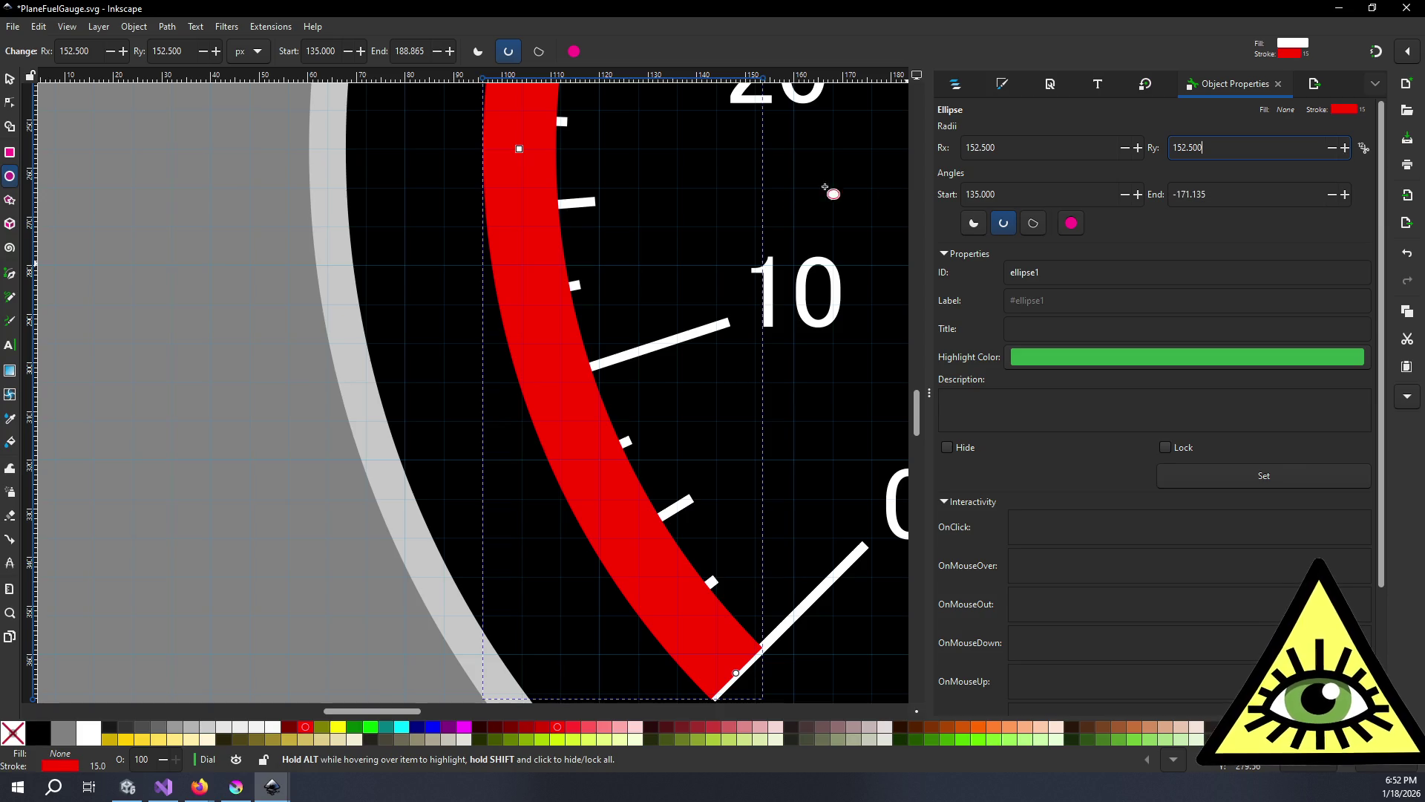
pyautogui.scroll(-3, 789, 206)
pyautogui.scroll(4, 789, 206)
# - Move ellipse1 below the Ticks group and deselect to view the gauge
pyautogui.click(955, 82)
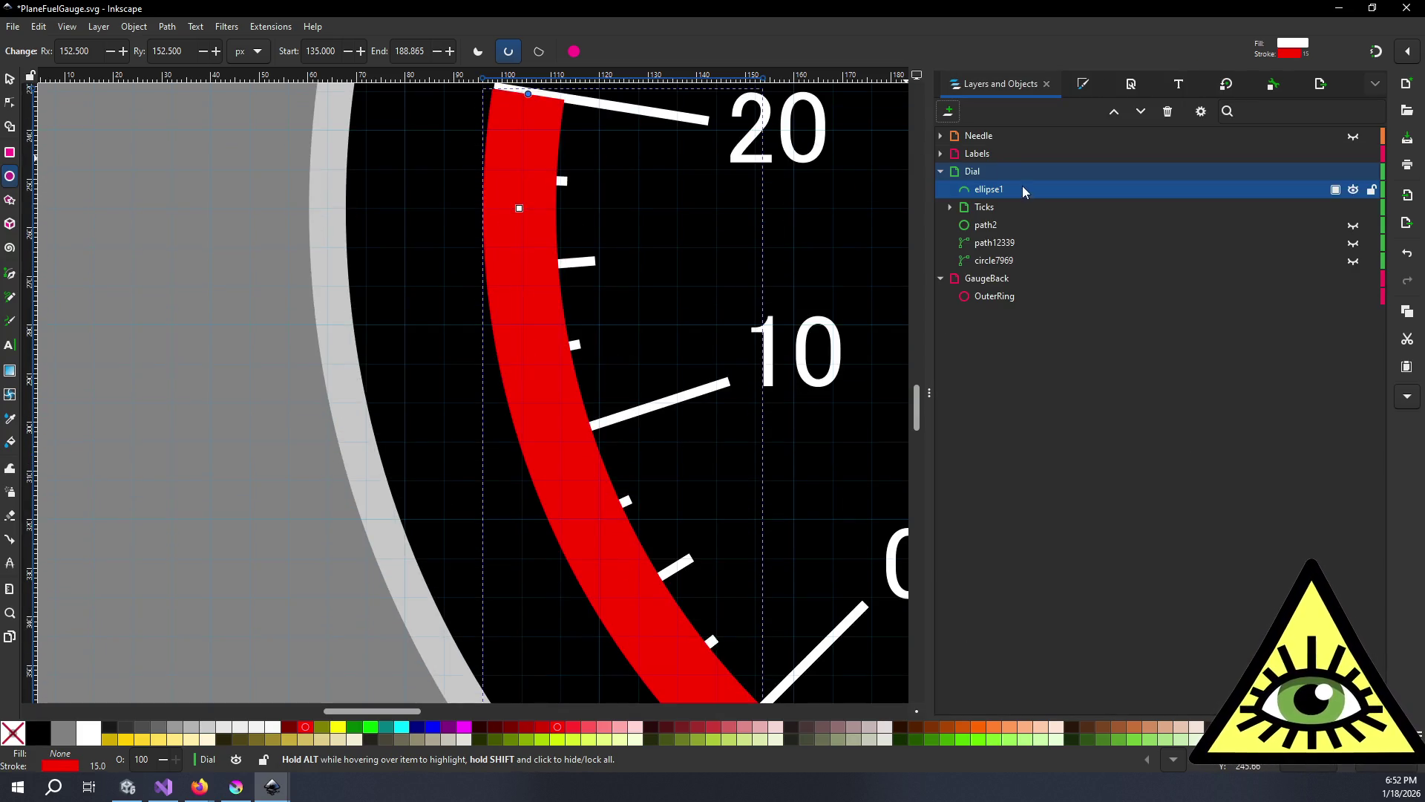
pyautogui.moveTo(995, 194); pyautogui.dragTo(1025, 218)
pyautogui.keyDown('ctrl'); pyautogui.scroll(-5, 500, 311); pyautogui.keyUp('ctrl')
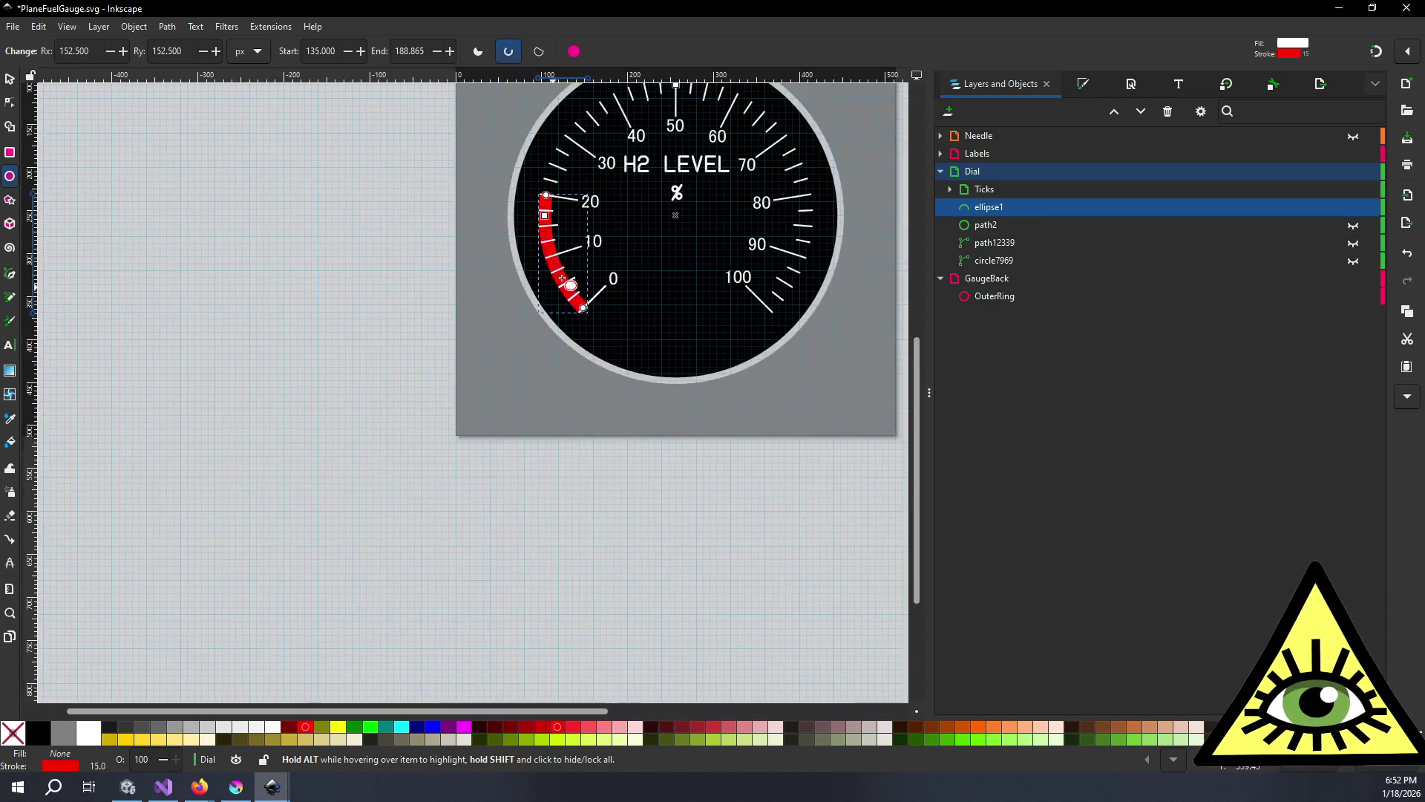
pyautogui.scroll(3, 484, 267)
pyautogui.click(378, 274)
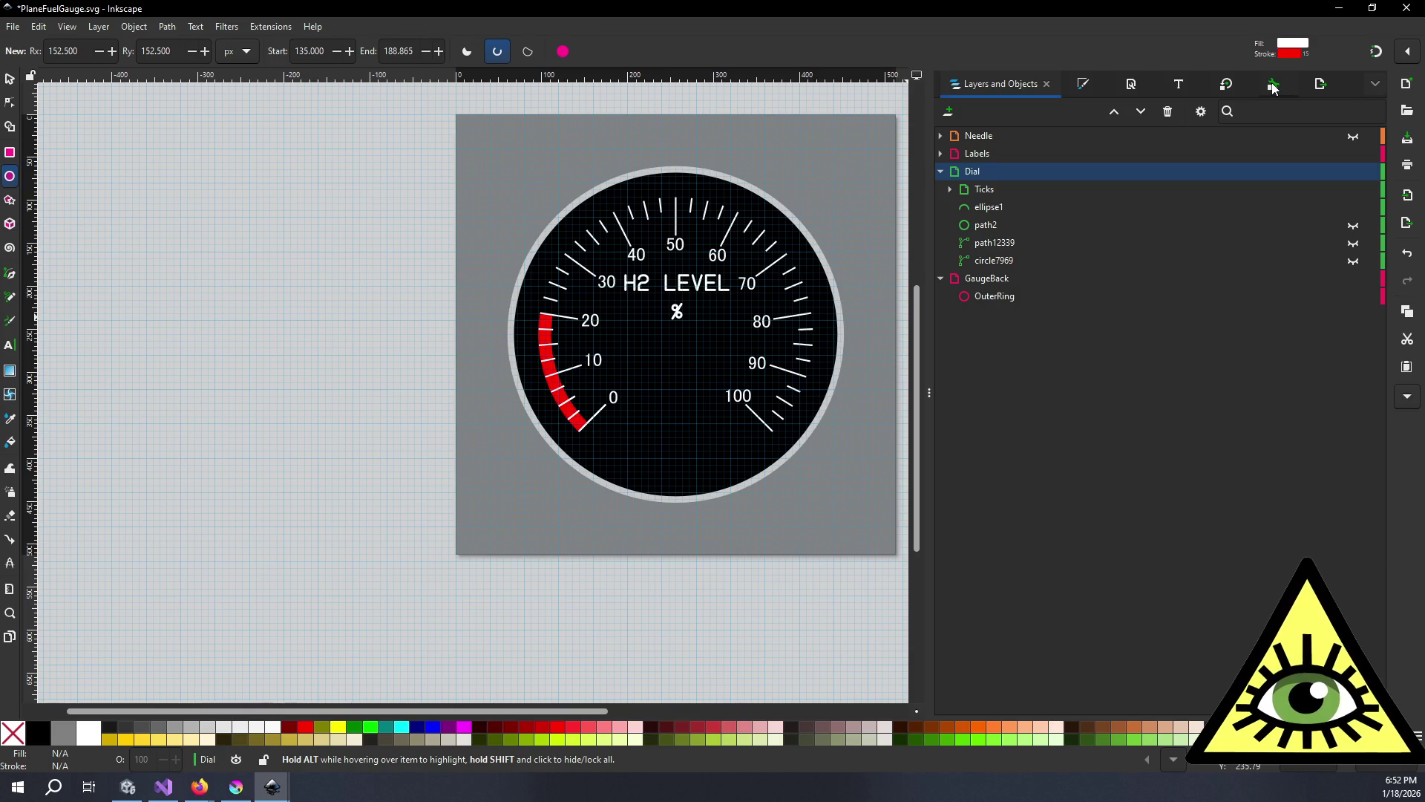
# - Export the gauge at 2048 × 2048, replacing PlaneFuelGauge1.png in the Gauges folder
pyautogui.click(1312, 91)
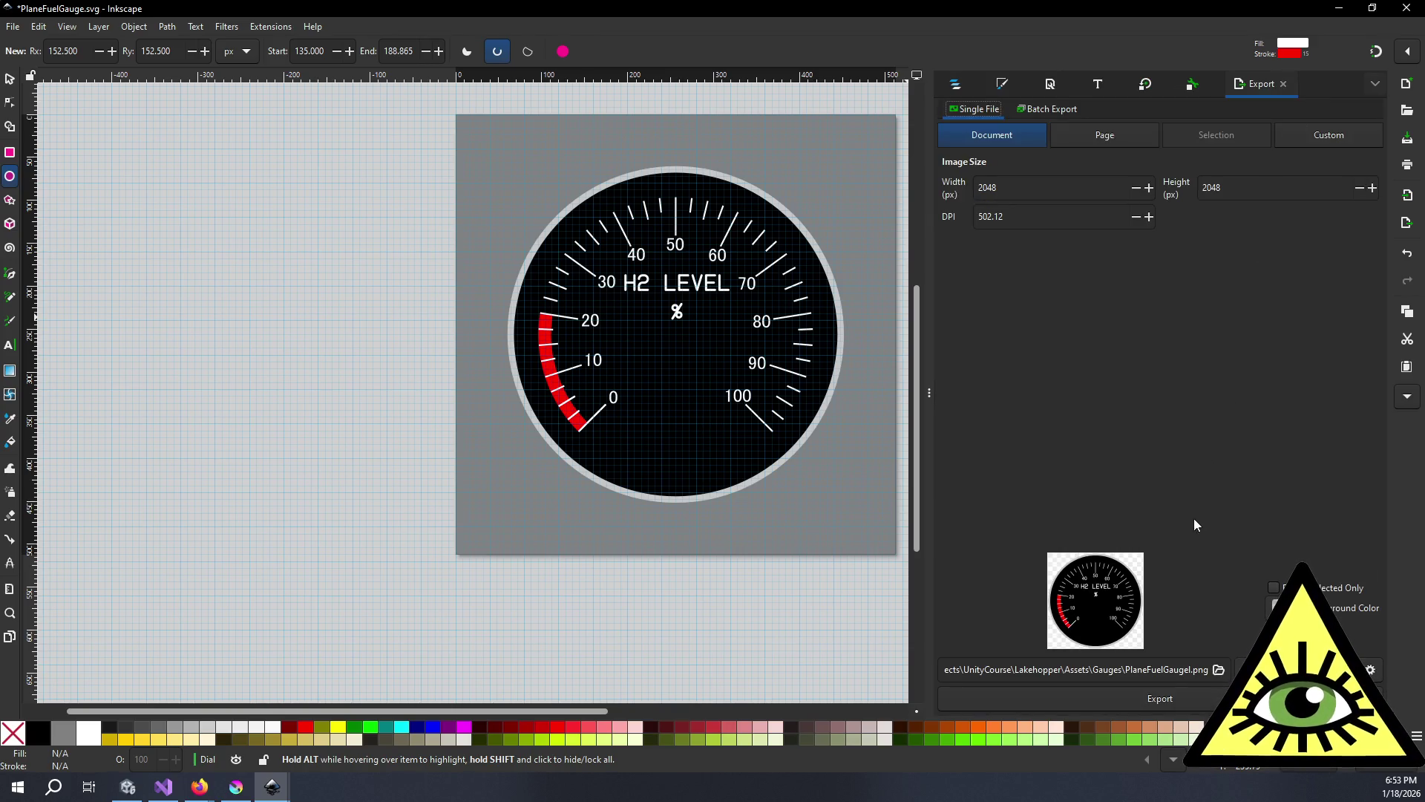
pyautogui.click(1172, 709)
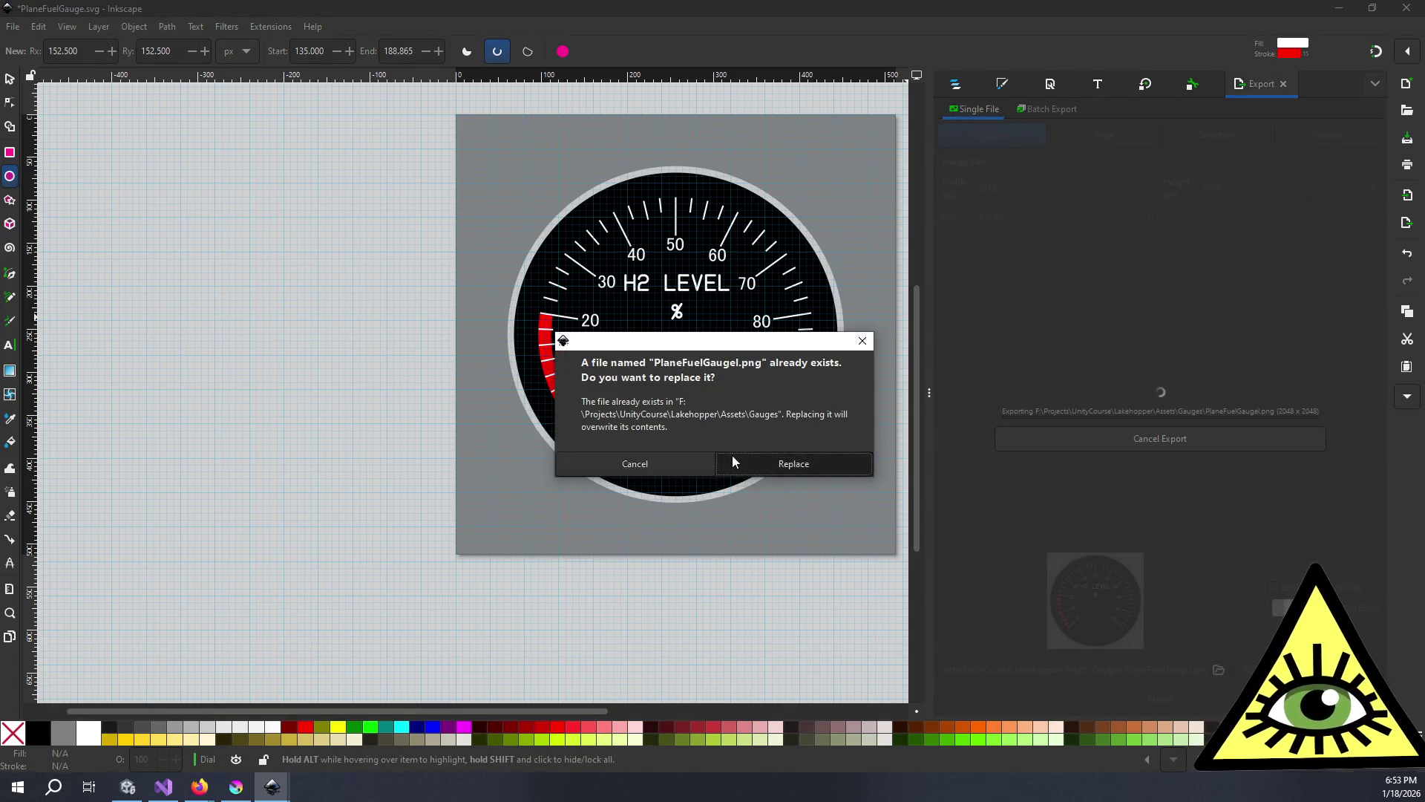
pyautogui.click(735, 462)
pyautogui.click(235, 786)
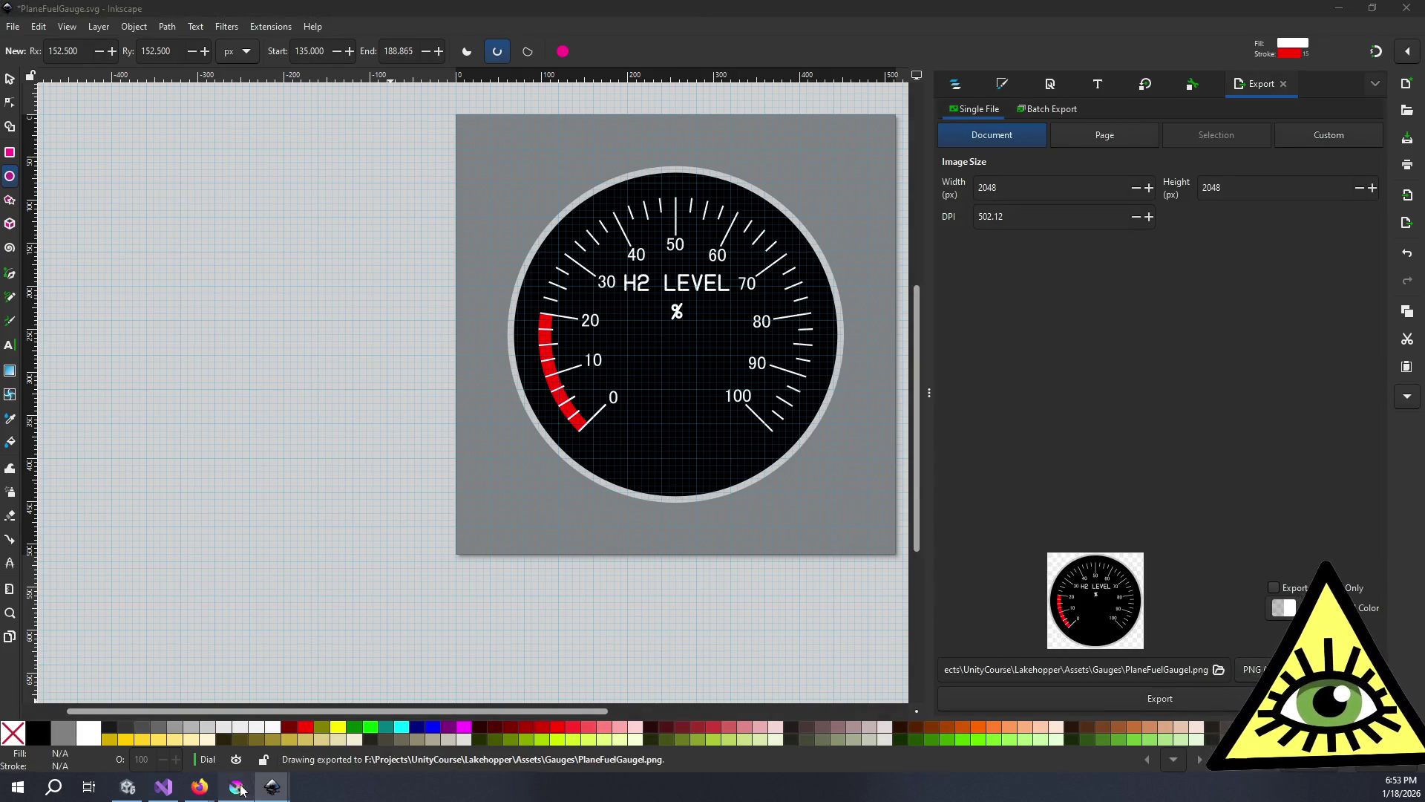
pyautogui.scroll(-1, 586, 300)
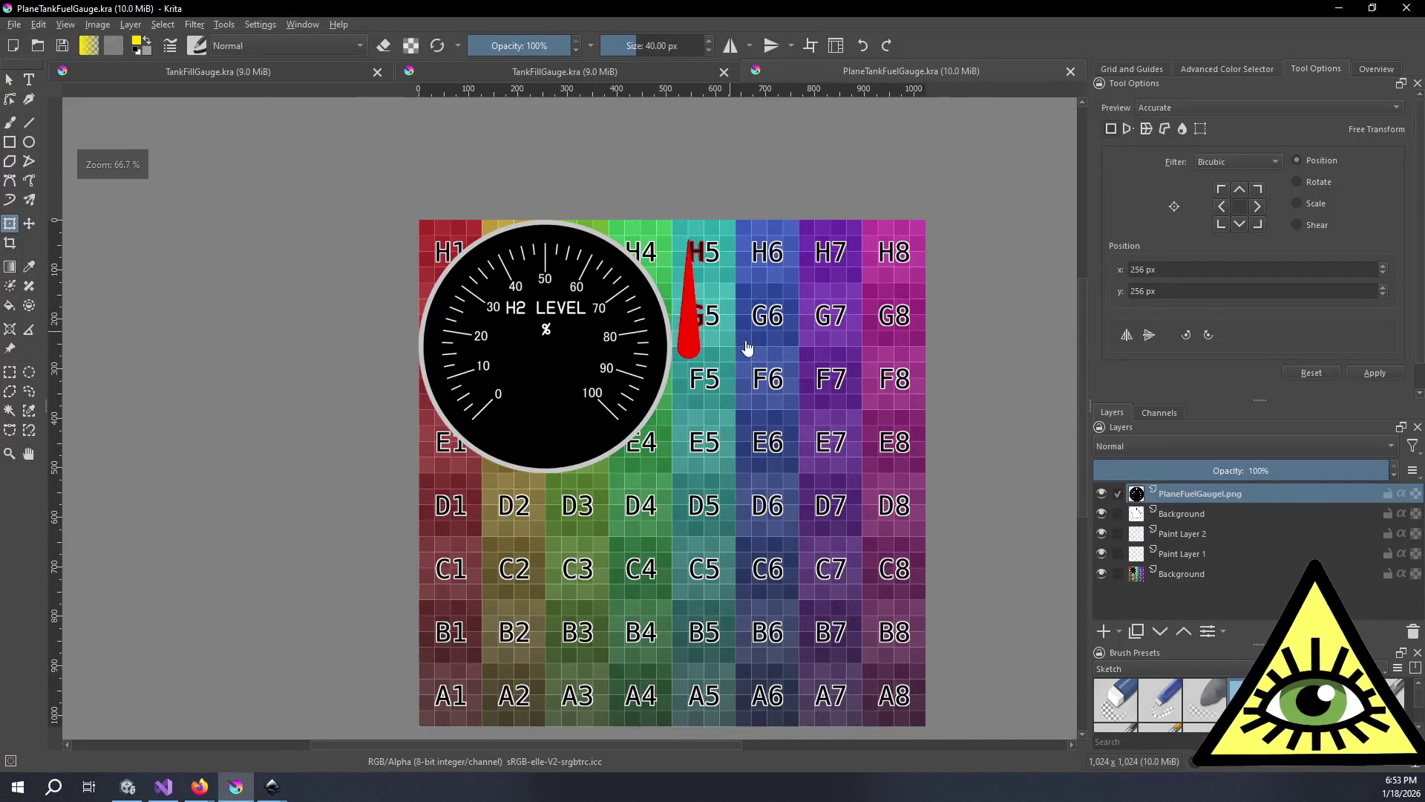
pyautogui.scroll(1, 737, 340)
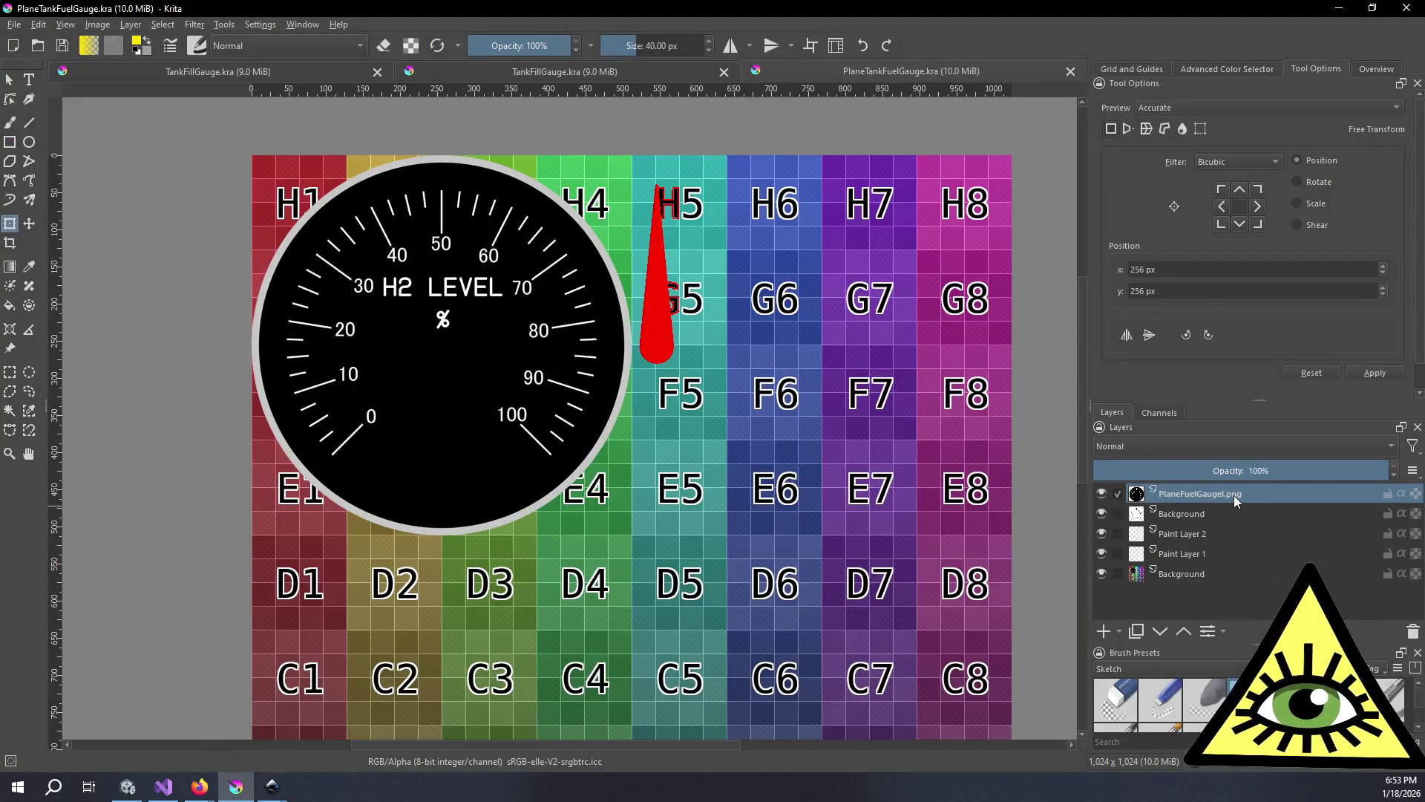
pyautogui.rightClick(1233, 494)
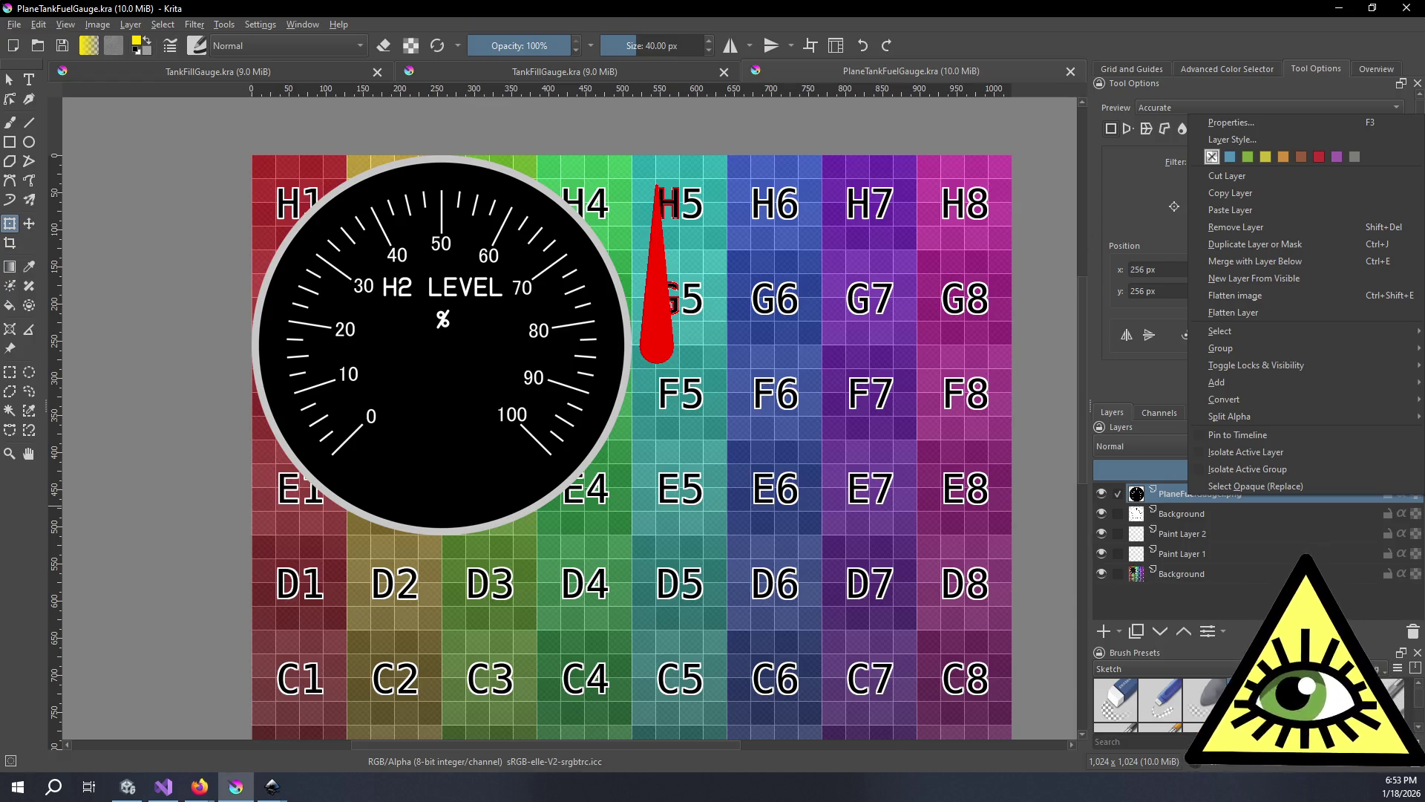
pyautogui.press('Escape')
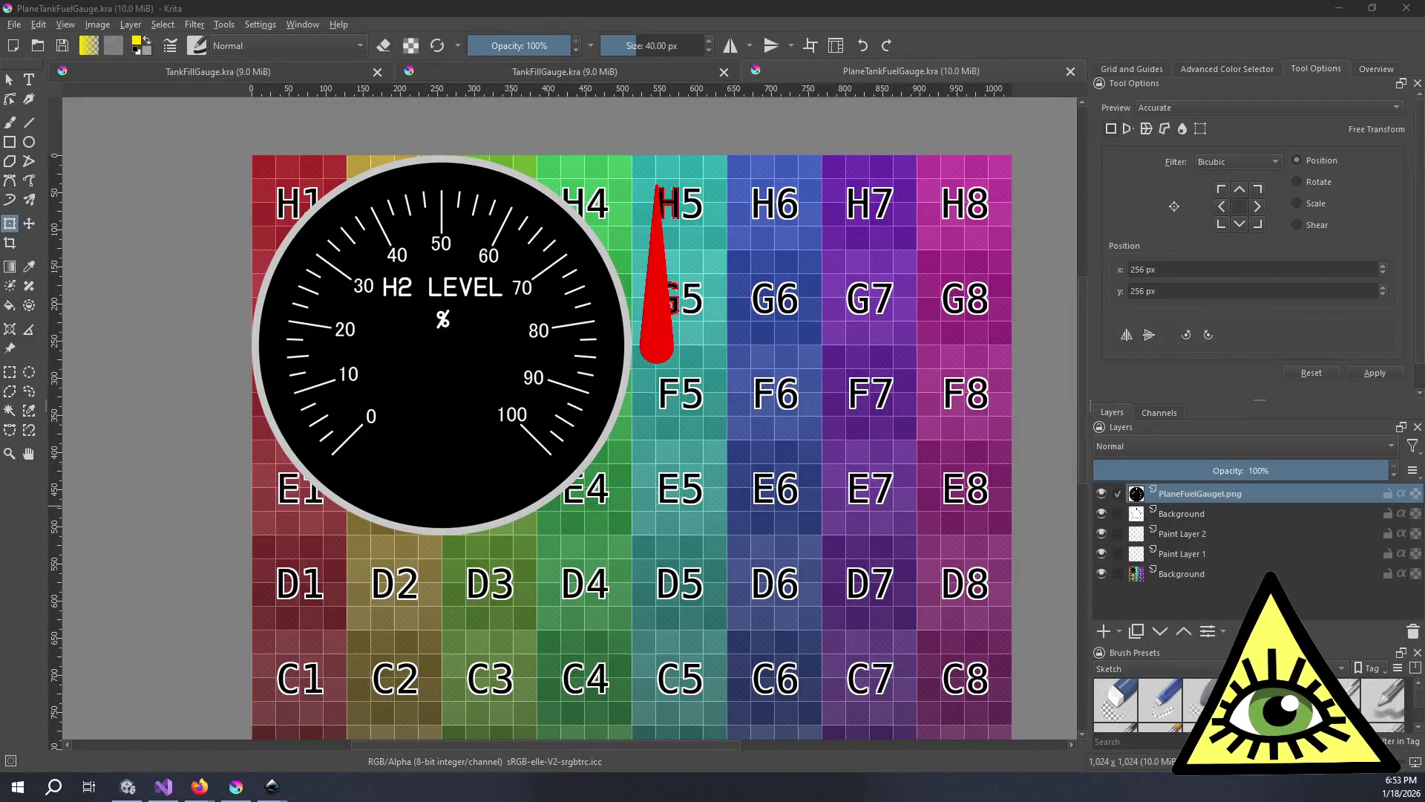
pyautogui.moveTo(1424, 586)
pyautogui.mouseDown()
pyautogui.moveTo(987, 519)
pyautogui.moveTo(1011, 542)
pyautogui.moveTo(923, 533)
pyautogui.mouseUp()
pyautogui.press('Escape')
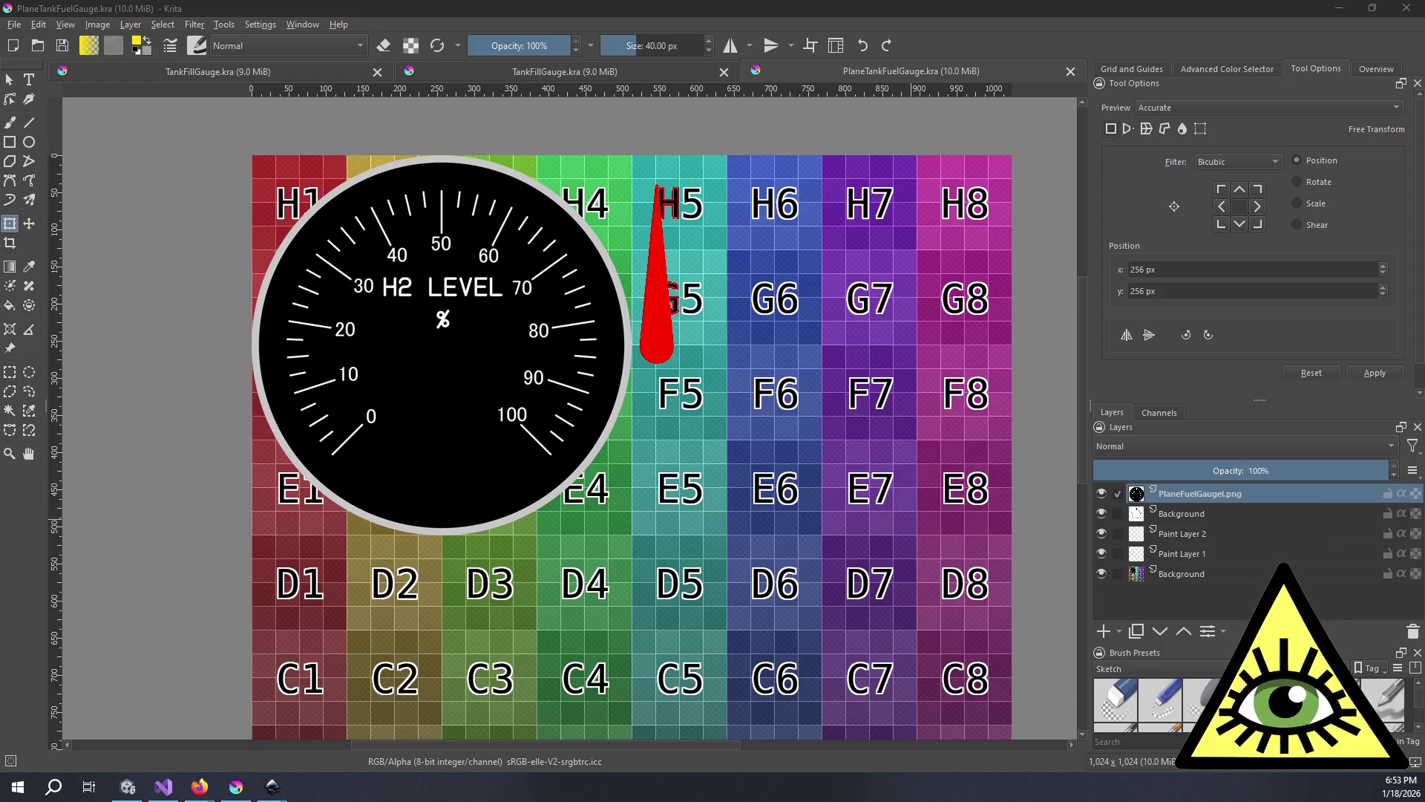
pyautogui.moveTo(273, 786)
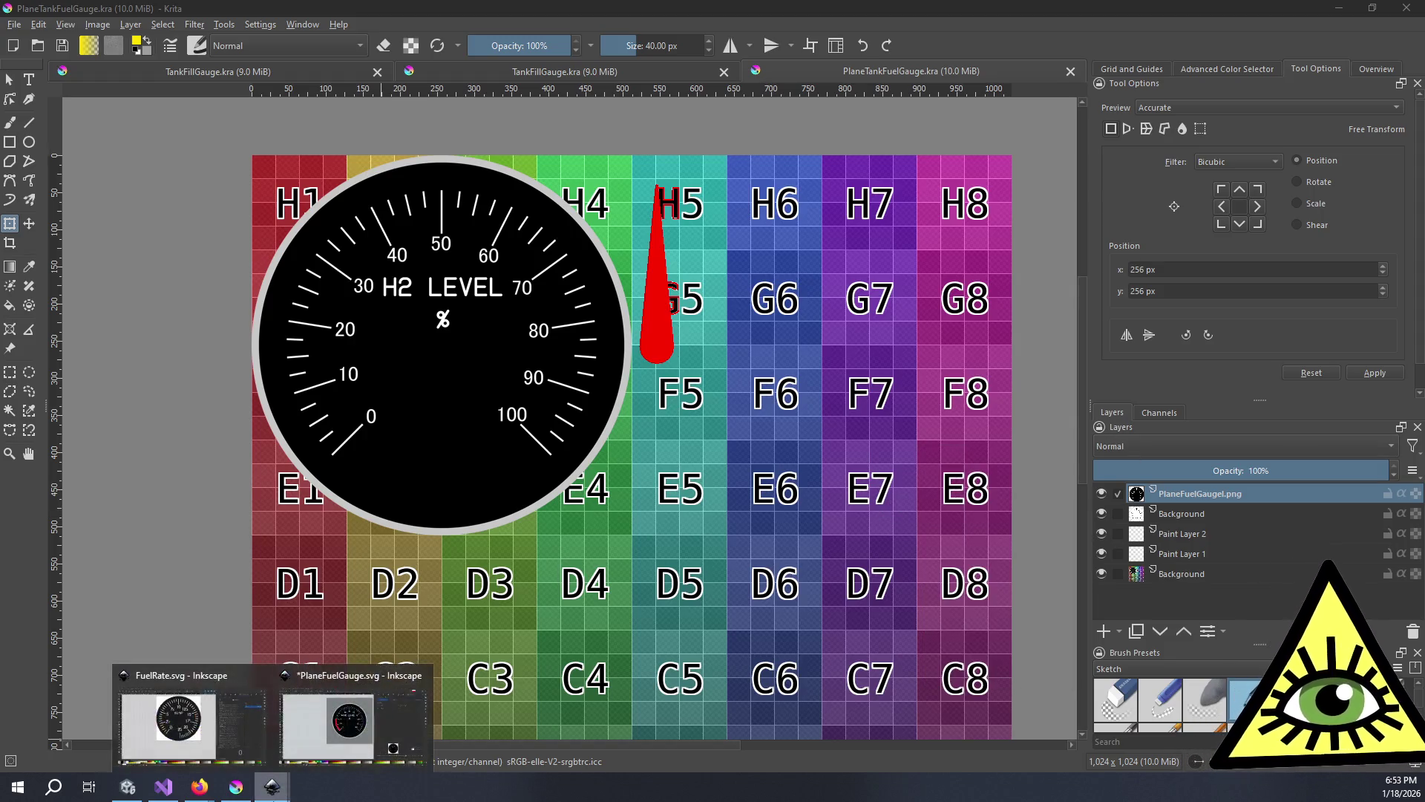
# - Back in the gauge drawing, select the red arc ellipse1 and frame the dial
pyautogui.click(309, 733)
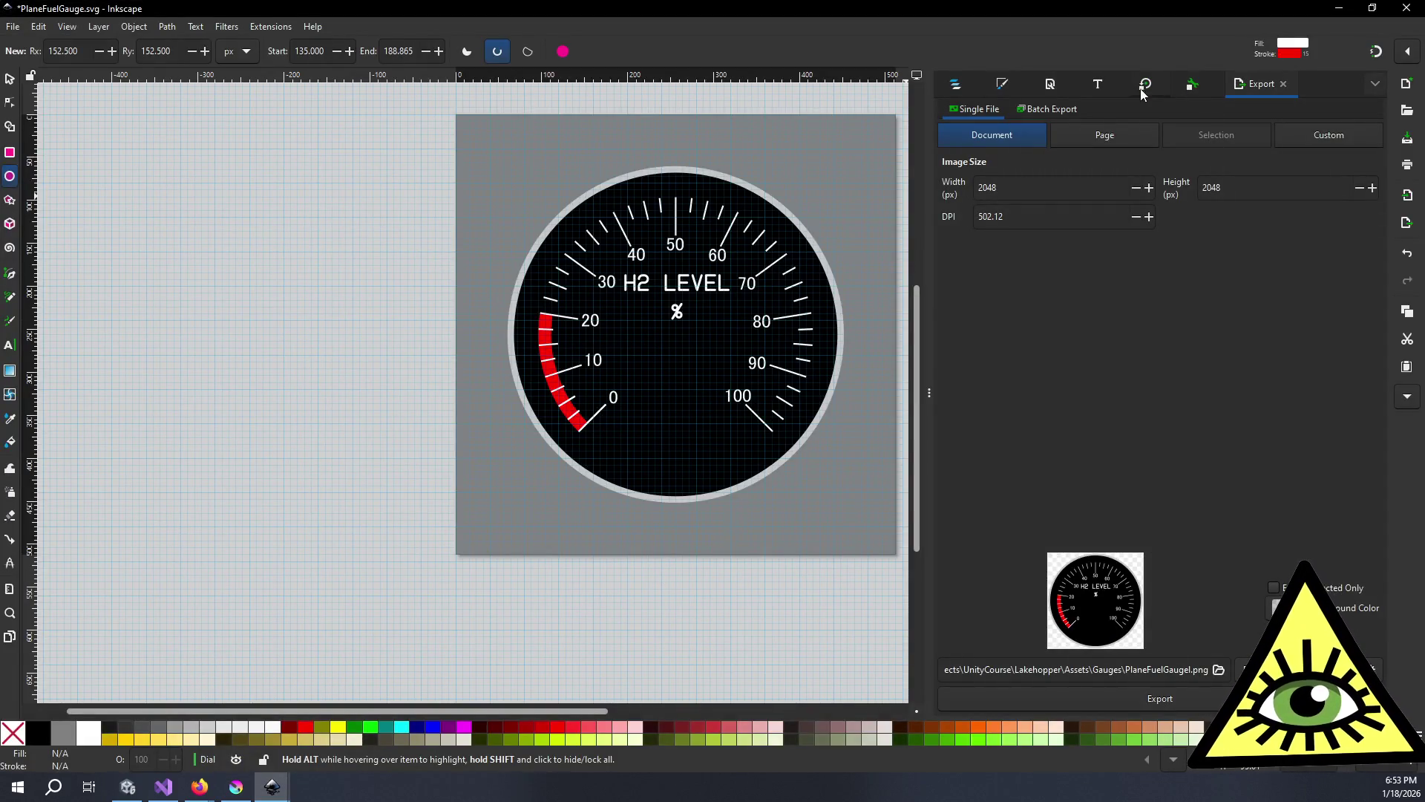
pyautogui.click(1192, 86)
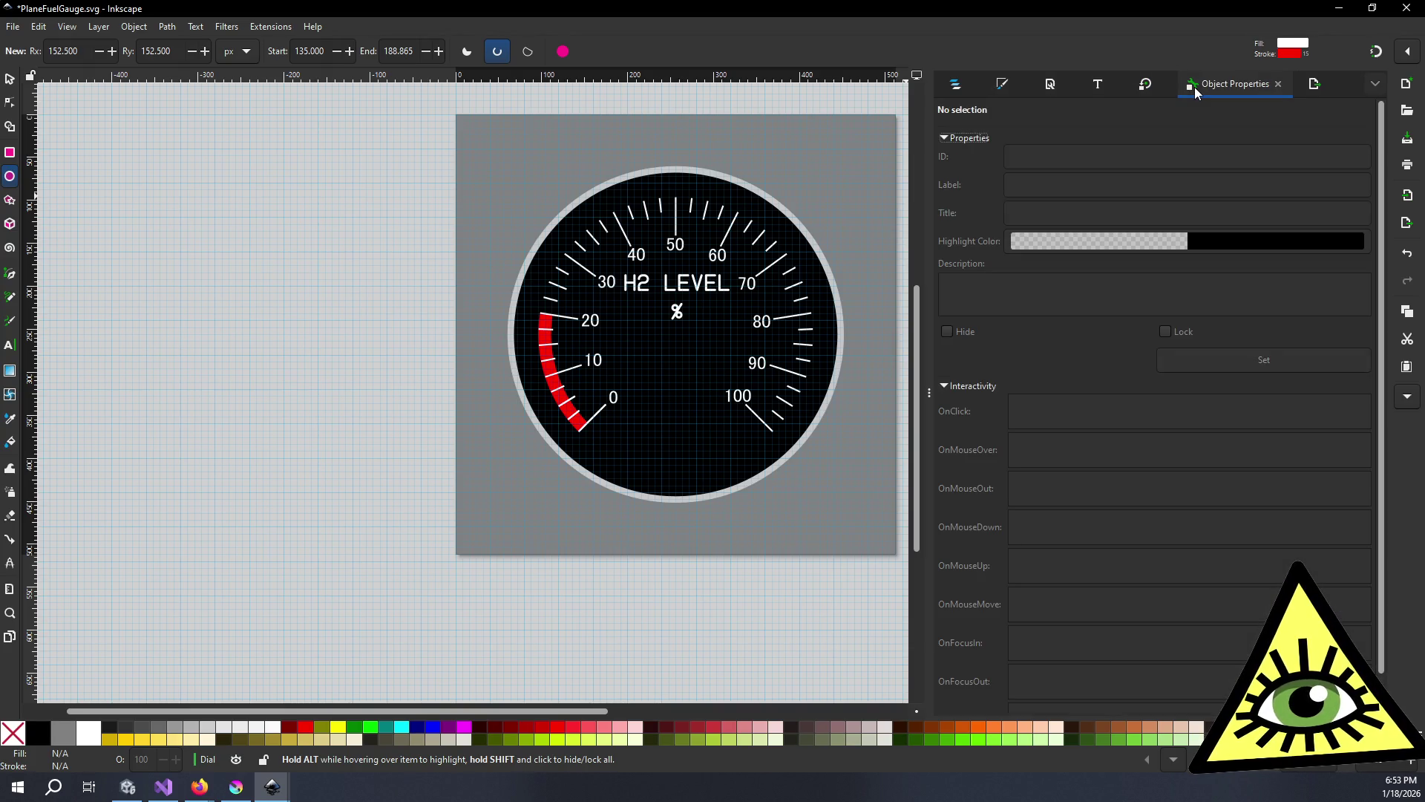
pyautogui.click(961, 84)
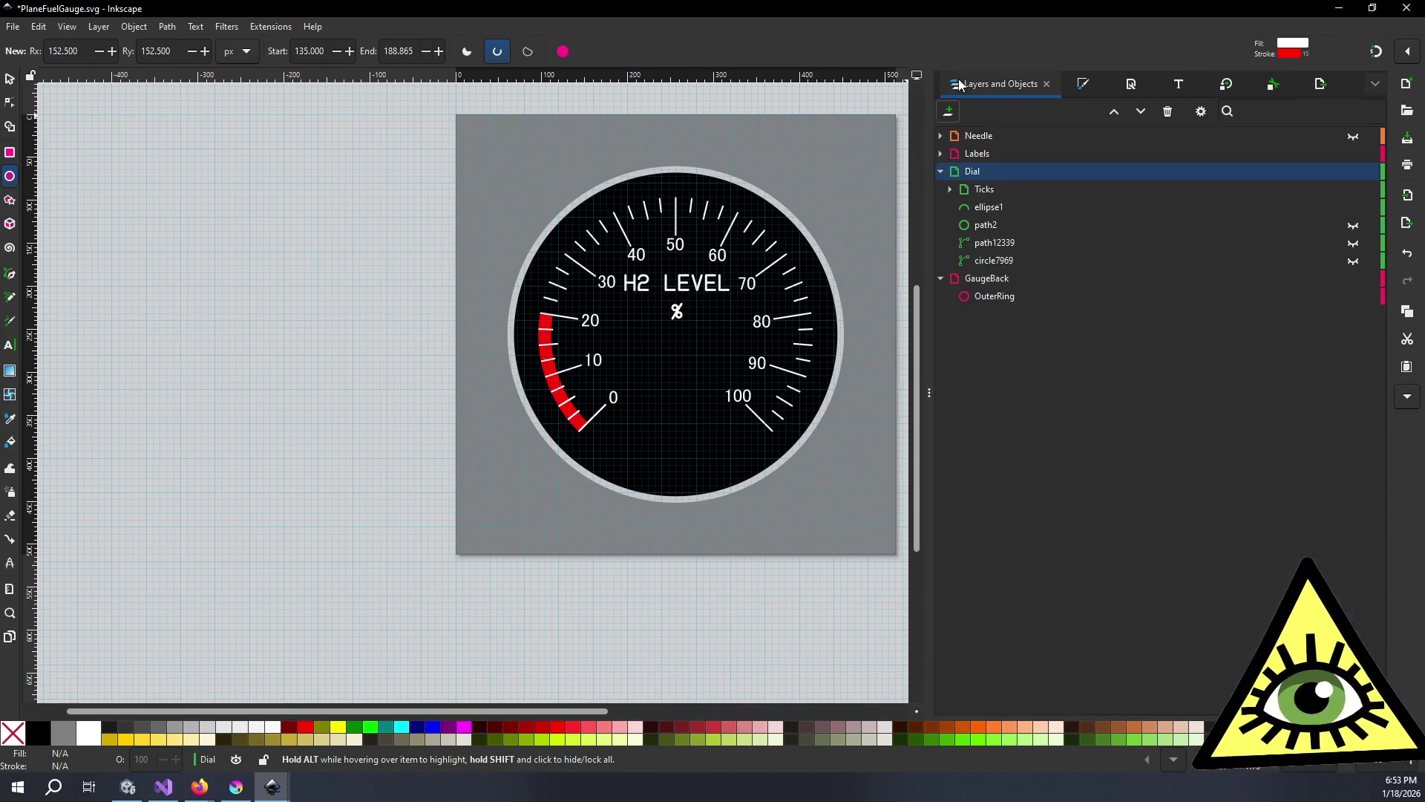
pyautogui.click(999, 207)
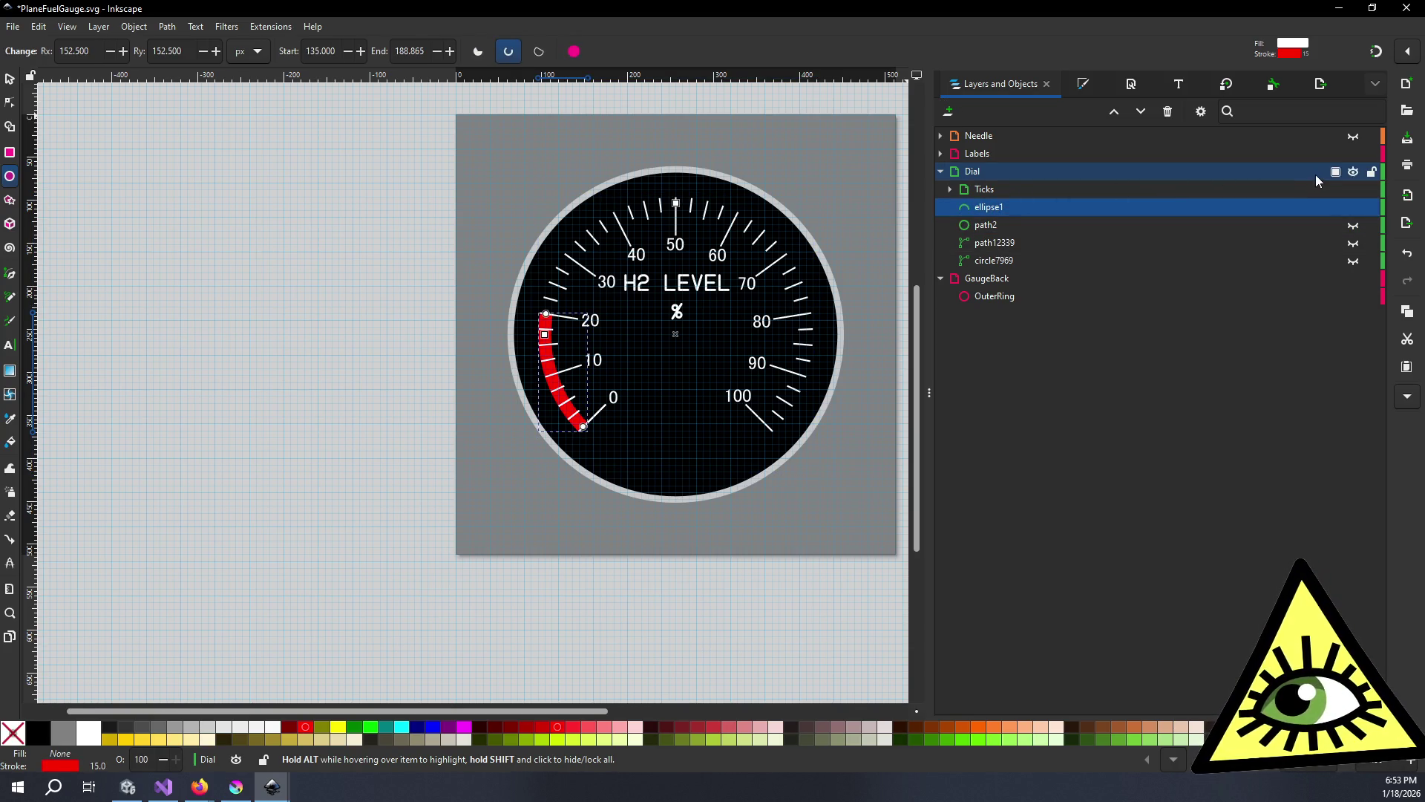
pyautogui.keyDown('ctrl'); pyautogui.scroll(2, 672, 408); pyautogui.keyUp('ctrl')
pyautogui.moveTo(712, 302)
pyautogui.mouseDown()
pyautogui.moveTo(614, 401)
pyautogui.moveTo(606, 445)
pyautogui.mouseUp()
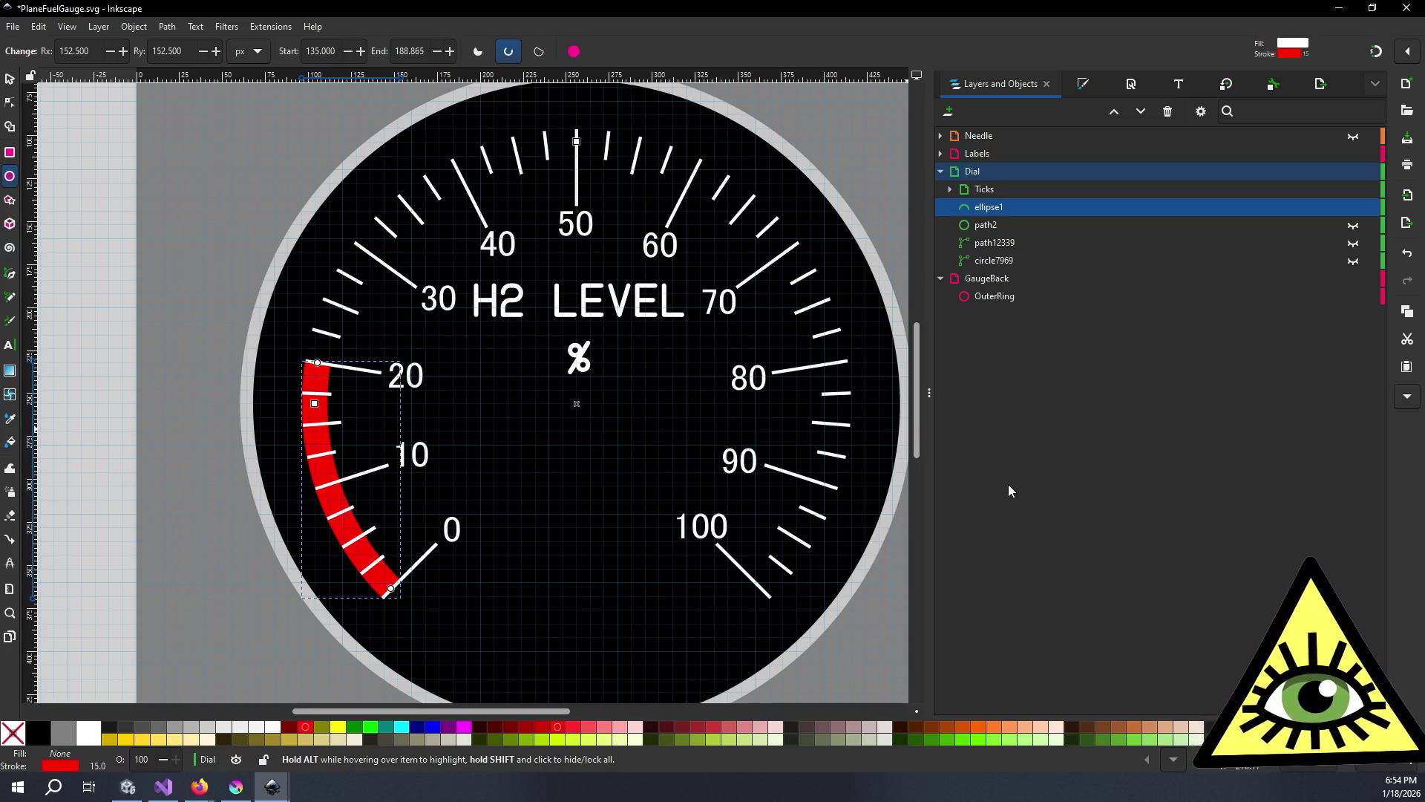
pyautogui.scroll(2, 405, 612)
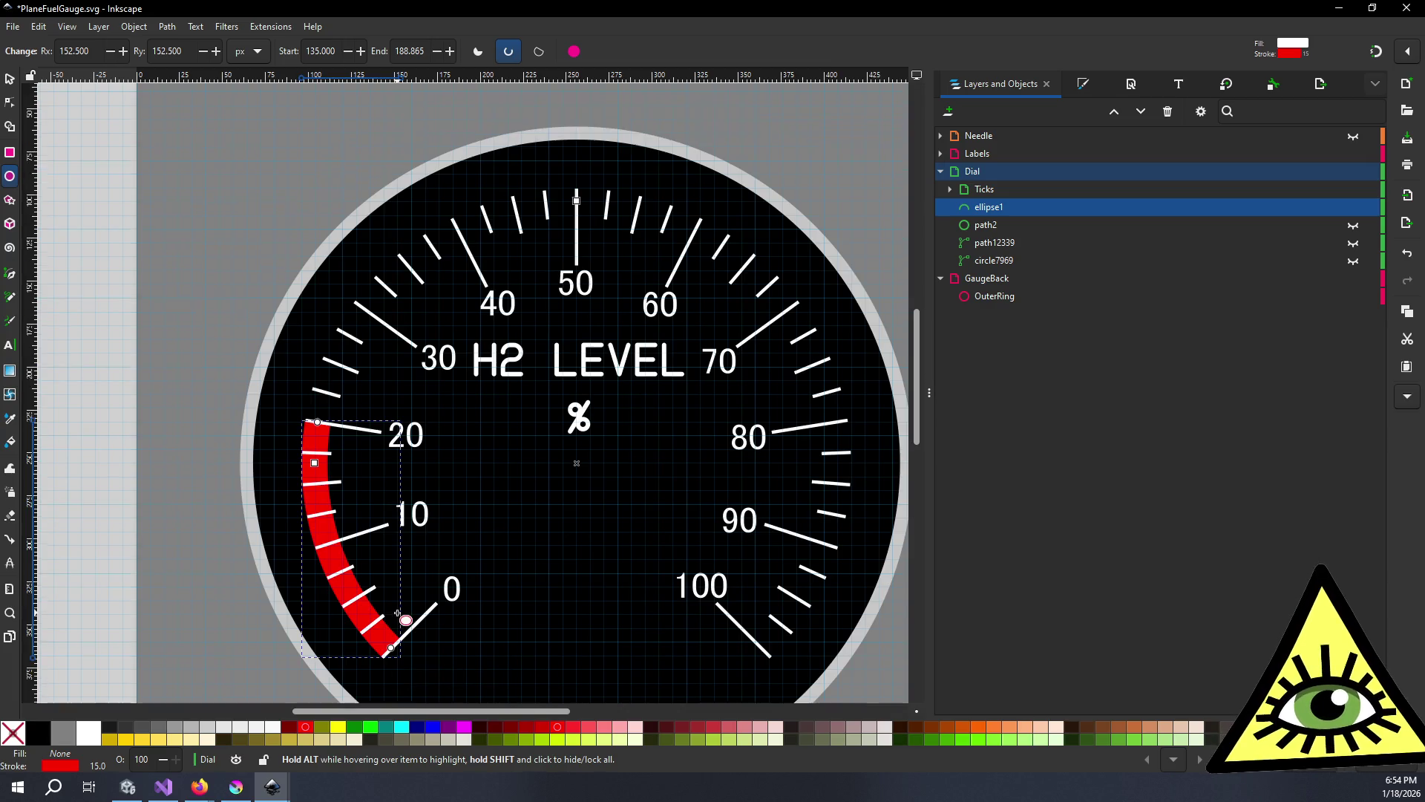
pyautogui.scroll(-2, 405, 612)
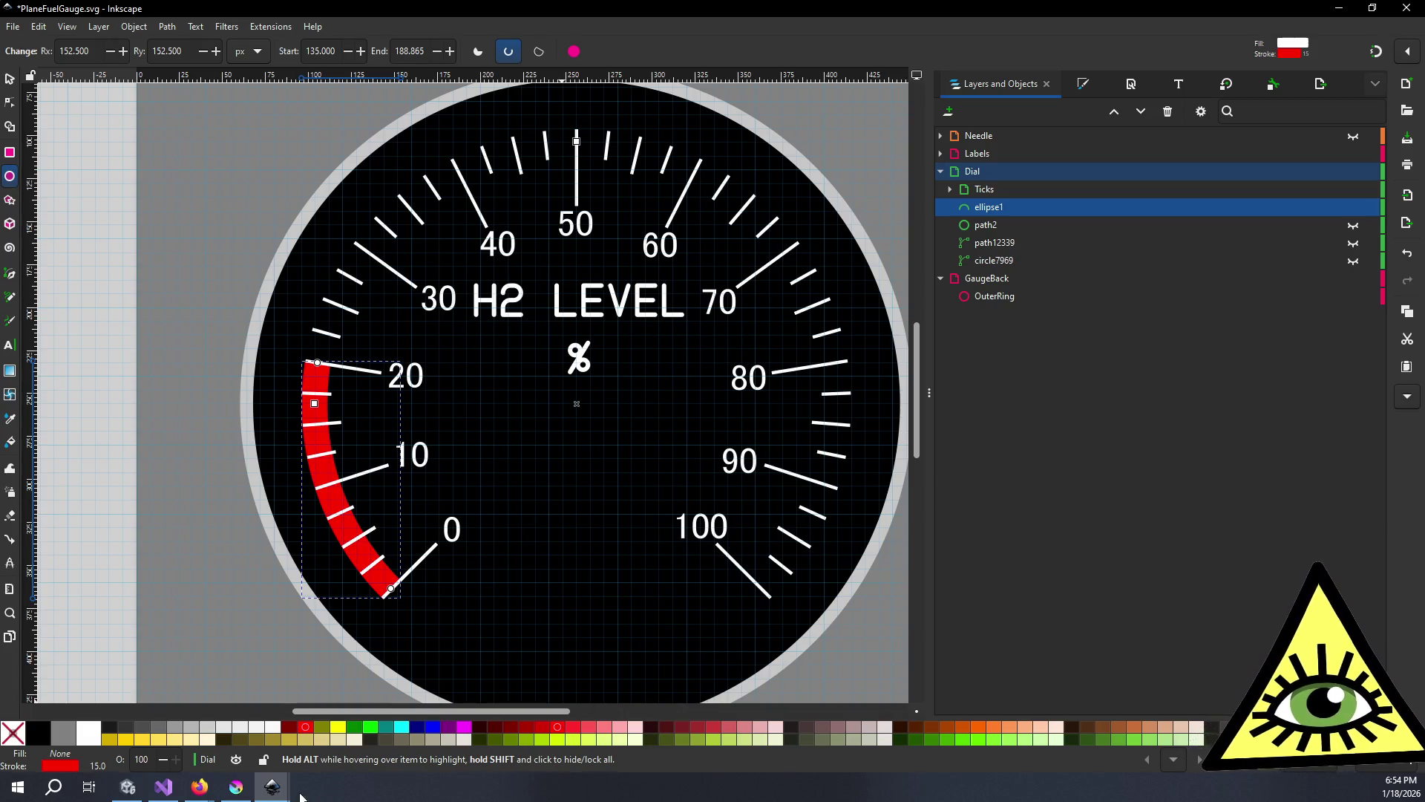
# - Bring Krita's PlaneTankFuelGauge.kra texture to the front
pyautogui.moveTo(281, 793)
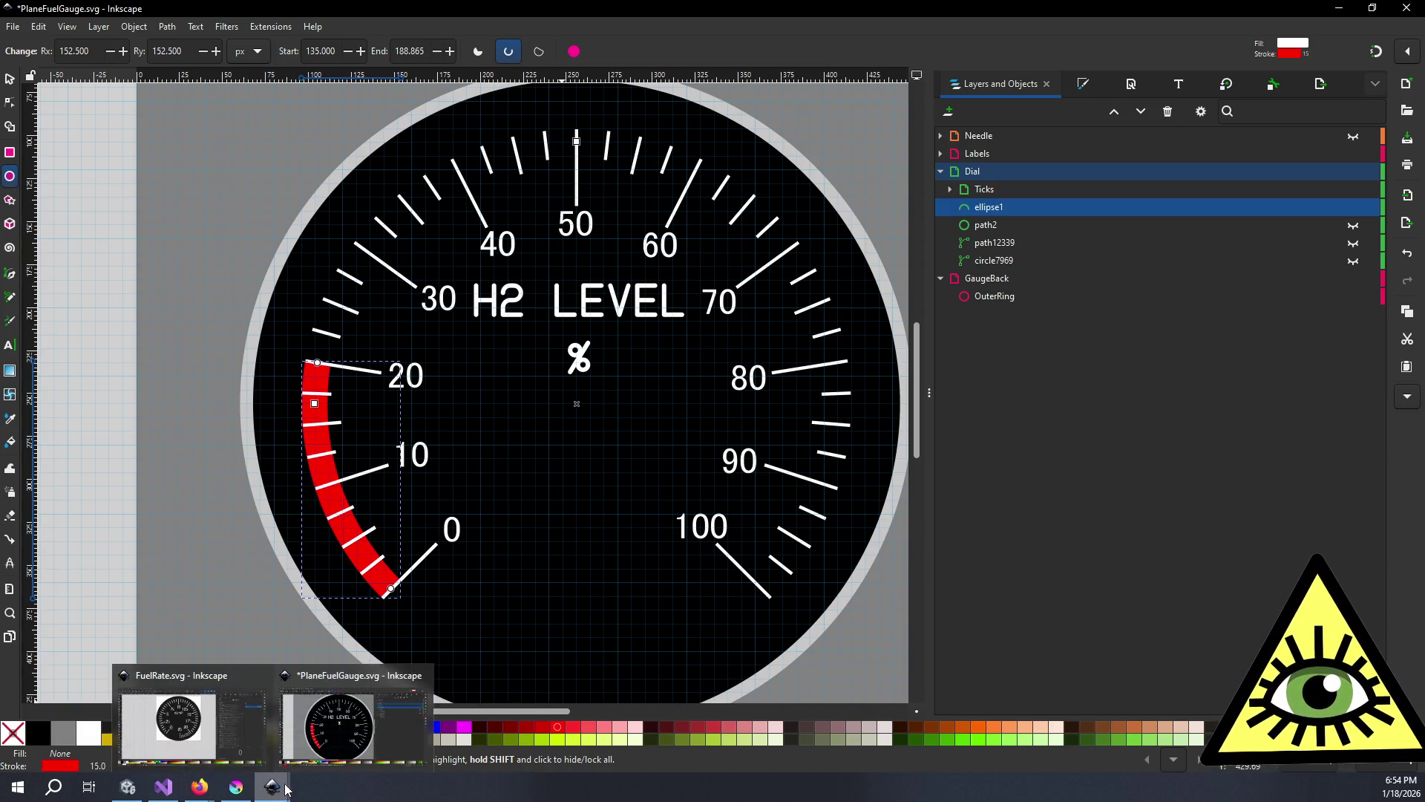
pyautogui.moveTo(237, 787)
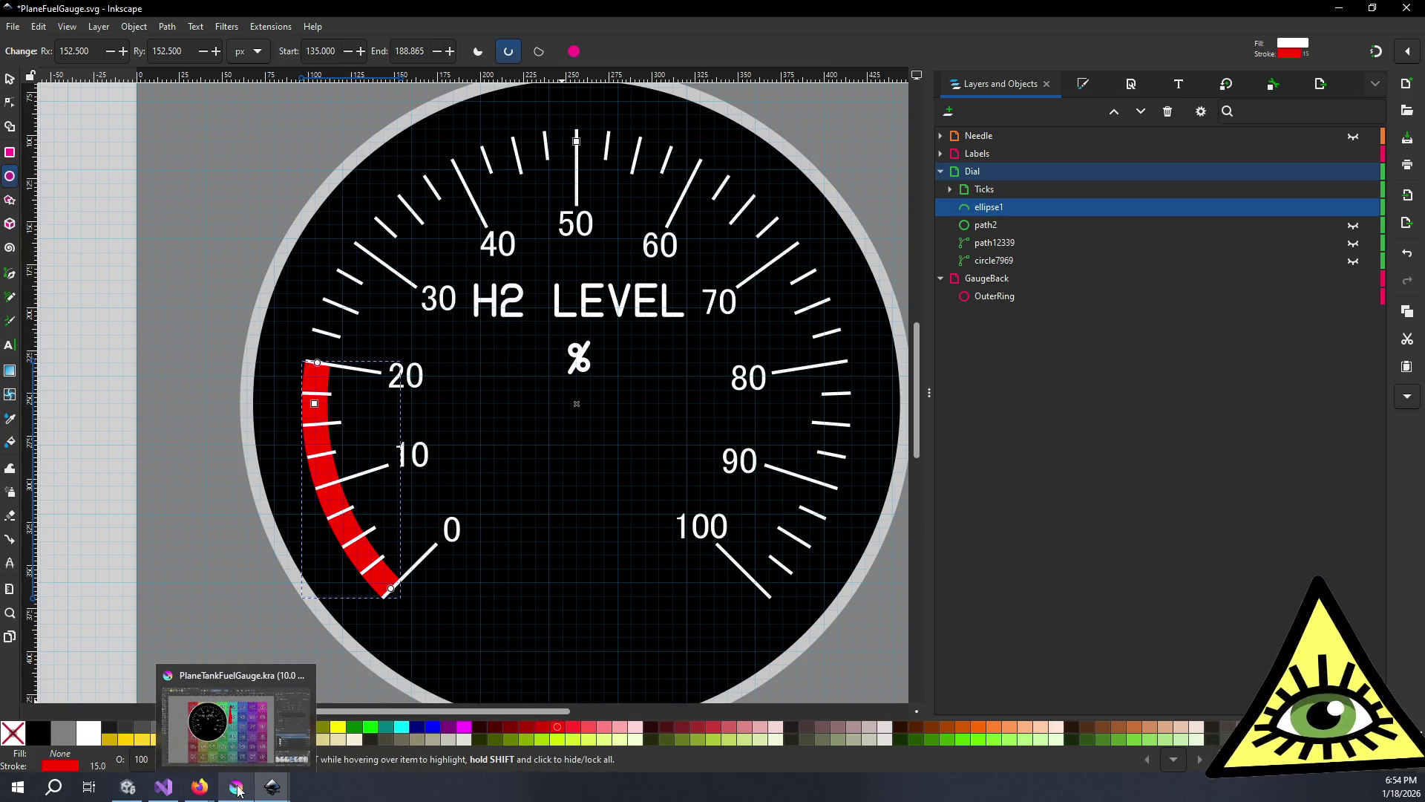
pyautogui.click(238, 789)
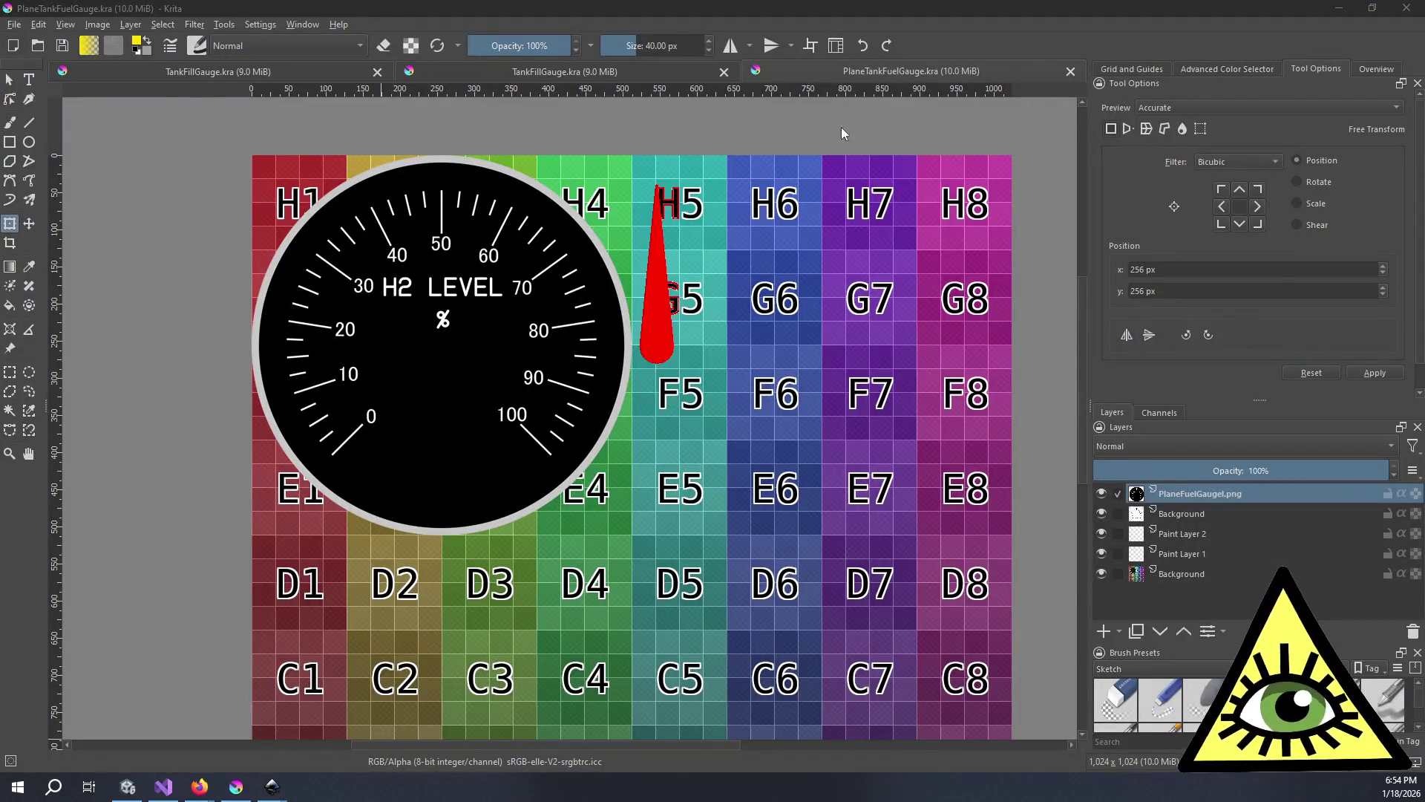
# - Bring Inkscape's PlaneFuelGauge.svg drawing back to the front
pyautogui.moveTo(272, 793)
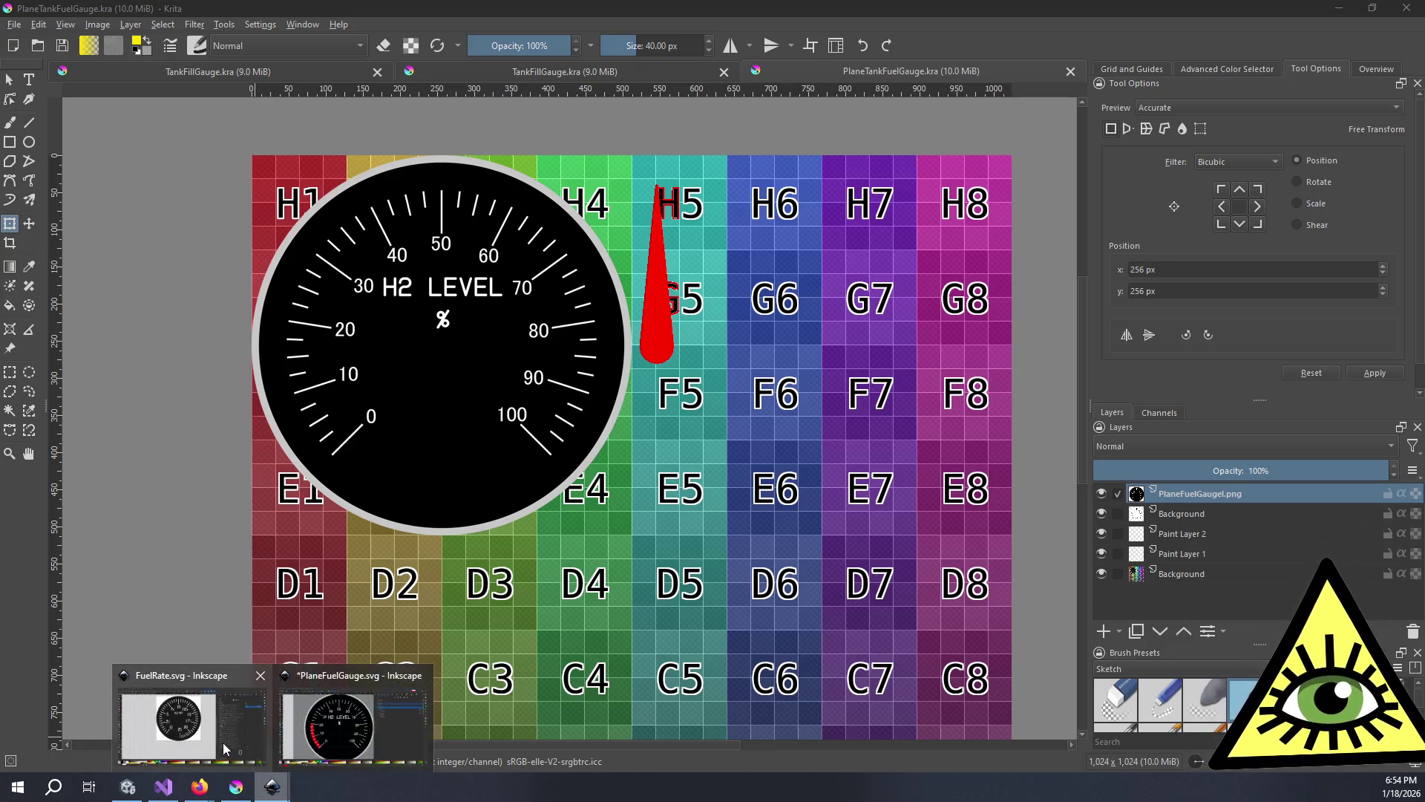
pyautogui.click(223, 747)
pyautogui.click(349, 720)
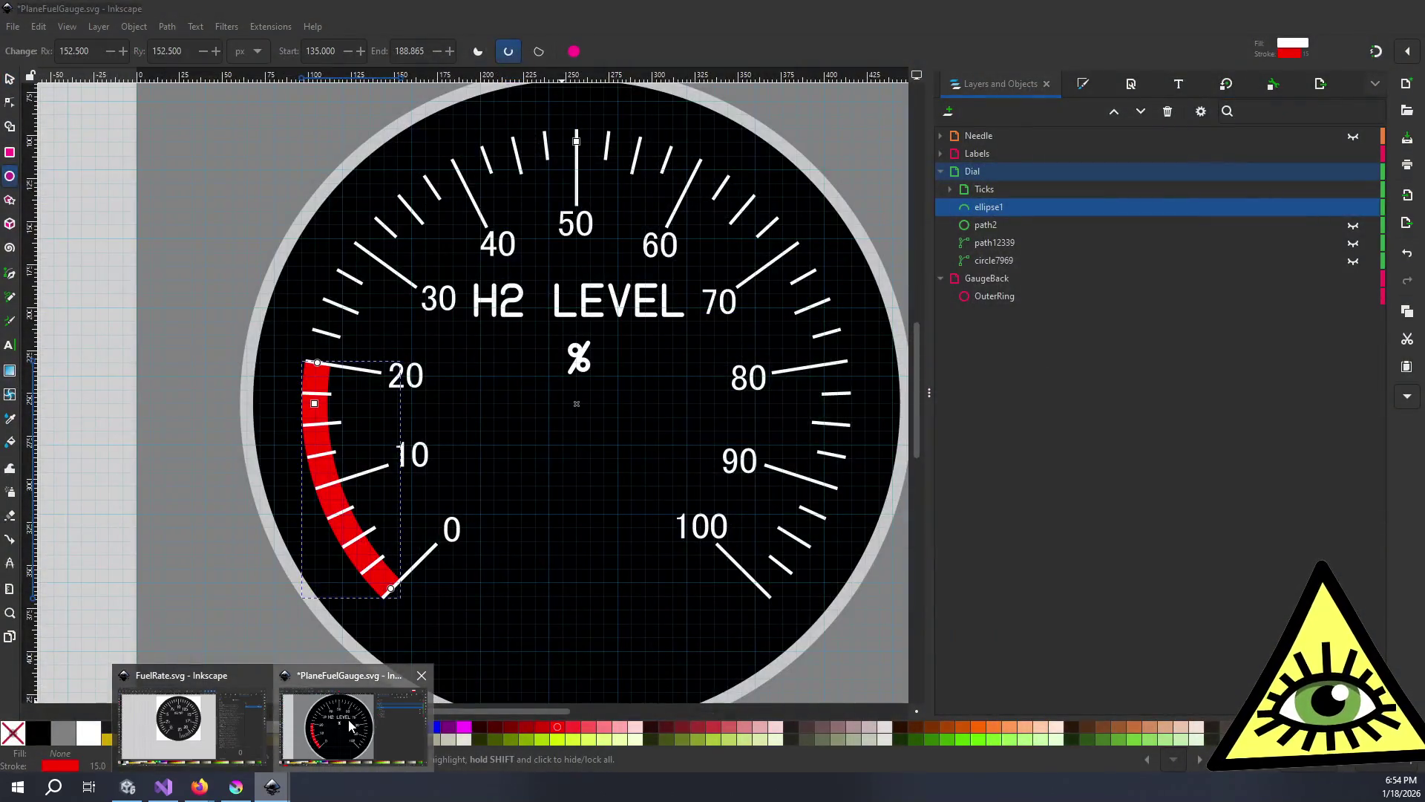
# - Look through the Transform dock's Move, Scale and Rotate tabs, then return to Krita
pyautogui.click(1227, 87)
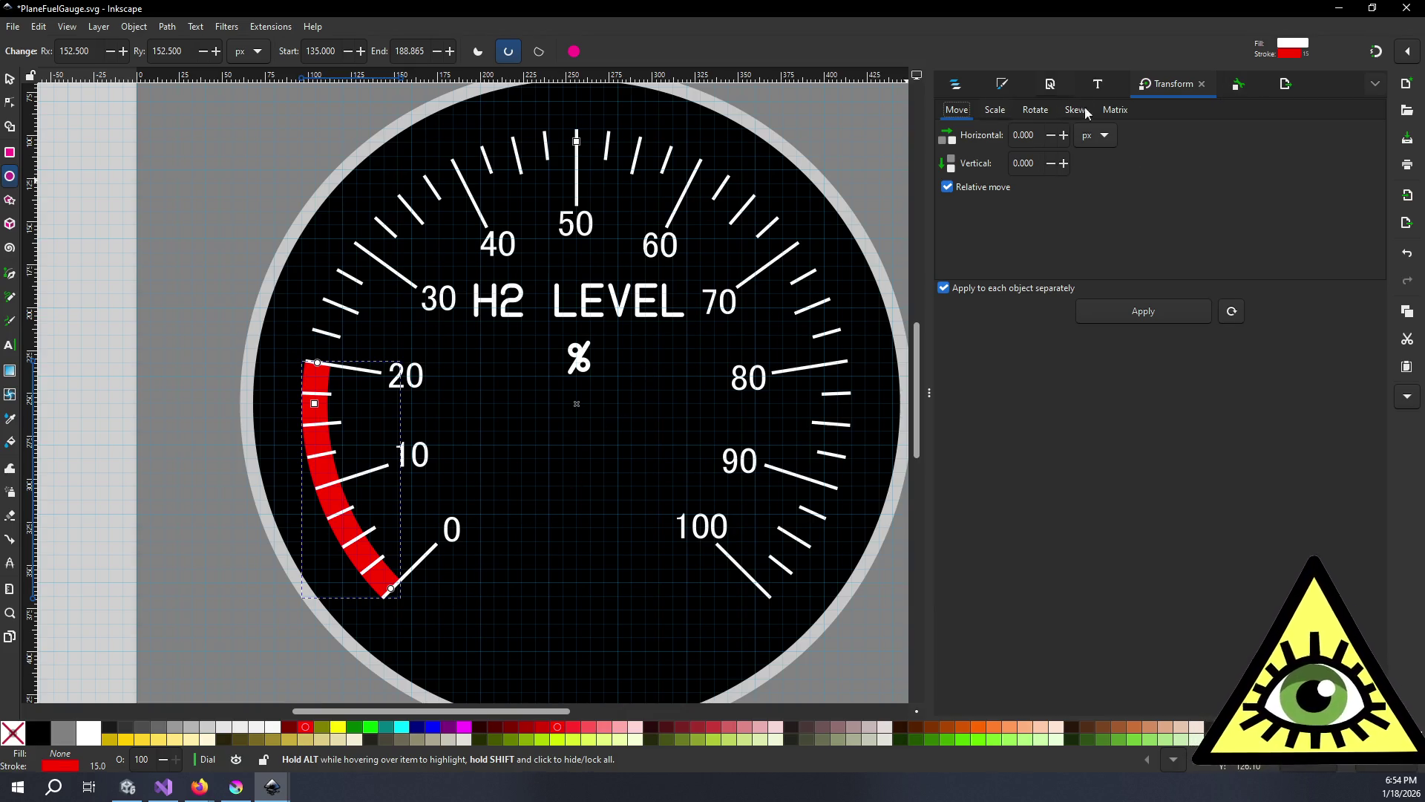
pyautogui.click(998, 109)
pyautogui.click(1034, 109)
pyautogui.click(959, 110)
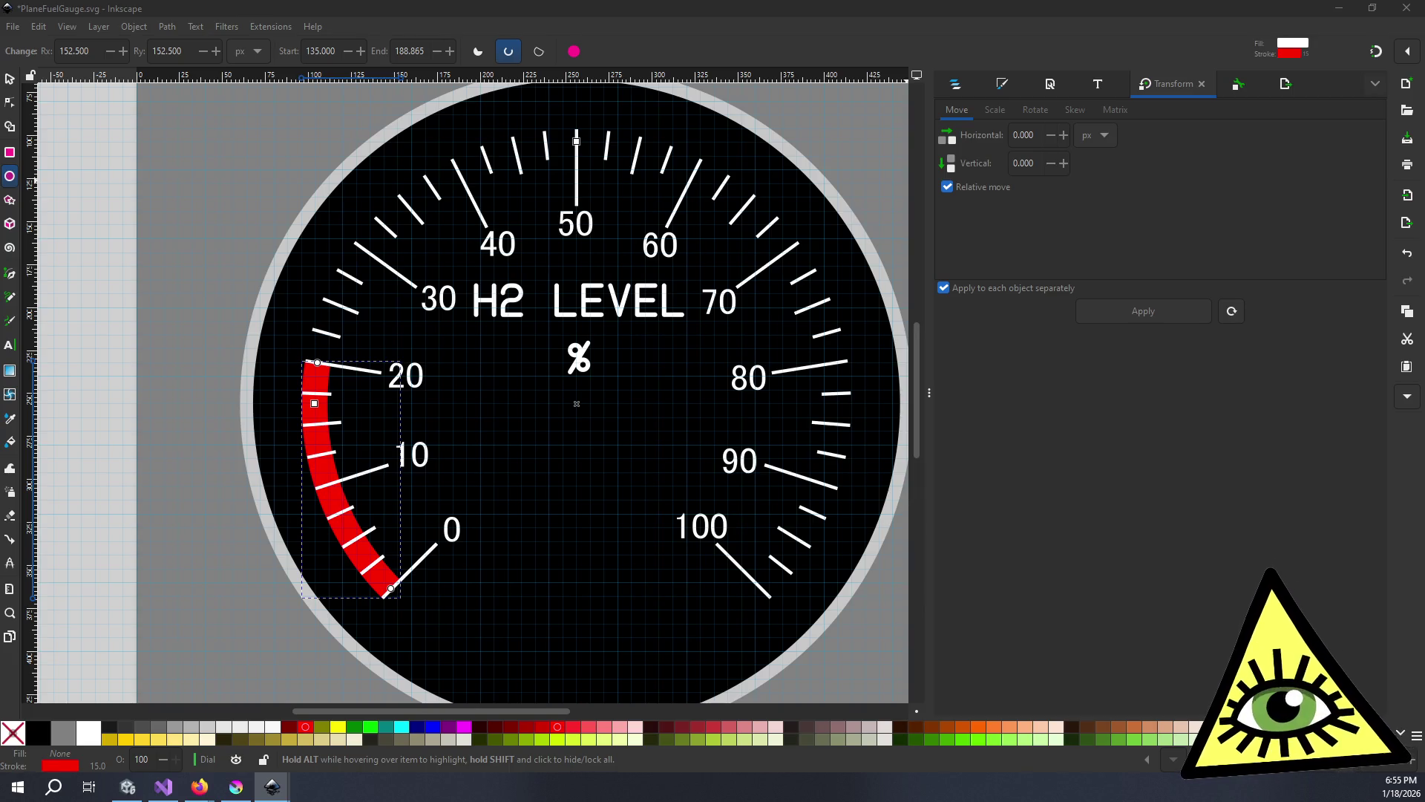
pyautogui.hotkey('alt', 'Tab')
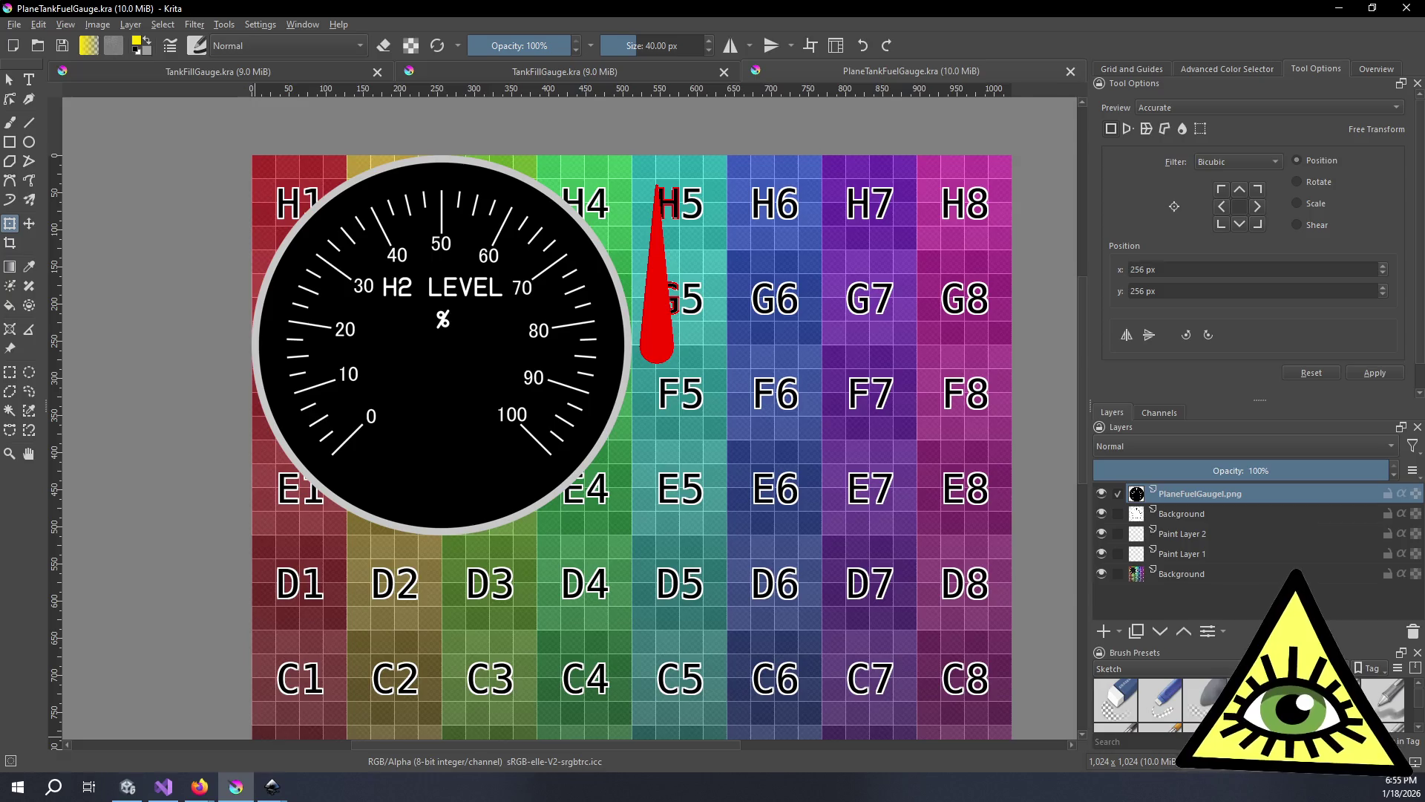
# - Insert the exported PlaneFuelGauge1.png into the texture as a new layer
pyautogui.hotkey('alt', 'Tab')
pyautogui.hotkey('alt', 'Tab')
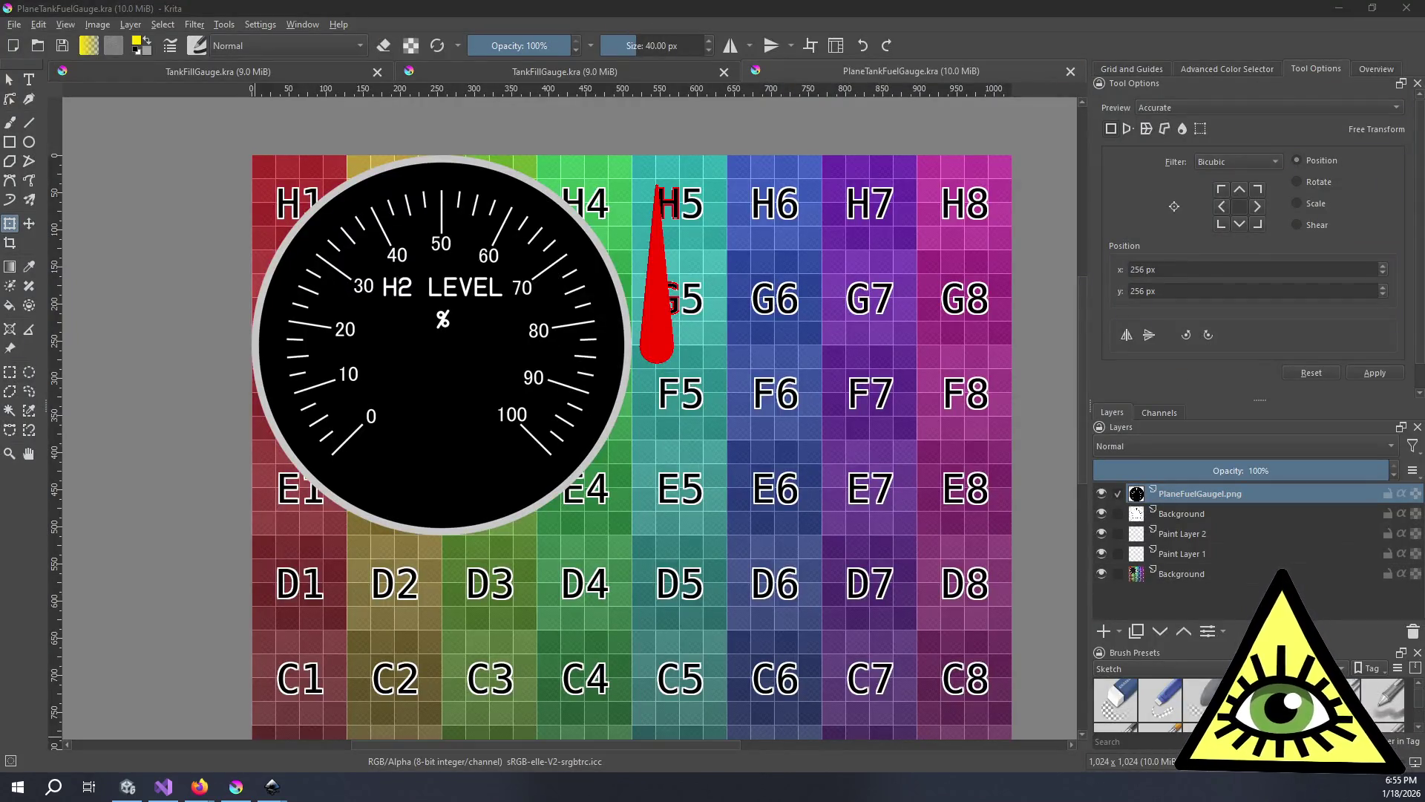
pyautogui.moveTo(1424, 483); pyautogui.dragTo(738, 488)
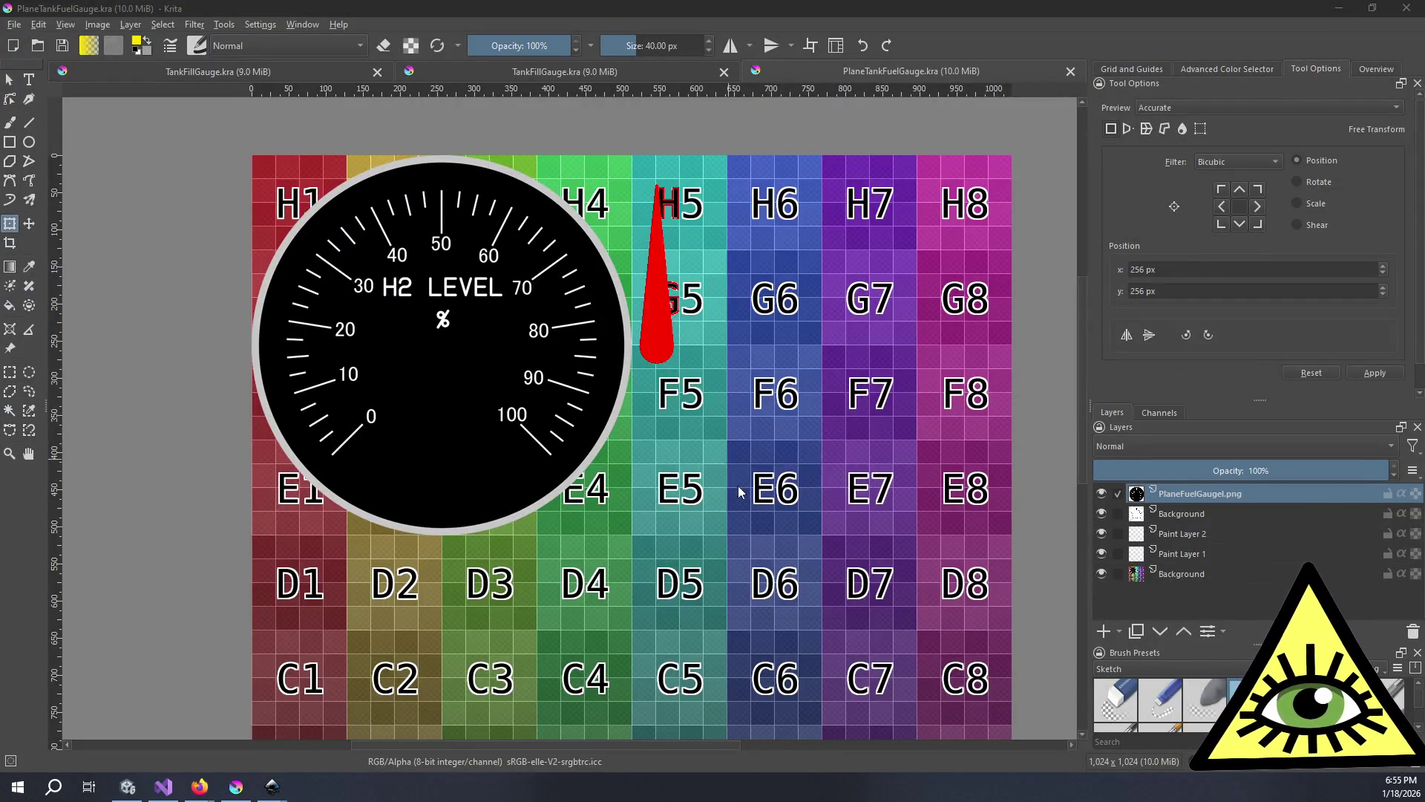
pyautogui.click(790, 471)
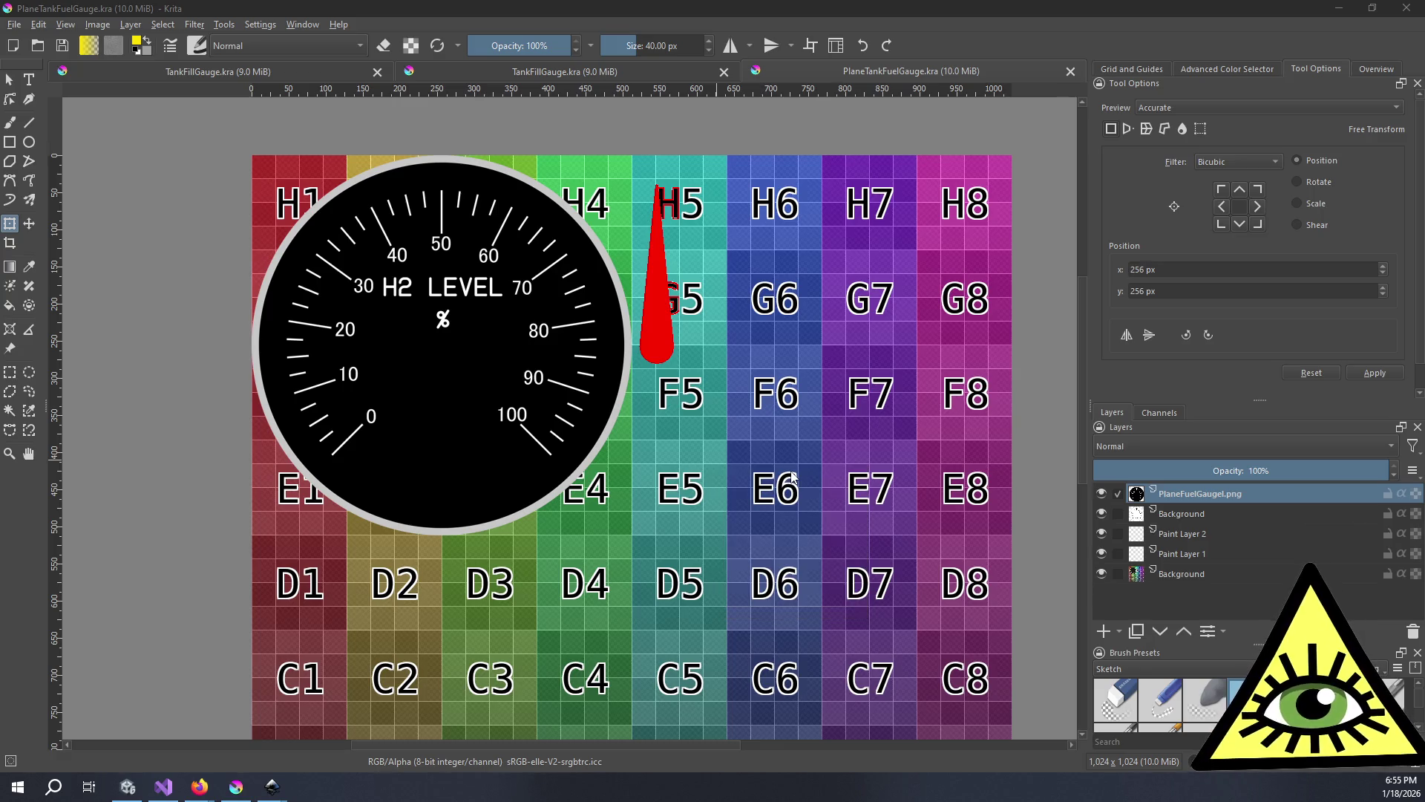
# - Shrink the new gauge layer over the old dial at the top-left and inspect it
pyautogui.scroll(-4, 386, 389)
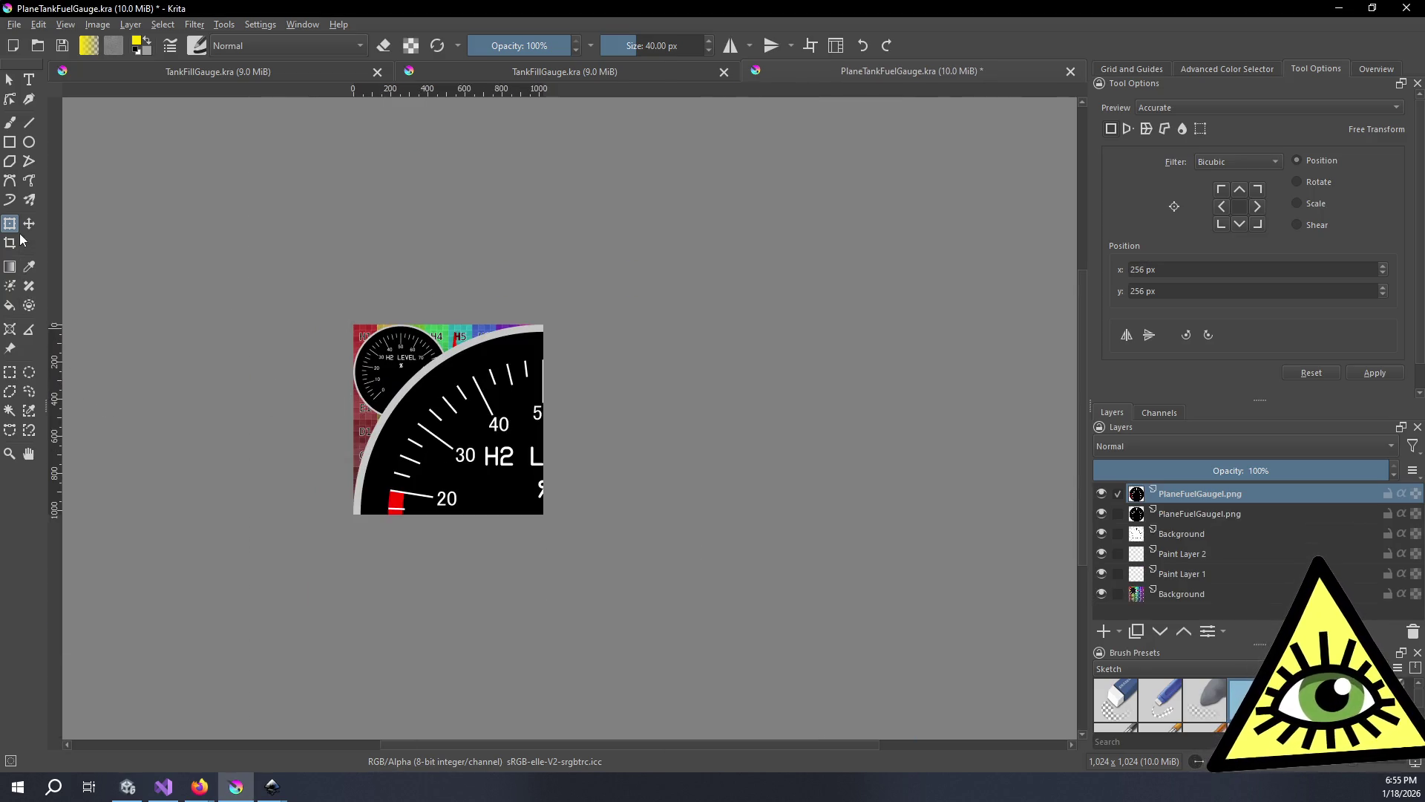
pyautogui.click(446, 460)
pyautogui.moveTo(672, 649); pyautogui.dragTo(449, 420)
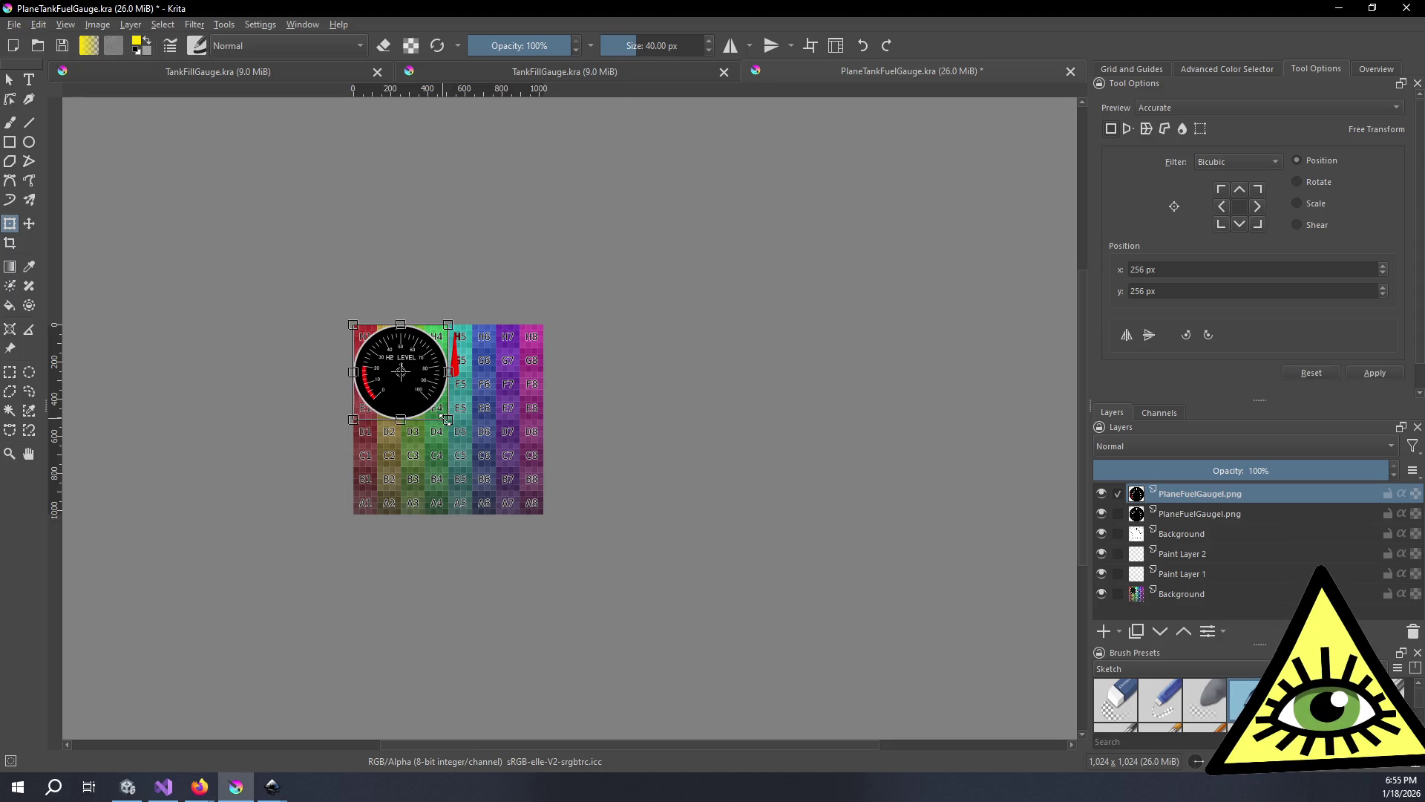
pyautogui.scroll(6, 446, 420)
pyautogui.scroll(-1, 446, 420)
pyautogui.moveTo(491, 416); pyautogui.dragTo(616, 487)
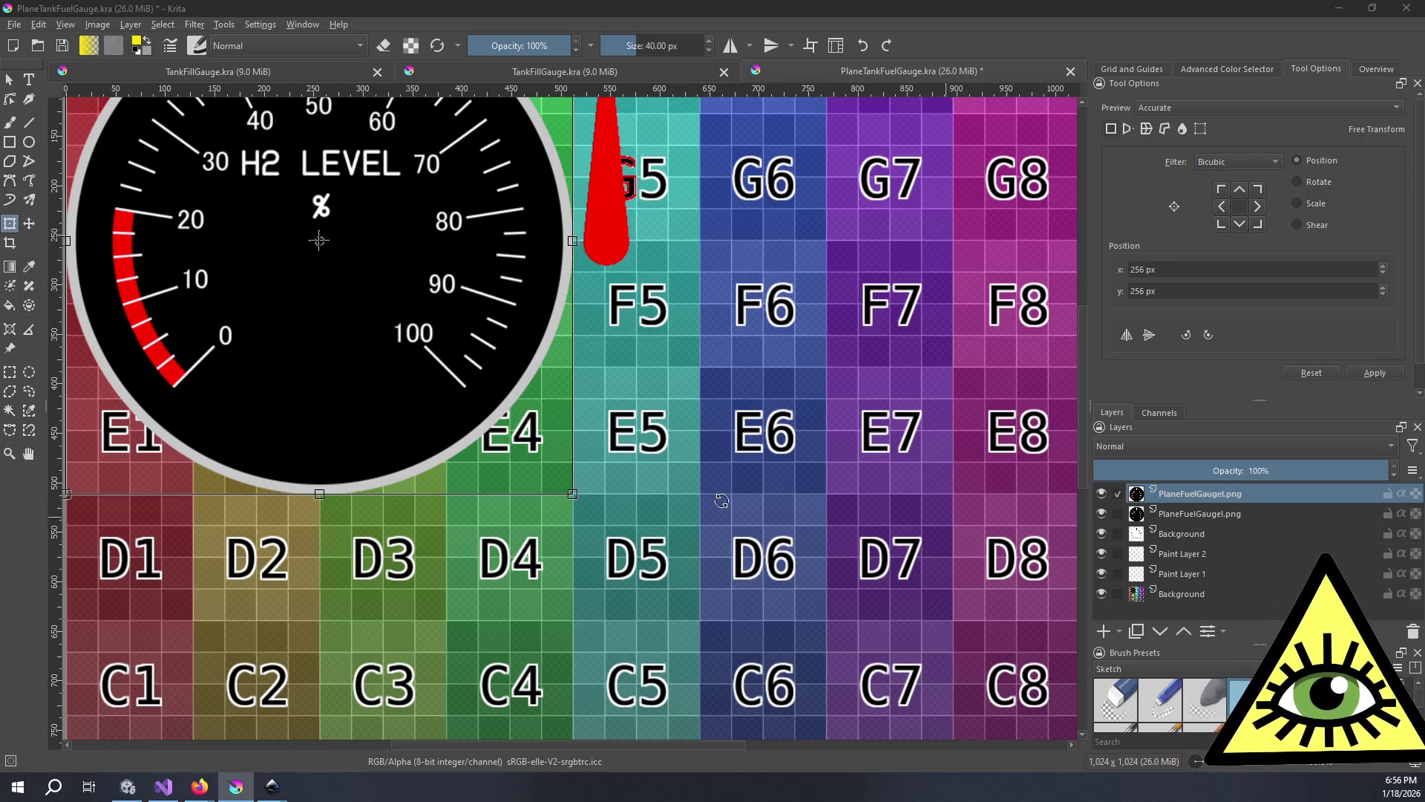
pyautogui.scroll(-3, 589, 391)
pyautogui.scroll(1, 589, 391)
pyautogui.scroll(2, 588, 391)
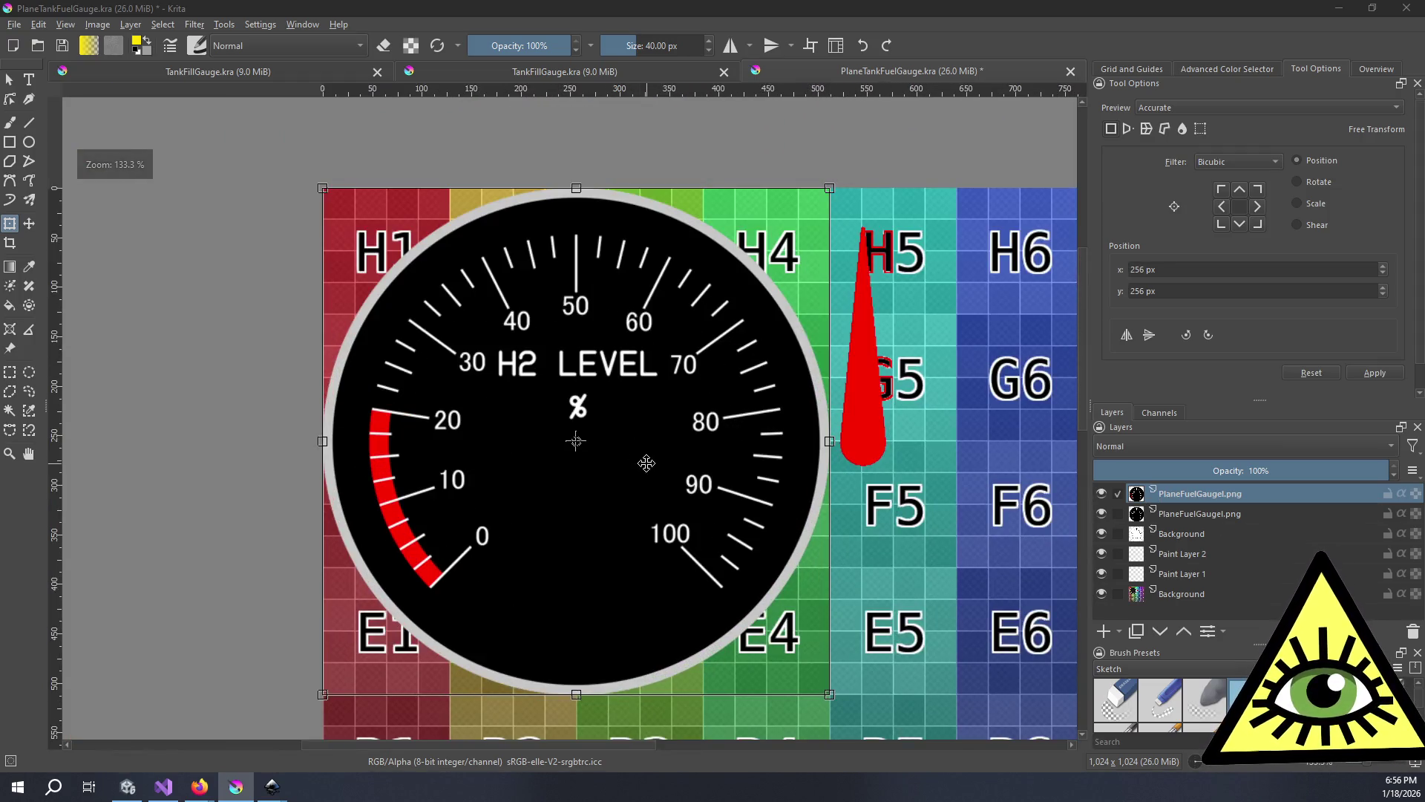
pyautogui.scroll(-1, 416, 389)
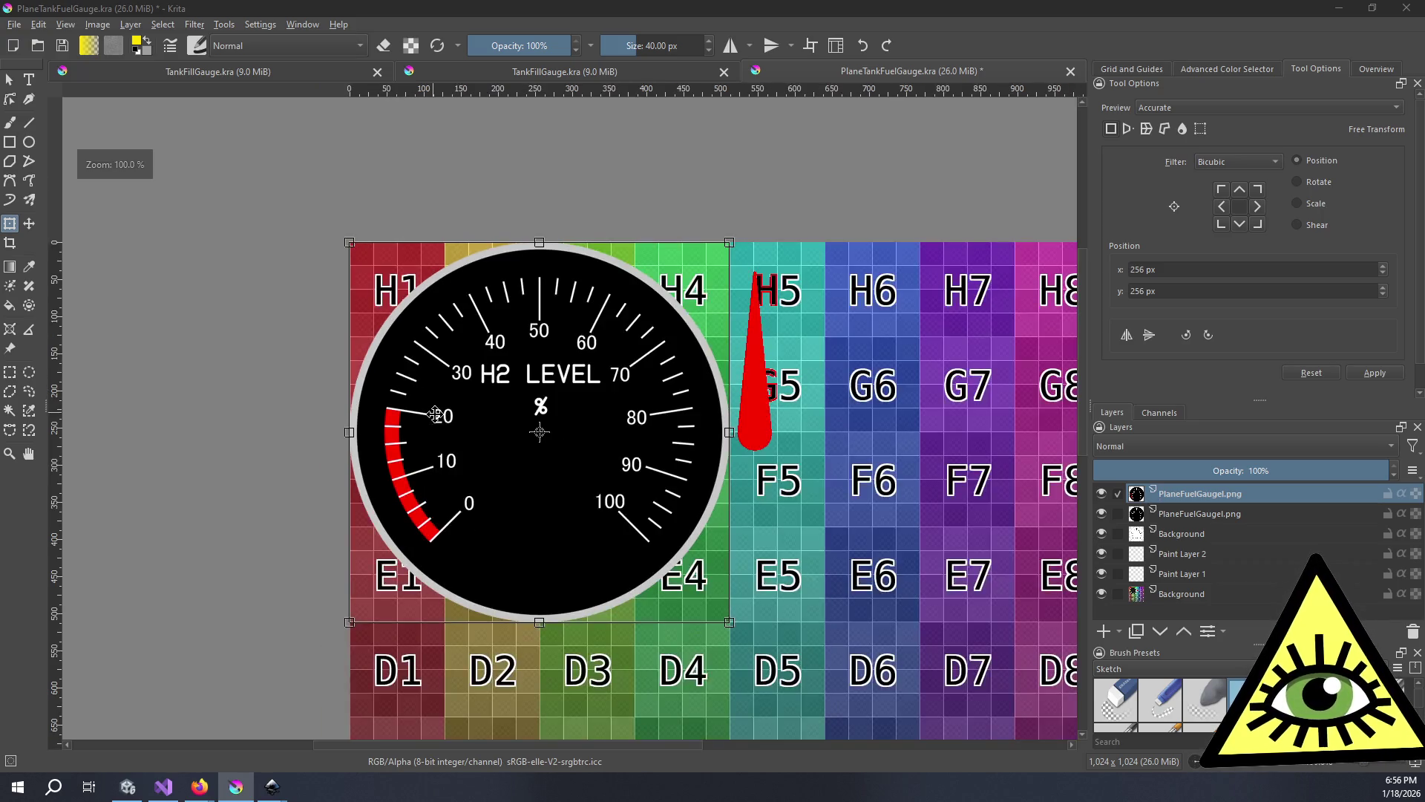
pyautogui.scroll(1, 526, 464)
pyautogui.hscroll(2, 523, 454)
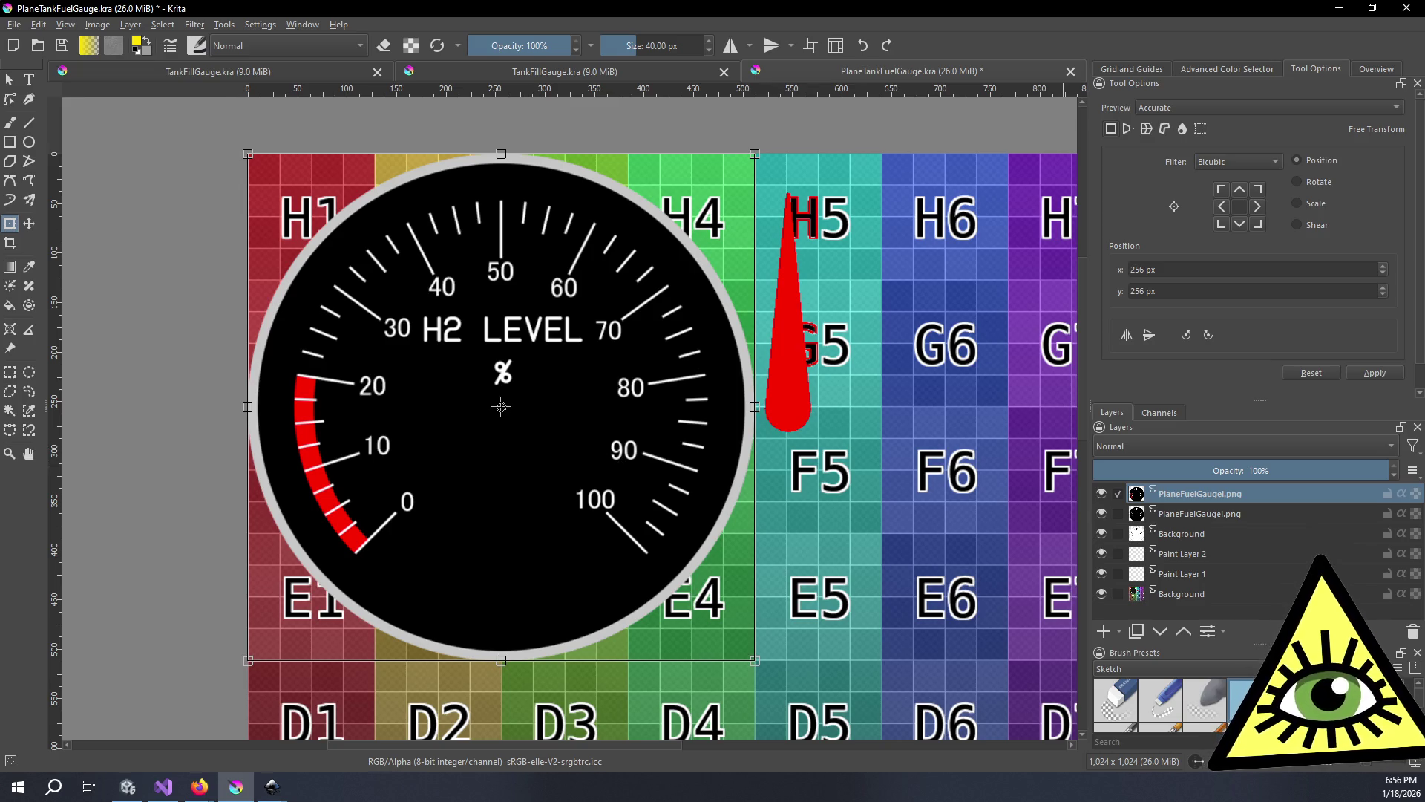
pyautogui.click(1285, 512)
pyautogui.rightClick(1284, 512)
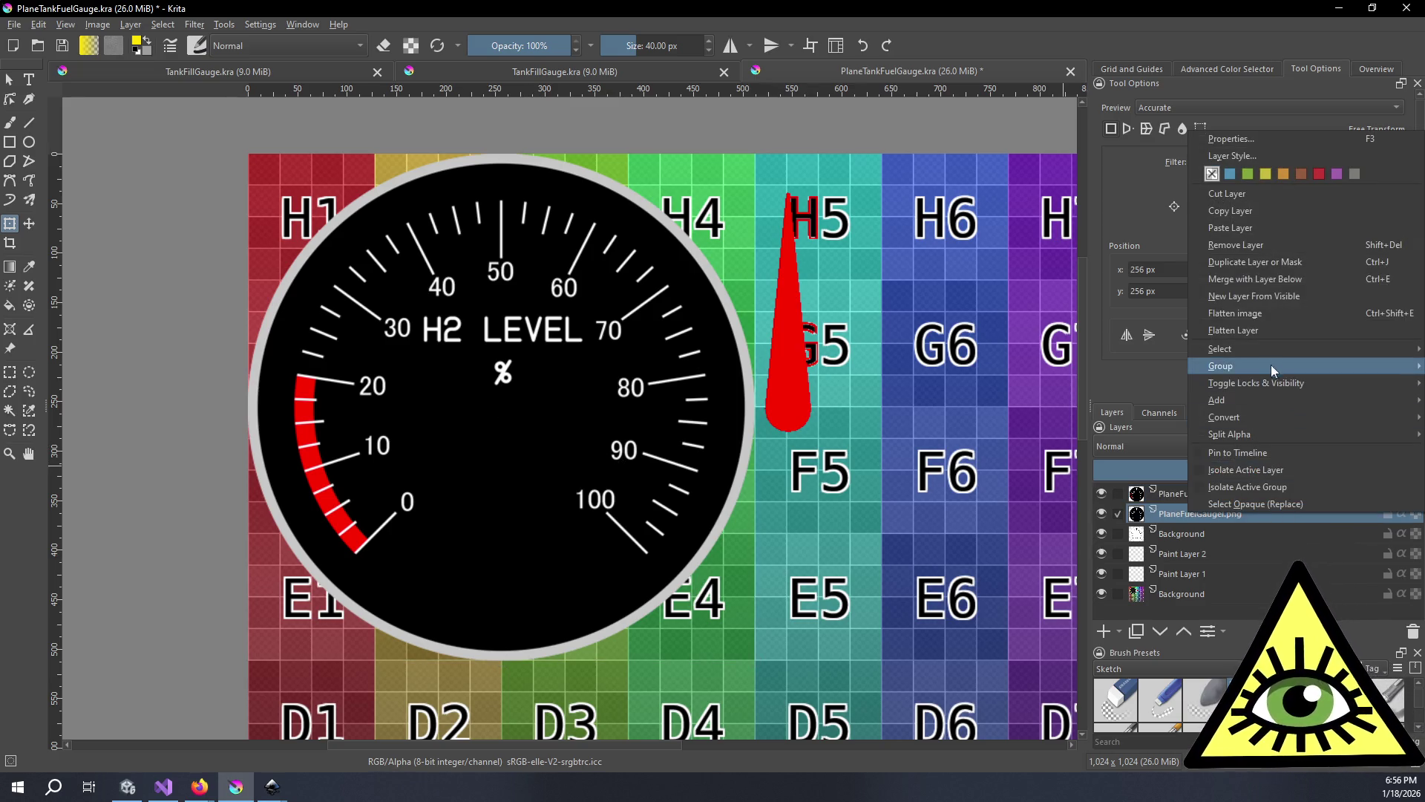
pyautogui.click(1270, 244)
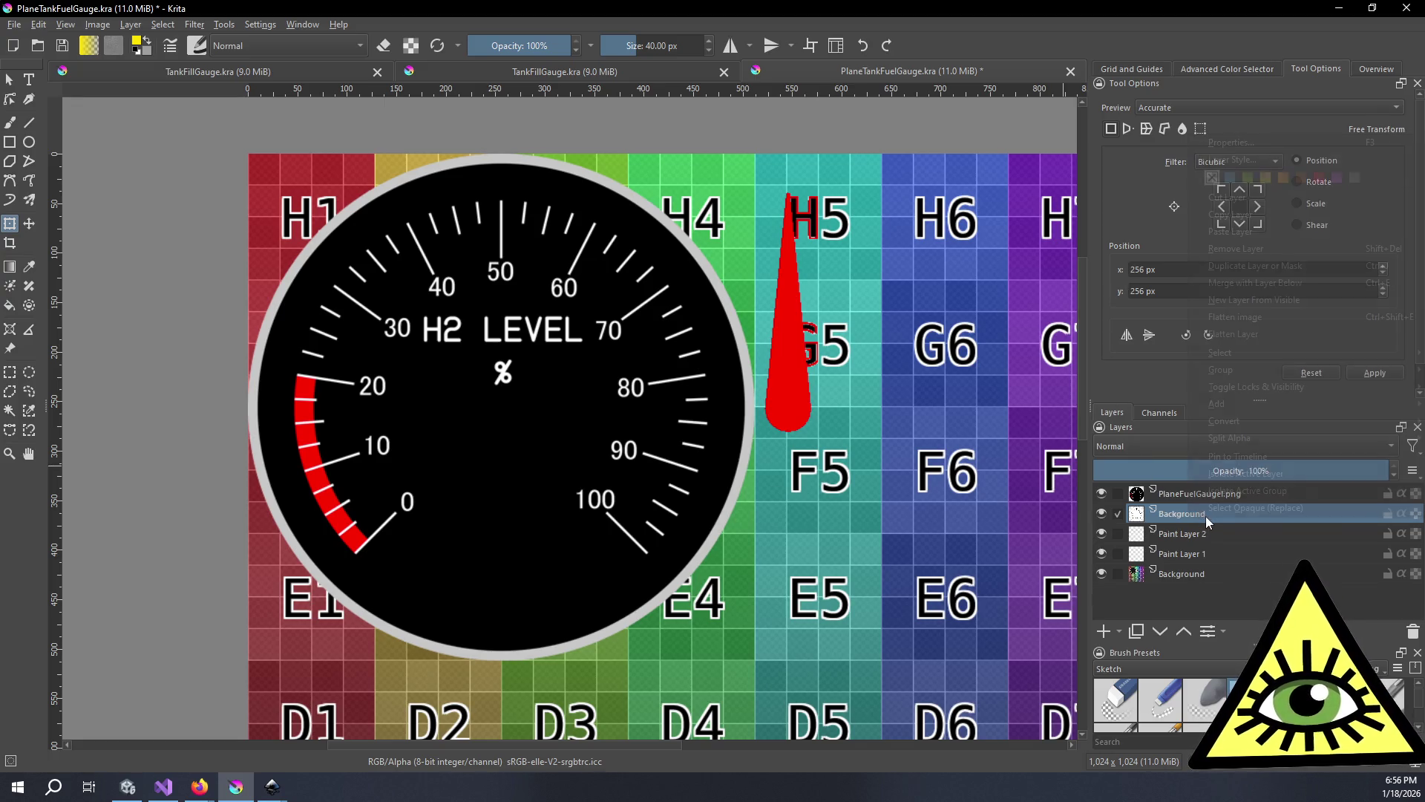
pyautogui.rightClick(1206, 515)
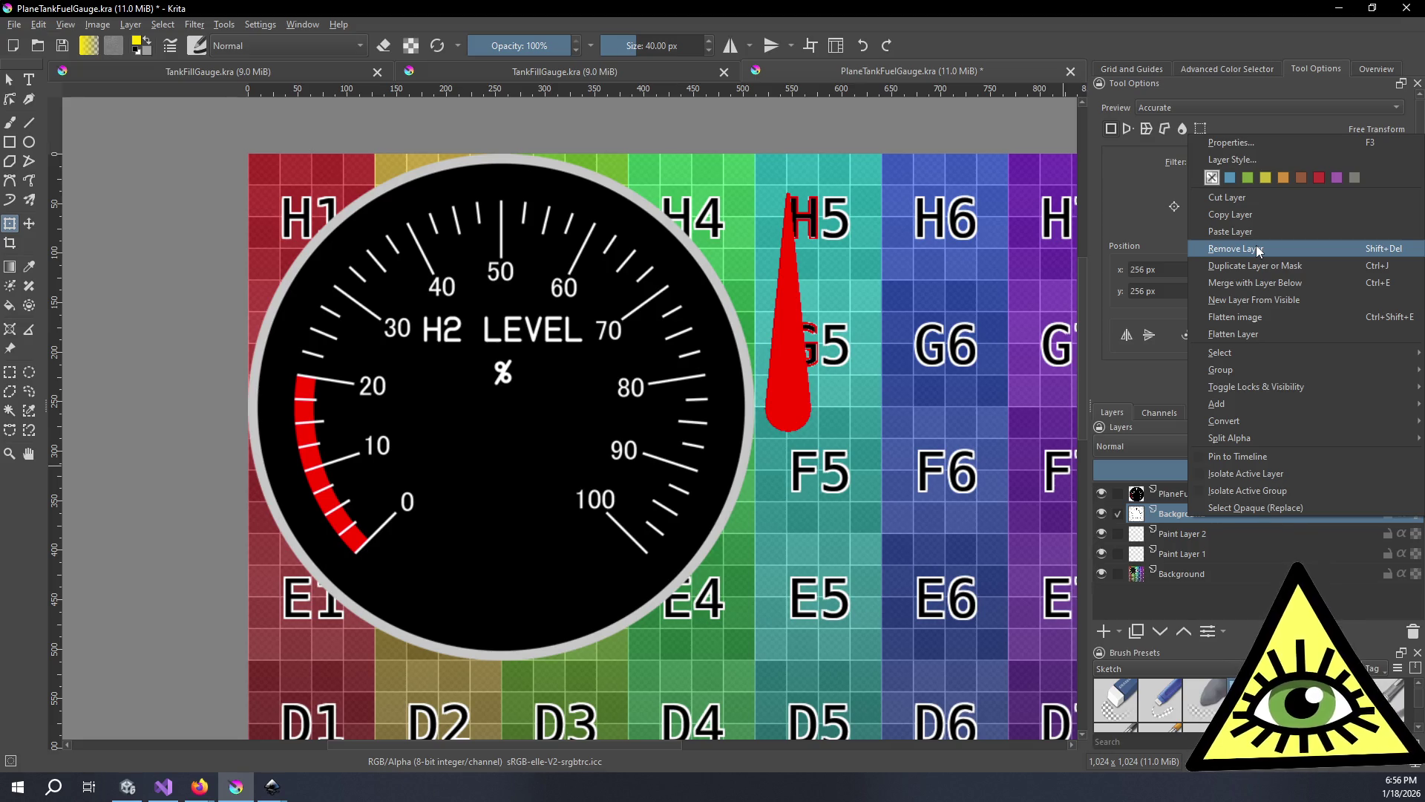
pyautogui.click(1259, 249)
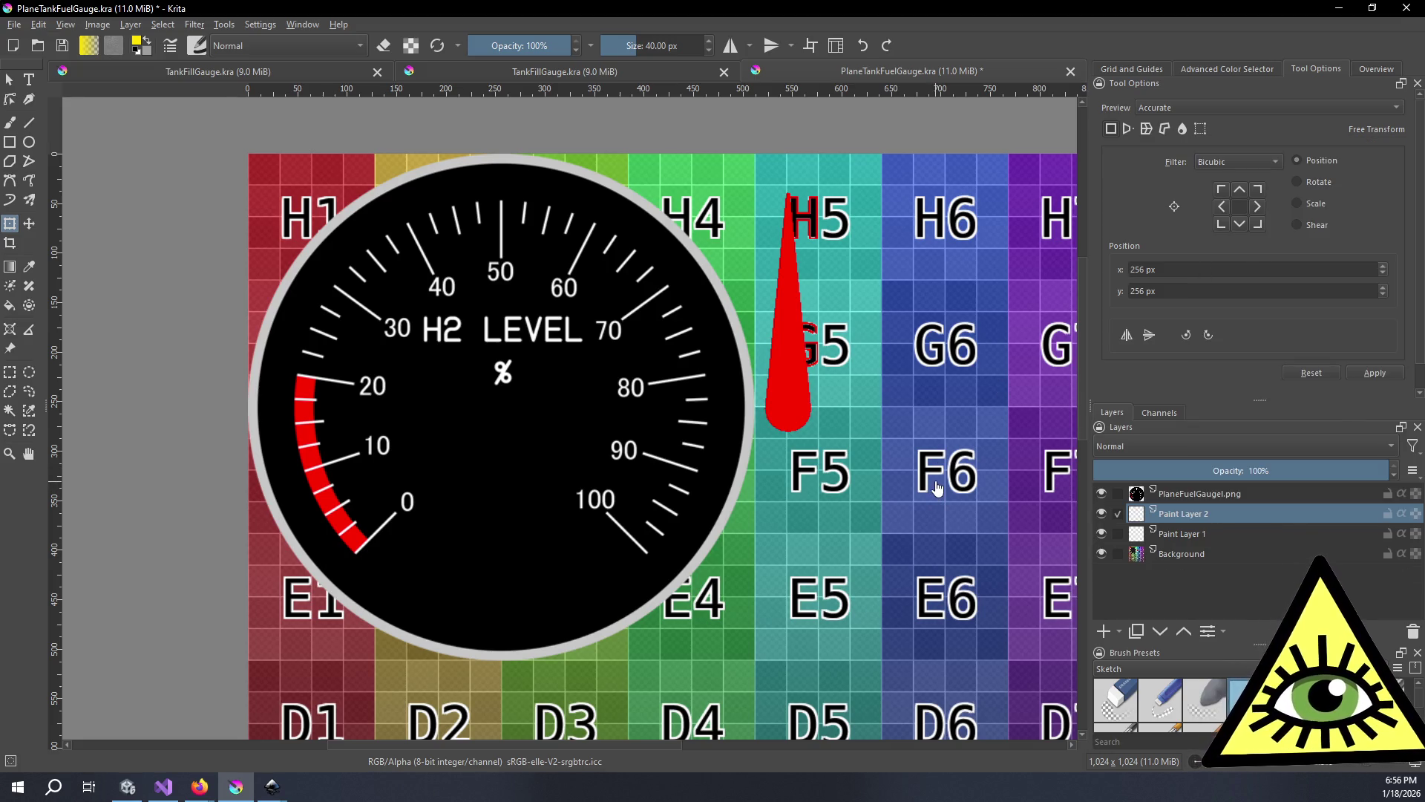
pyautogui.moveTo(939, 484); pyautogui.dragTo(904, 479)
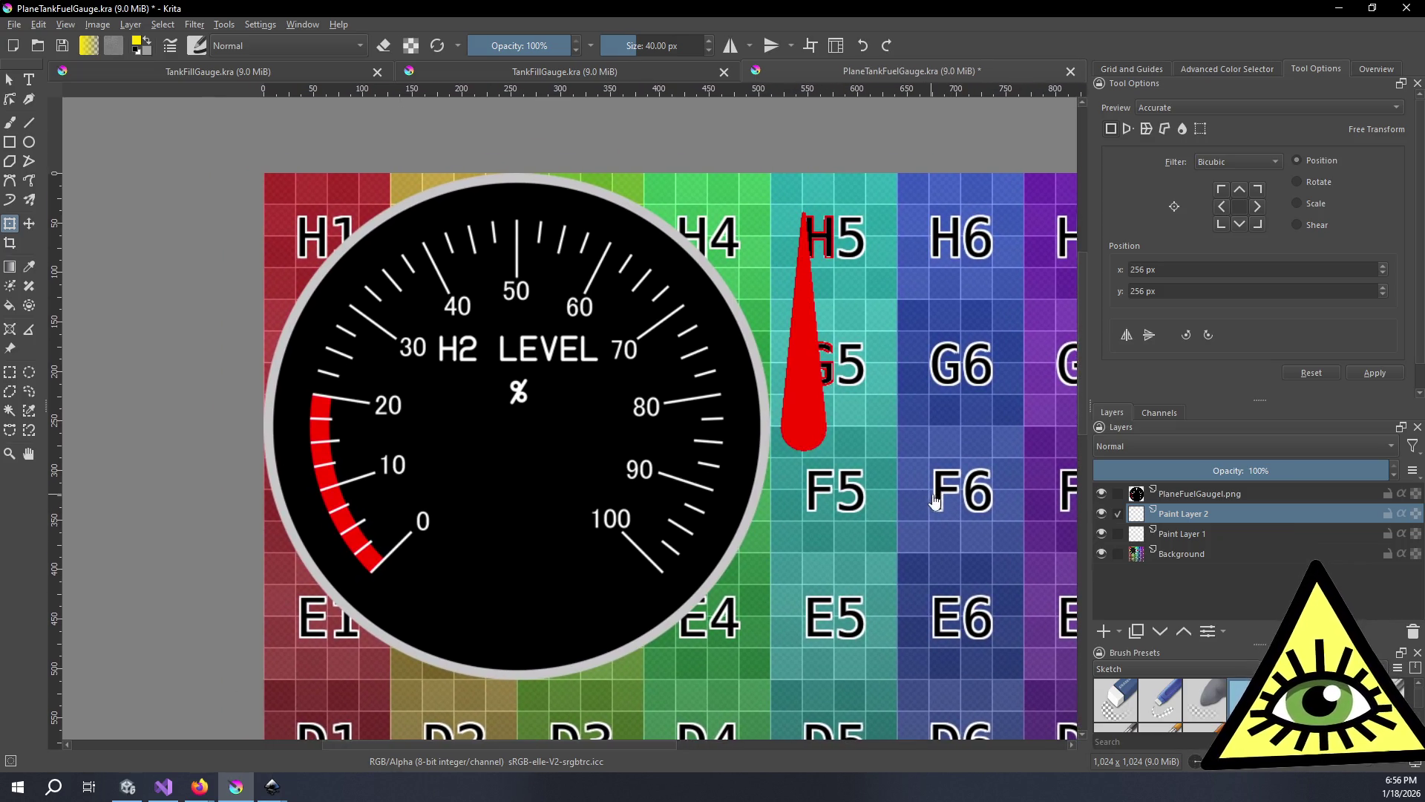
pyautogui.moveTo(937, 503)
pyautogui.mouseDown()
pyautogui.moveTo(708, 471)
pyautogui.moveTo(919, 494)
pyautogui.mouseUp()
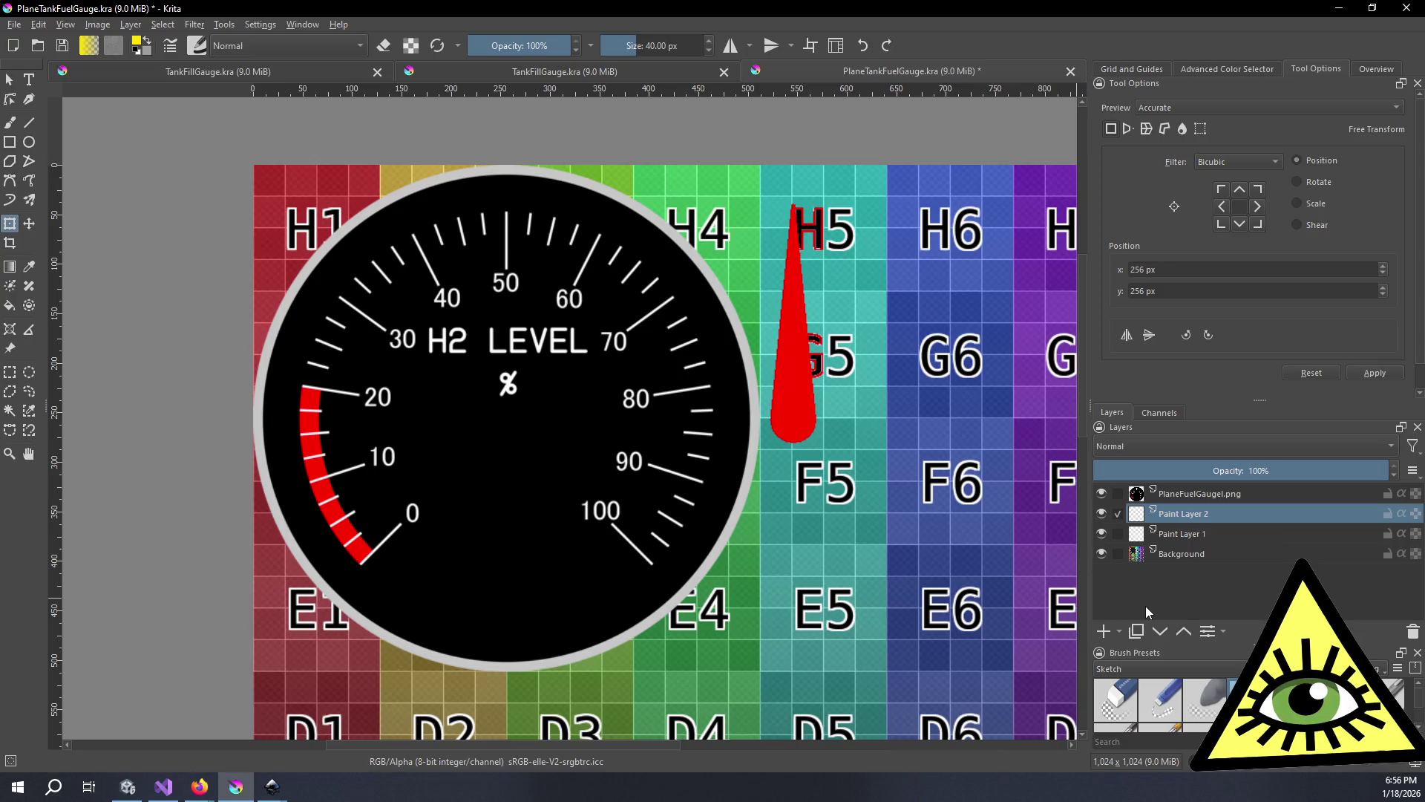
pyautogui.click(1191, 496)
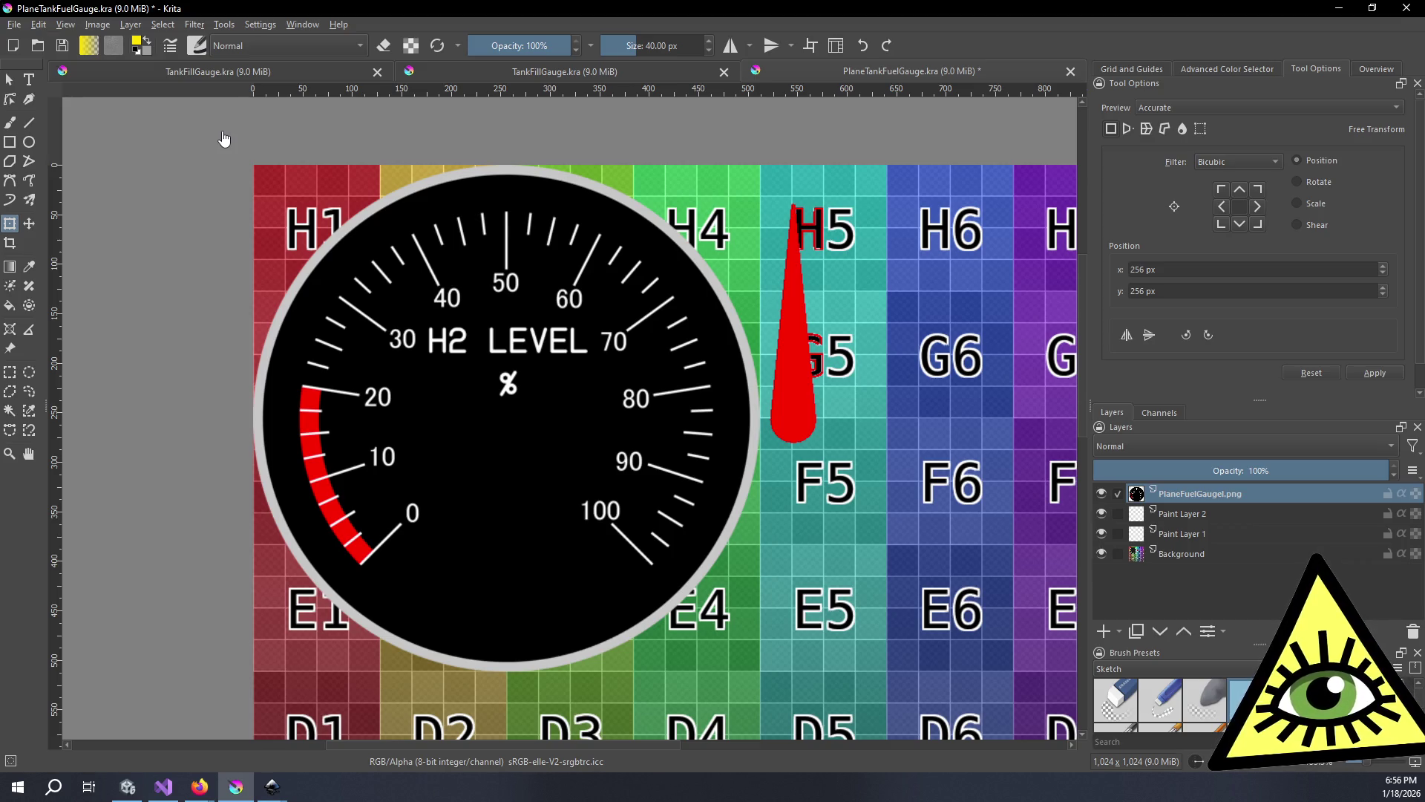
pyautogui.moveTo(232, 134)
pyautogui.mouseDown()
pyautogui.moveTo(95, 132)
pyautogui.moveTo(169, 172)
pyautogui.mouseUp()
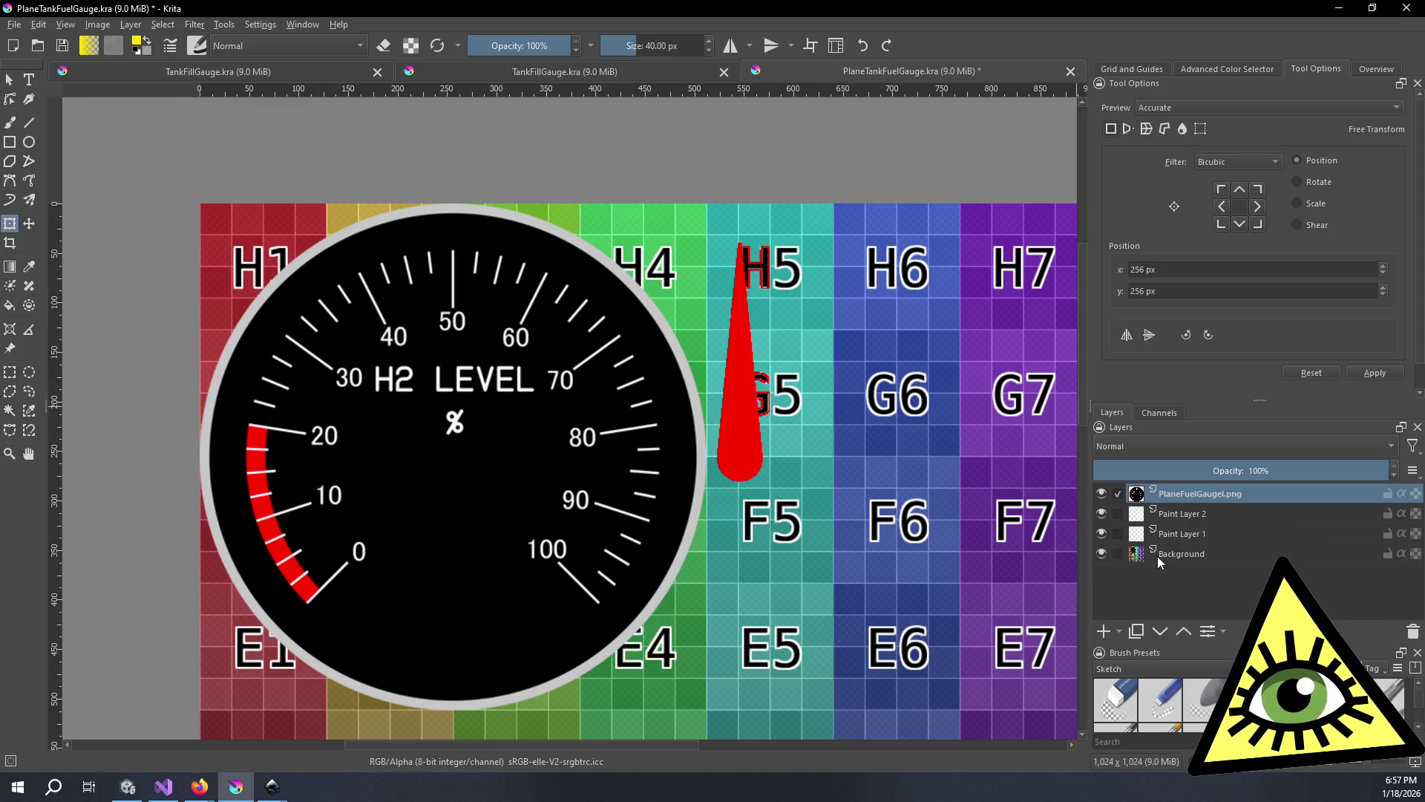
pyautogui.moveTo(709, 213); pyautogui.dragTo(800, 182)
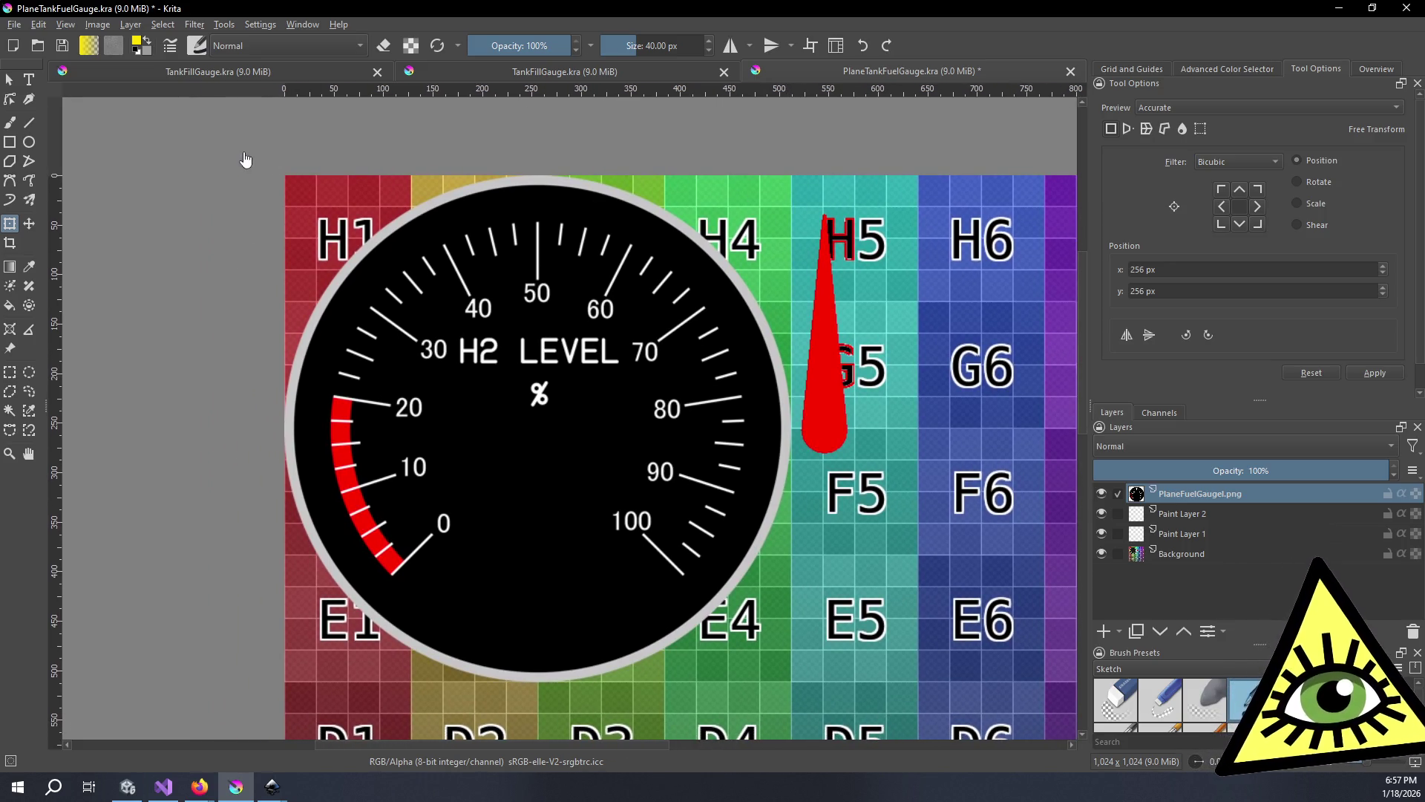
pyautogui.hotkey('ctrl', 's')
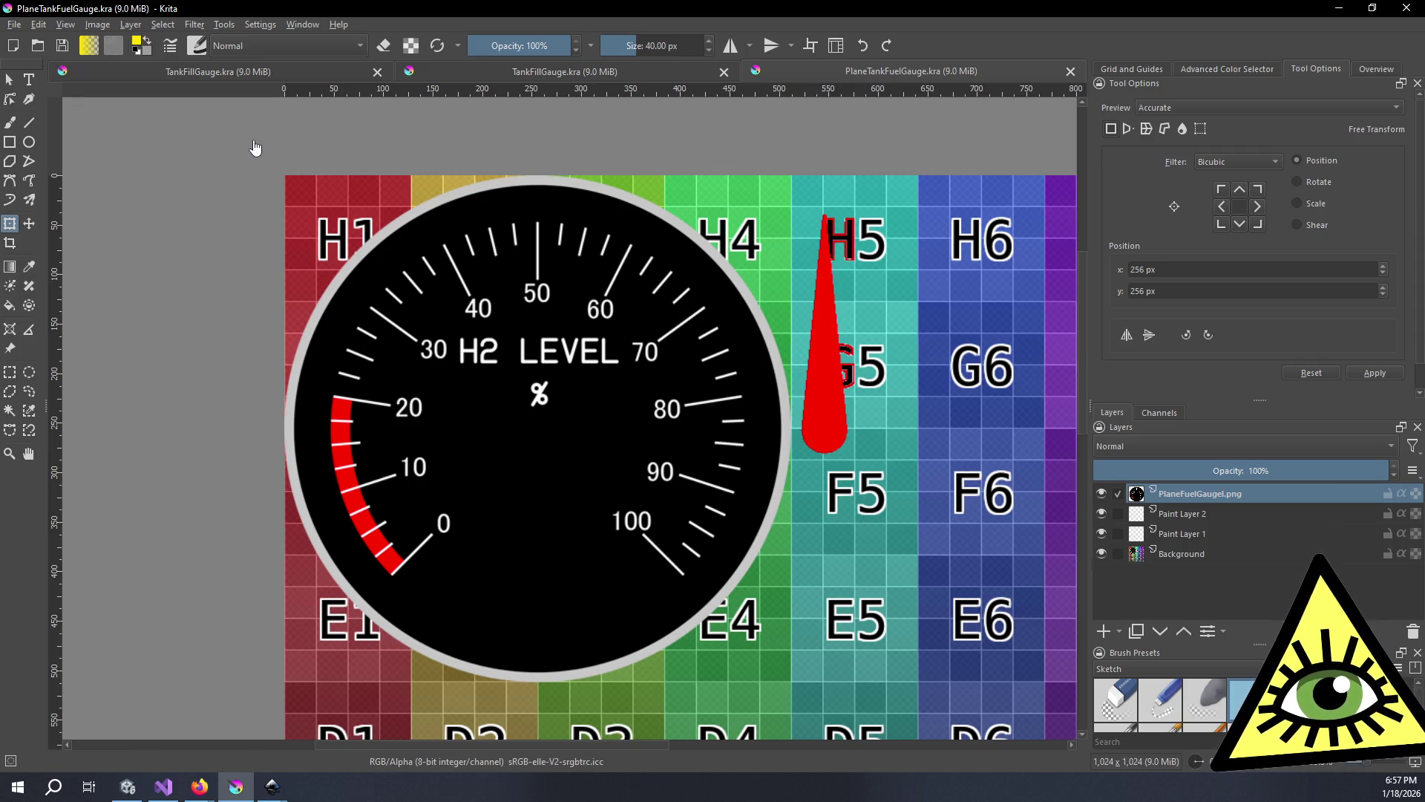
pyautogui.moveTo(255, 146); pyautogui.dragTo(212, 145)
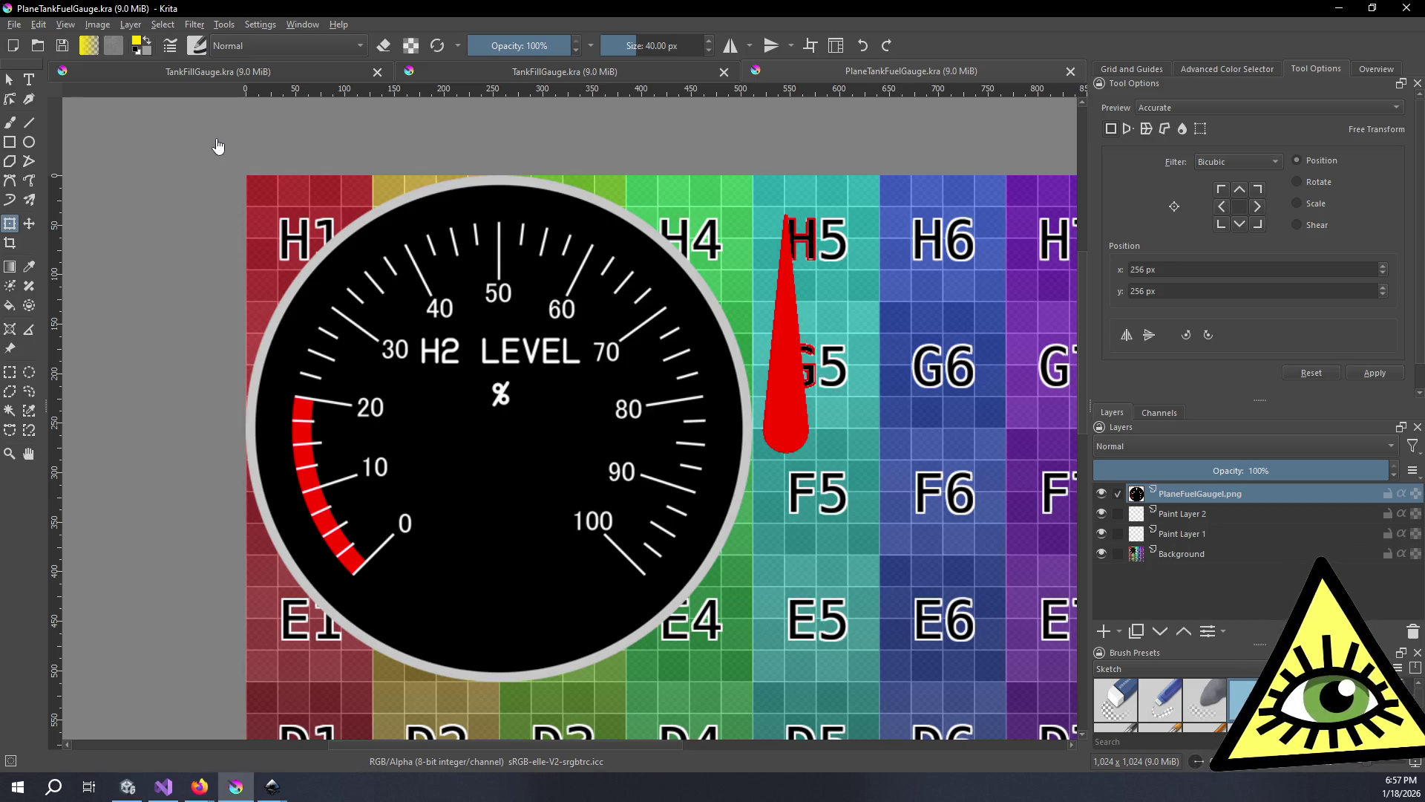
pyautogui.moveTo(212, 146); pyautogui.dragTo(134, 153)
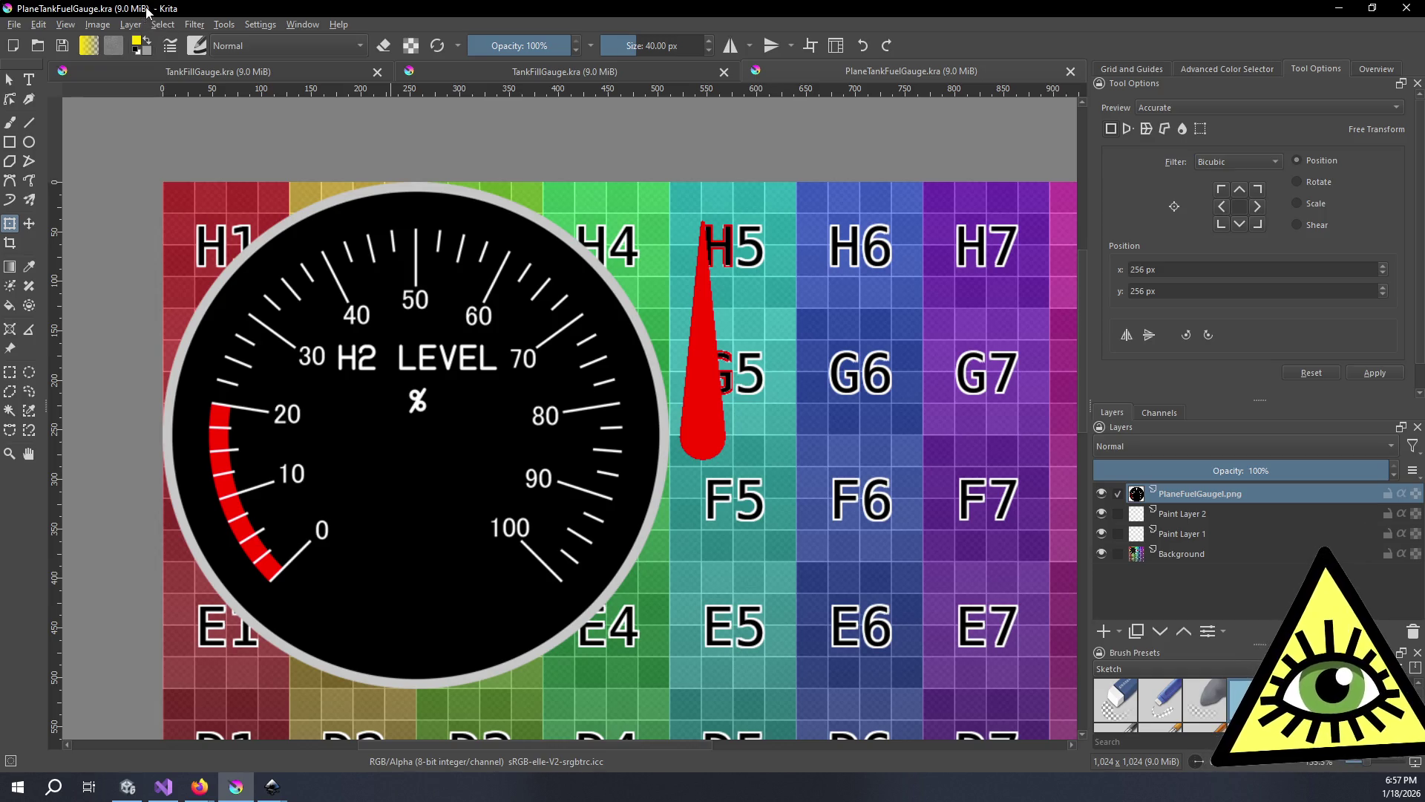
# - Export the Krita gauge artwork over PlaneTankFuelGauge.png with default PNG settings, then return to Unity
pyautogui.click(13, 24)
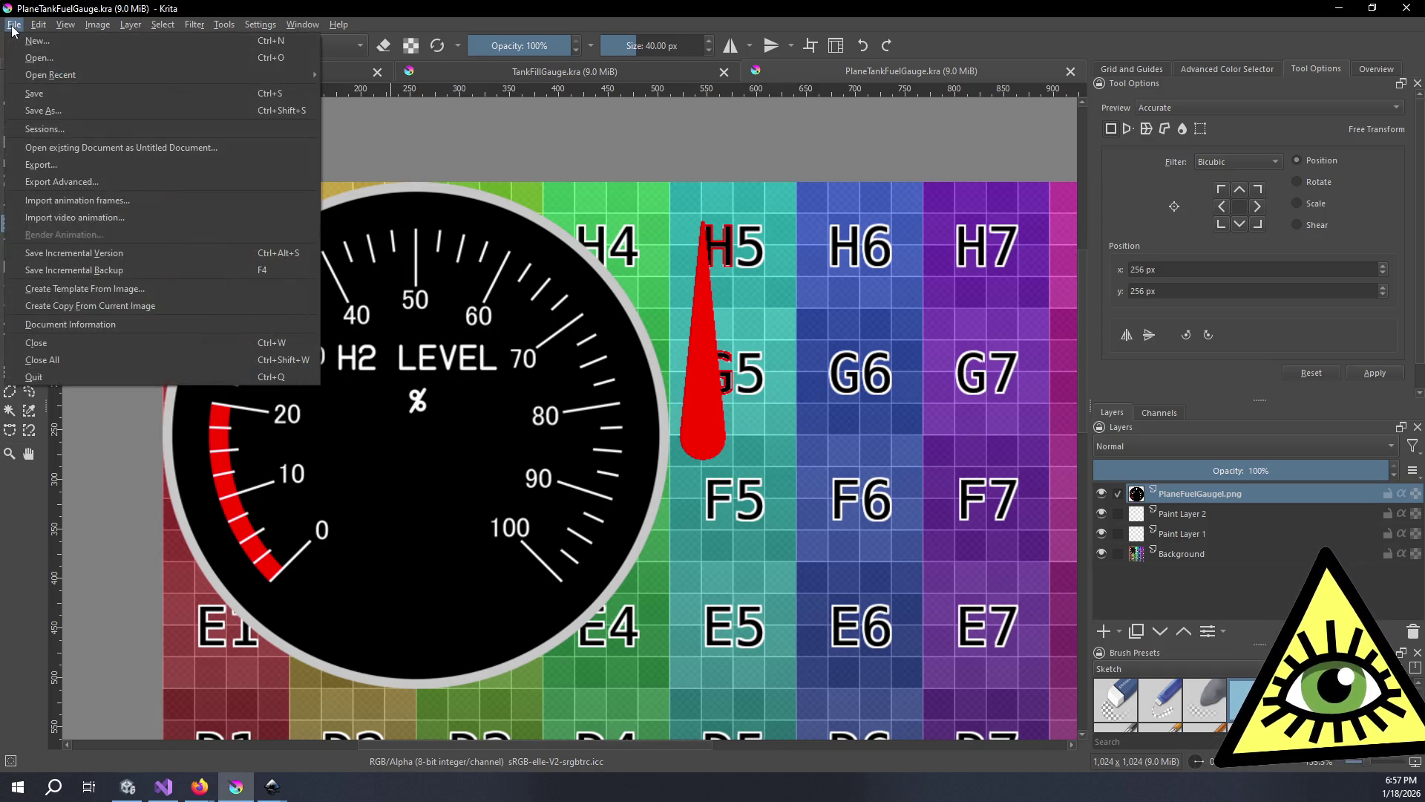
pyautogui.click(65, 164)
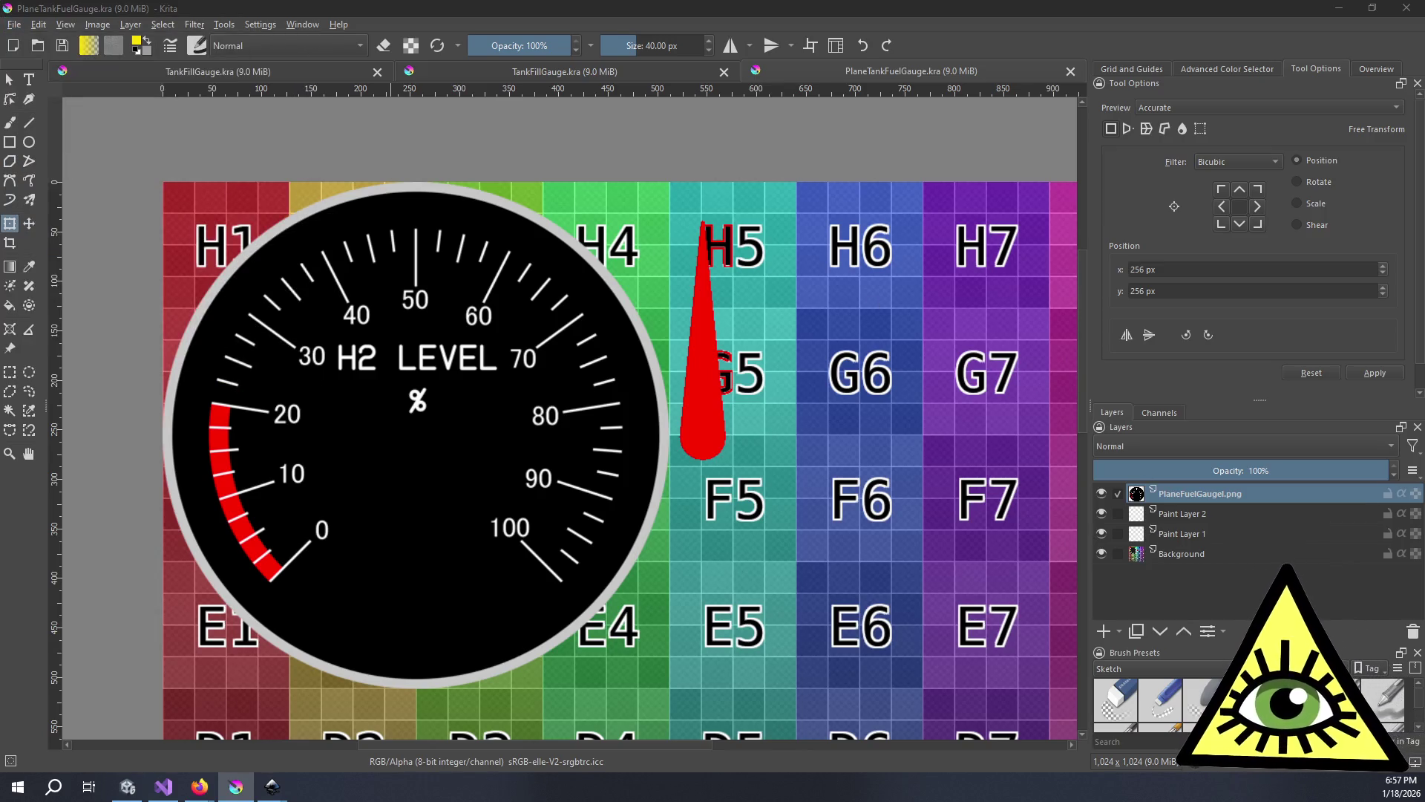
pyautogui.press('Return')
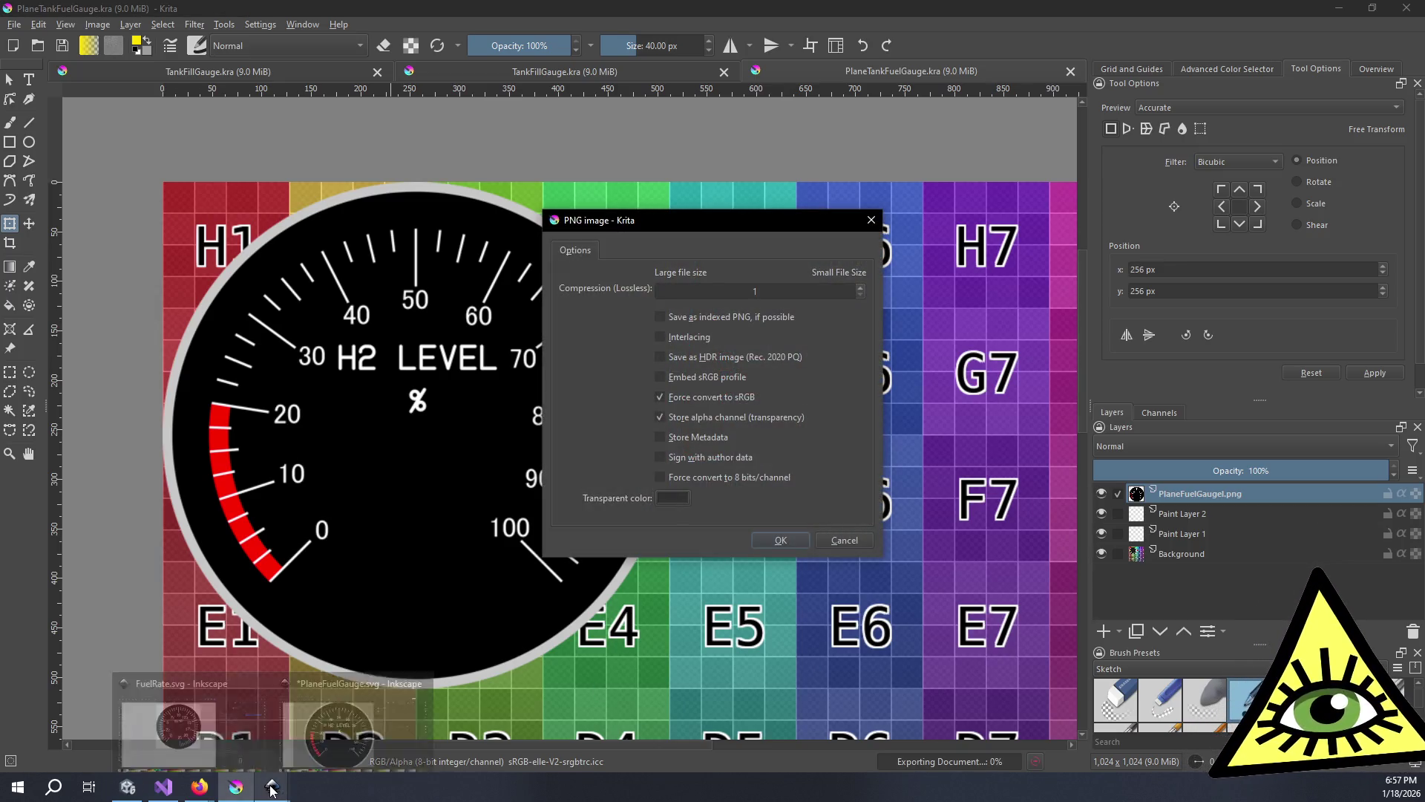
pyautogui.click(790, 545)
pyautogui.click(127, 786)
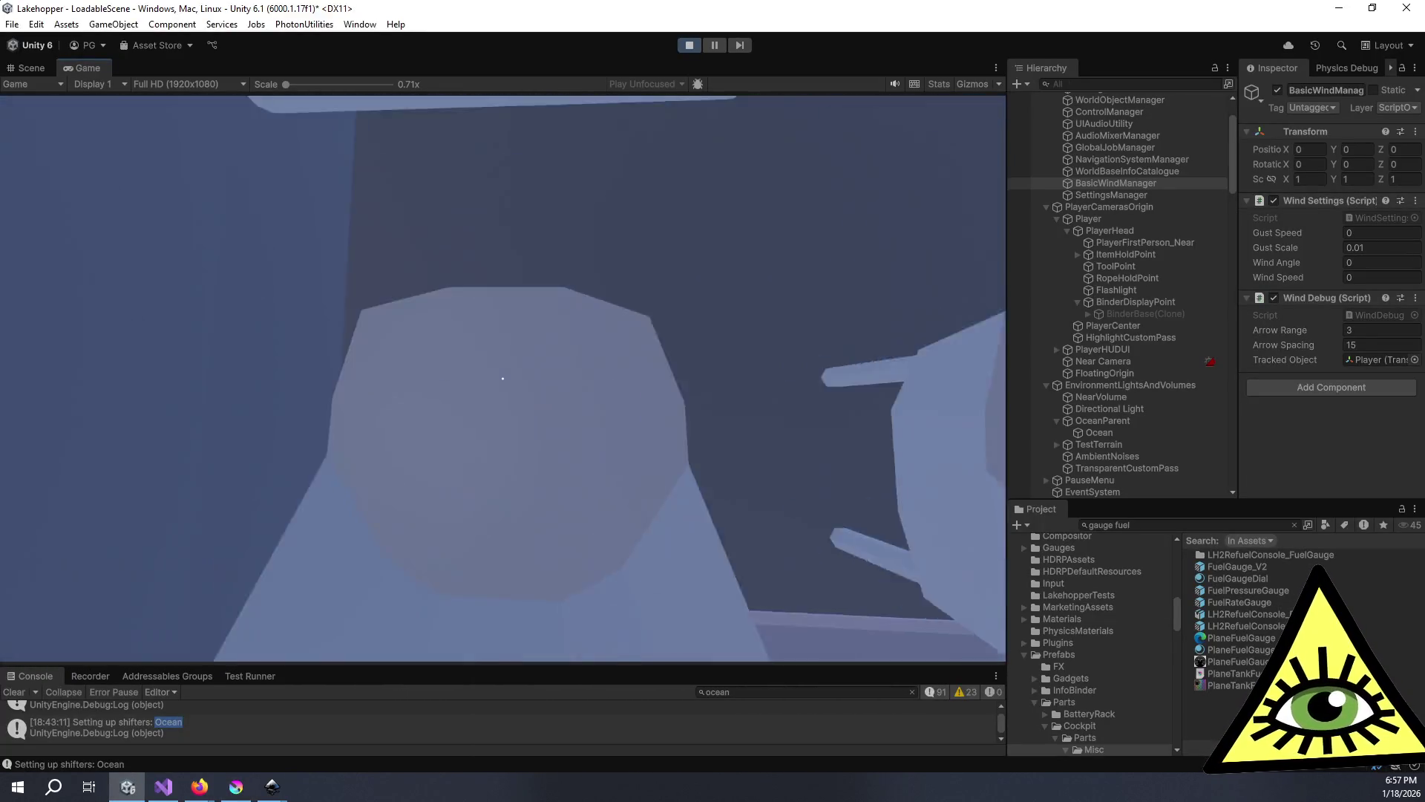
# - Reimport the updated PlaneTankFuelGauge texture from the Project window
pyautogui.press('Escape')
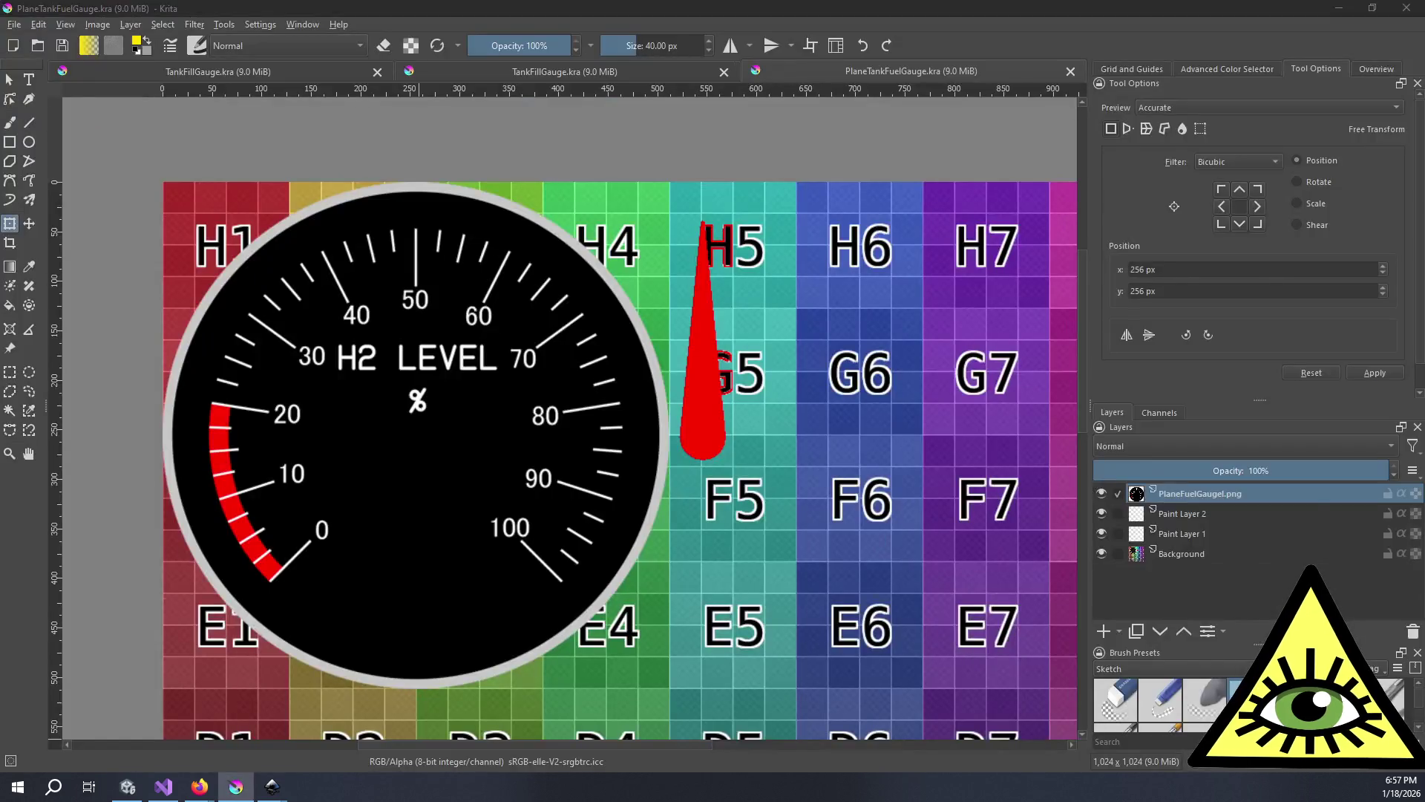
pyautogui.click(1221, 685)
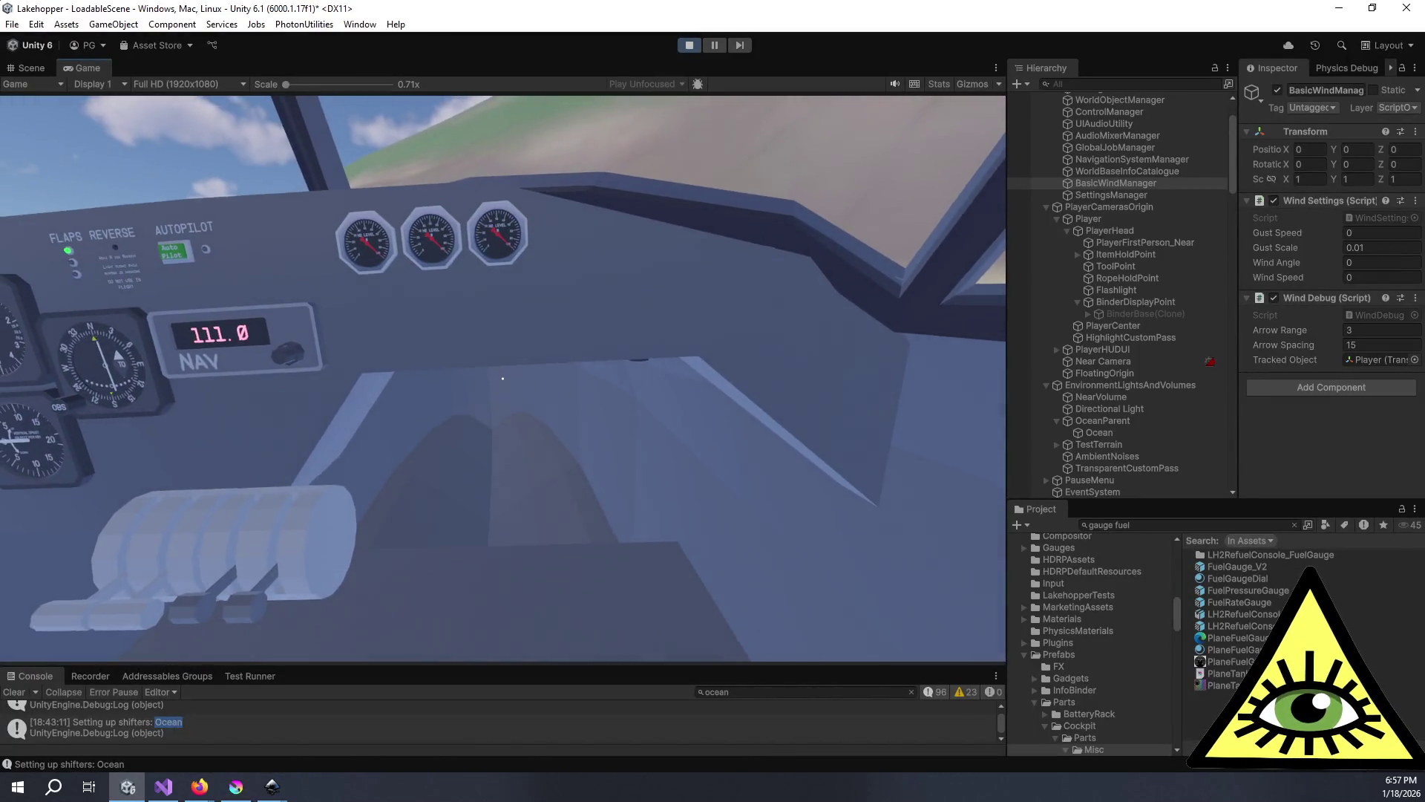
pyautogui.rightClick(1221, 685)
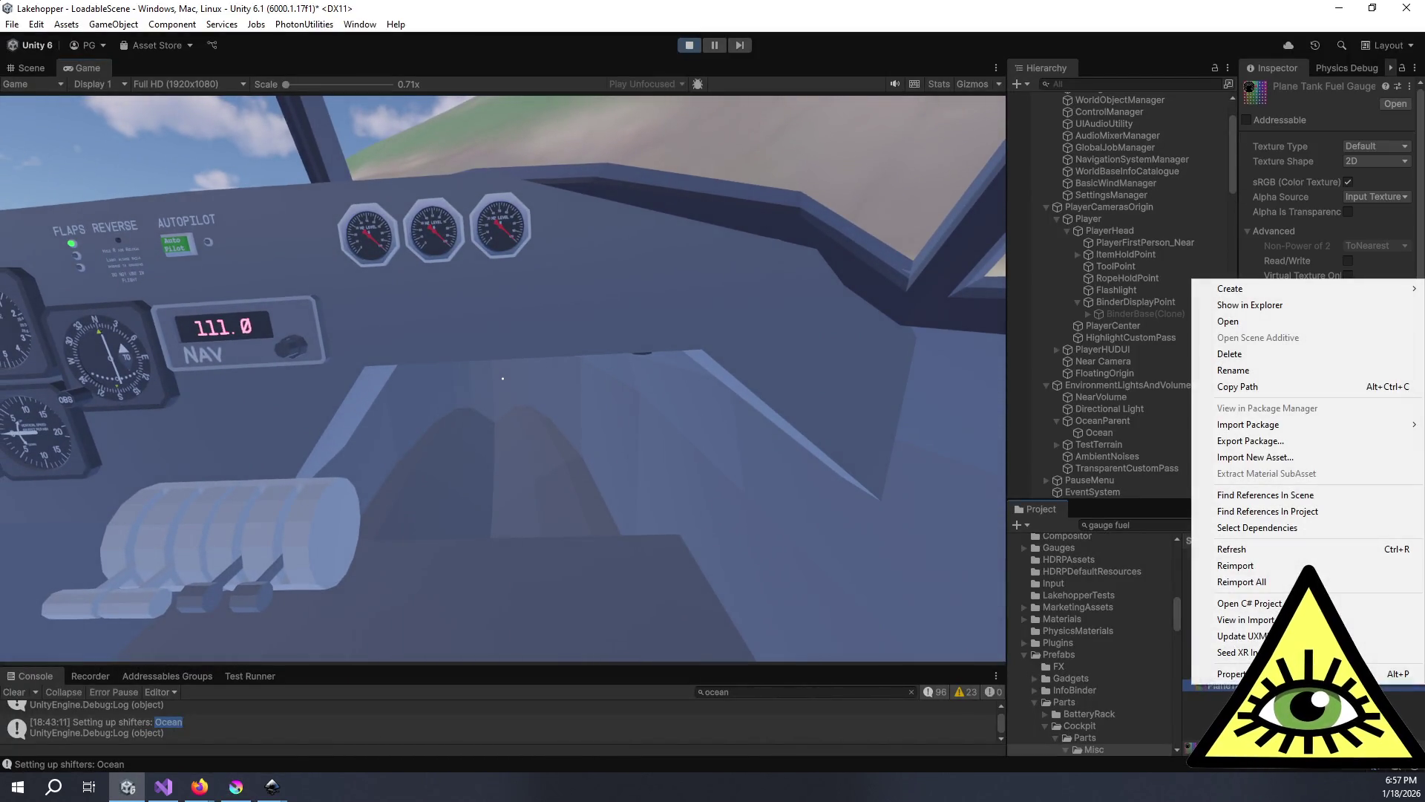
pyautogui.click(1262, 564)
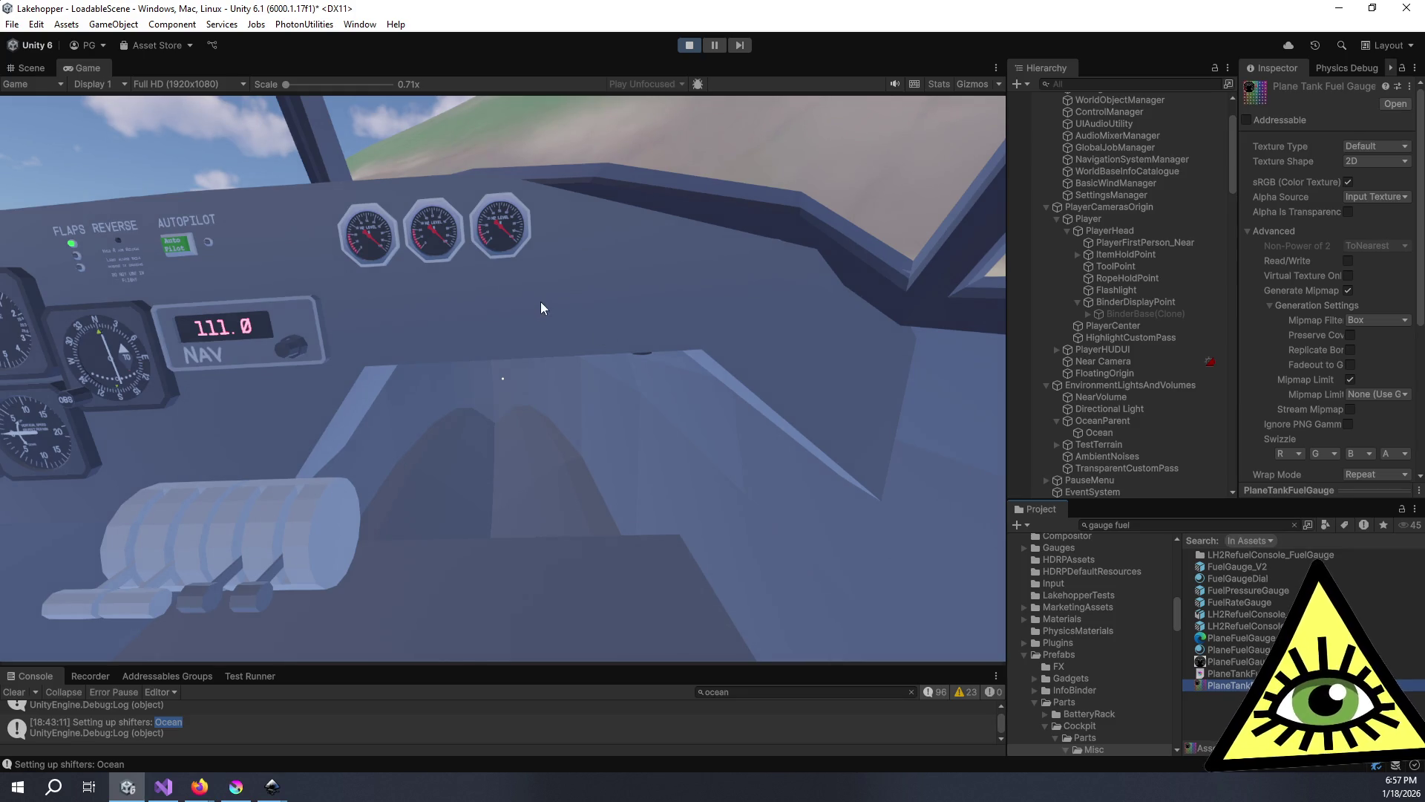
# - Inspect the three H2 LEVEL gauges and their red low-fuel arcs in the running game
pyautogui.click(540, 301)
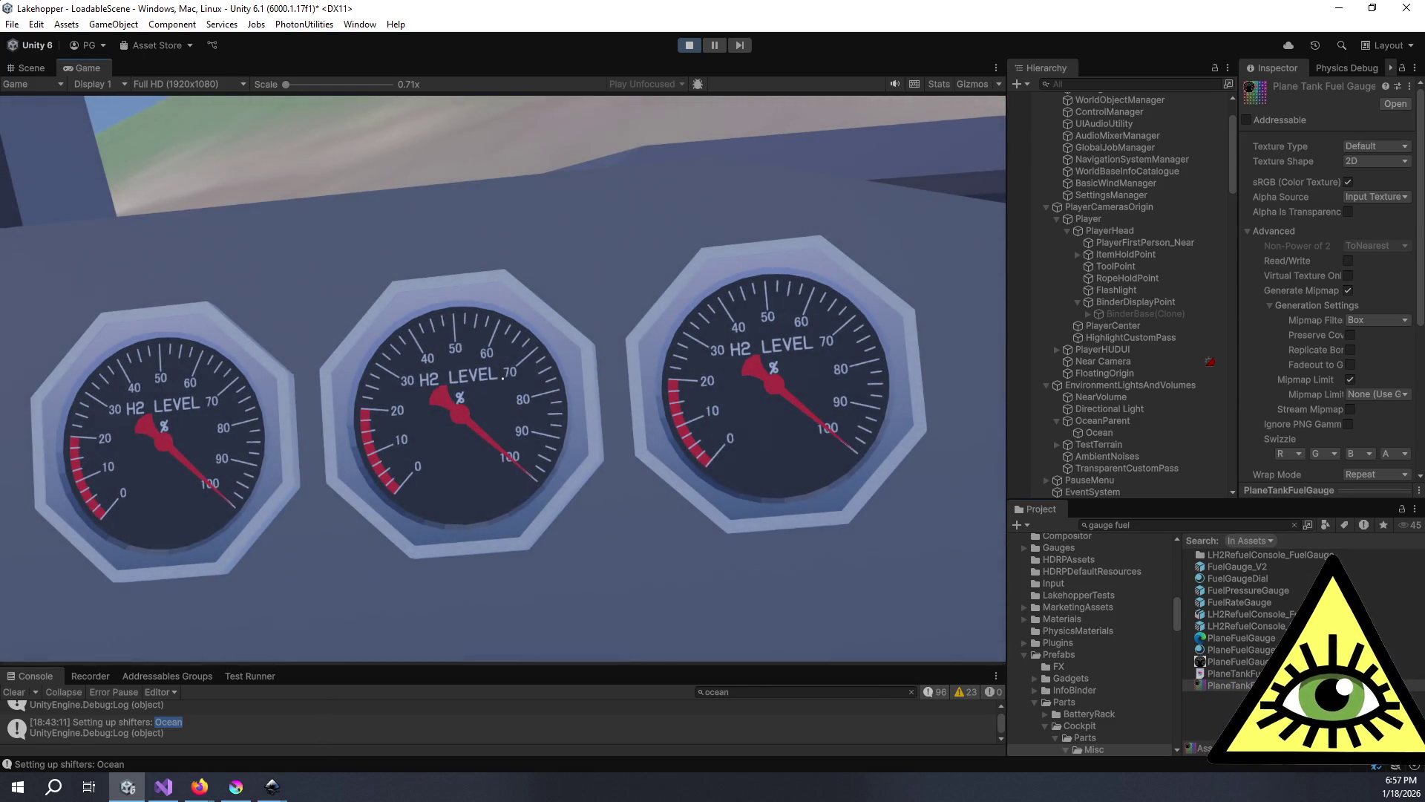
pyautogui.press('Escape')
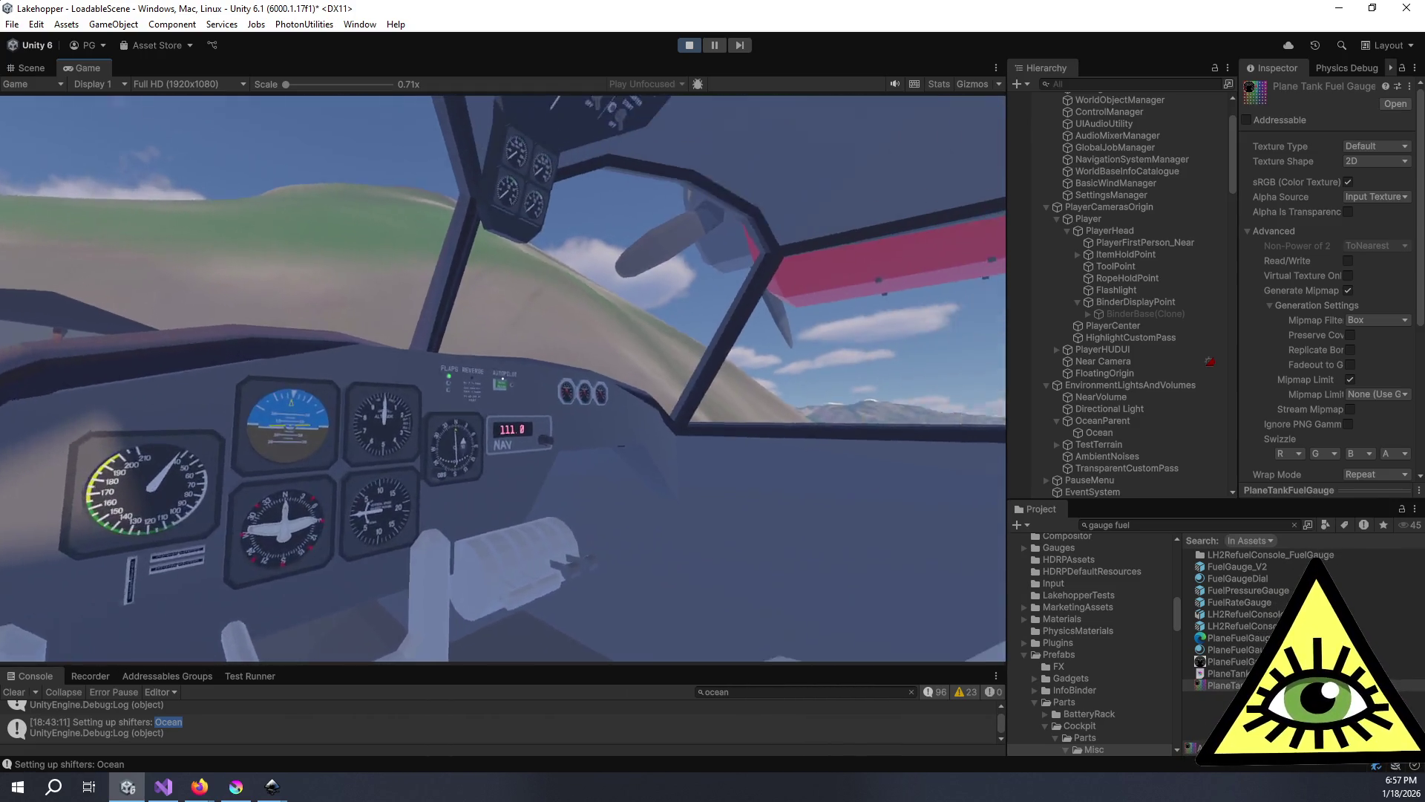
pyautogui.click(504, 379)
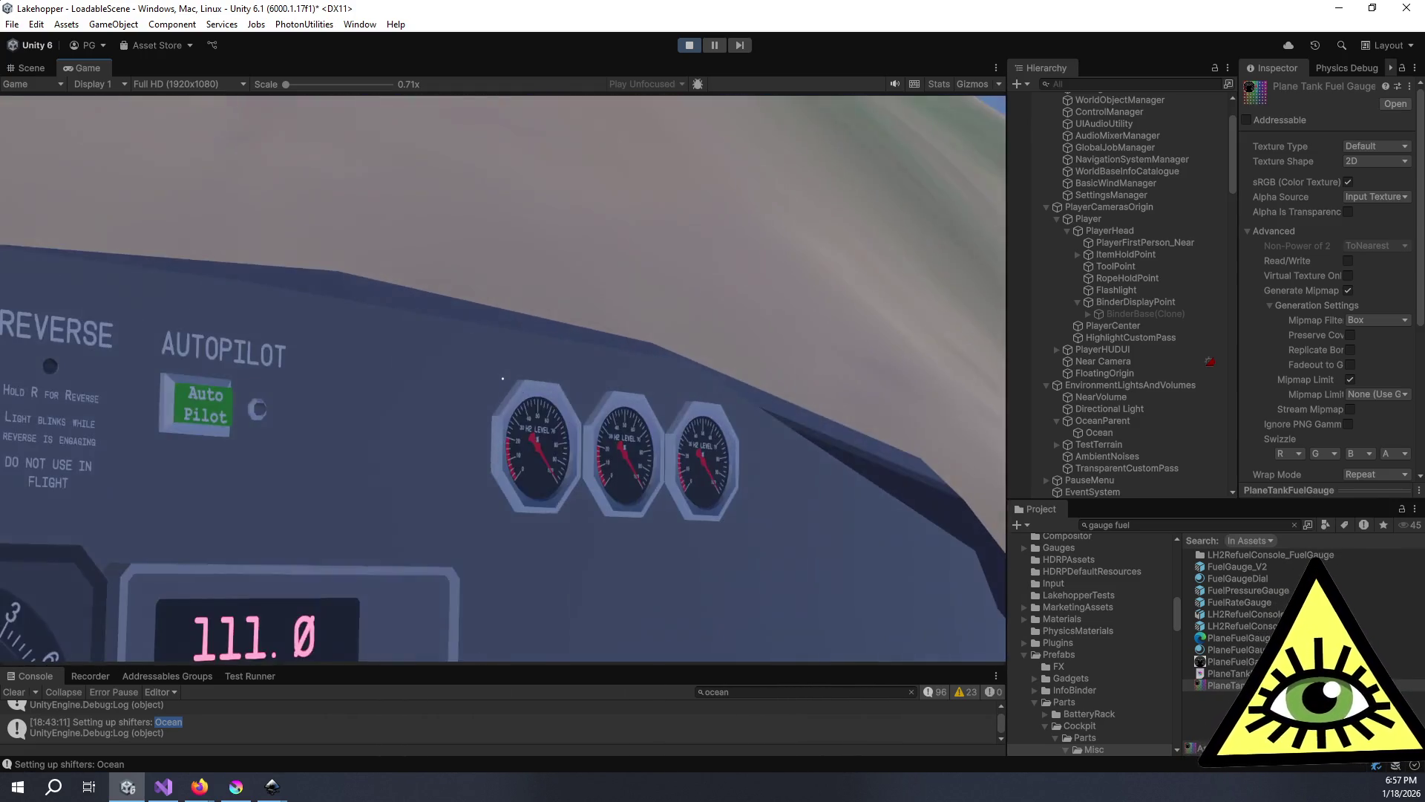
pyautogui.press('Escape')
pyautogui.click(502, 379)
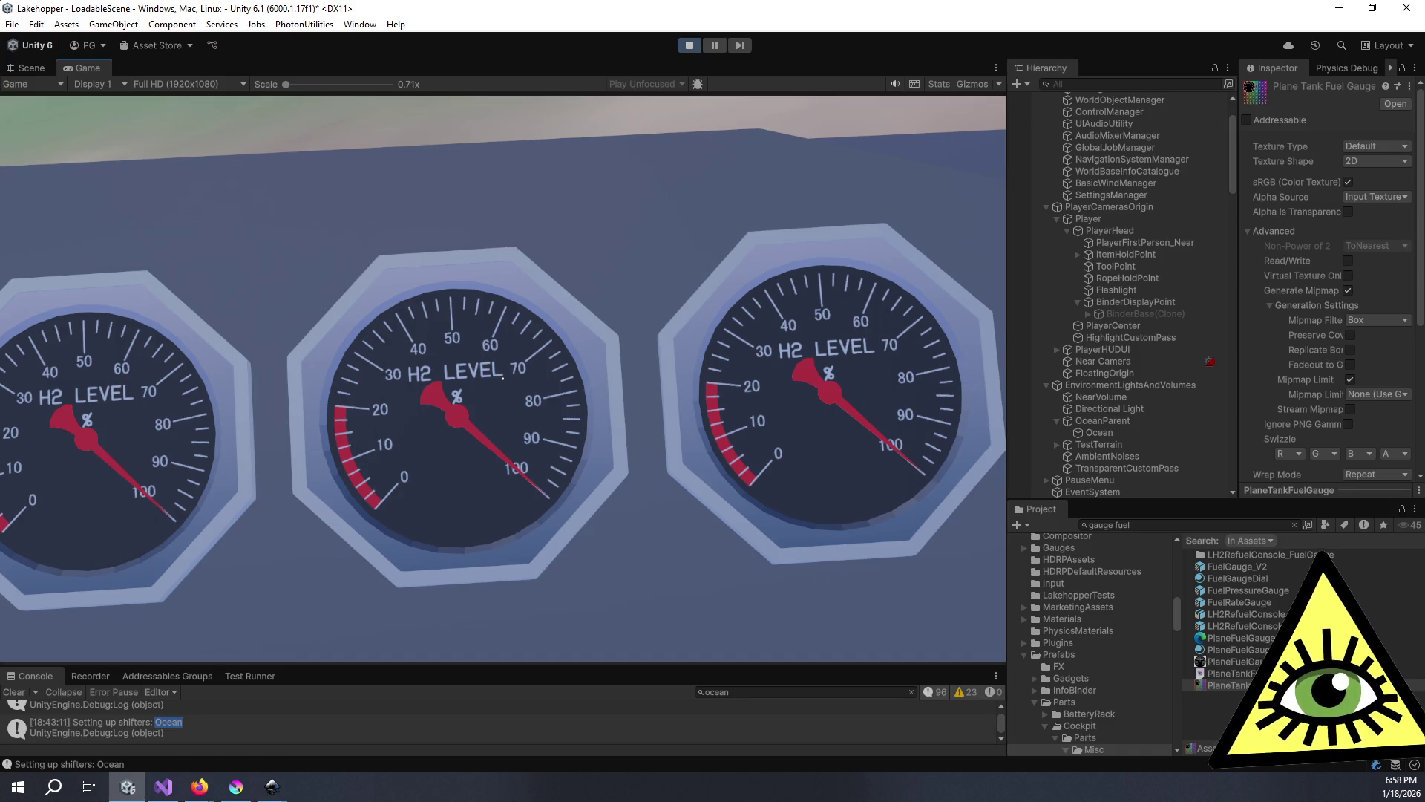
pyautogui.click(503, 378)
pyautogui.press('Escape')
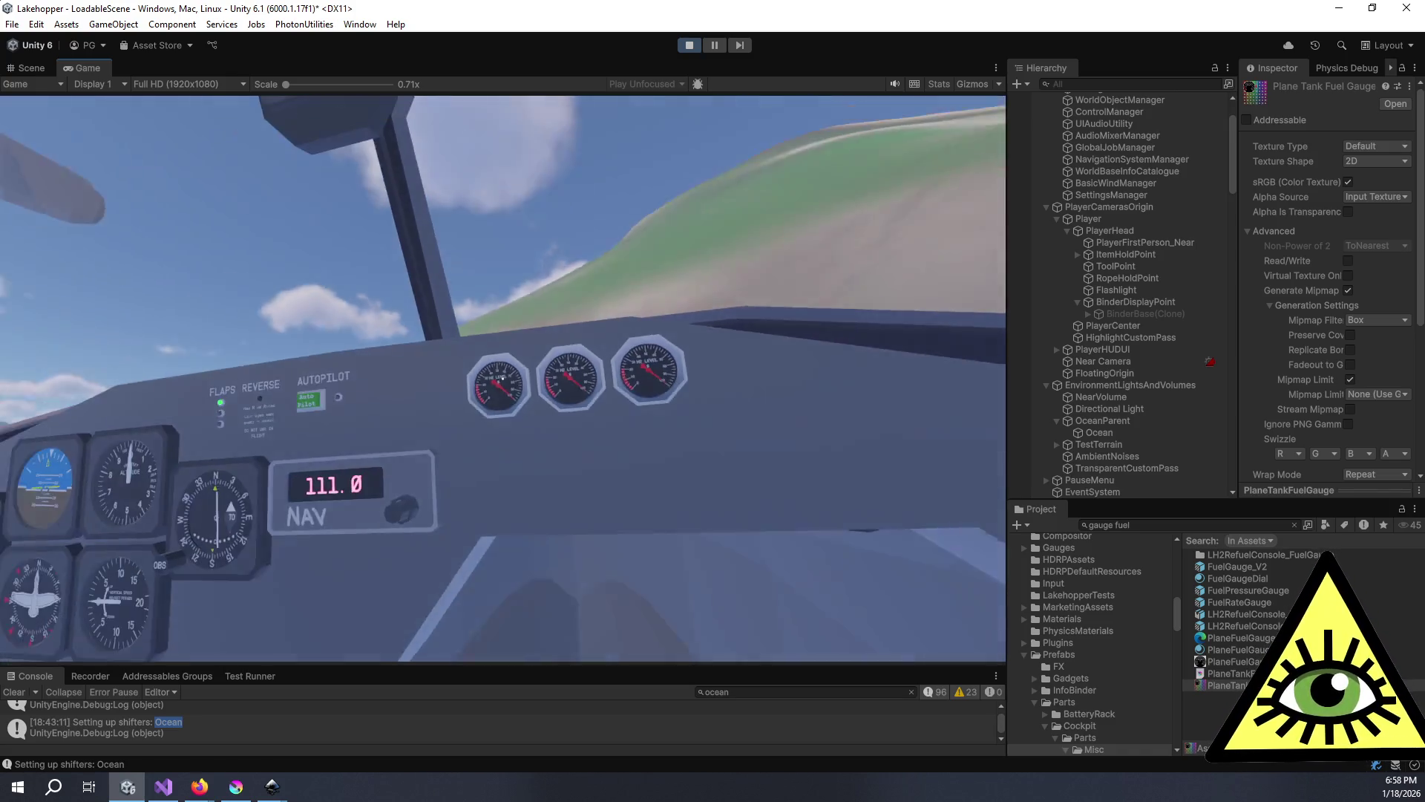
pyautogui.click(502, 378)
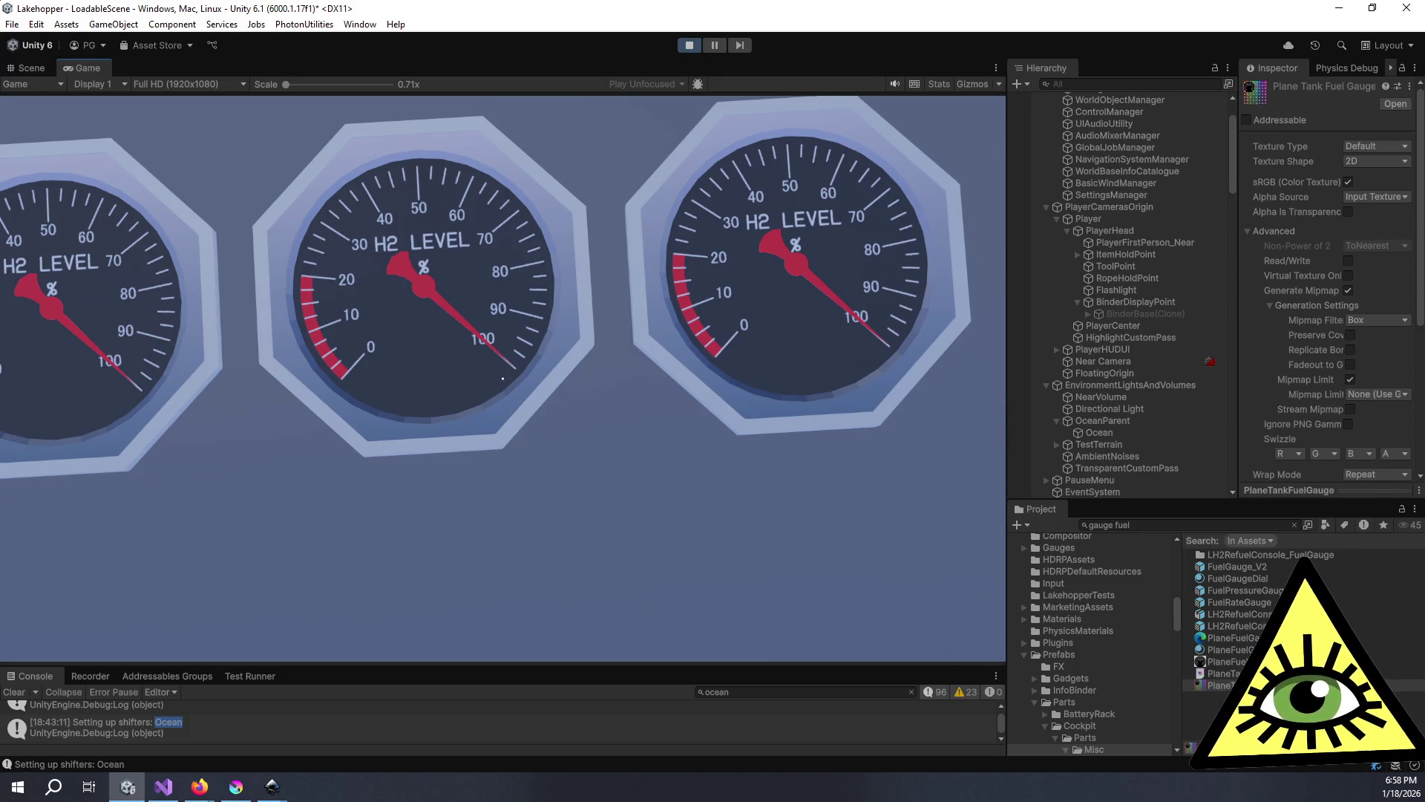
pyautogui.press('Escape')
pyautogui.click(502, 379)
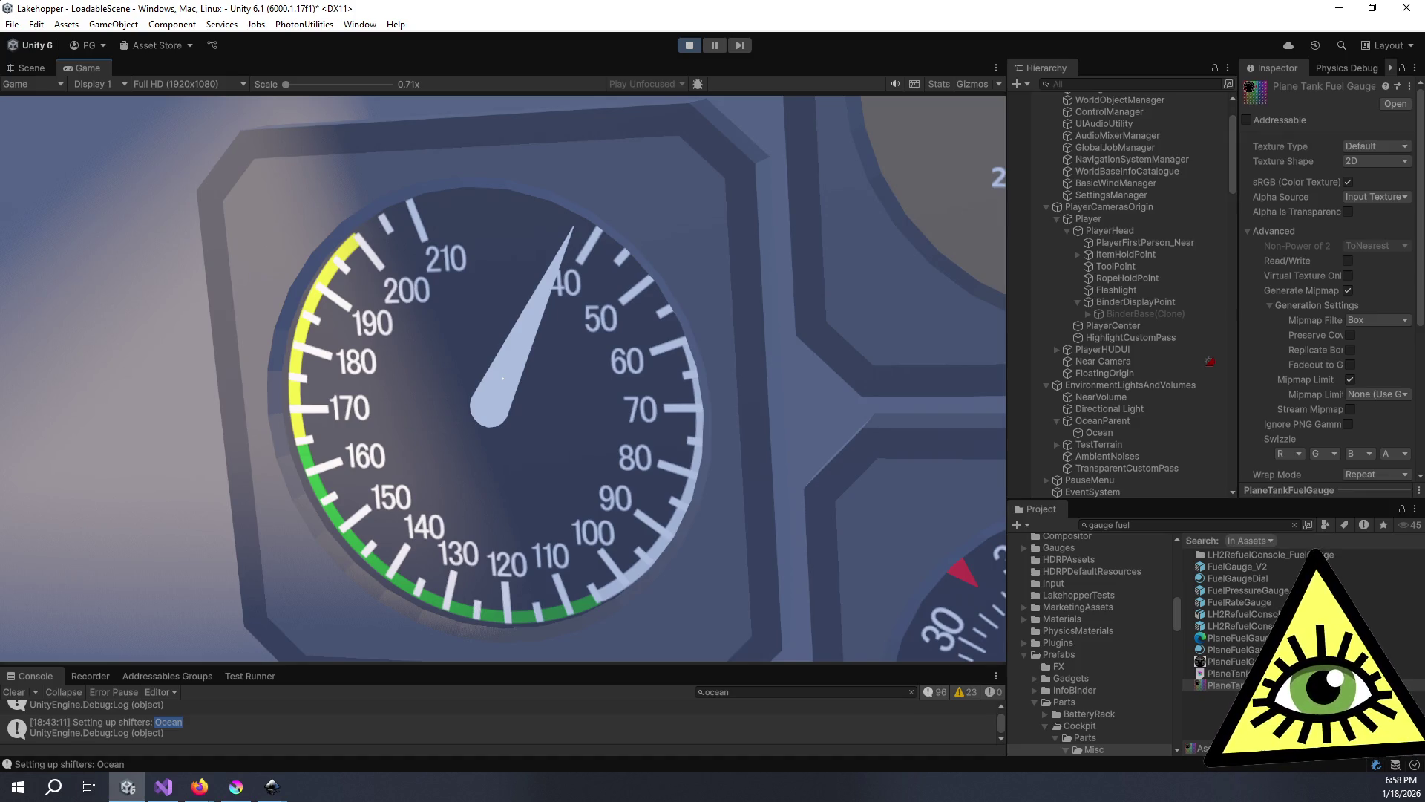
pyautogui.scroll(-3, 502, 379)
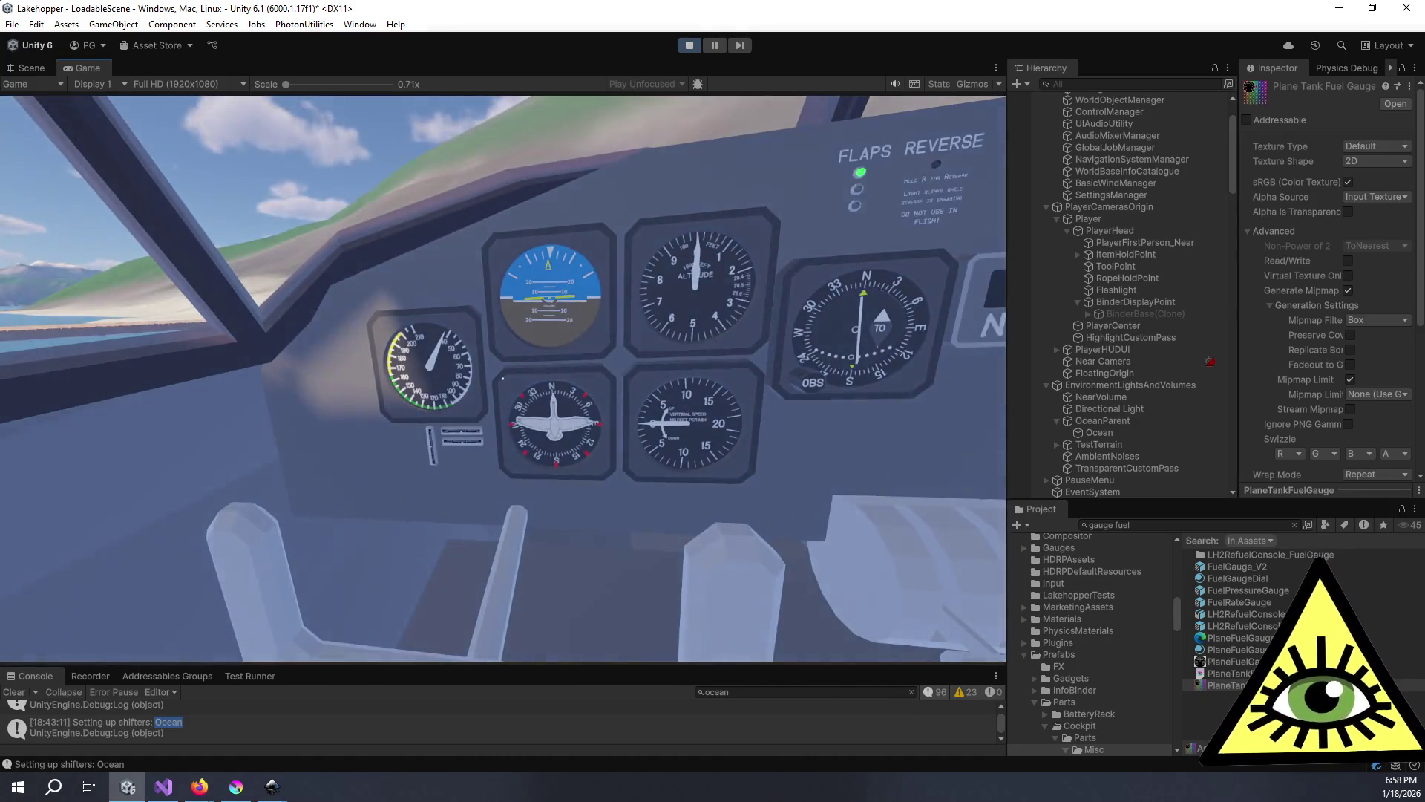
pyautogui.scroll(5, 502, 379)
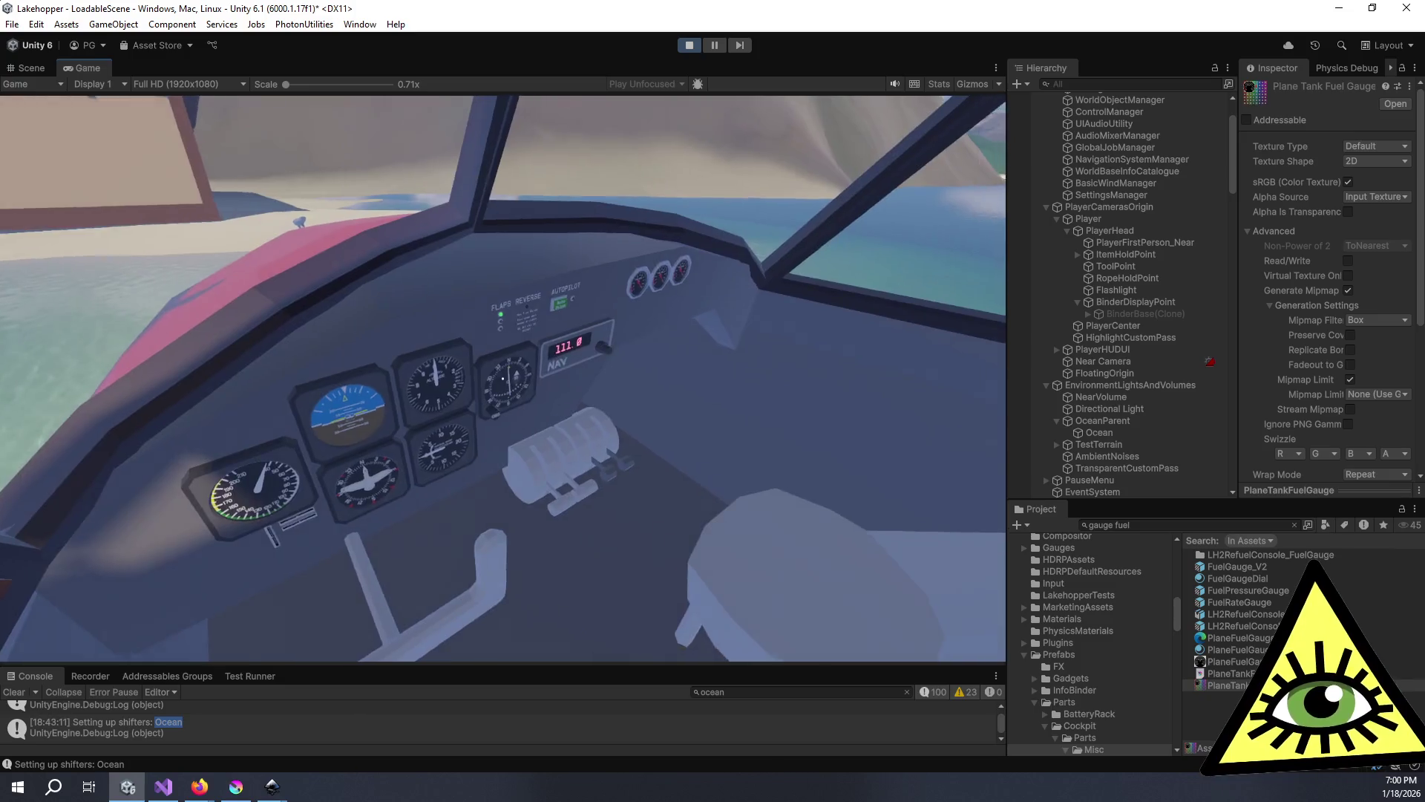
pyautogui.rightClick(503, 379)
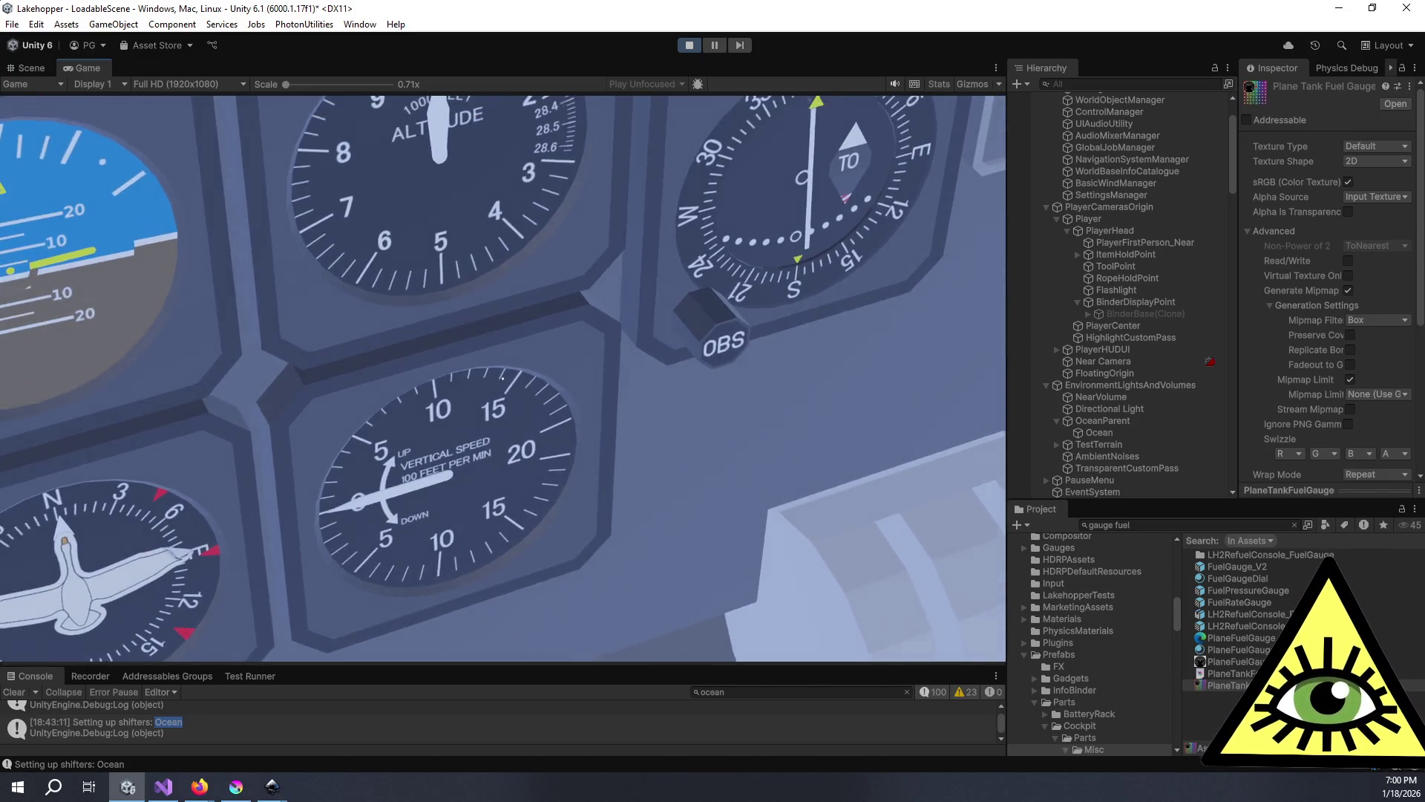
pyautogui.rightClick(503, 378)
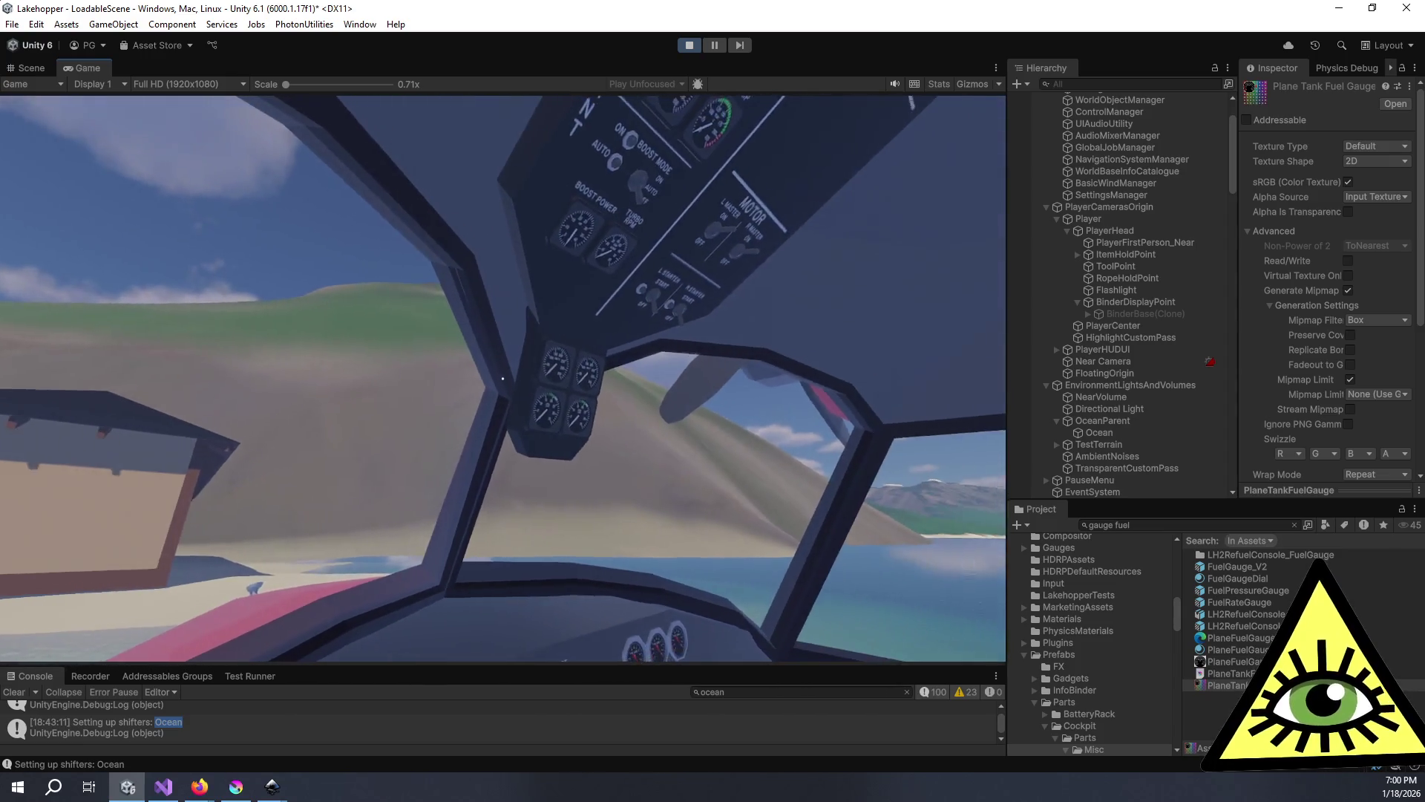
pyautogui.rightClick(503, 378)
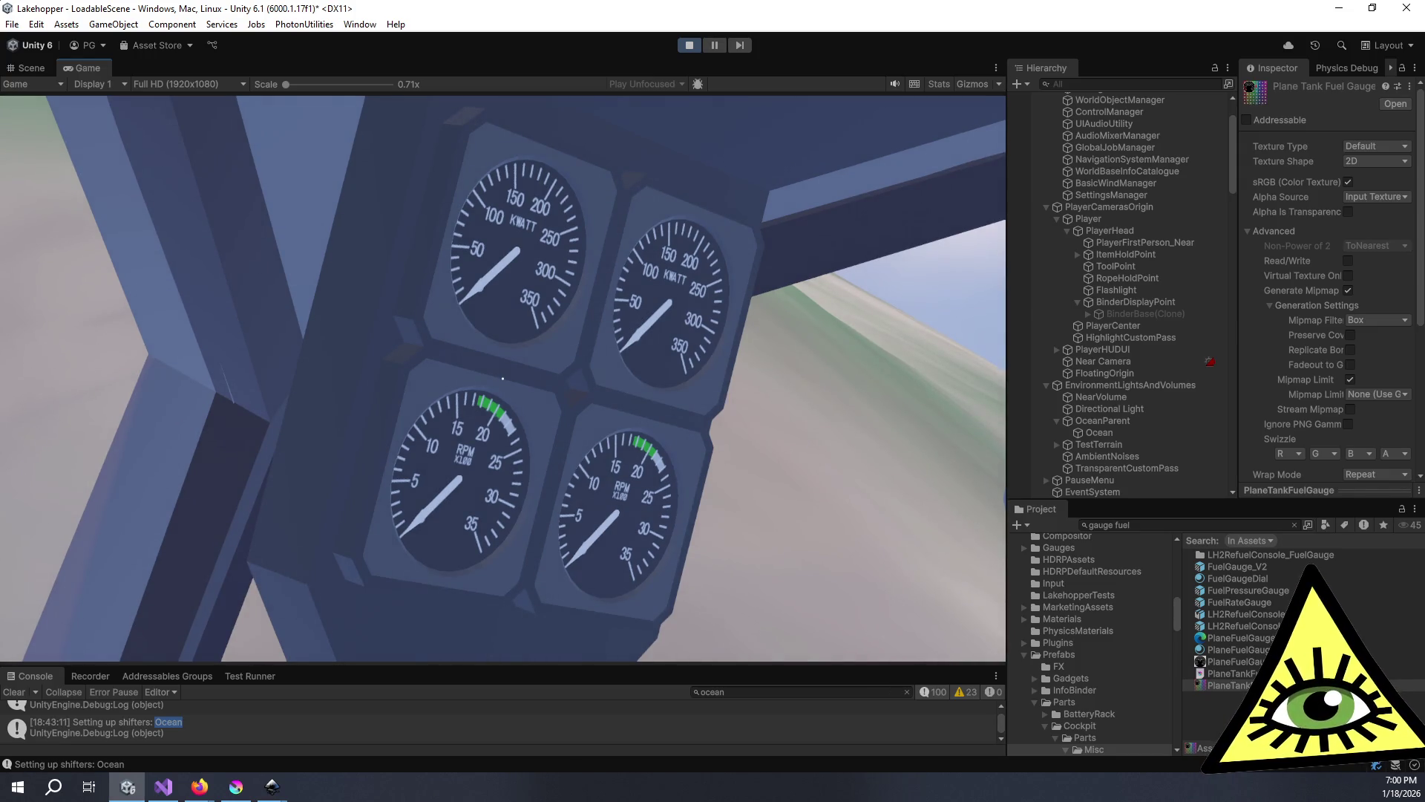
pyautogui.rightClick(502, 378)
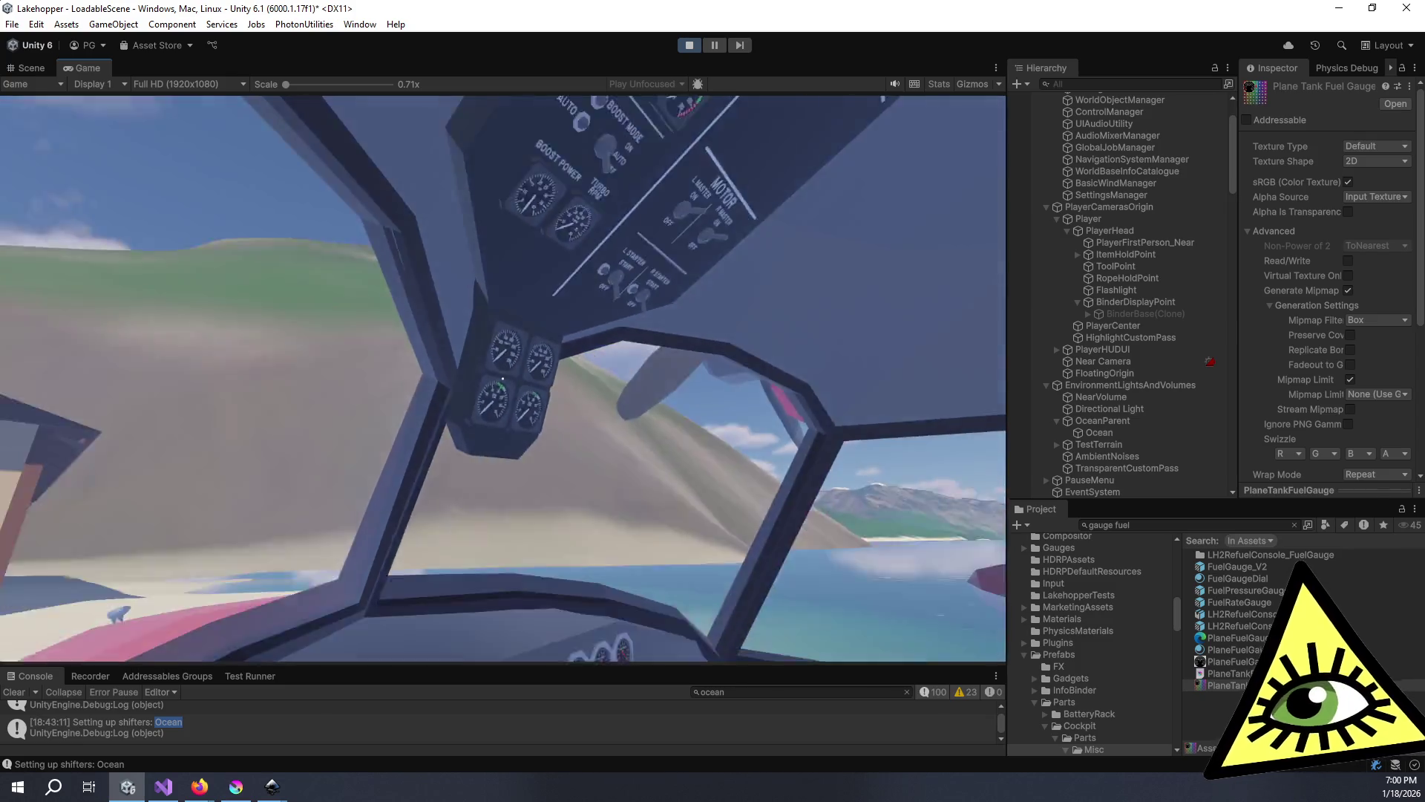
pyautogui.rightClick(503, 378)
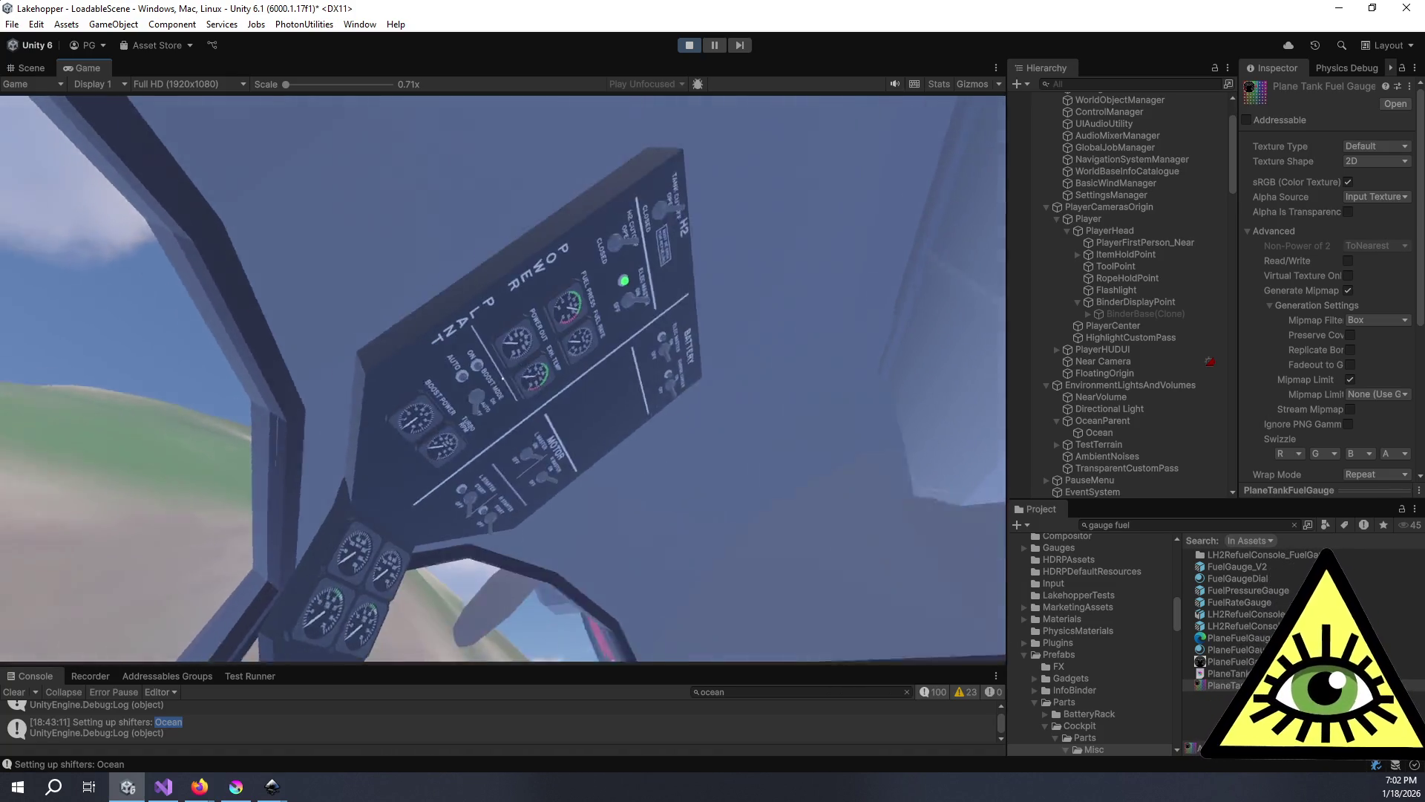
# - Zoom on the Boost Mode panel, look toward the rear cabin, and switch to Firefox
pyautogui.moveTo(500, 378)
pyautogui.press('z')
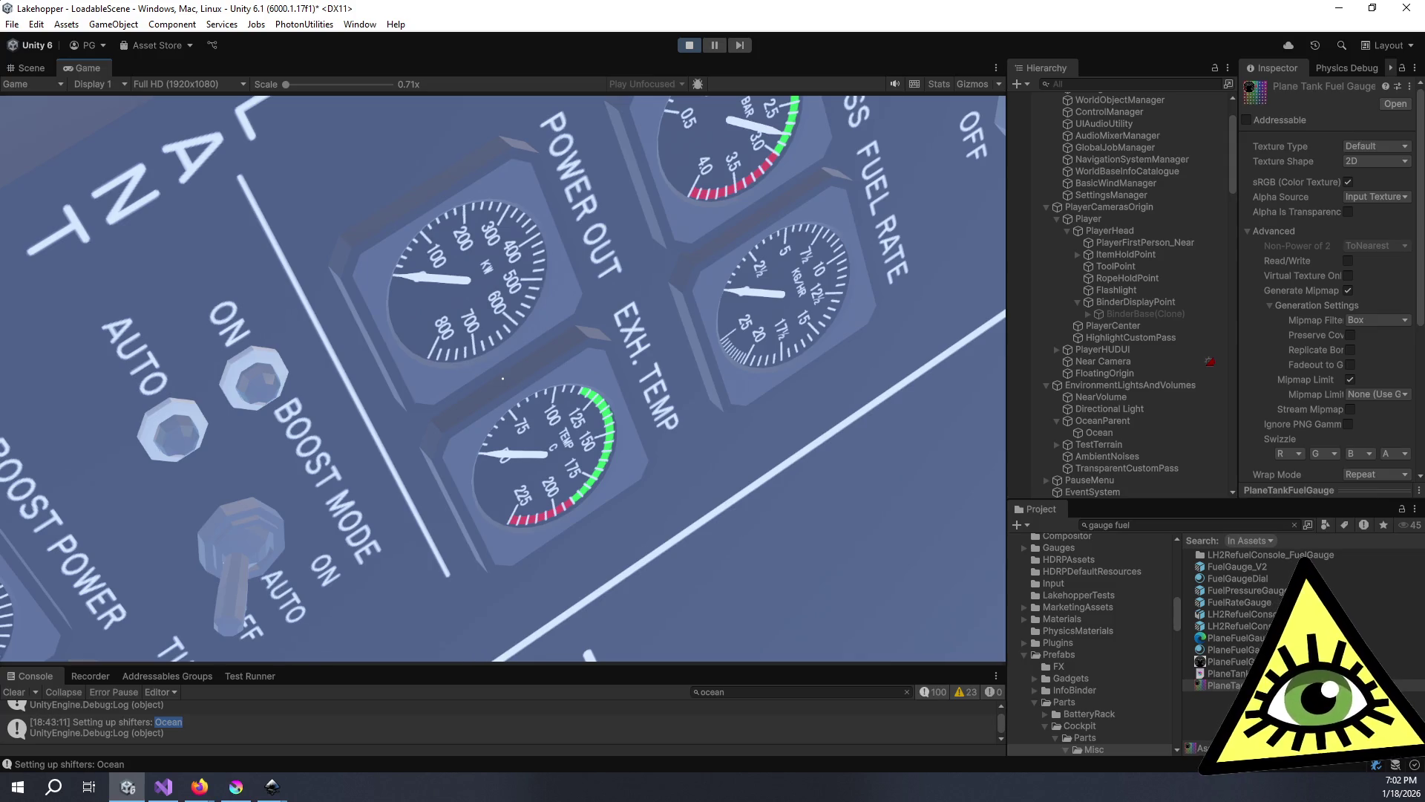
pyautogui.press('z')
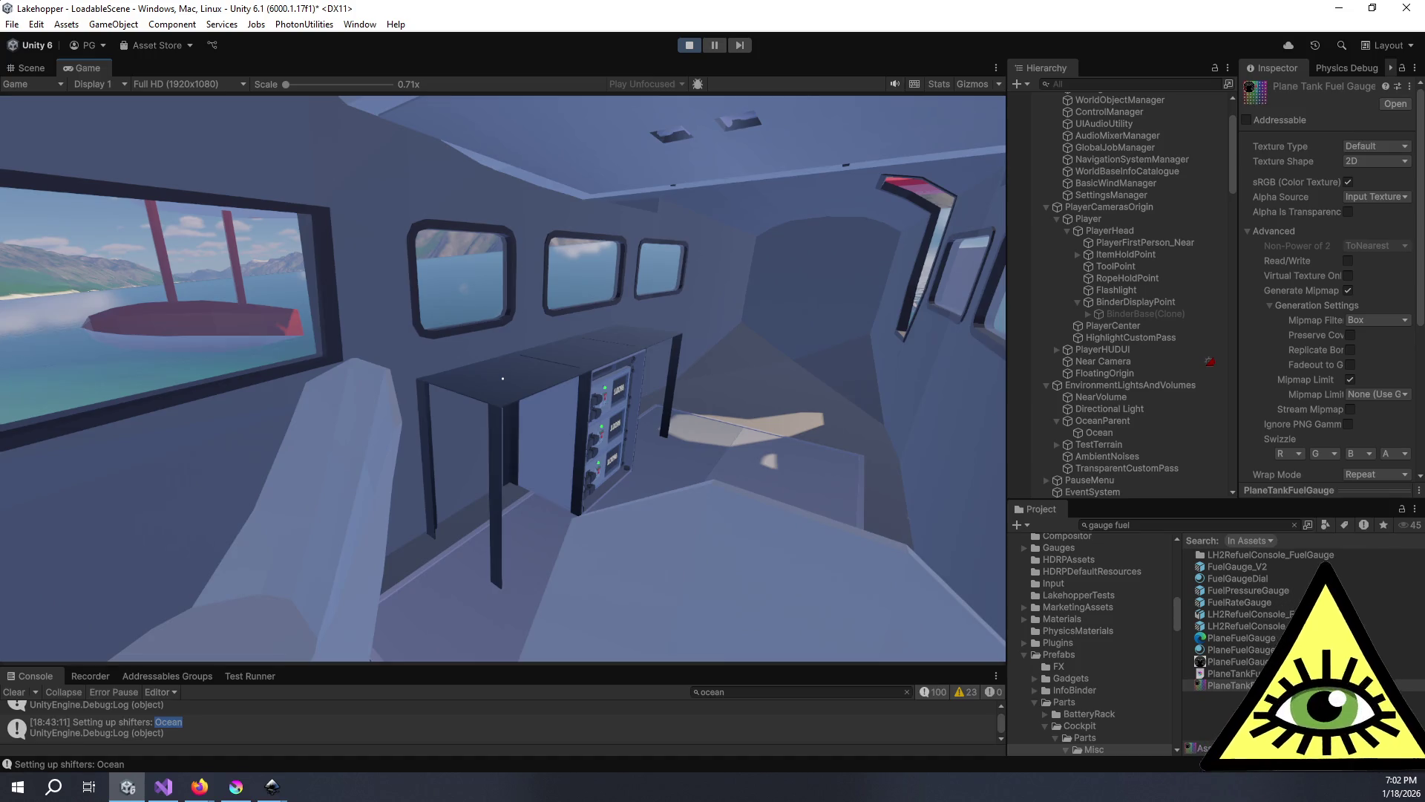
pyautogui.hotkey('alt', 'Tab')
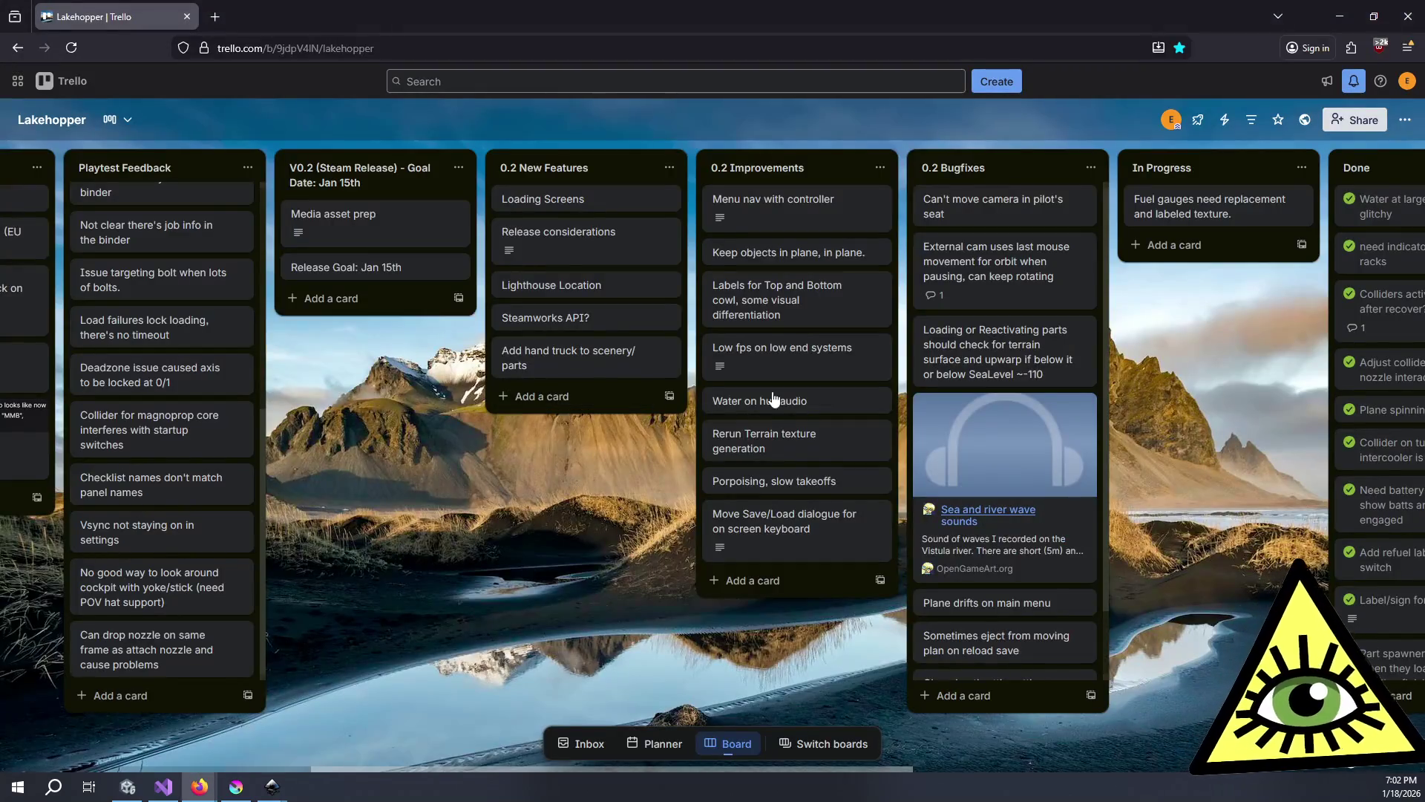
# - Move the 'Fuel gauges need replacement and labeled texture.' card to Done and mark it complete
pyautogui.hscroll(3, 759, 396)
pyautogui.hscroll(5, 759, 395)
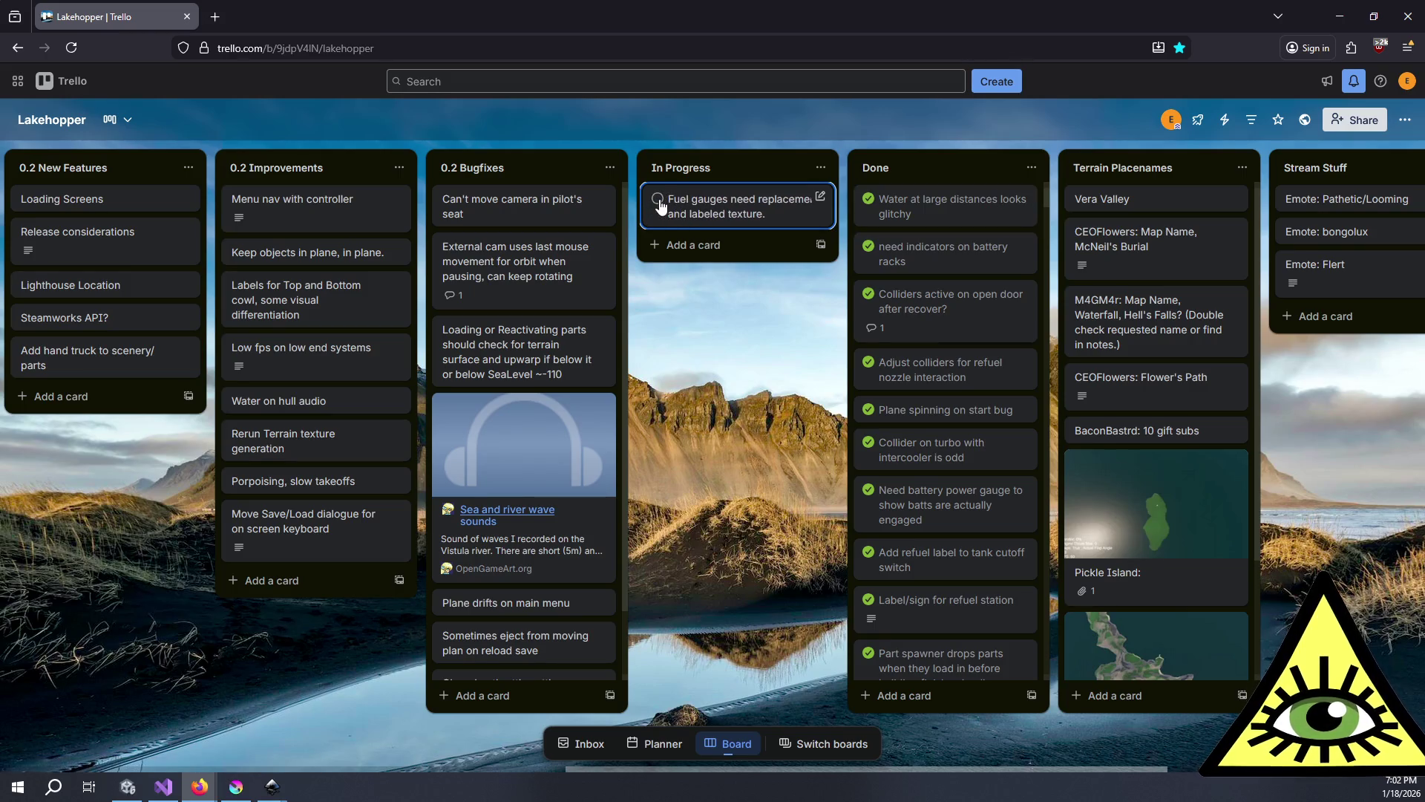
pyautogui.moveTo(700, 212)
pyautogui.mouseDown()
pyautogui.moveTo(724, 216)
pyautogui.moveTo(668, 208)
pyautogui.moveTo(693, 217)
pyautogui.moveTo(699, 383)
pyautogui.moveTo(718, 420)
pyautogui.moveTo(690, 212)
pyautogui.moveTo(942, 190)
pyautogui.mouseUp()
pyautogui.click(656, 199)
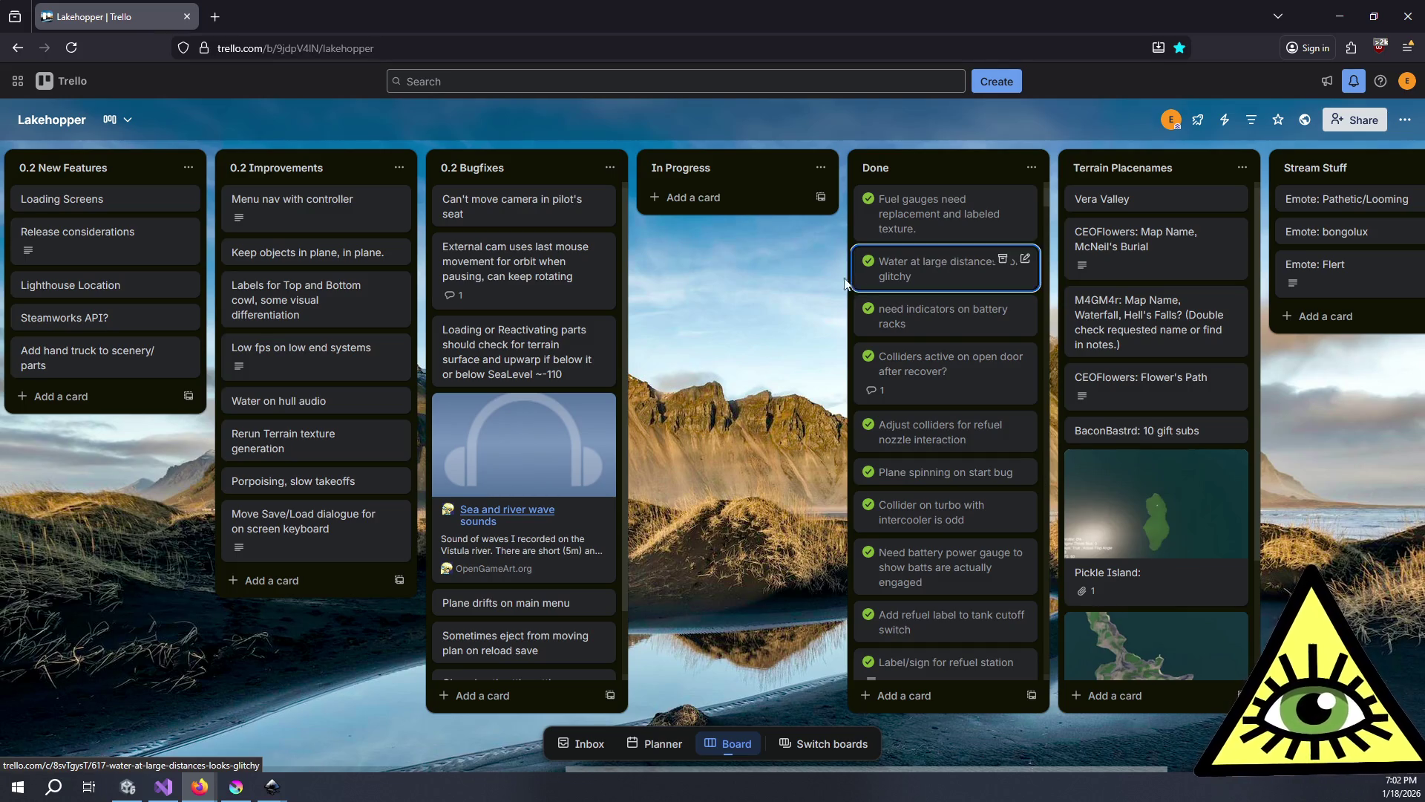
pyautogui.scroll(-1, 935, 668)
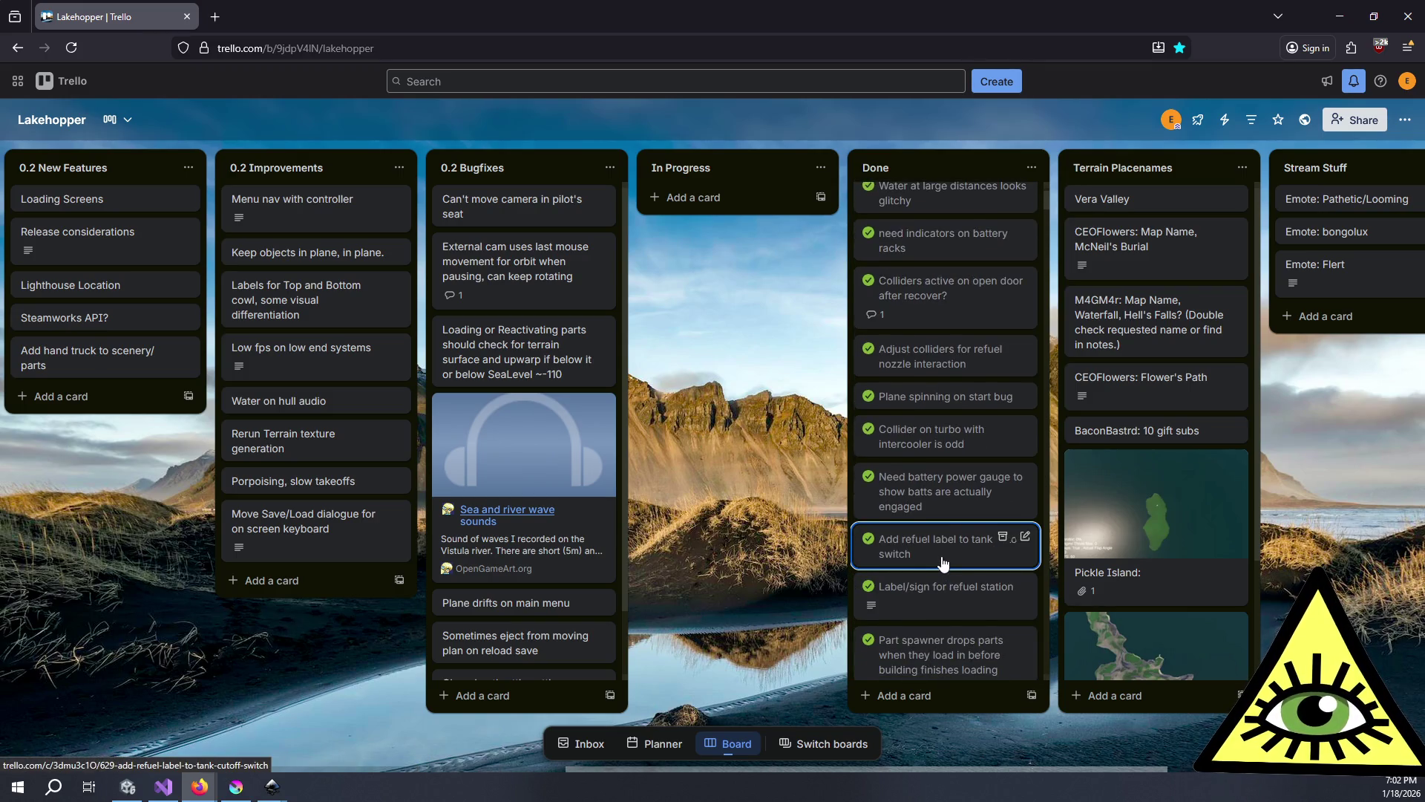
pyautogui.scroll(1, 940, 571)
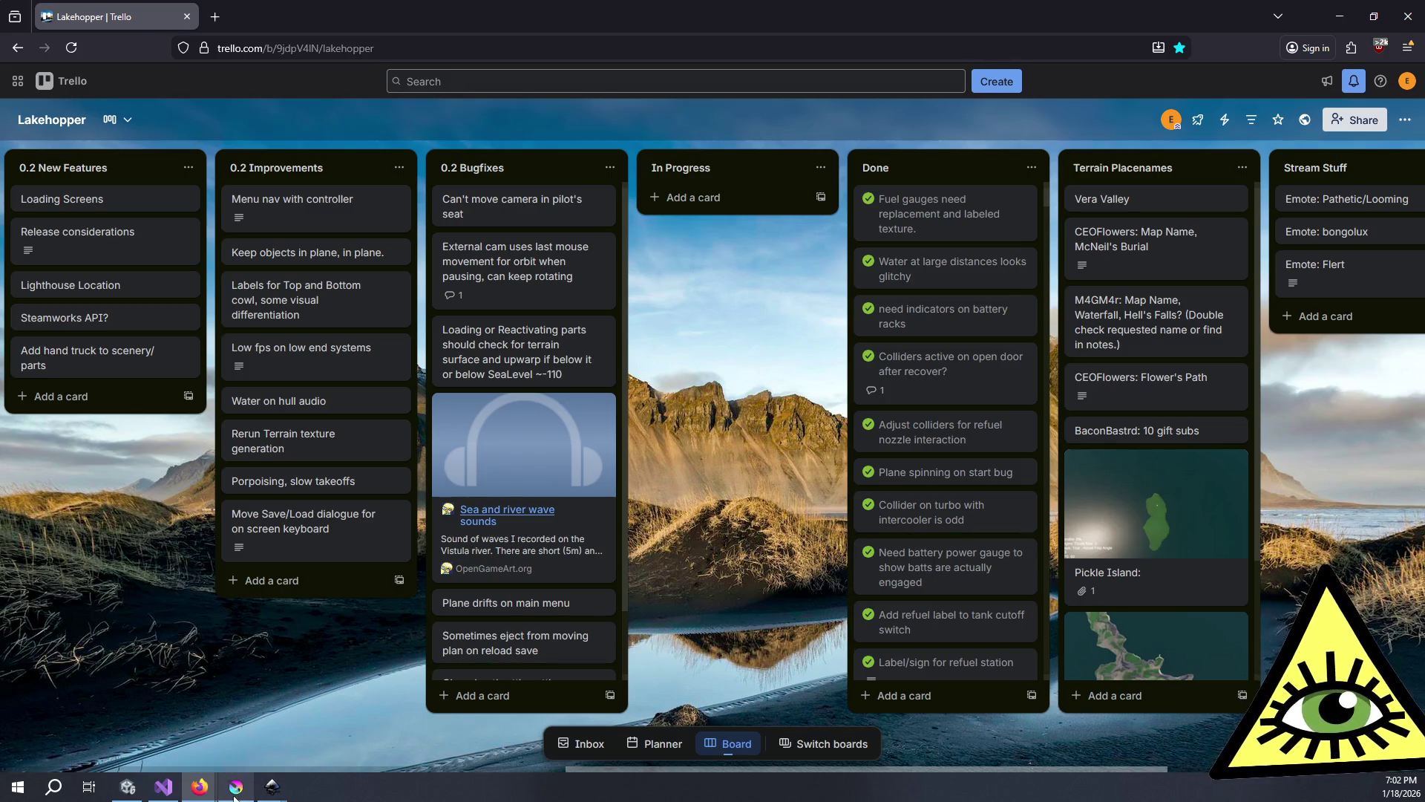
pyautogui.click(128, 786)
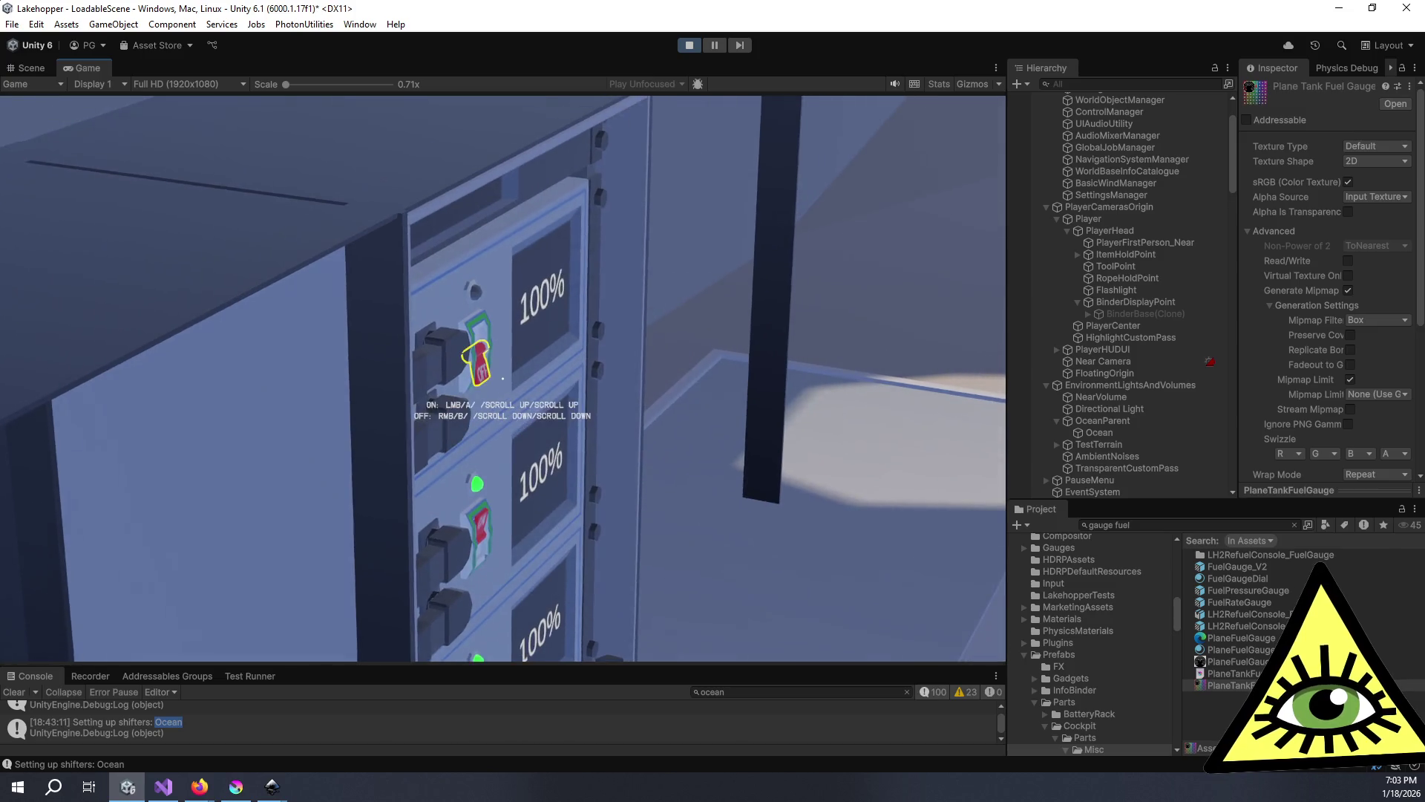
pyautogui.click(502, 379)
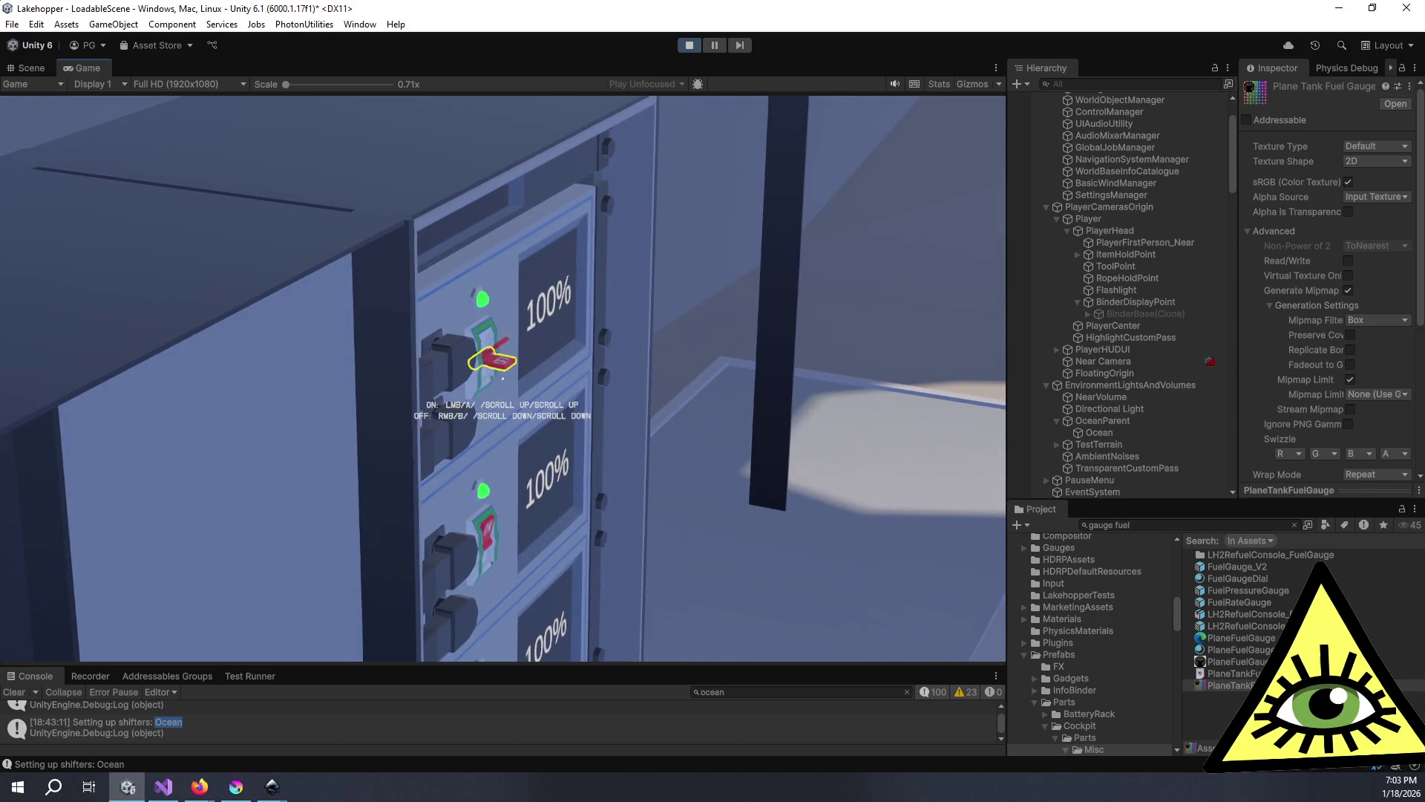
pyautogui.rightClick(502, 378)
pyautogui.click(502, 378)
pyautogui.rightClick(502, 378)
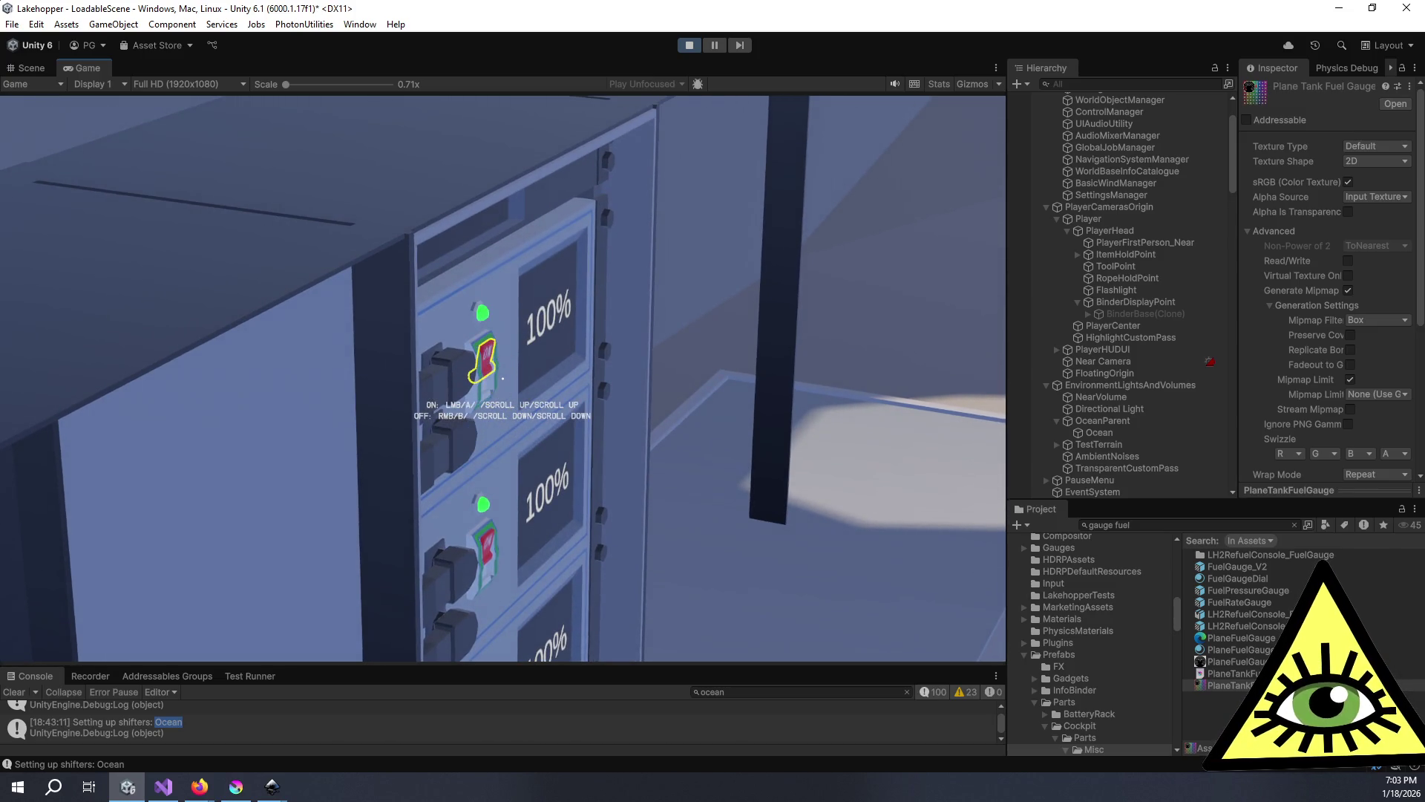
pyautogui.hotkey('alt', 'Tab')
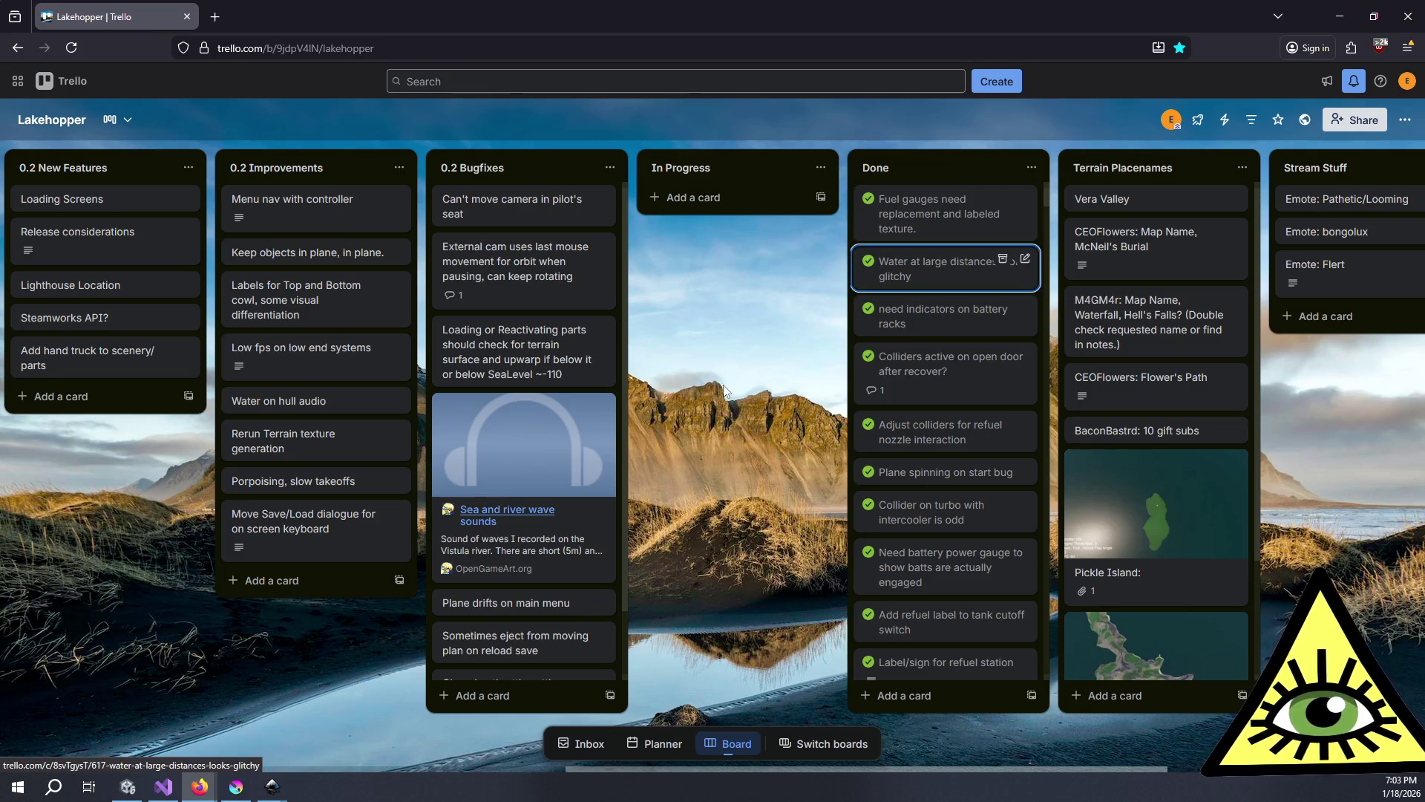
pyautogui.hscroll(-4, 741, 385)
pyautogui.hscroll(-6, 753, 394)
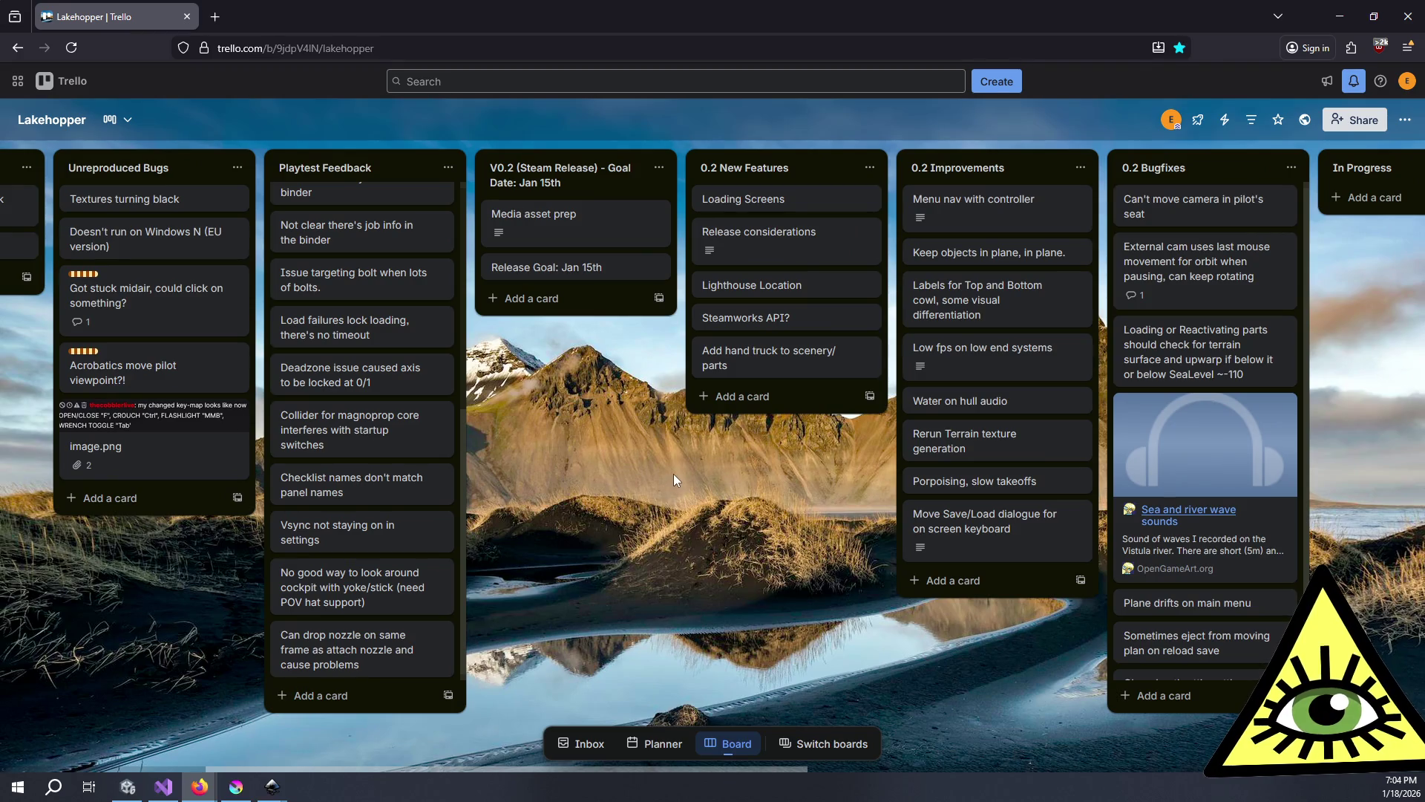
pyautogui.hscroll(-3, 674, 475)
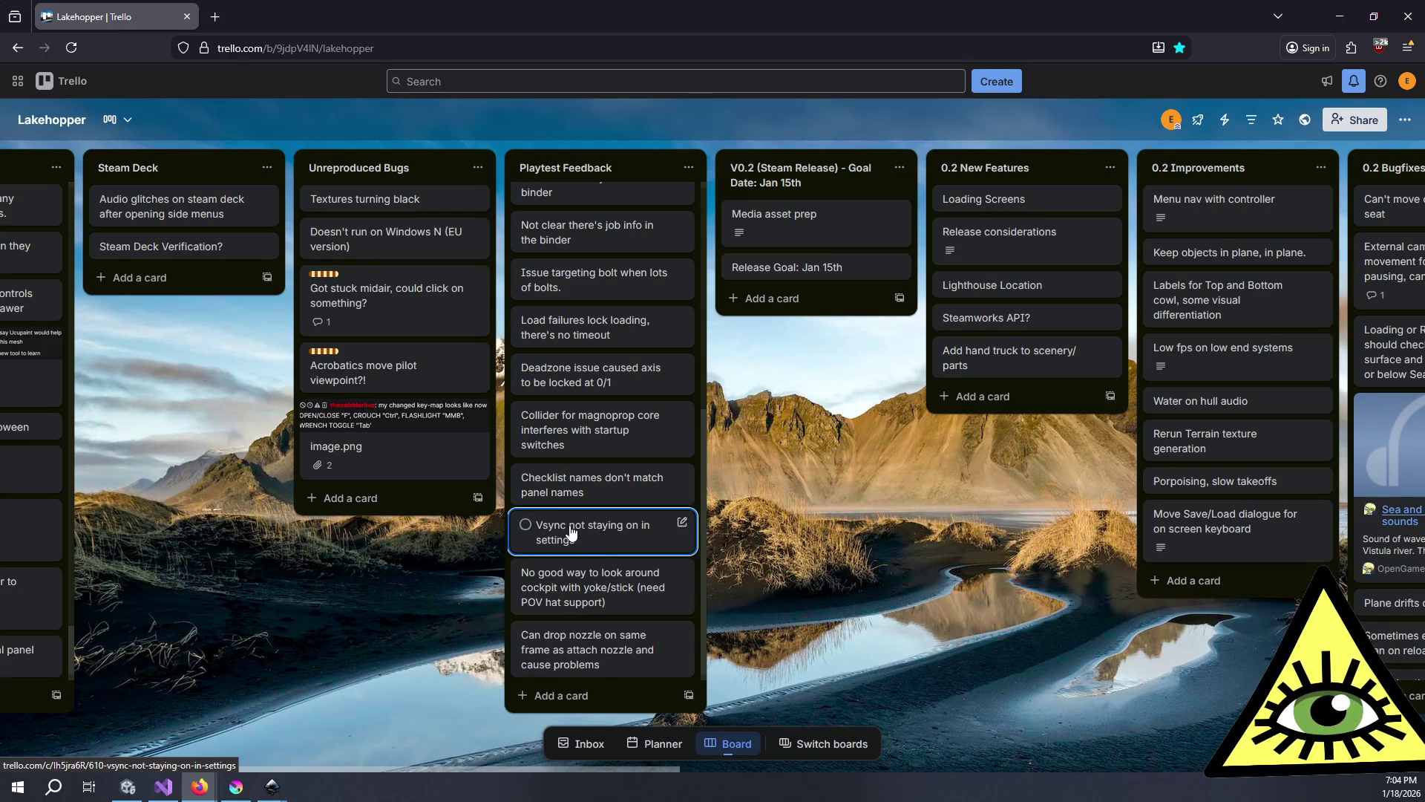
pyautogui.scroll(2, 587, 539)
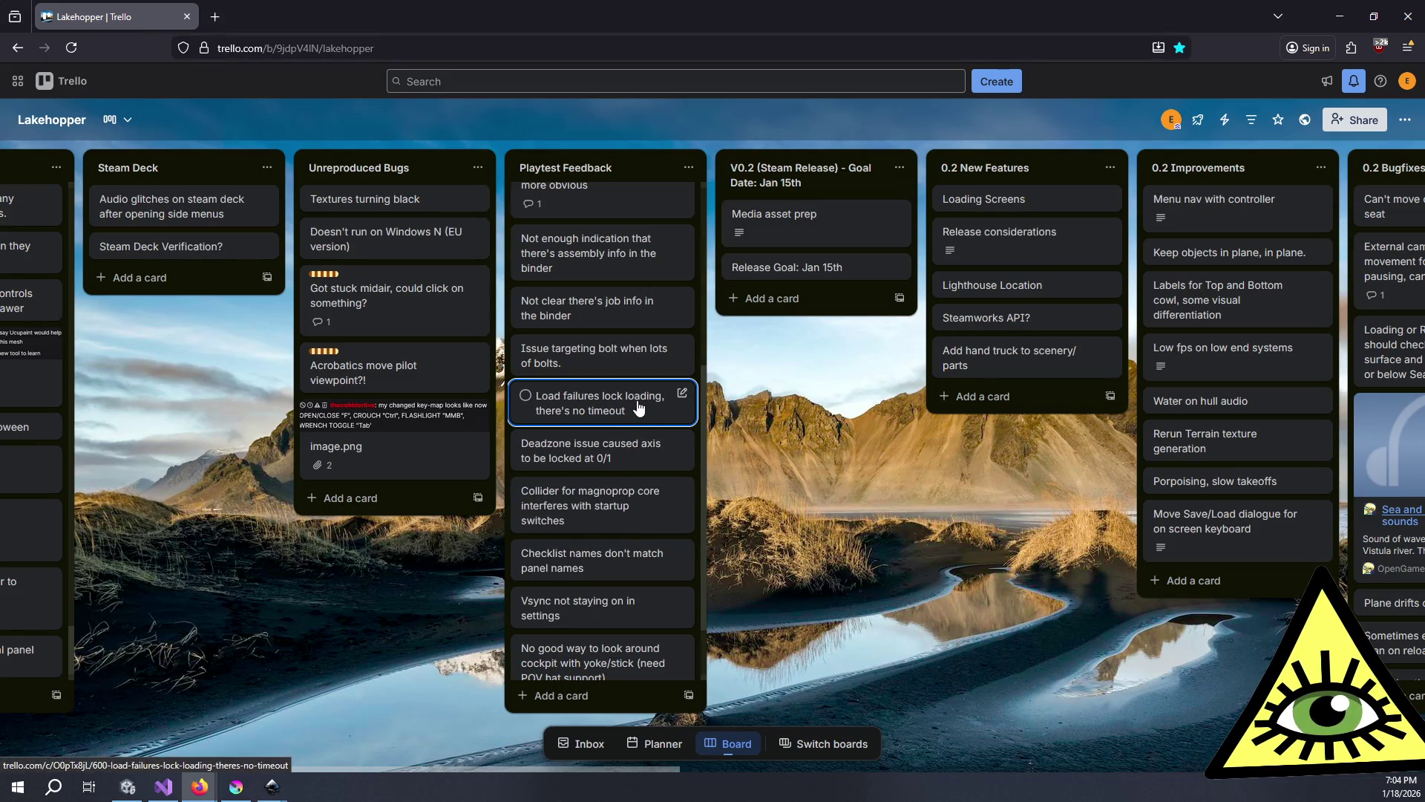
pyautogui.scroll(2, 609, 452)
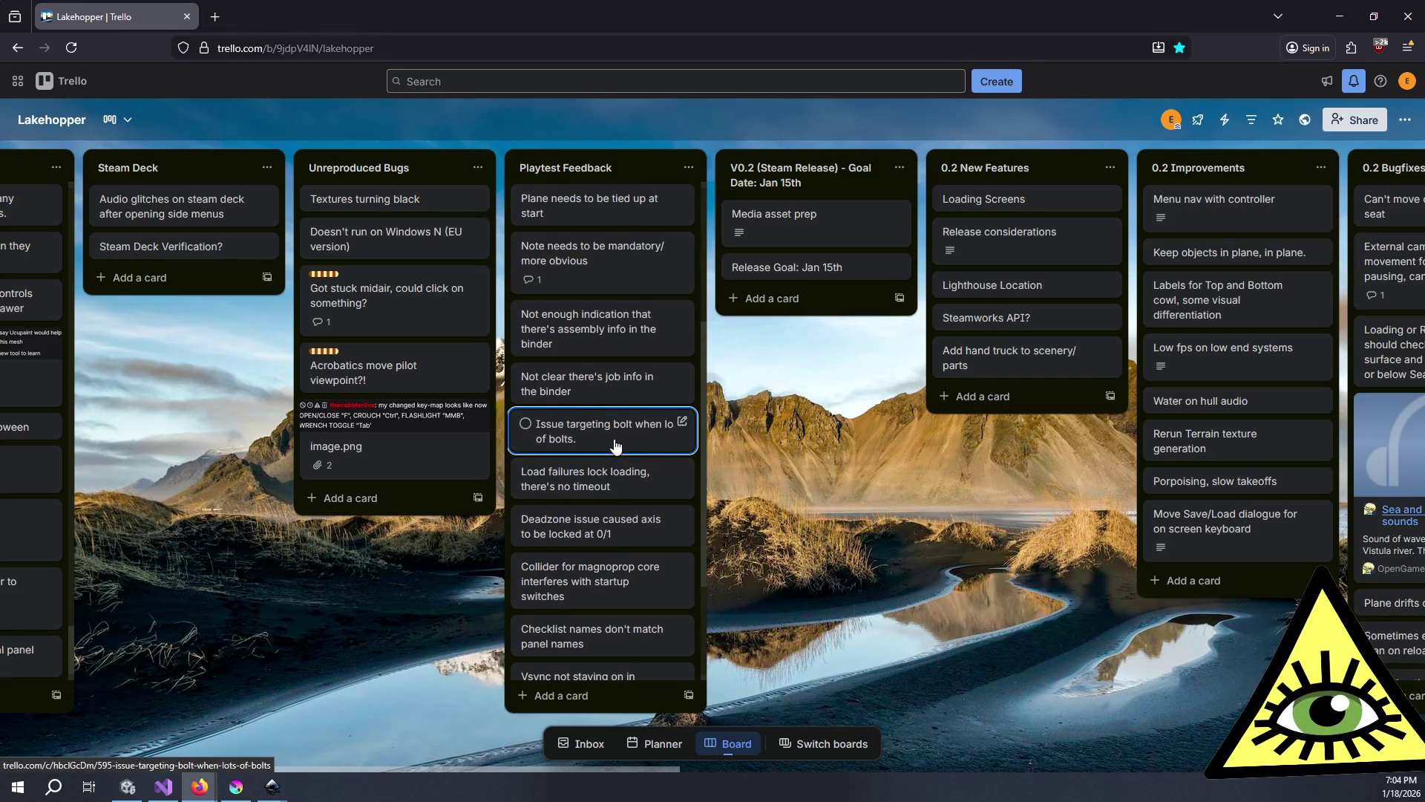
pyautogui.scroll(4, 614, 446)
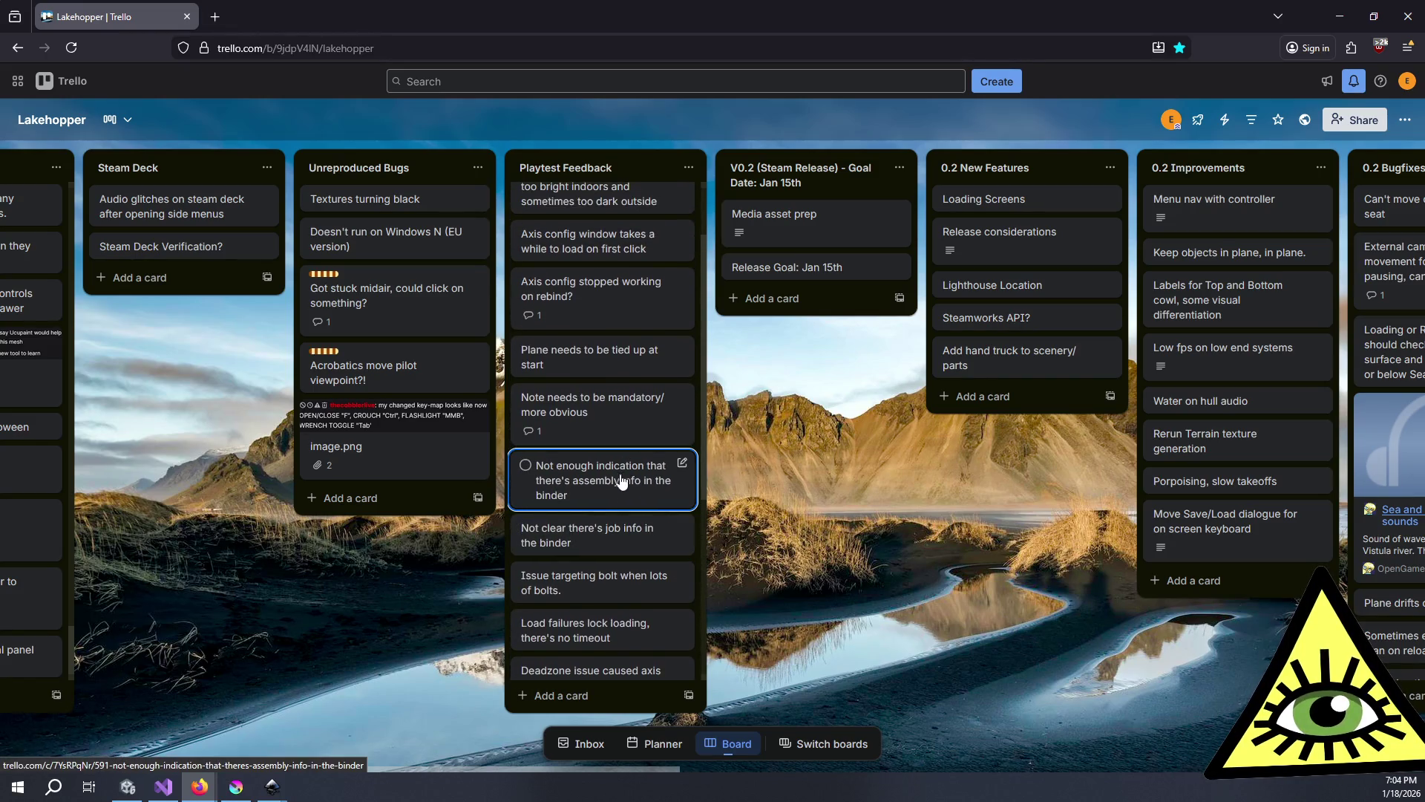
pyautogui.scroll(2, 622, 443)
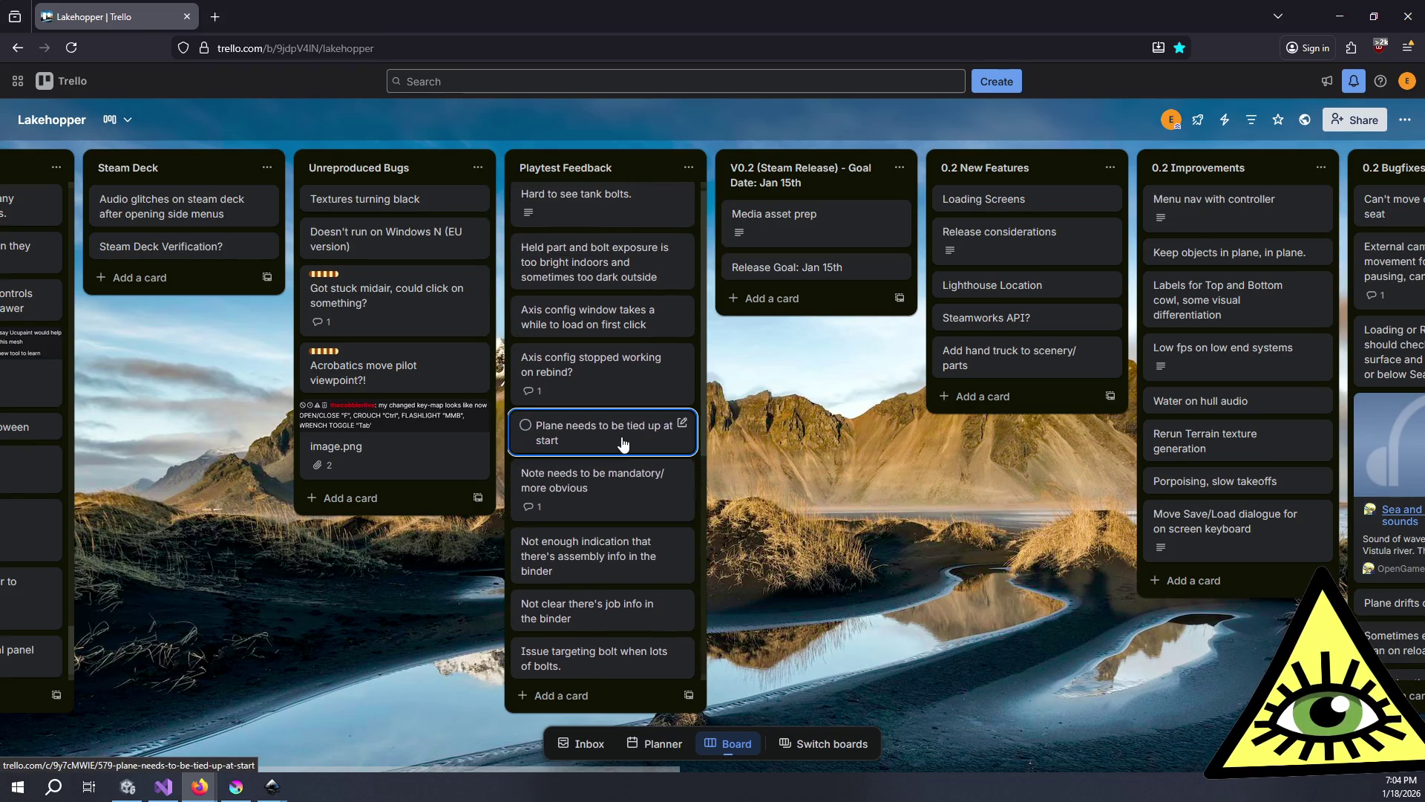
pyautogui.scroll(1, 622, 444)
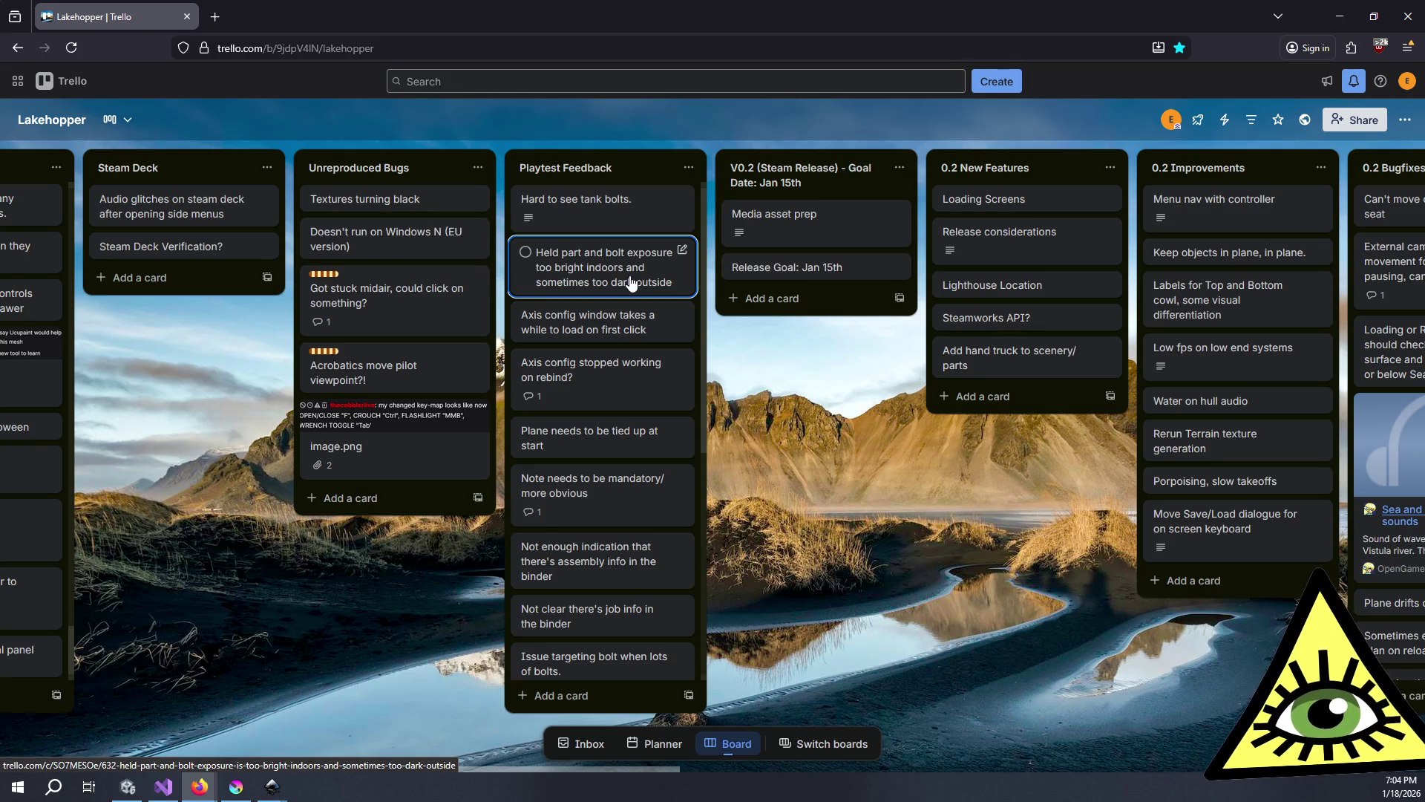
pyautogui.scroll(-3, 650, 304)
pyautogui.scroll(-2, 666, 383)
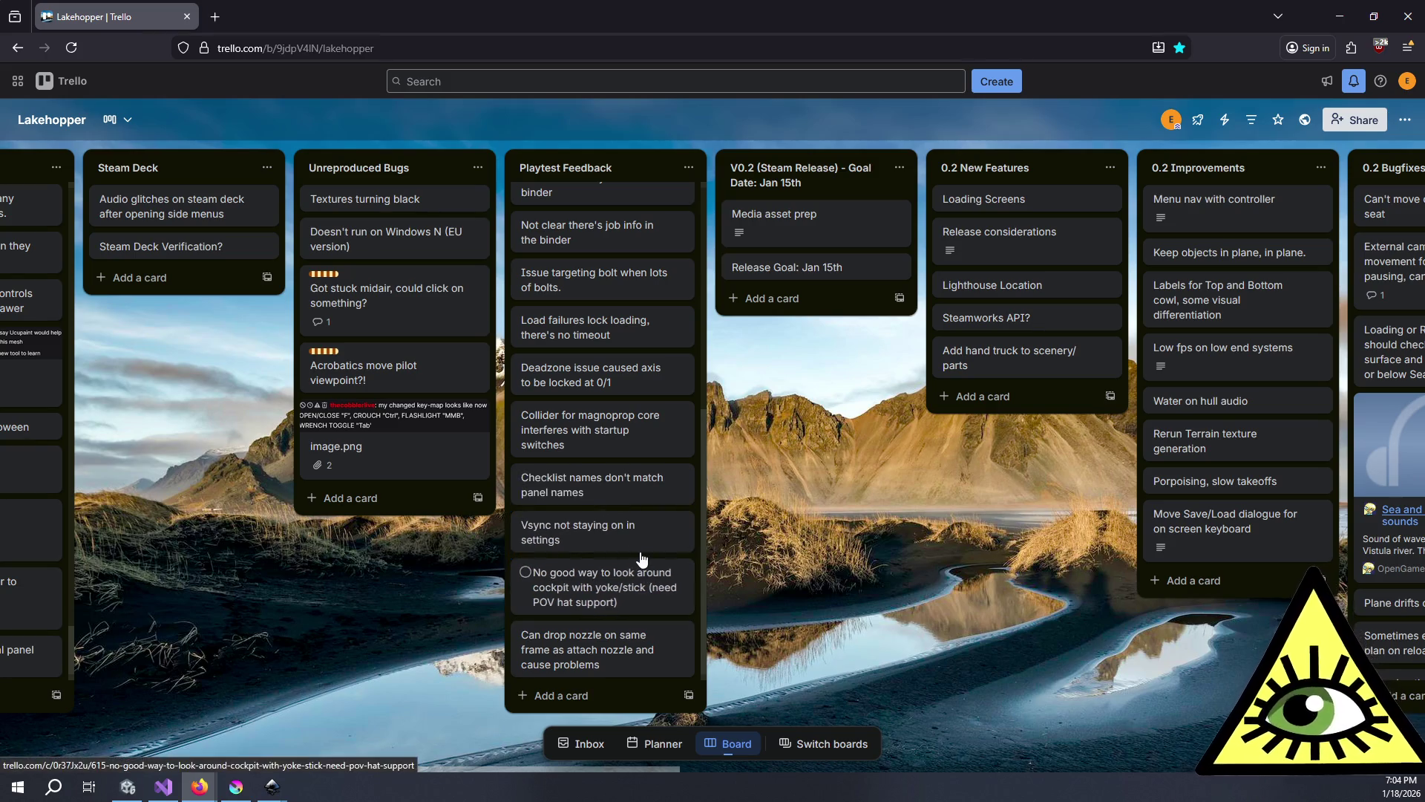
pyautogui.hscroll(3, 791, 622)
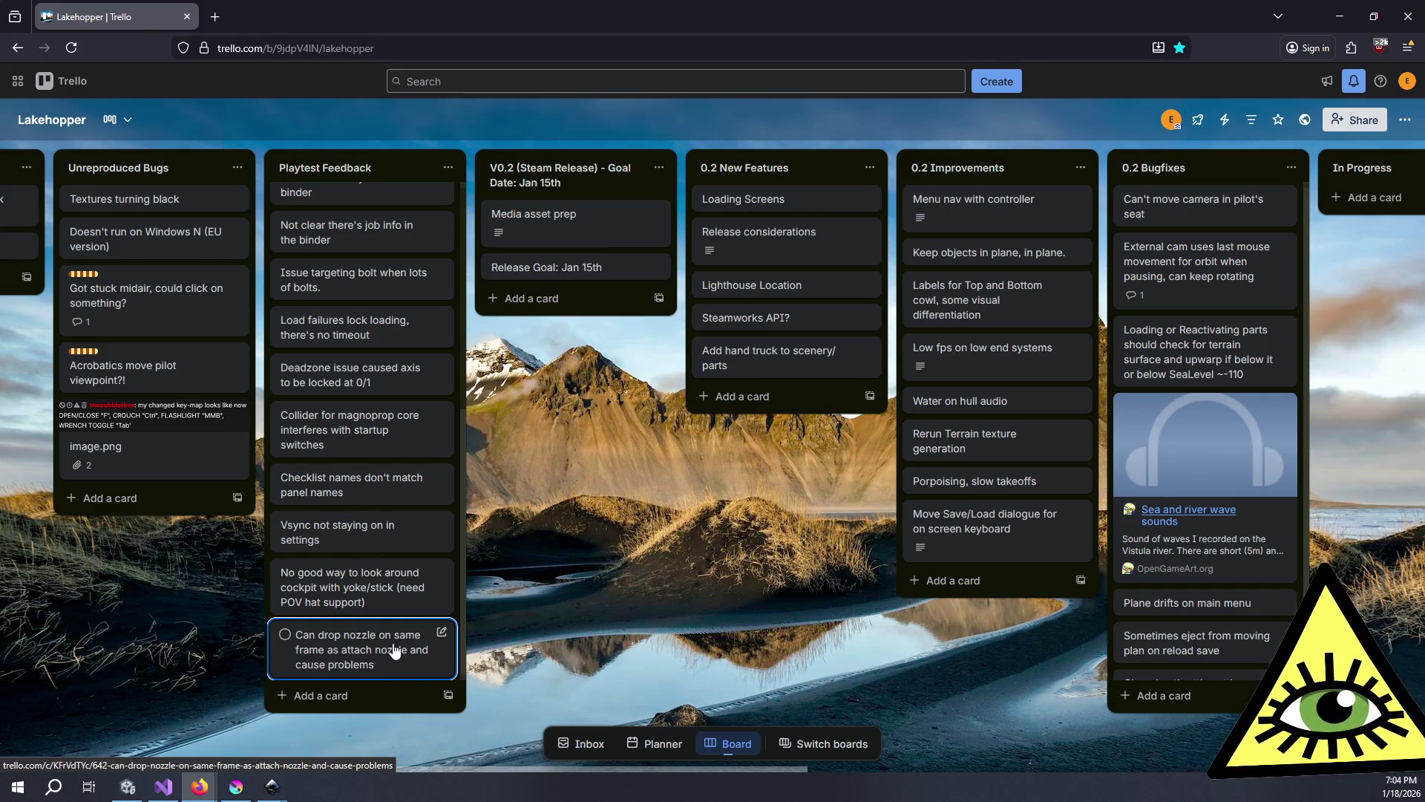
pyautogui.hscroll(-2, 397, 653)
pyautogui.hscroll(-4, 397, 653)
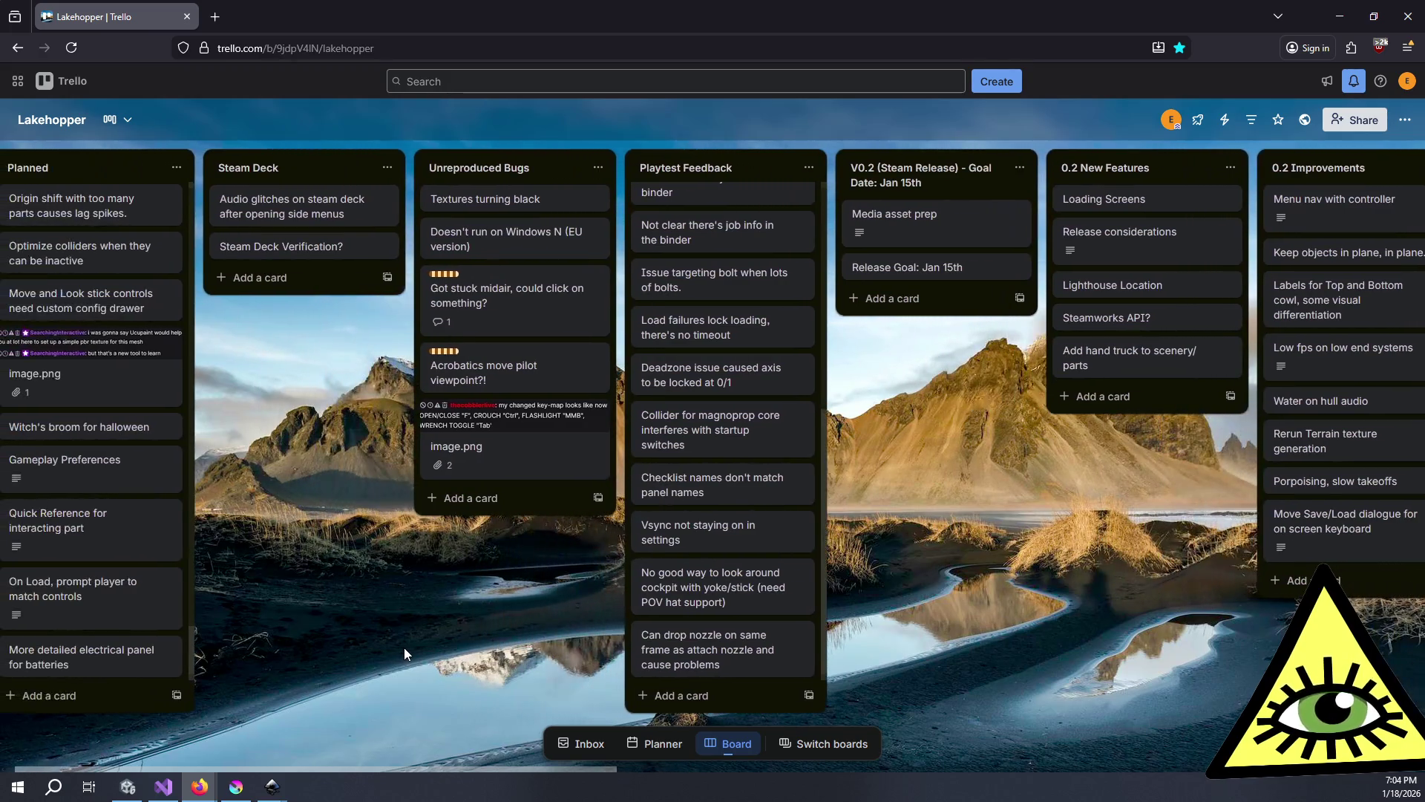
pyautogui.hscroll(-1, 404, 654)
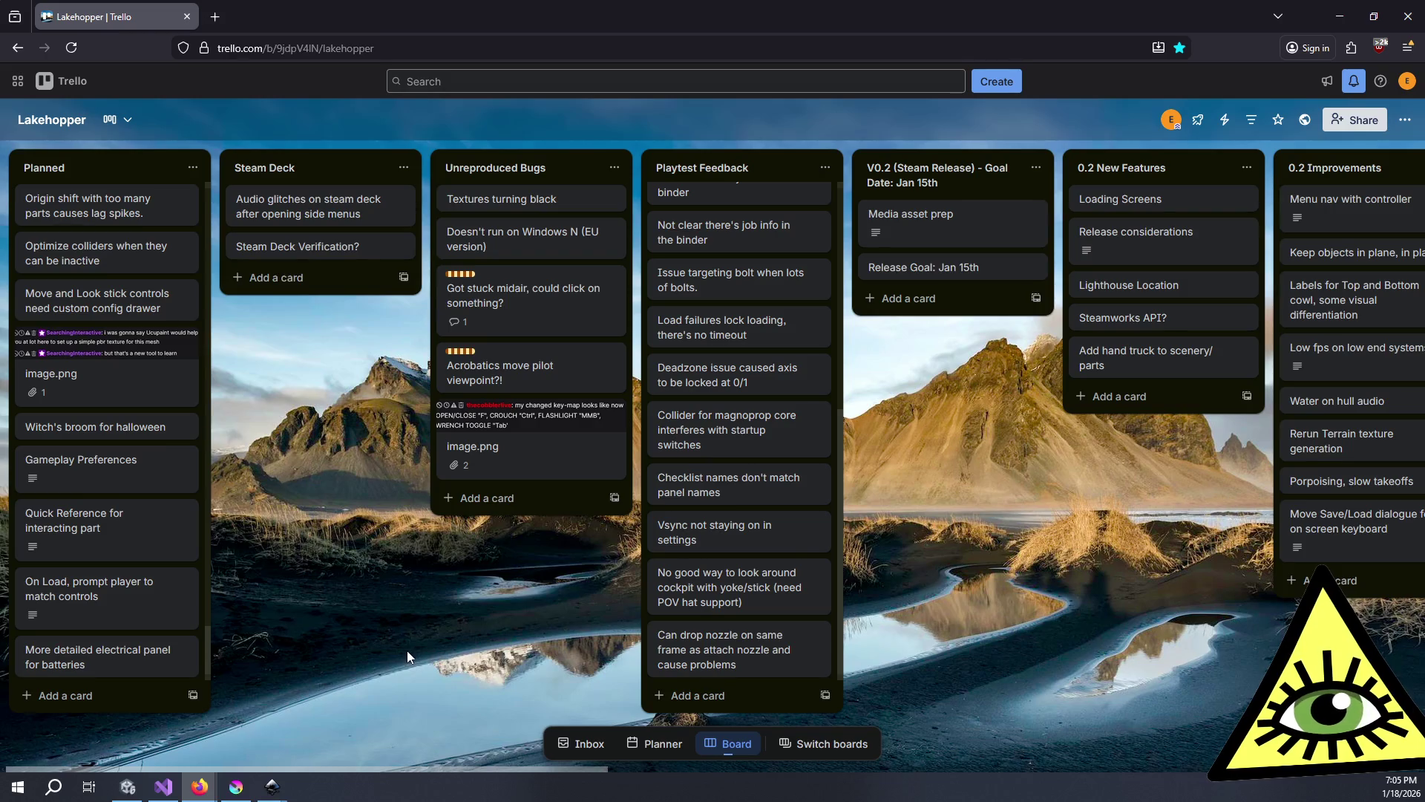
pyautogui.hscroll(2, 408, 651)
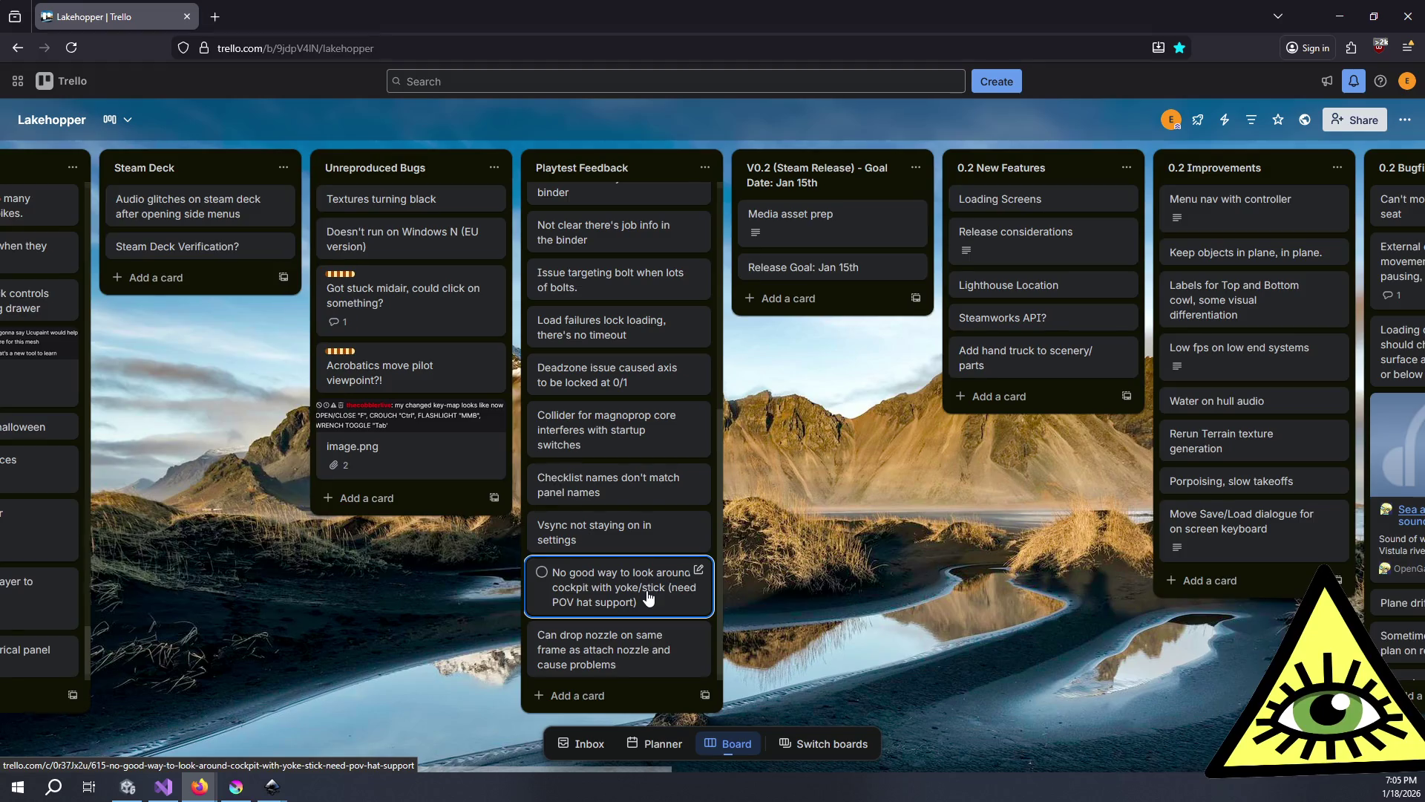
pyautogui.hscroll(8, 646, 591)
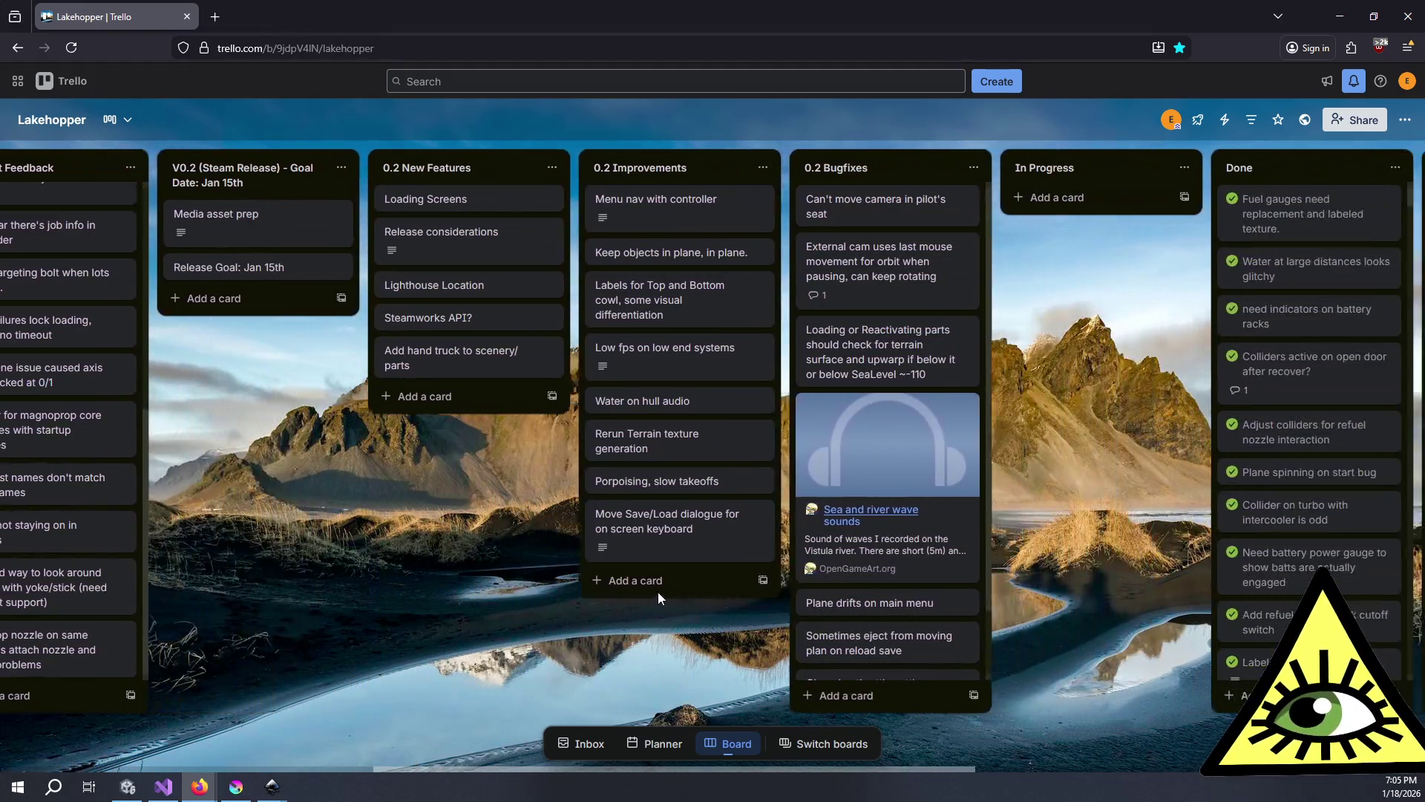
pyautogui.hscroll(6, 658, 590)
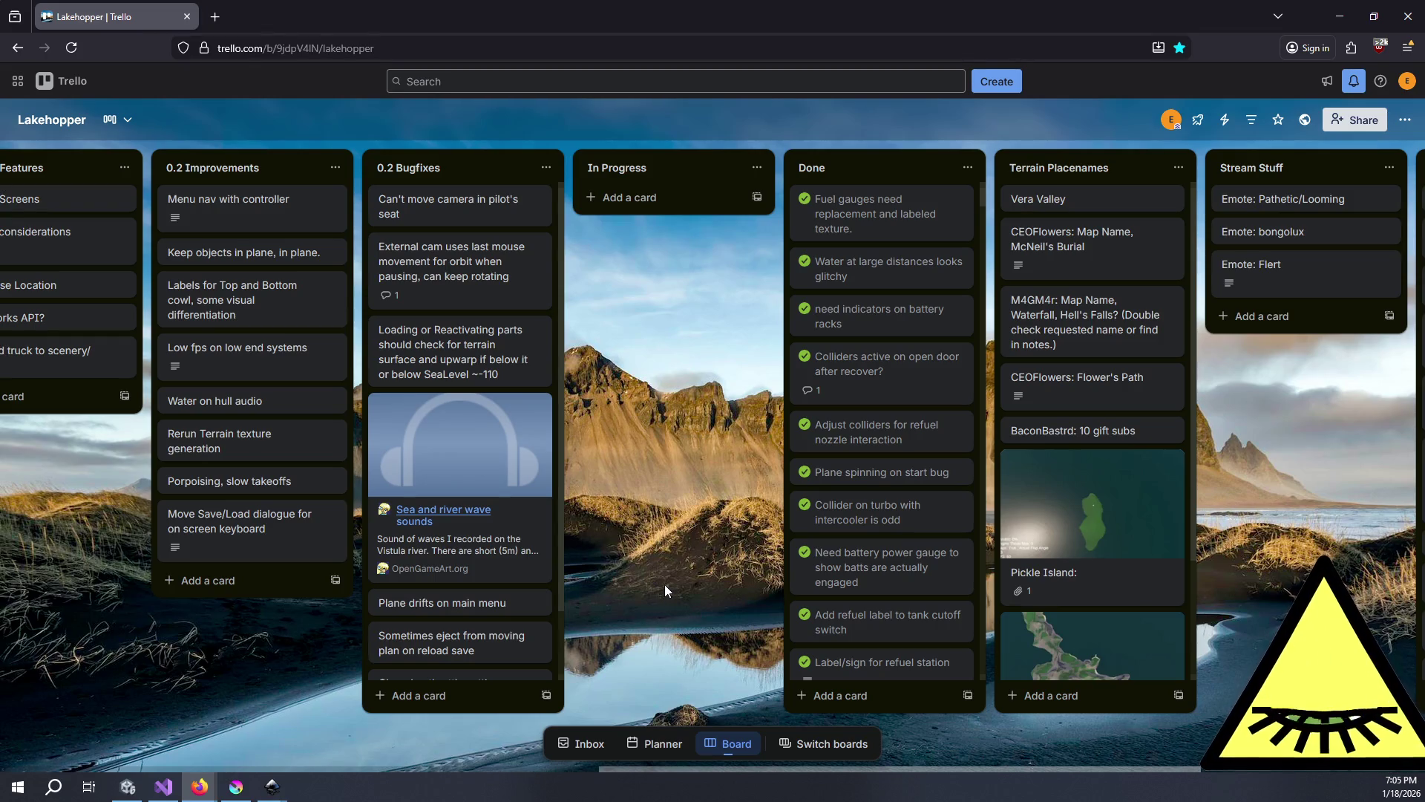
pyautogui.hscroll(2, 665, 585)
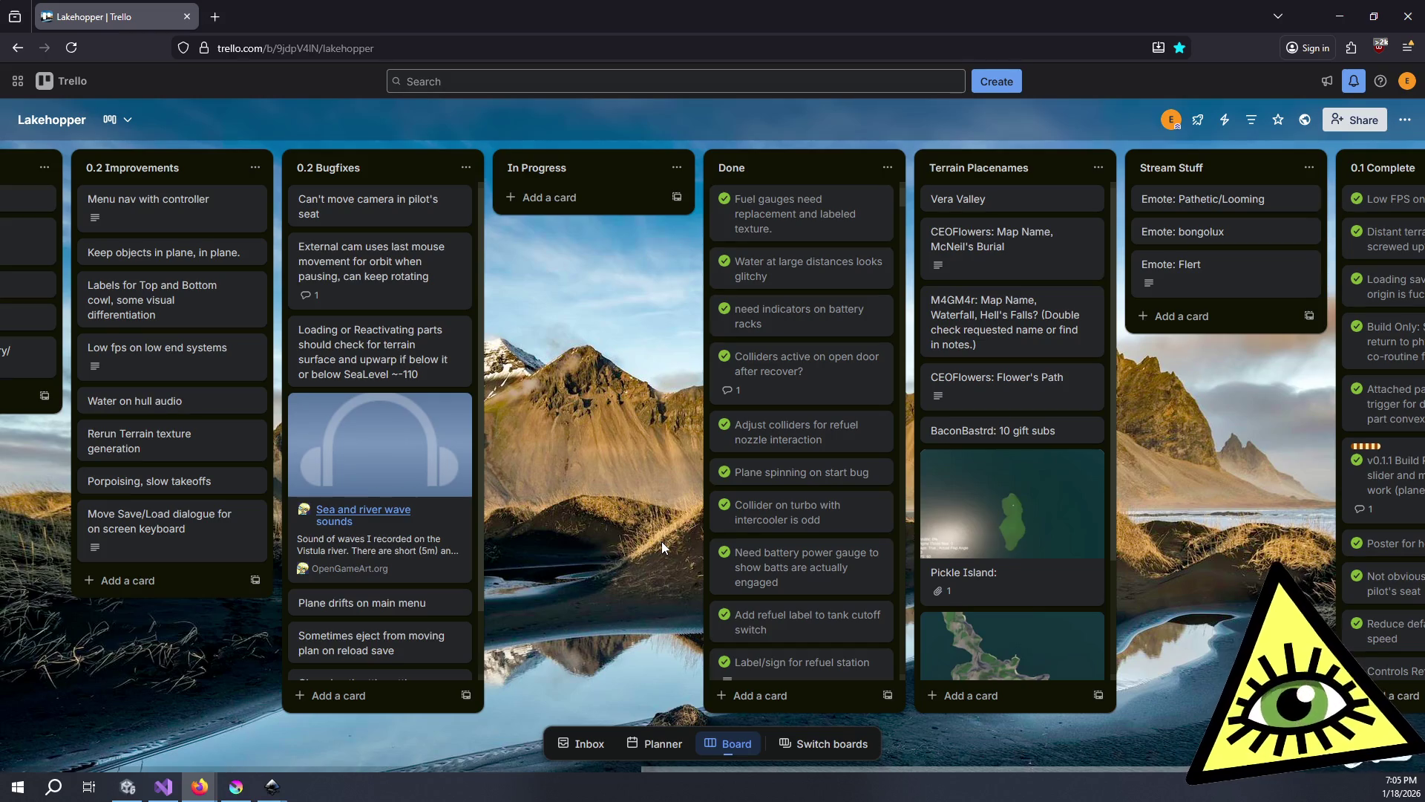
pyautogui.hotkey('alt', 'Tab')
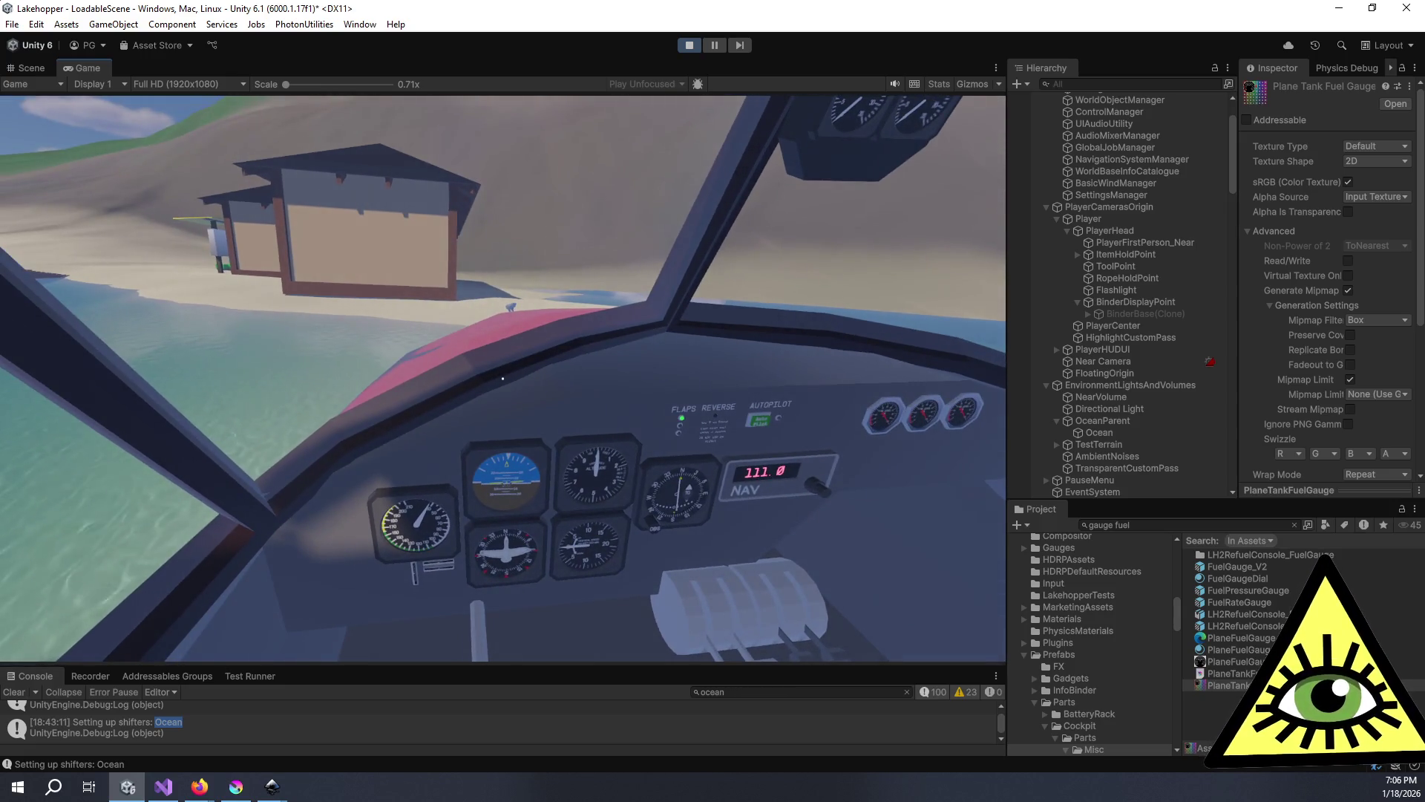
pyautogui.hotkey('alt', 'Tab')
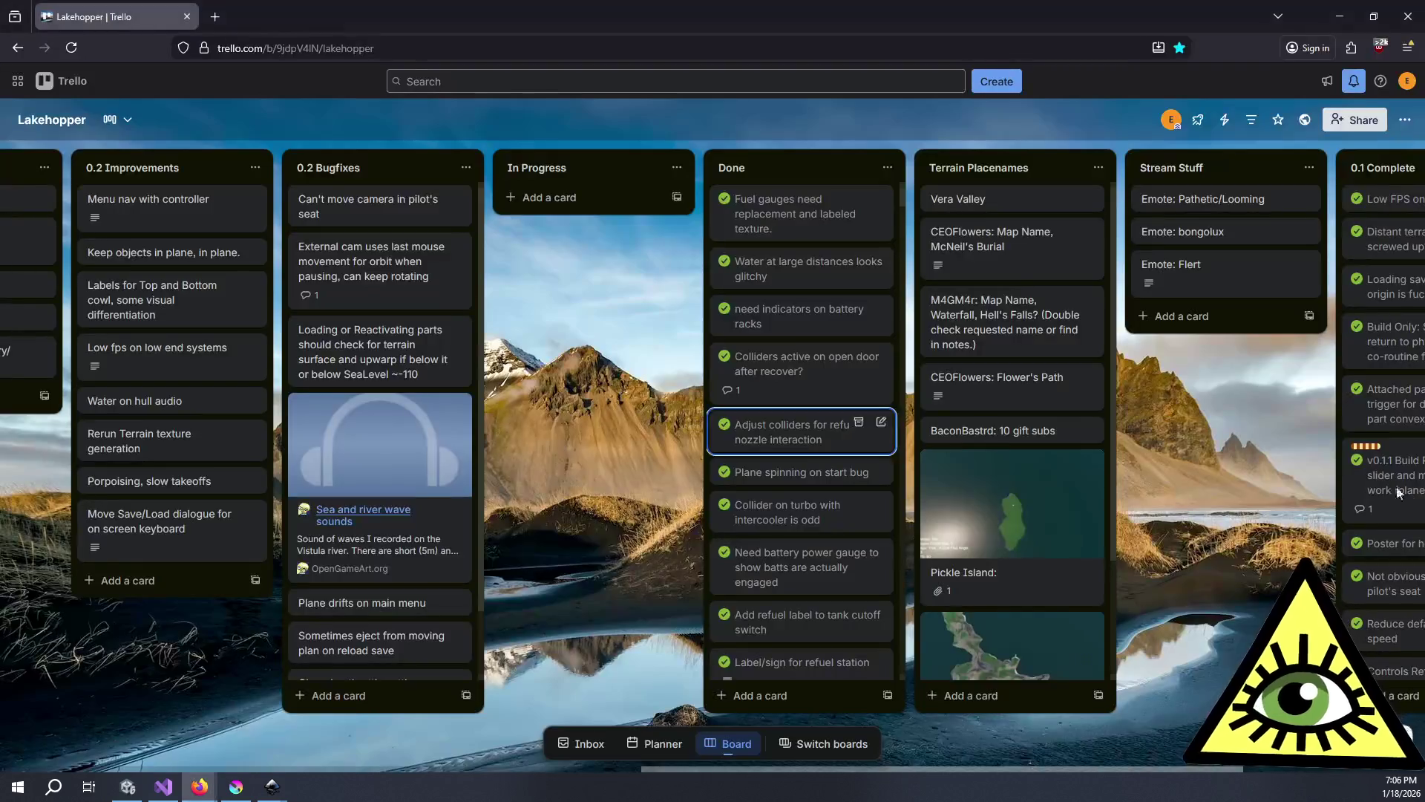